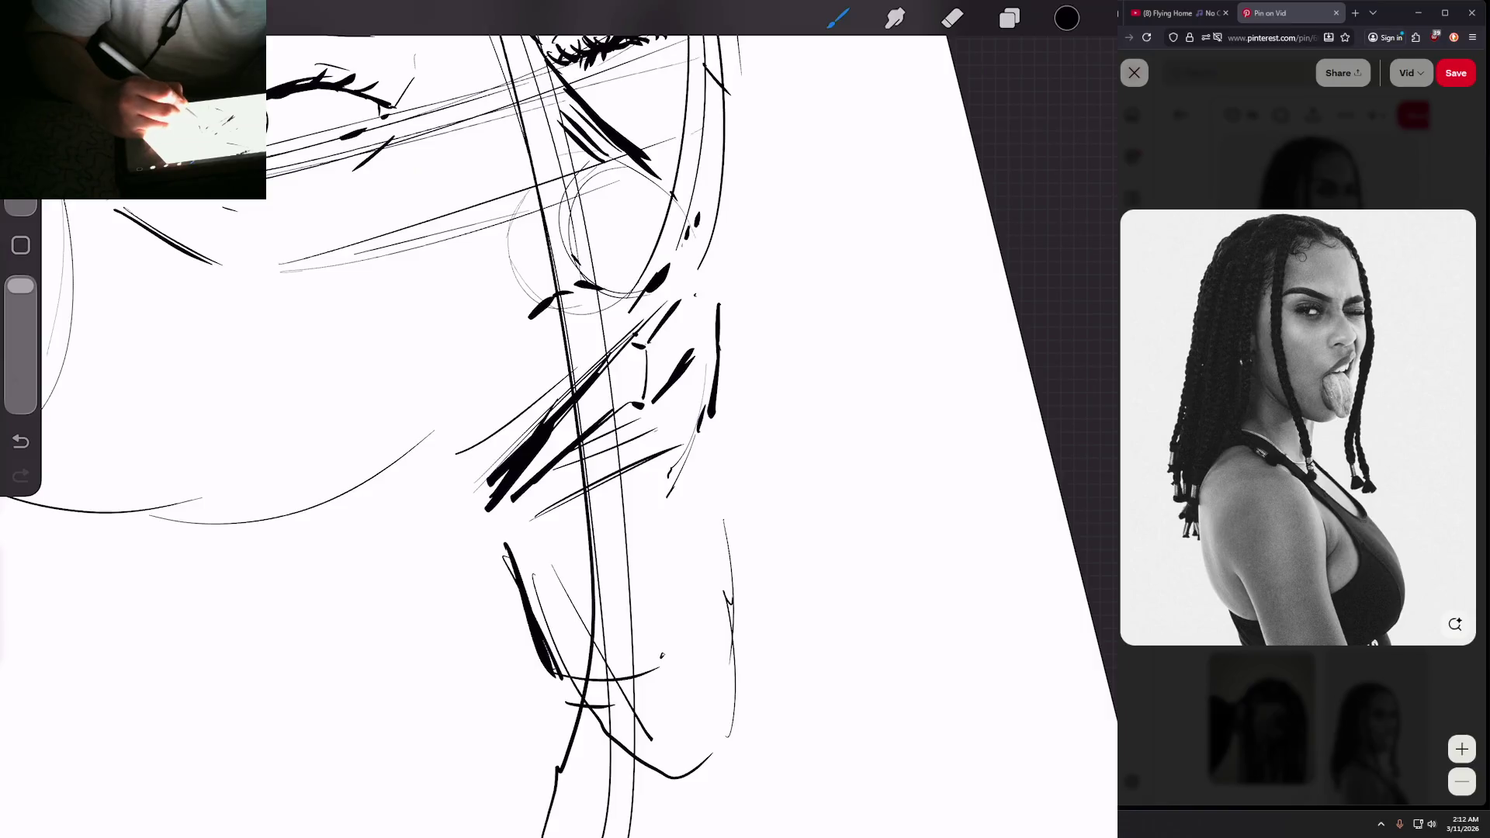
Step: Ink short strokes on the lower face, briefly switching to the eraser and back to the brush
drag(697, 302, 688, 322)
drag(694, 401, 686, 427)
scroll(613, 349, down, 5)
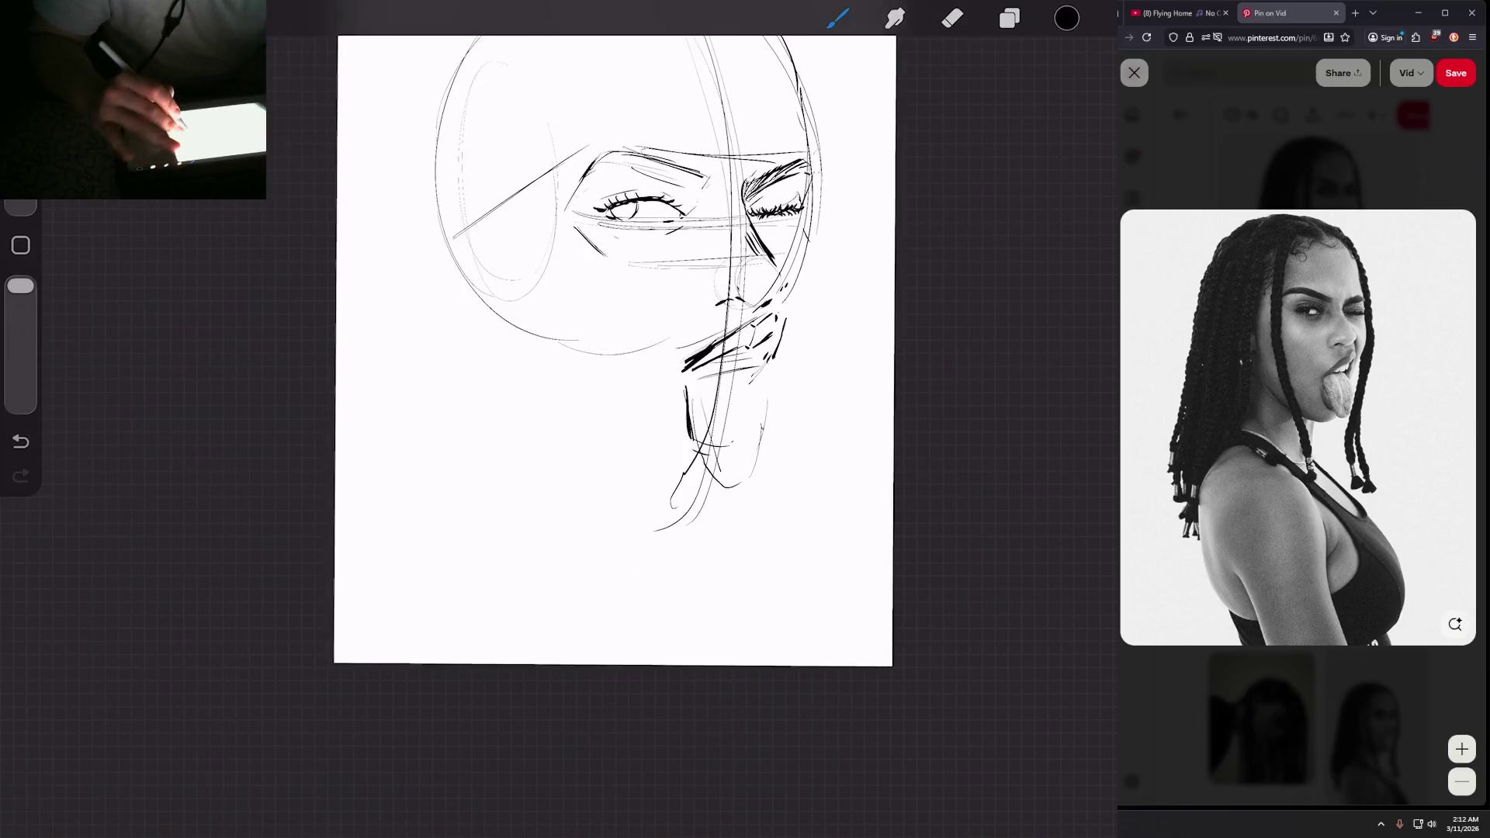
scroll(613, 349, up, 3)
key(e)
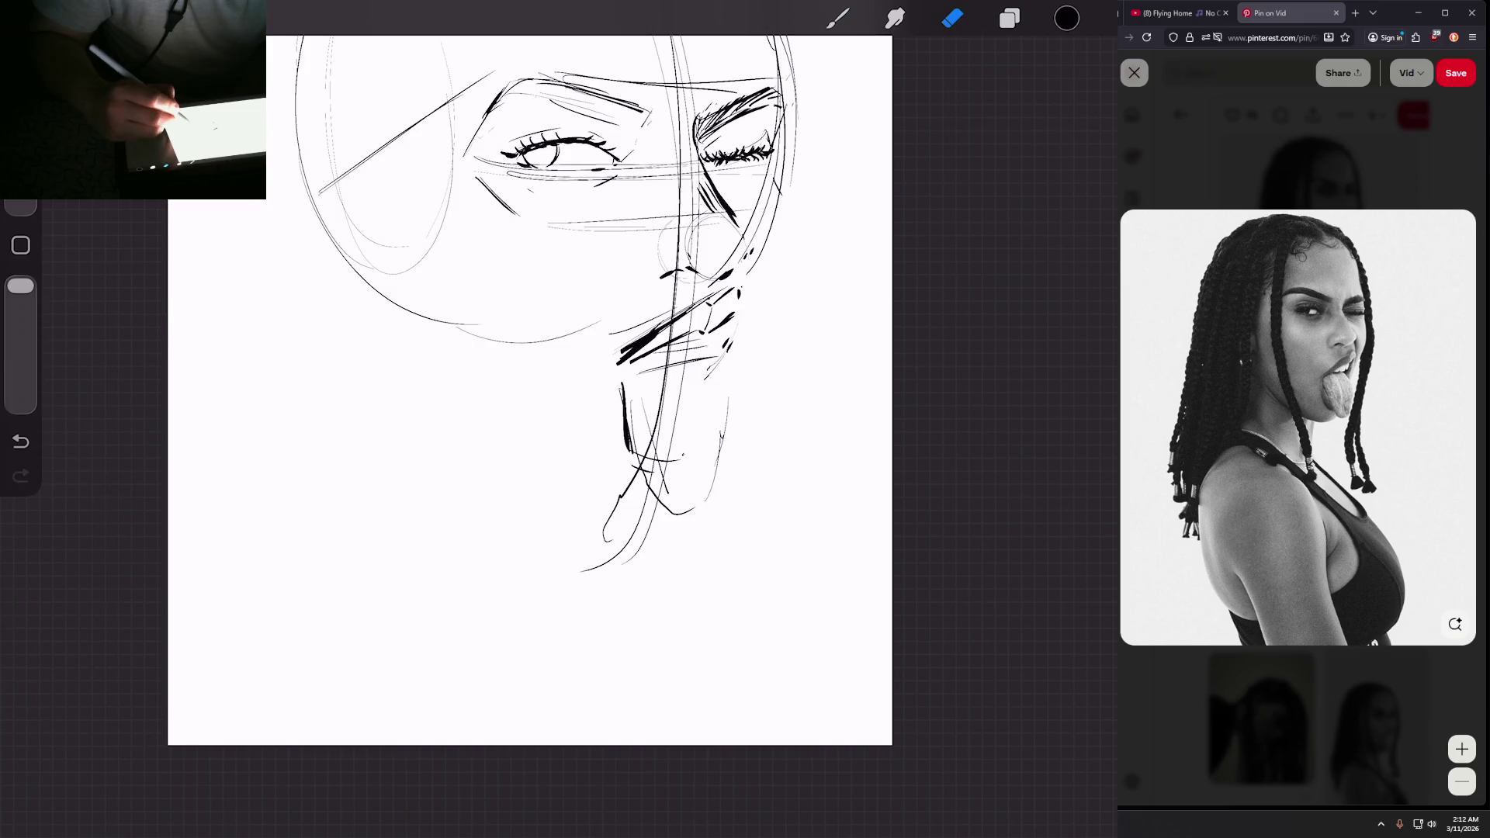
key(b)
scroll(543, 388, up, 3)
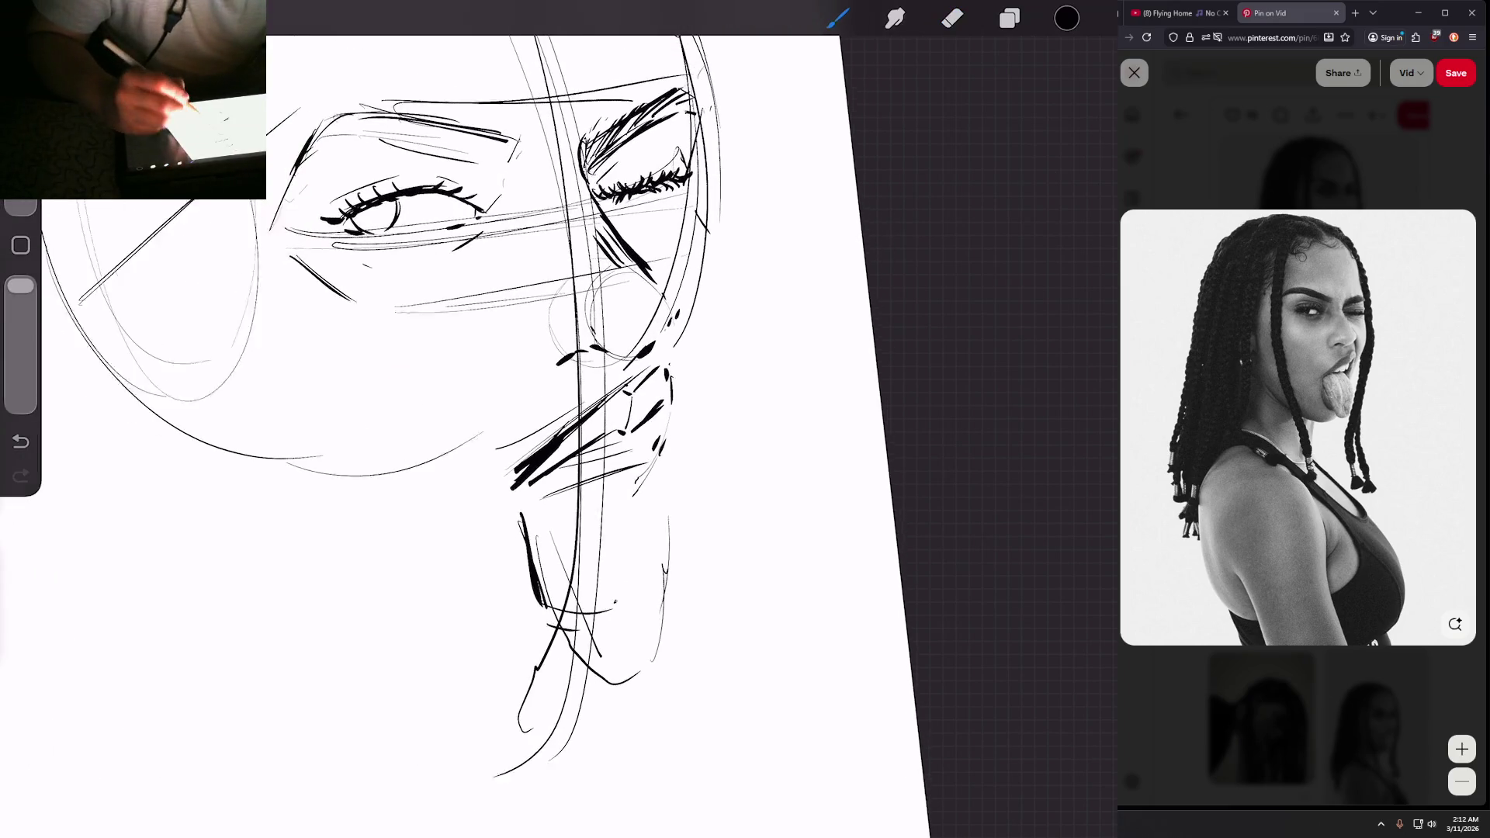
scroll(543, 388, down, 2)
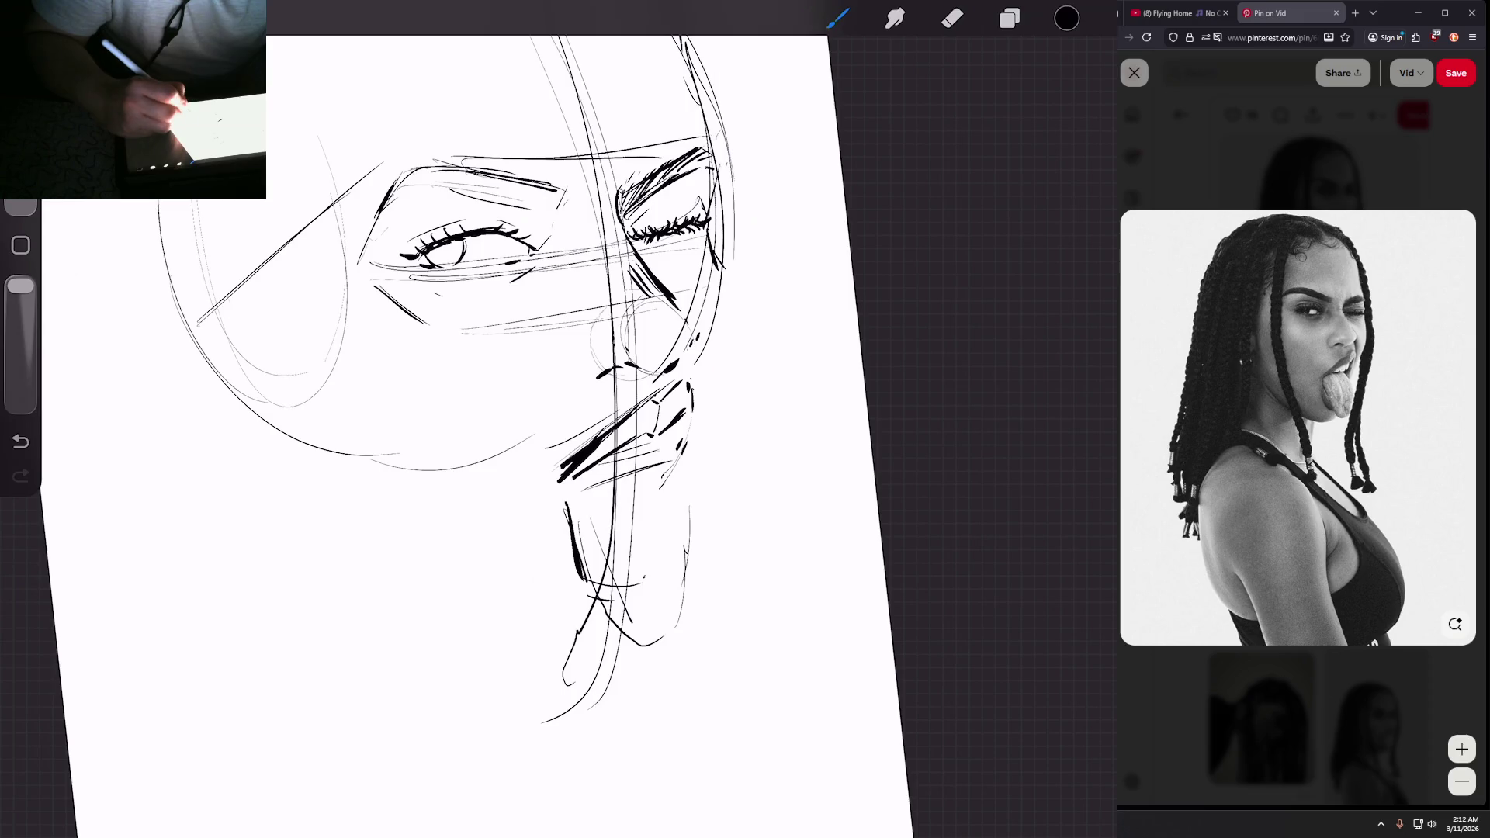
Step: Add dark strokes along the jaw and thicken the line at the chin
drag(718, 325, 694, 392)
scroll(465, 388, down, 3)
scroll(466, 388, up, 3)
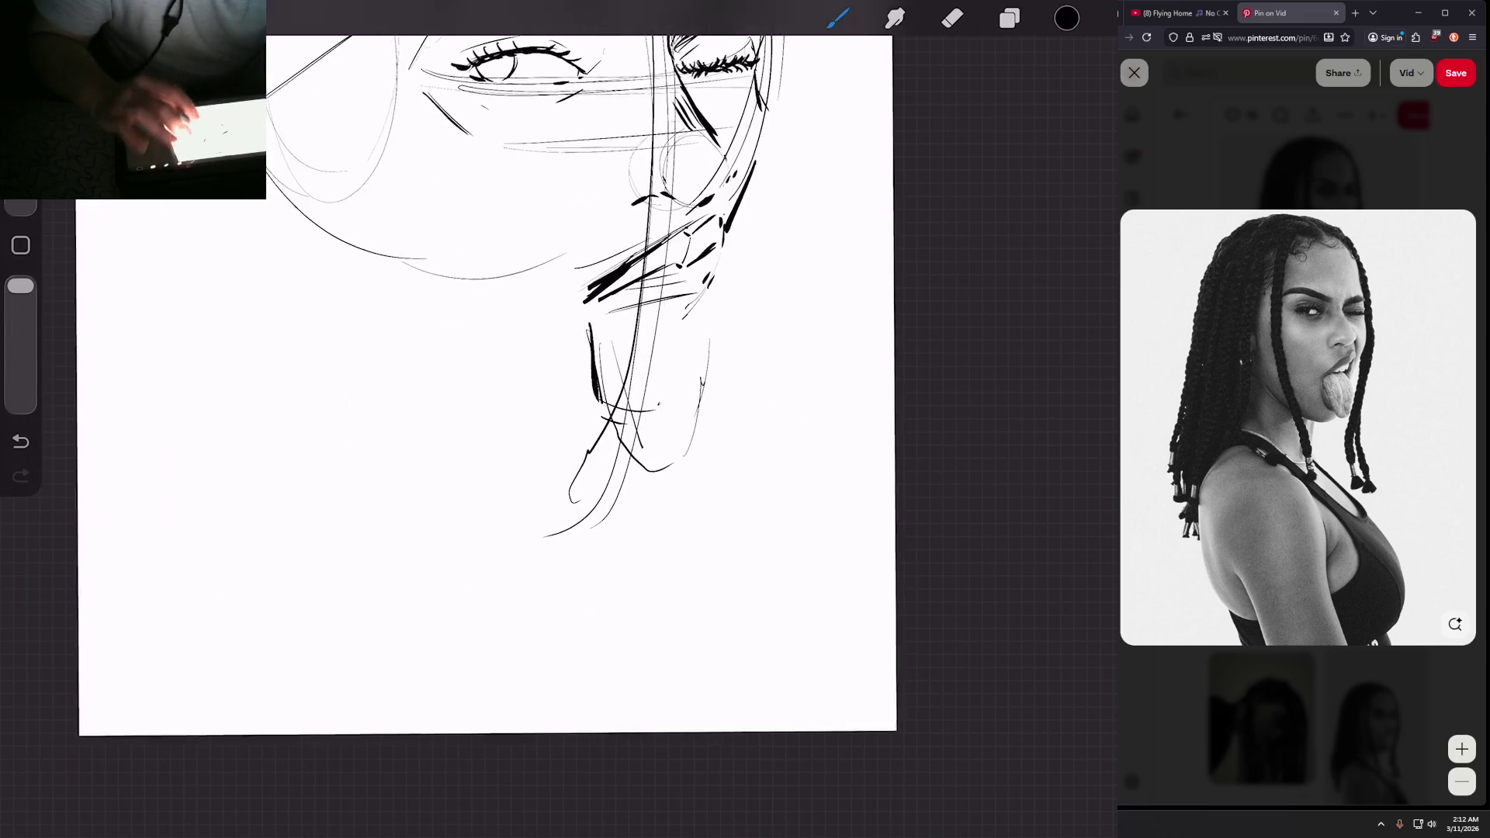
scroll(544, 388, up, 2)
mouse_move(657, 293)
mouse_down()
mouse_move(679, 319)
mouse_move(676, 426)
mouse_up()
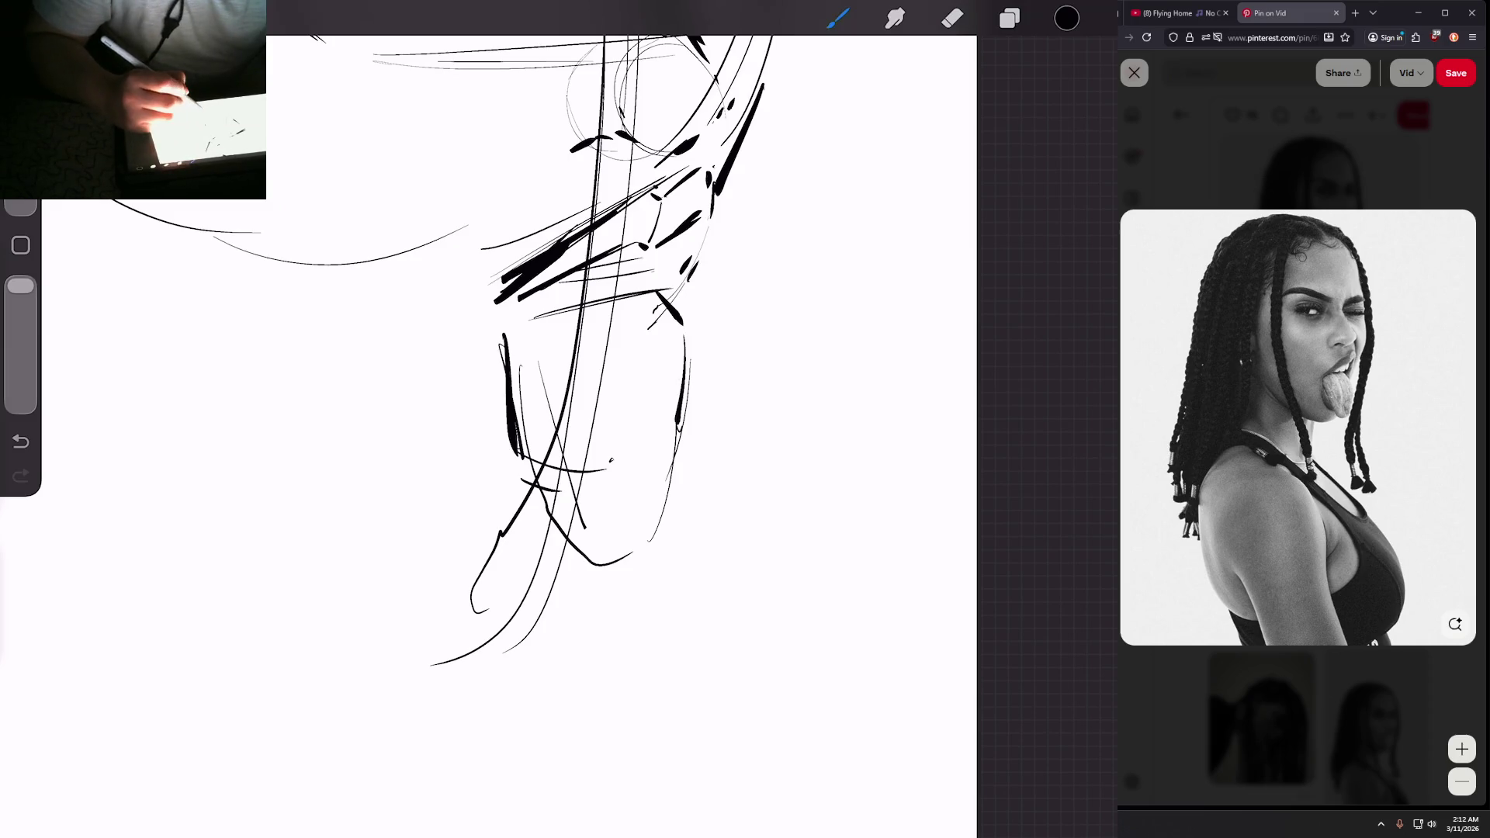
drag(522, 454, 554, 482)
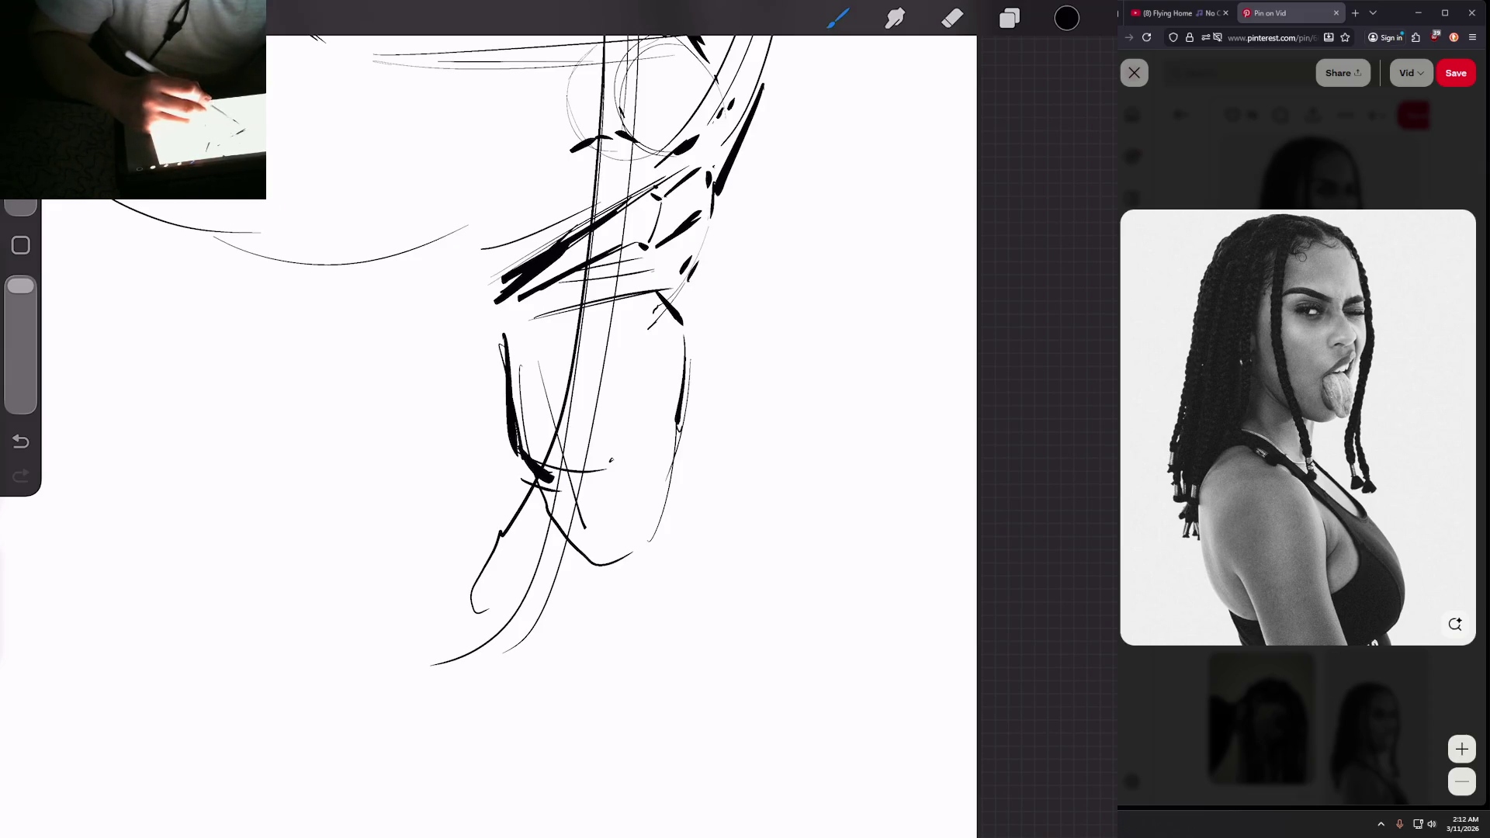
Step: Ink the left jaw toward the chin, the chin curve and the right jaw
drag(525, 338, 564, 490)
mouse_move(543, 415)
mouse_down()
mouse_move(586, 514)
mouse_move(613, 528)
mouse_move(663, 469)
mouse_up()
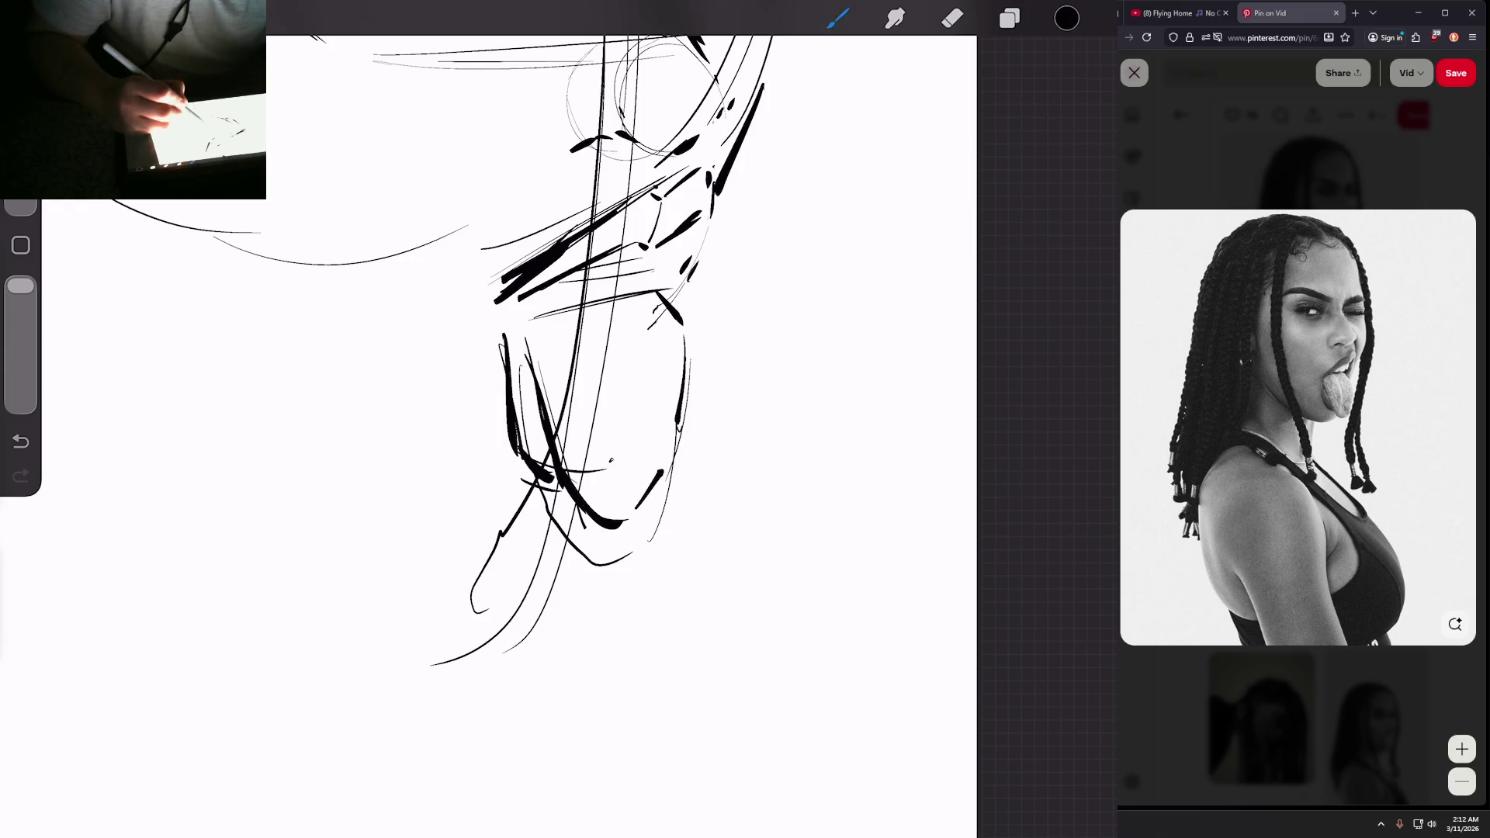
drag(680, 324, 672, 458)
scroll(489, 420, down, 5)
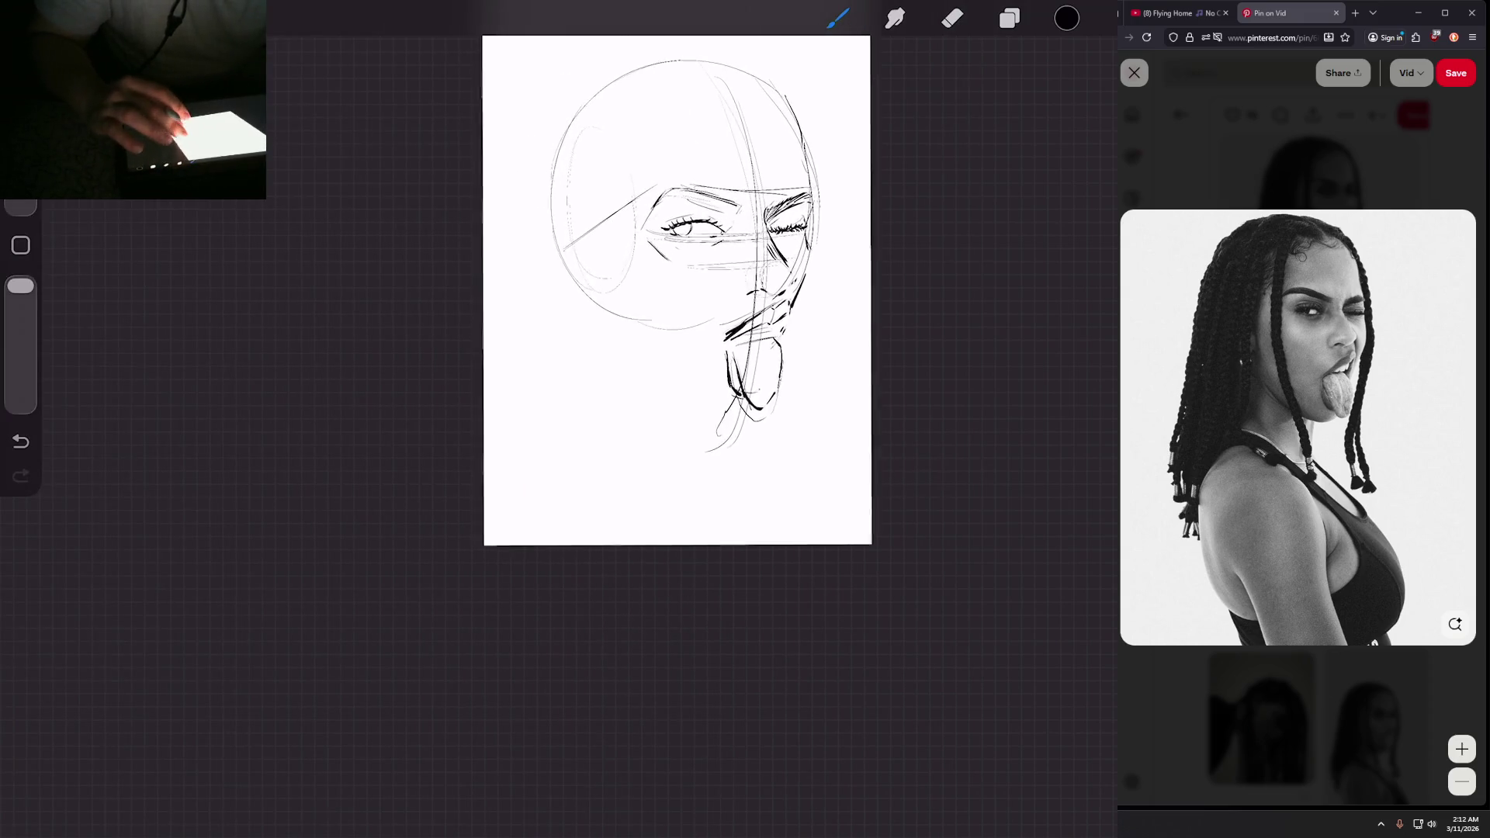
scroll(518, 354, up, 5)
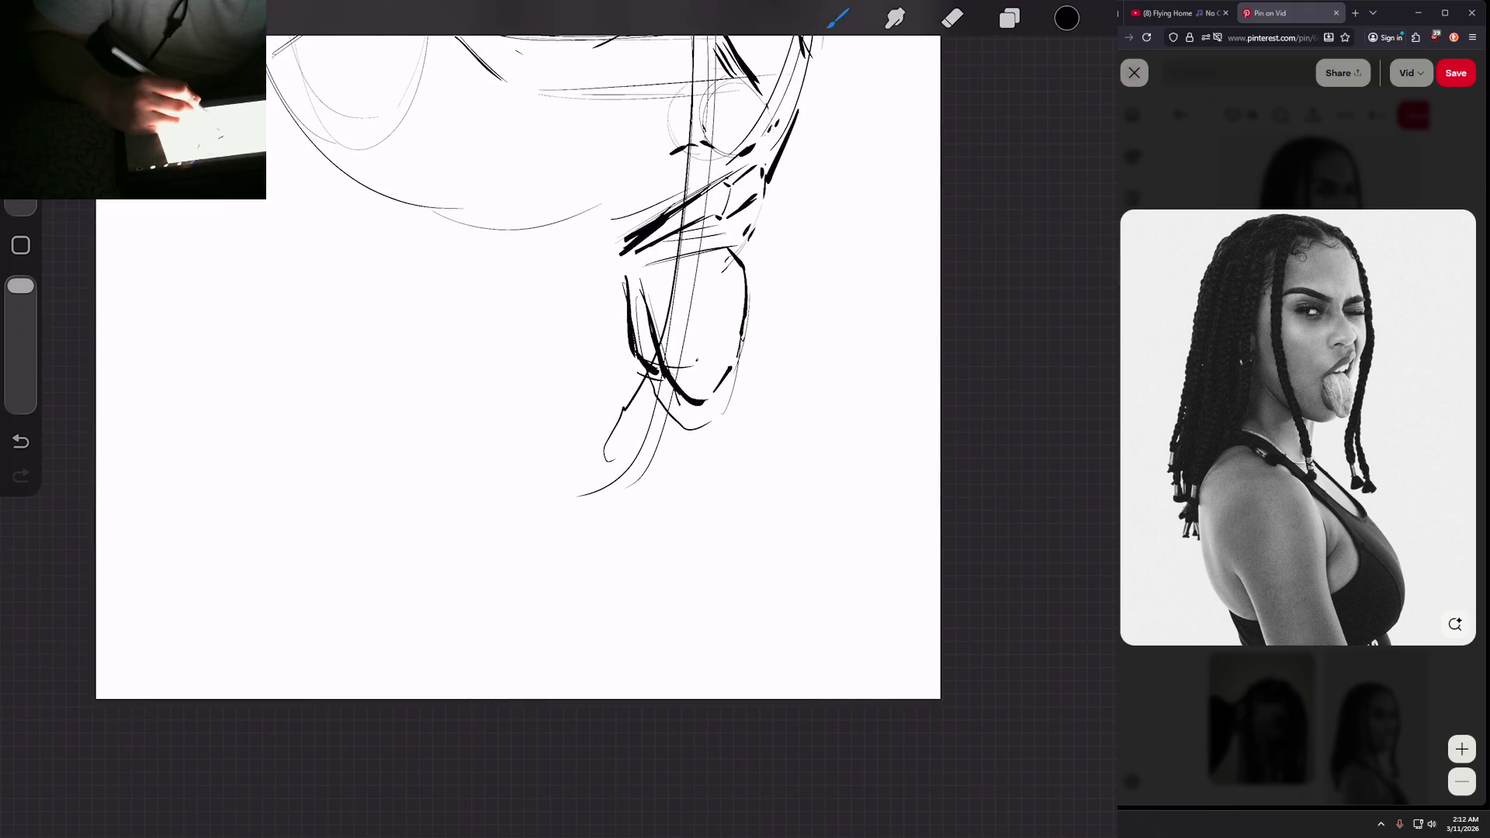
Step: Undo the misplaced chin strokes and redraw them lower down
mouse_move(598, 419)
mouse_down()
mouse_move(652, 429)
mouse_move(664, 402)
mouse_up()
key(ctrl+z)
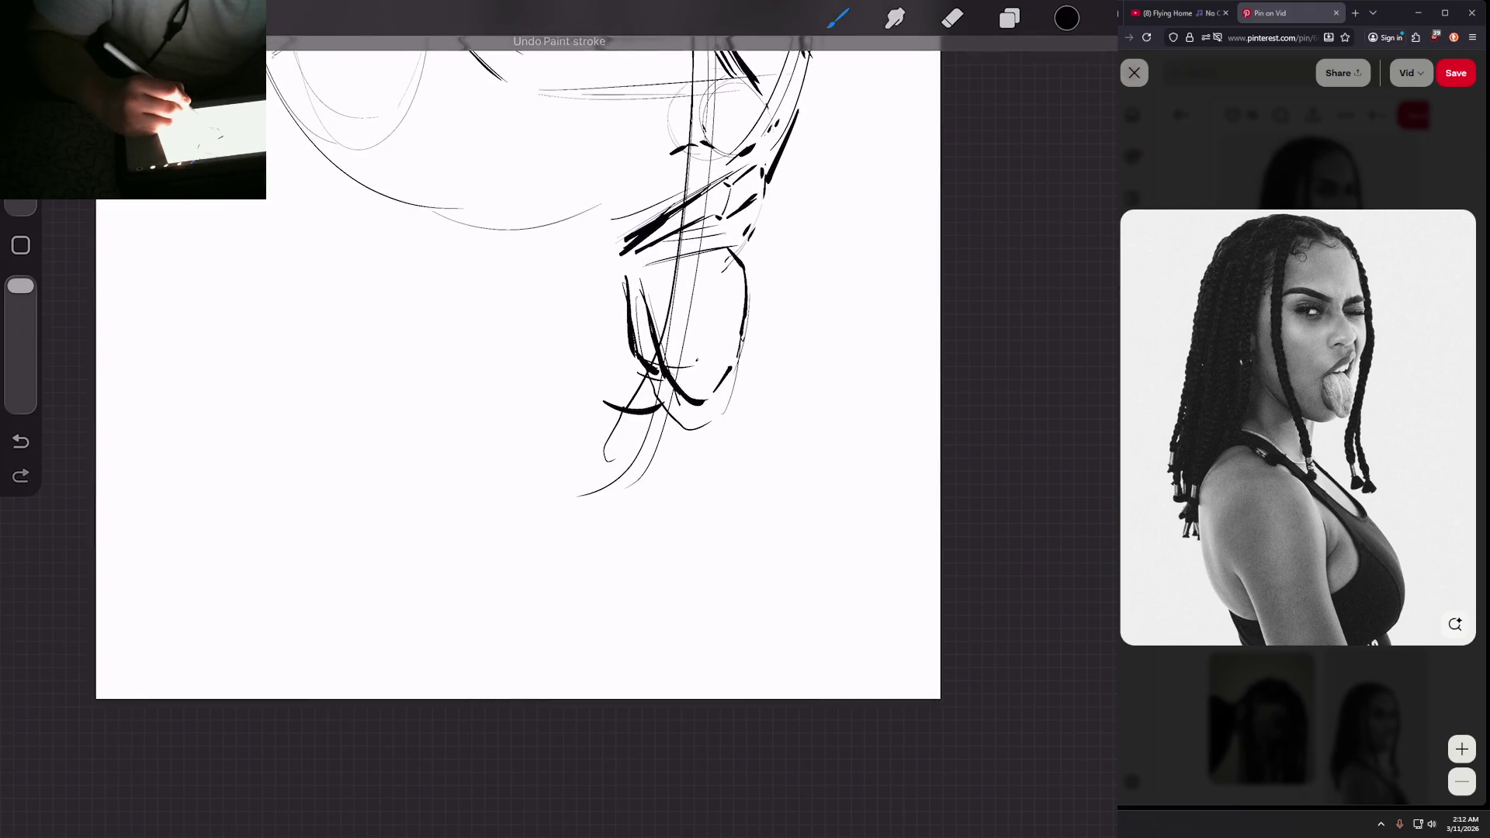
scroll(519, 364, down, 5)
scroll(799, 368, up, 4)
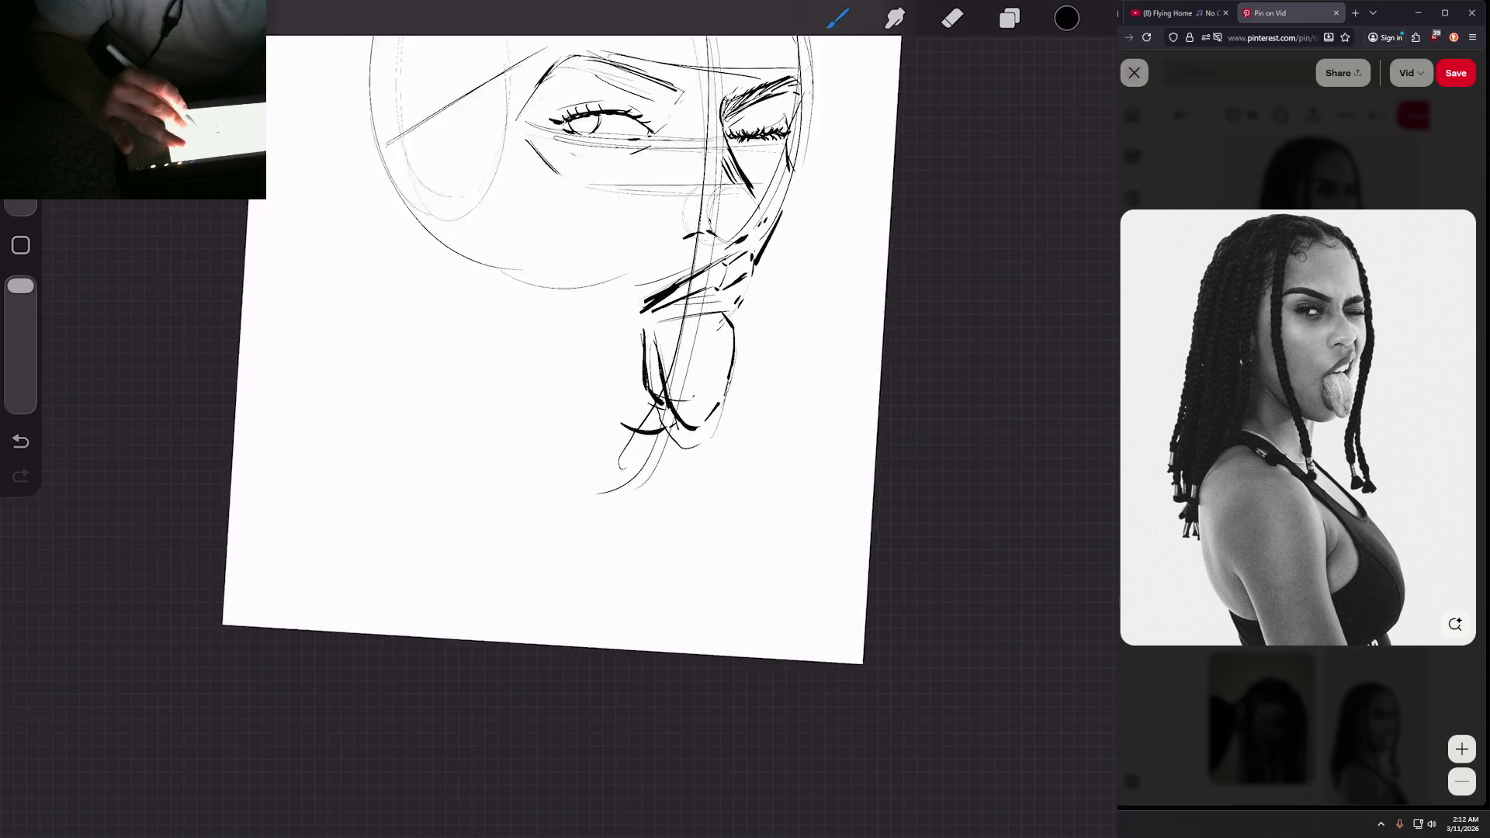
key(ctrl+z)
key(ctrl+z)
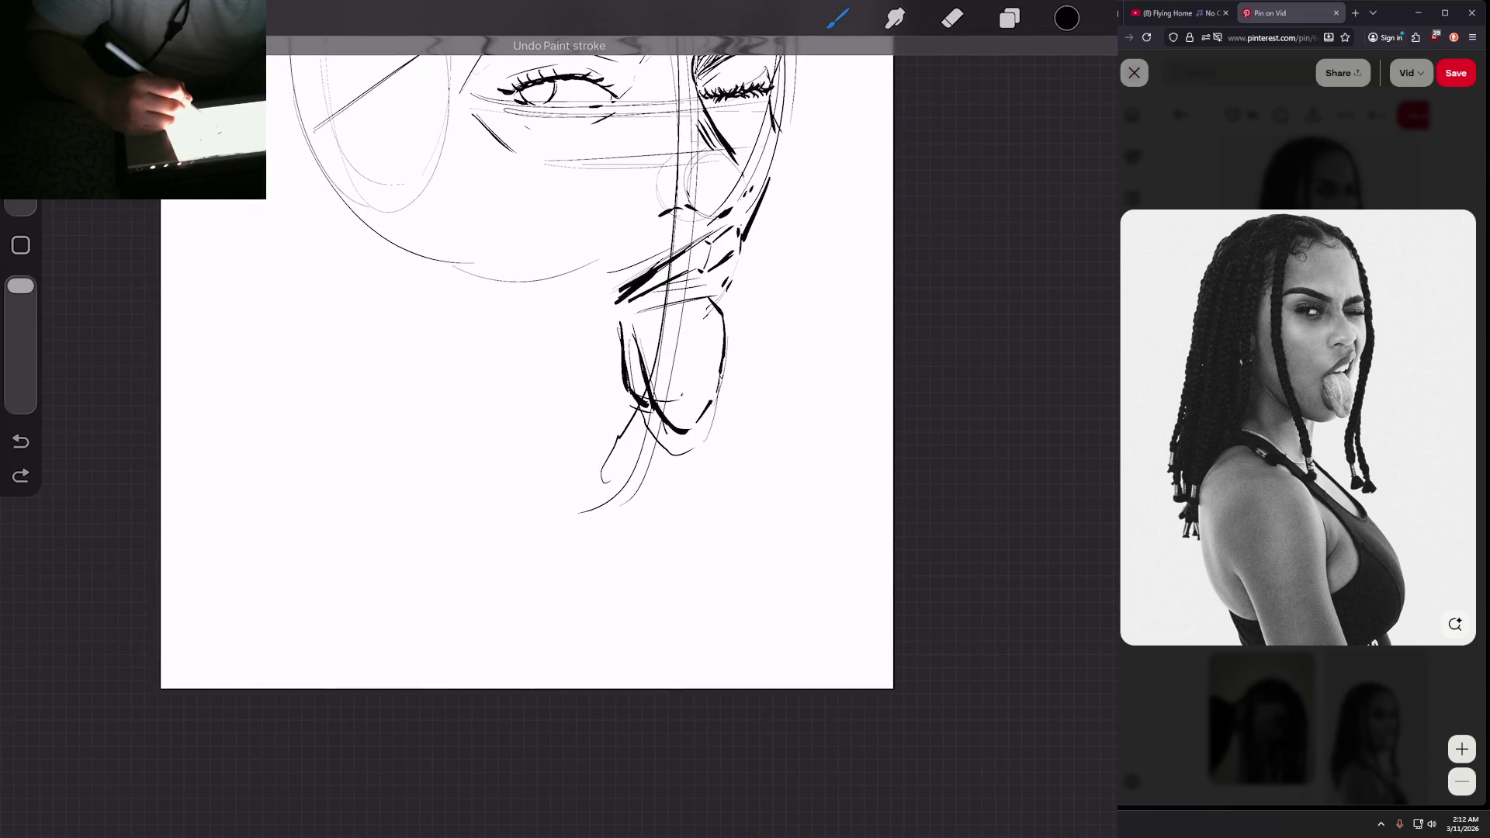
drag(597, 434, 655, 452)
Step: Ink a thin diagonal line to the chin, undo a long jaw stroke, and reset the view
scroll(527, 357, down, 2)
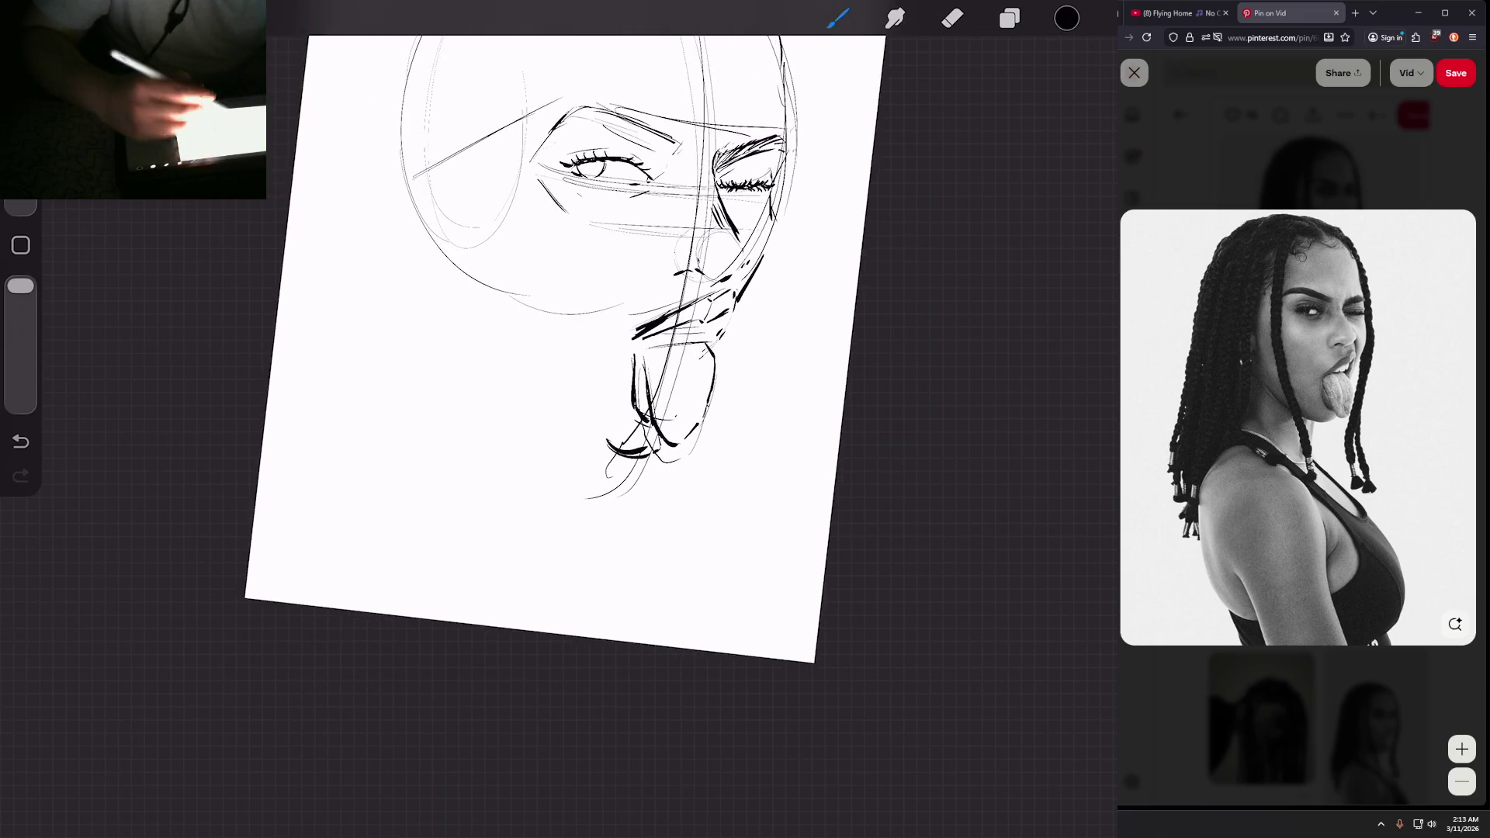
mouse_move(548, 380)
mouse_down()
mouse_move(613, 453)
mouse_move(527, 355)
mouse_up()
drag(587, 429, 512, 333)
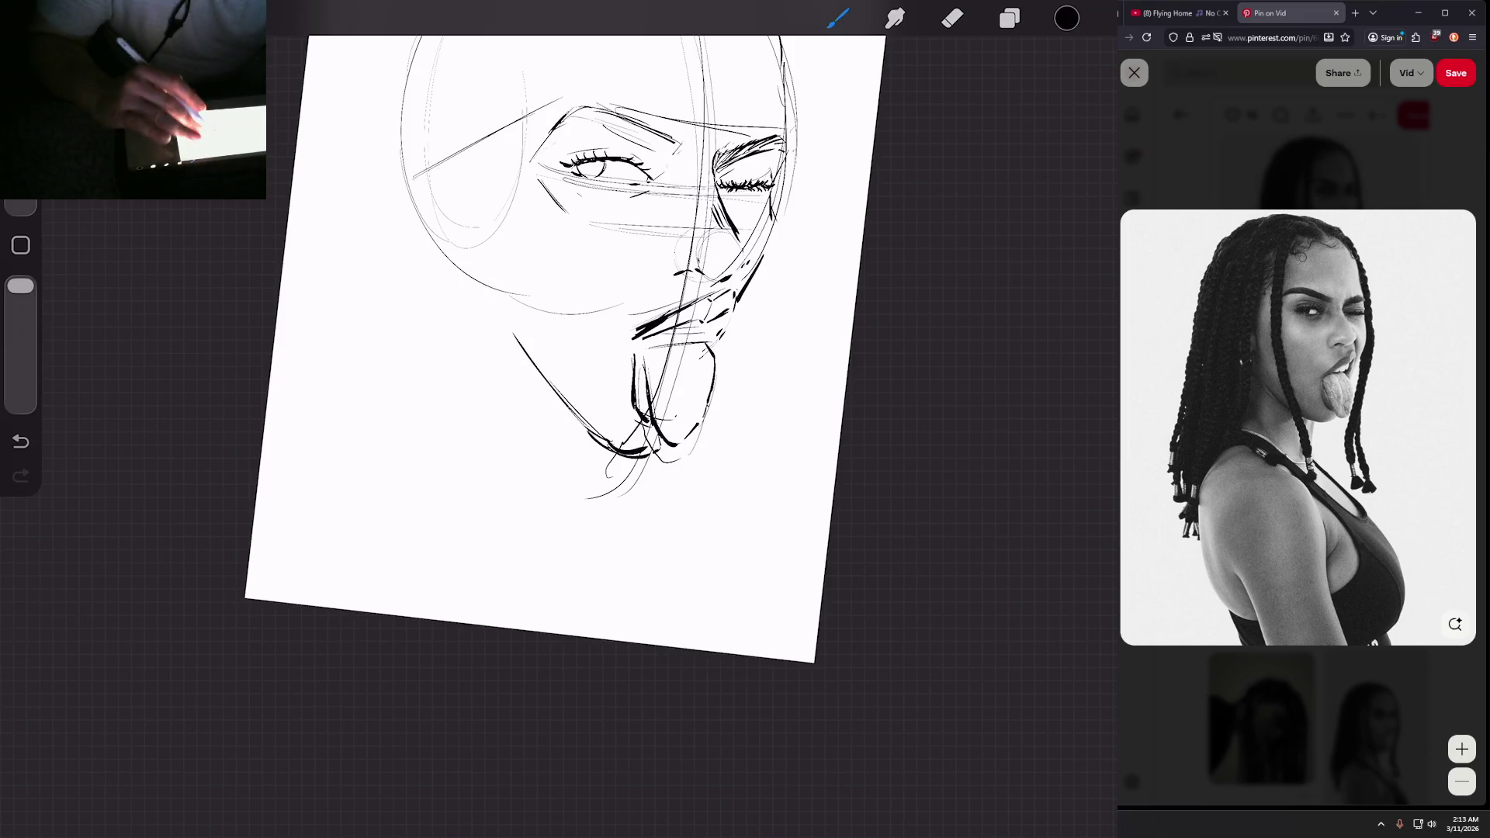
key(ctrl+z)
key(ctrl+z)
key(ctrl+z)
key(ctrl+0)
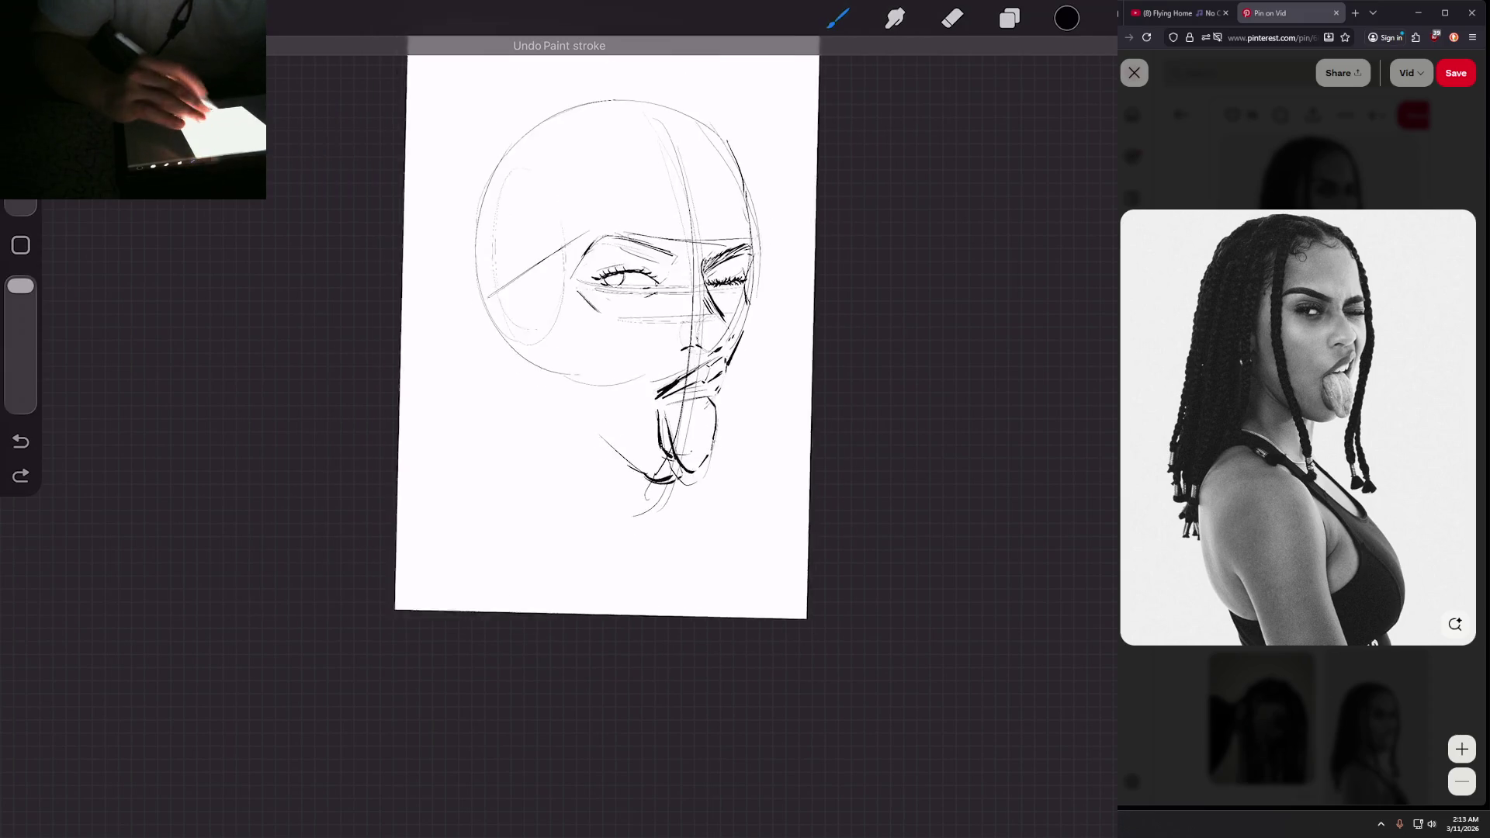
Step: Ink the cheek line and jaw curve down along the chin
drag(527, 279, 547, 402)
mouse_move(525, 214)
mouse_down()
mouse_move(553, 410)
mouse_move(675, 516)
mouse_up()
drag(598, 475, 675, 521)
scroll(625, 354, up, 3)
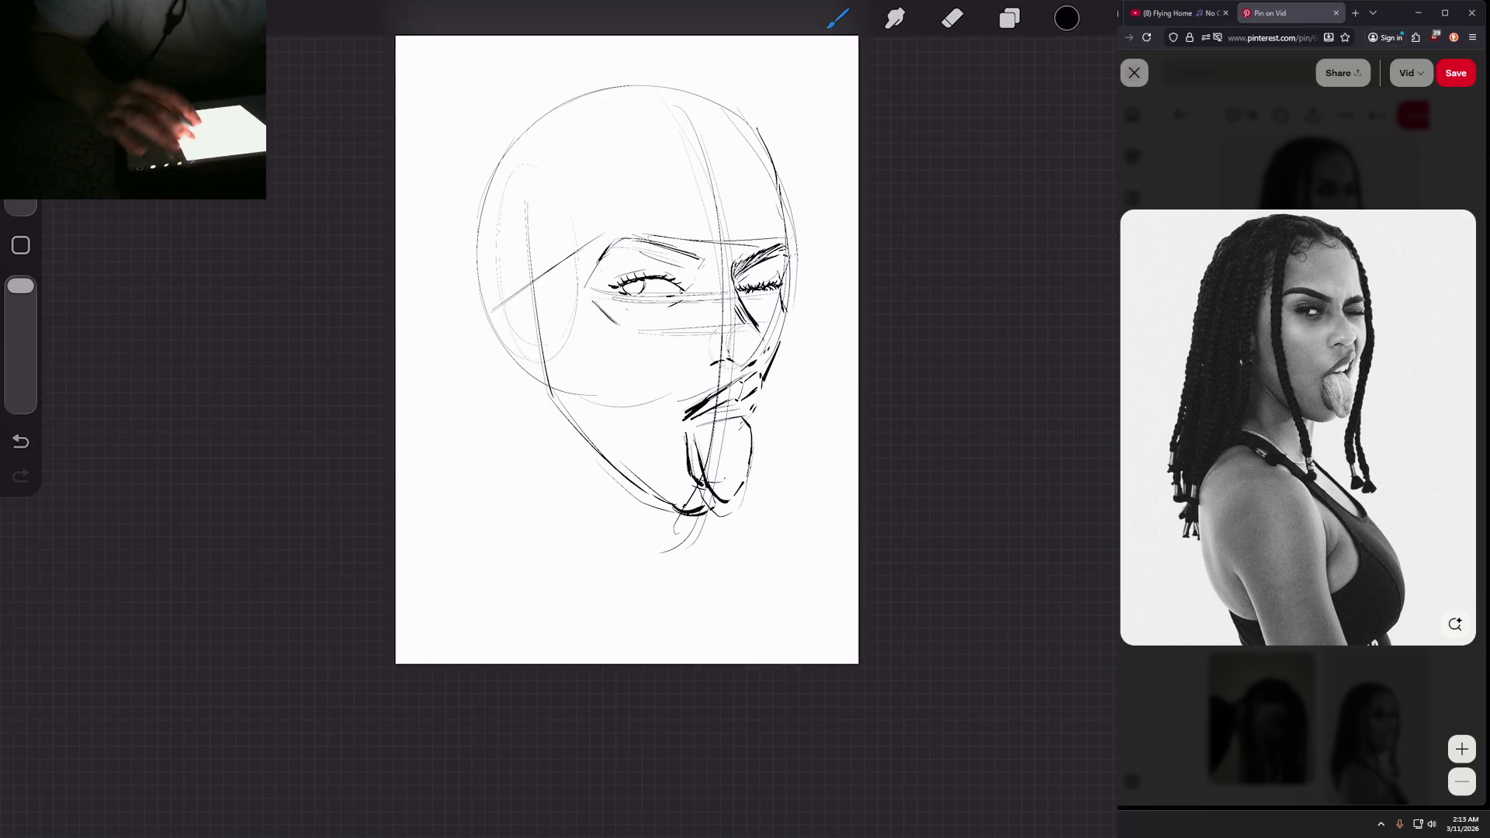
scroll(667, 419, up, 3)
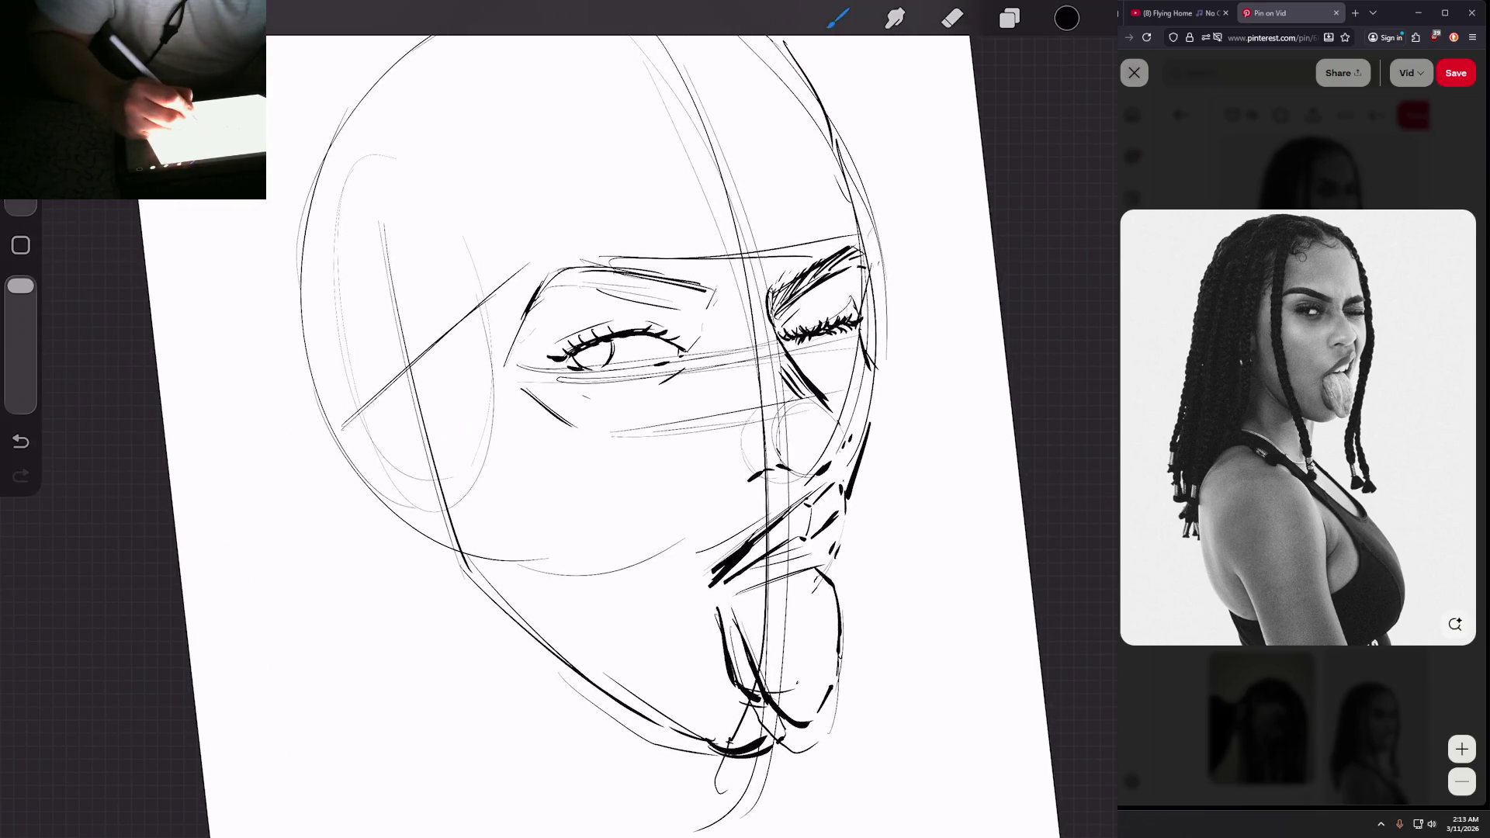
Step: Hatch the open eye's eyebrow densely and add short strokes to its lower eyelid
drag(707, 284, 689, 309)
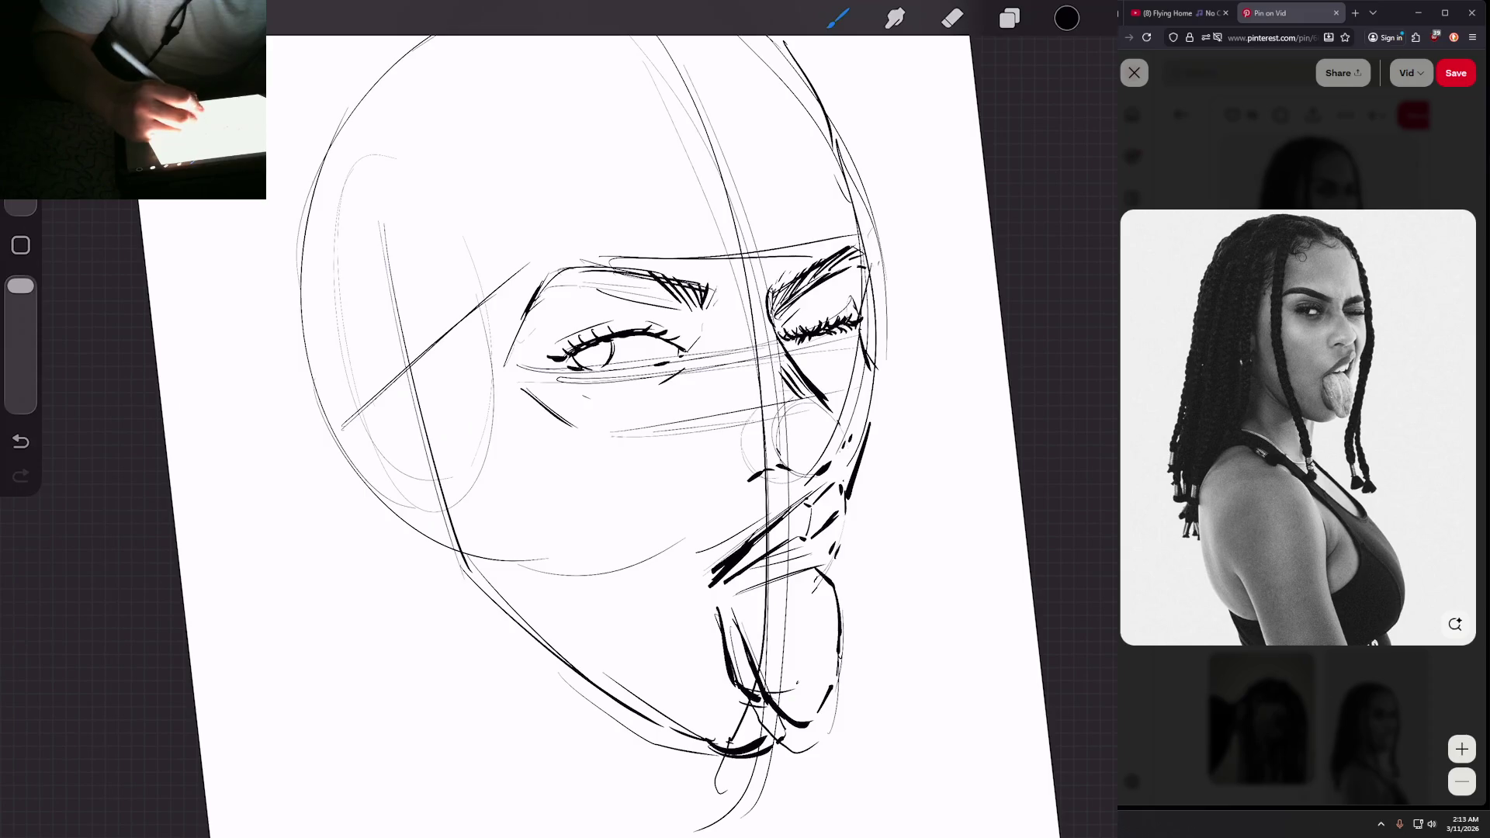
mouse_move(635, 269)
mouse_down()
mouse_move(666, 302)
mouse_move(601, 284)
mouse_move(575, 300)
mouse_up()
mouse_move(519, 291)
mouse_down()
mouse_move(535, 310)
mouse_move(504, 349)
mouse_up()
scroll(589, 434, up, 3)
mouse_move(591, 298)
mouse_down()
mouse_move(506, 349)
mouse_move(584, 294)
mouse_up()
drag(622, 280, 601, 289)
scroll(590, 435, down, 5)
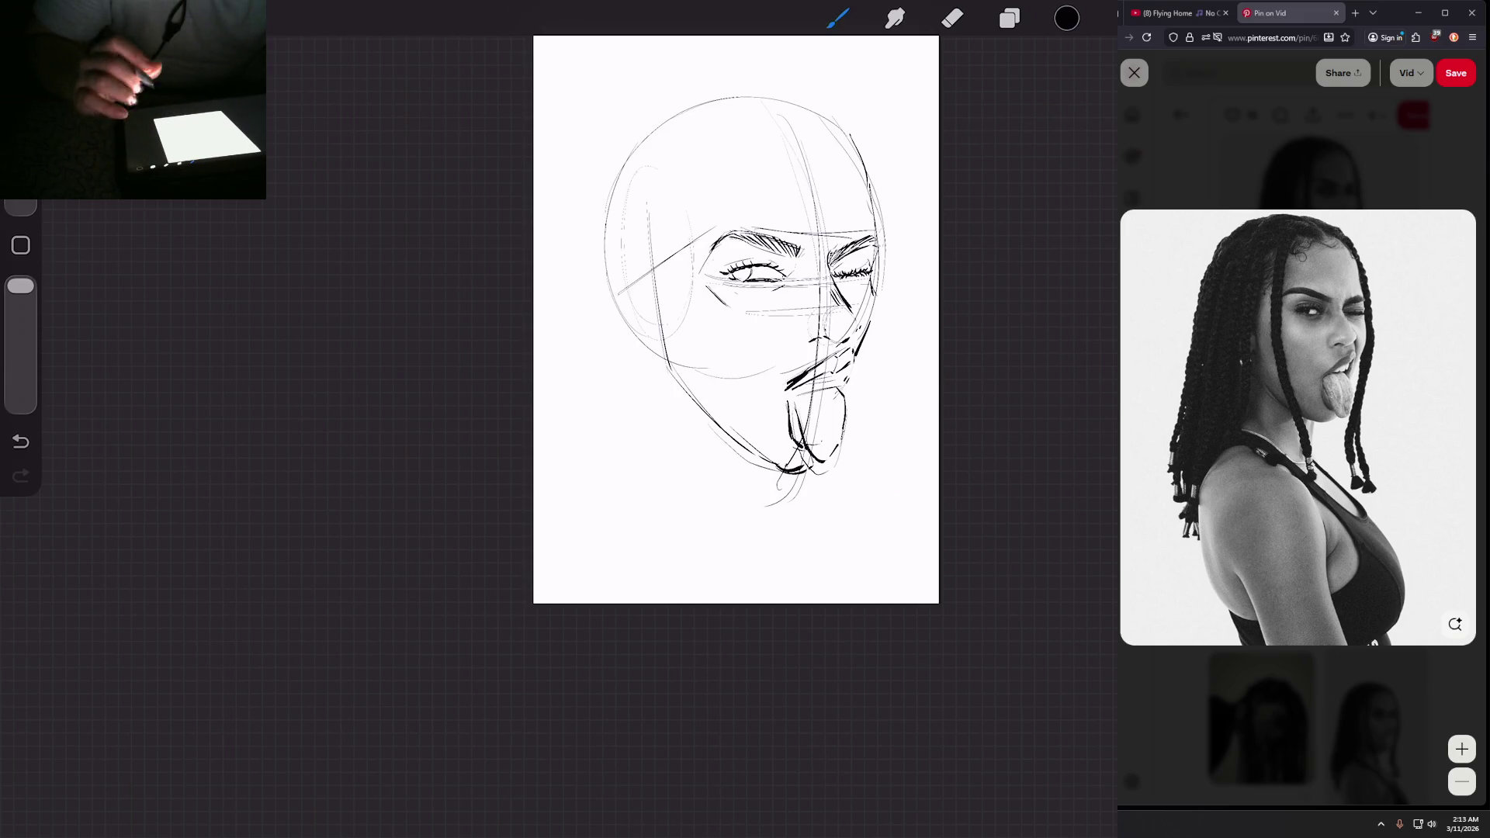
Step: Add short ink strokes beside the nose and near the nostril
scroll(736, 319, up, 2)
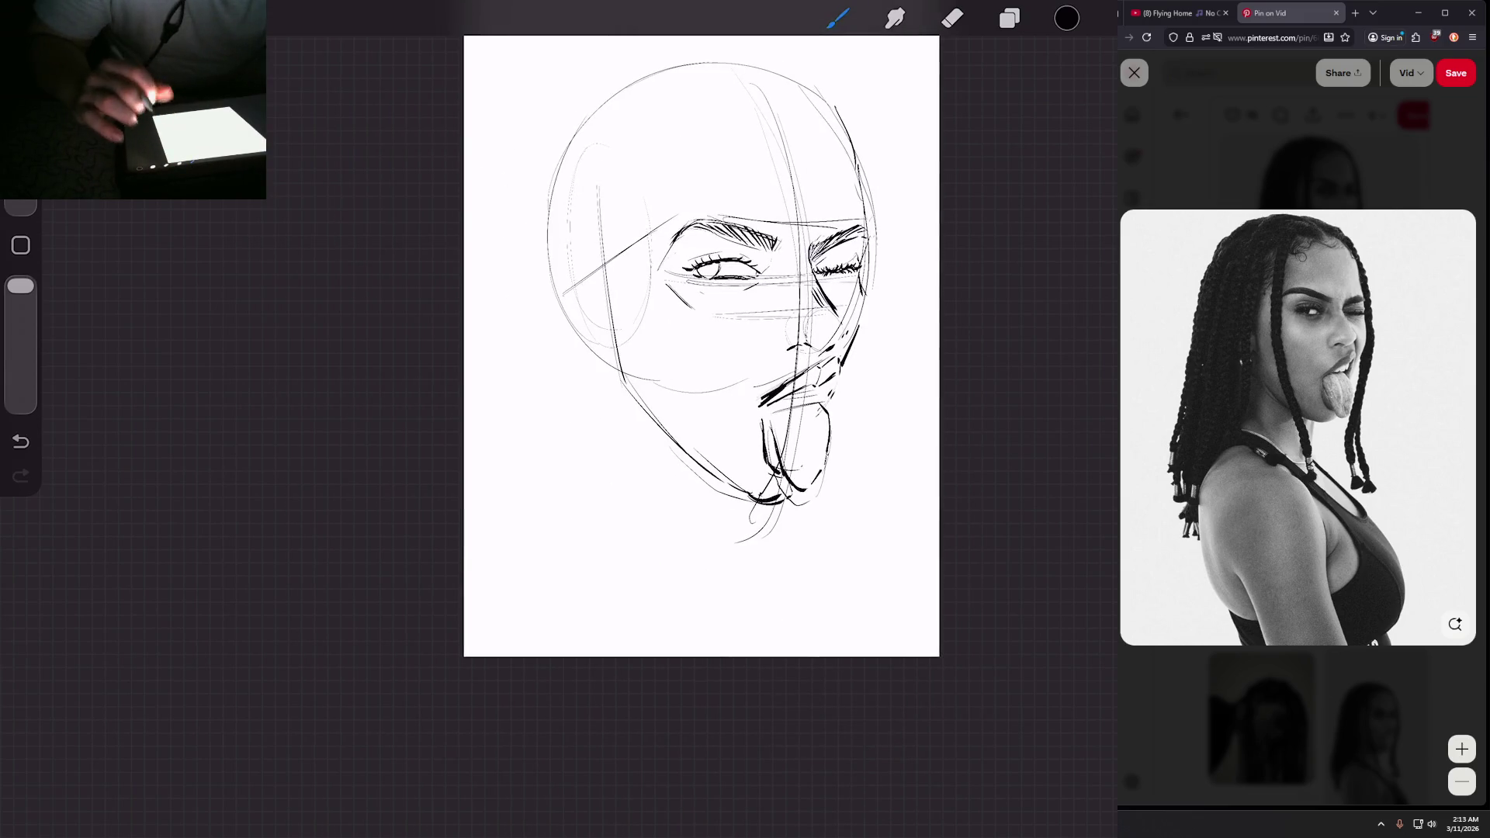
scroll(699, 349, up, 5)
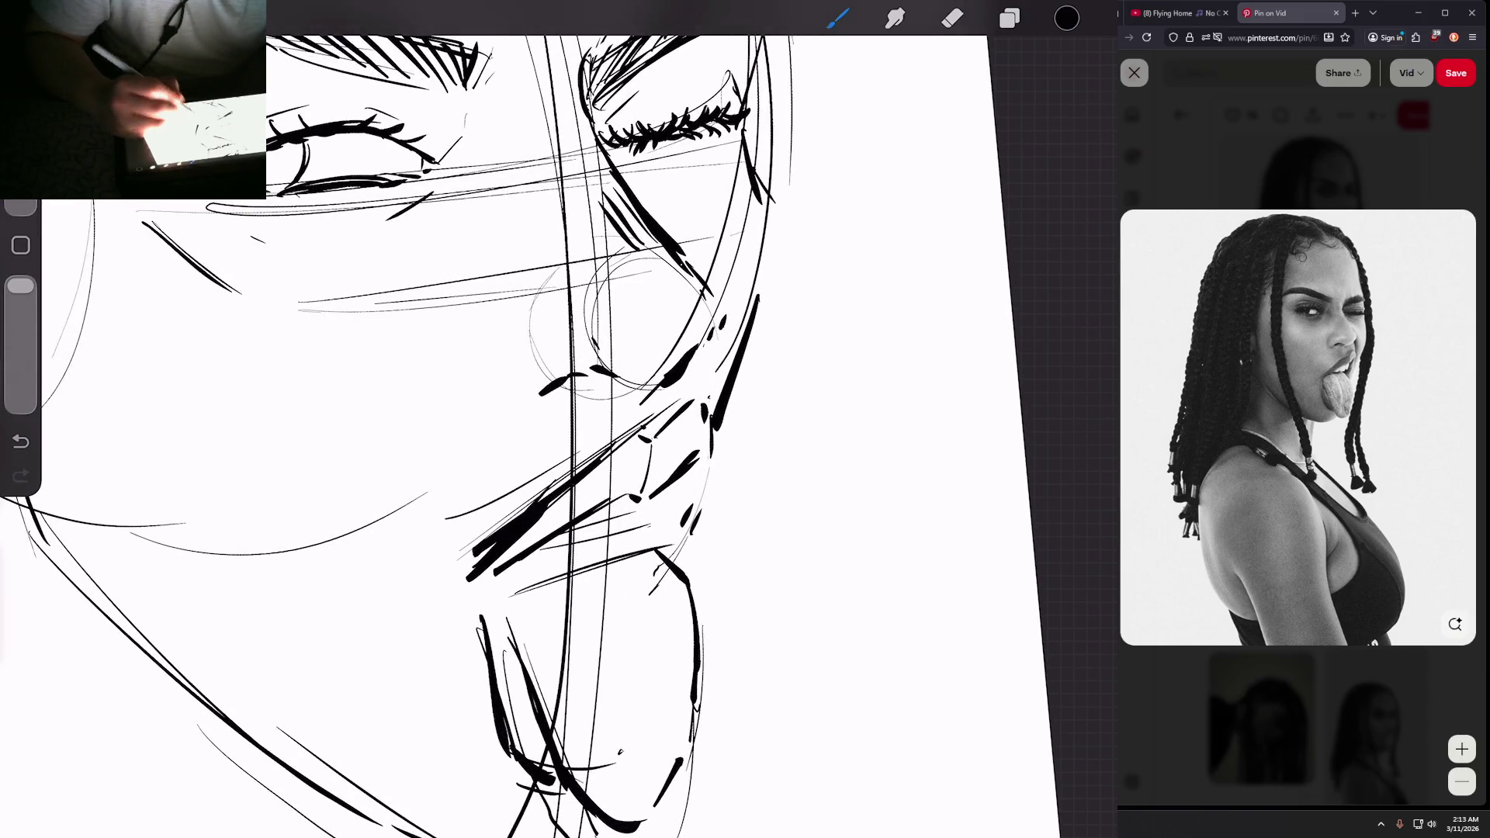
scroll(497, 419, down, 3)
scroll(497, 419, down, 1)
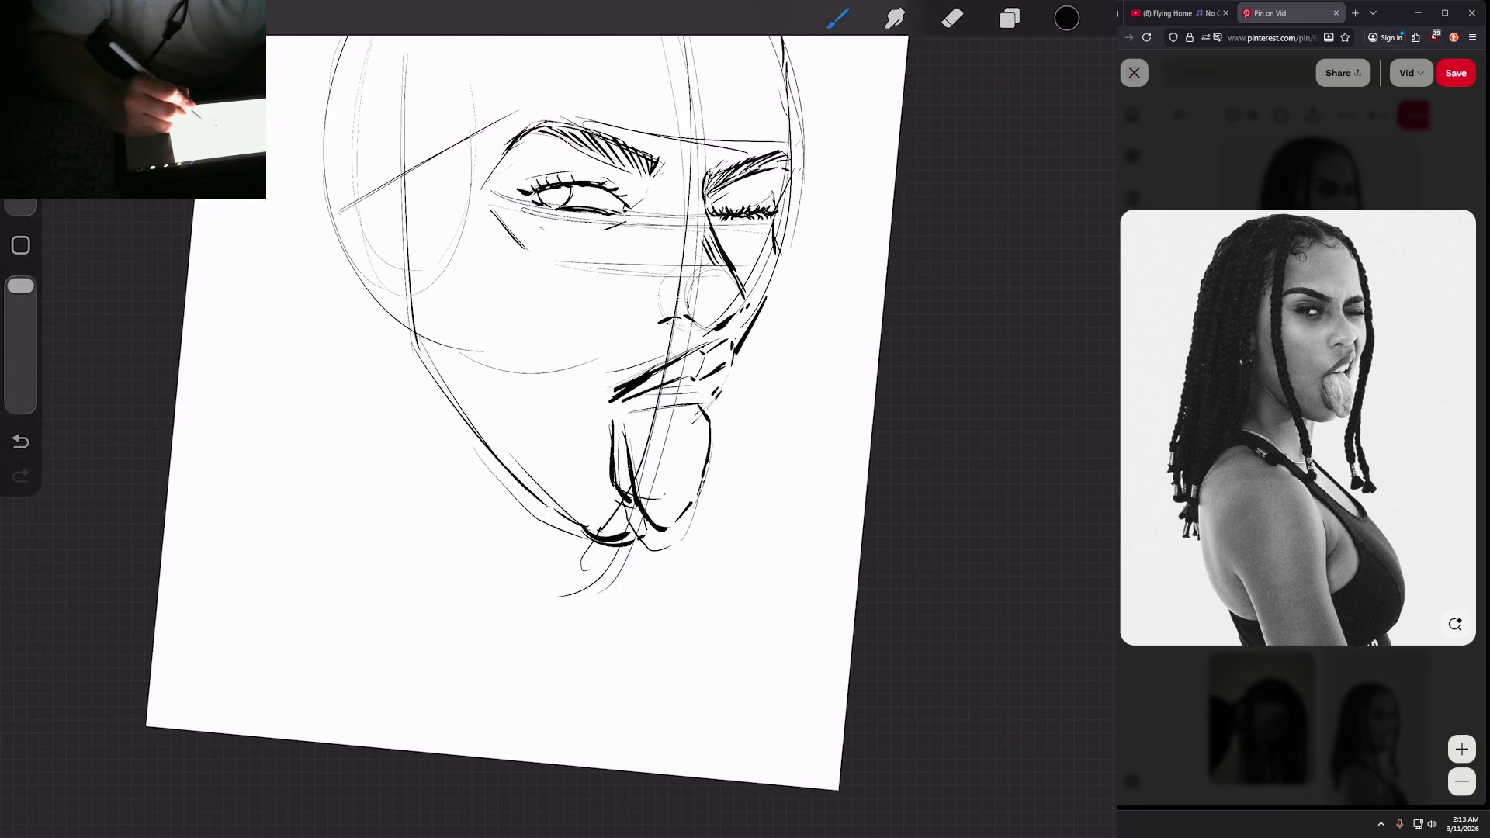
drag(649, 300, 650, 321)
scroll(497, 419, down, 3)
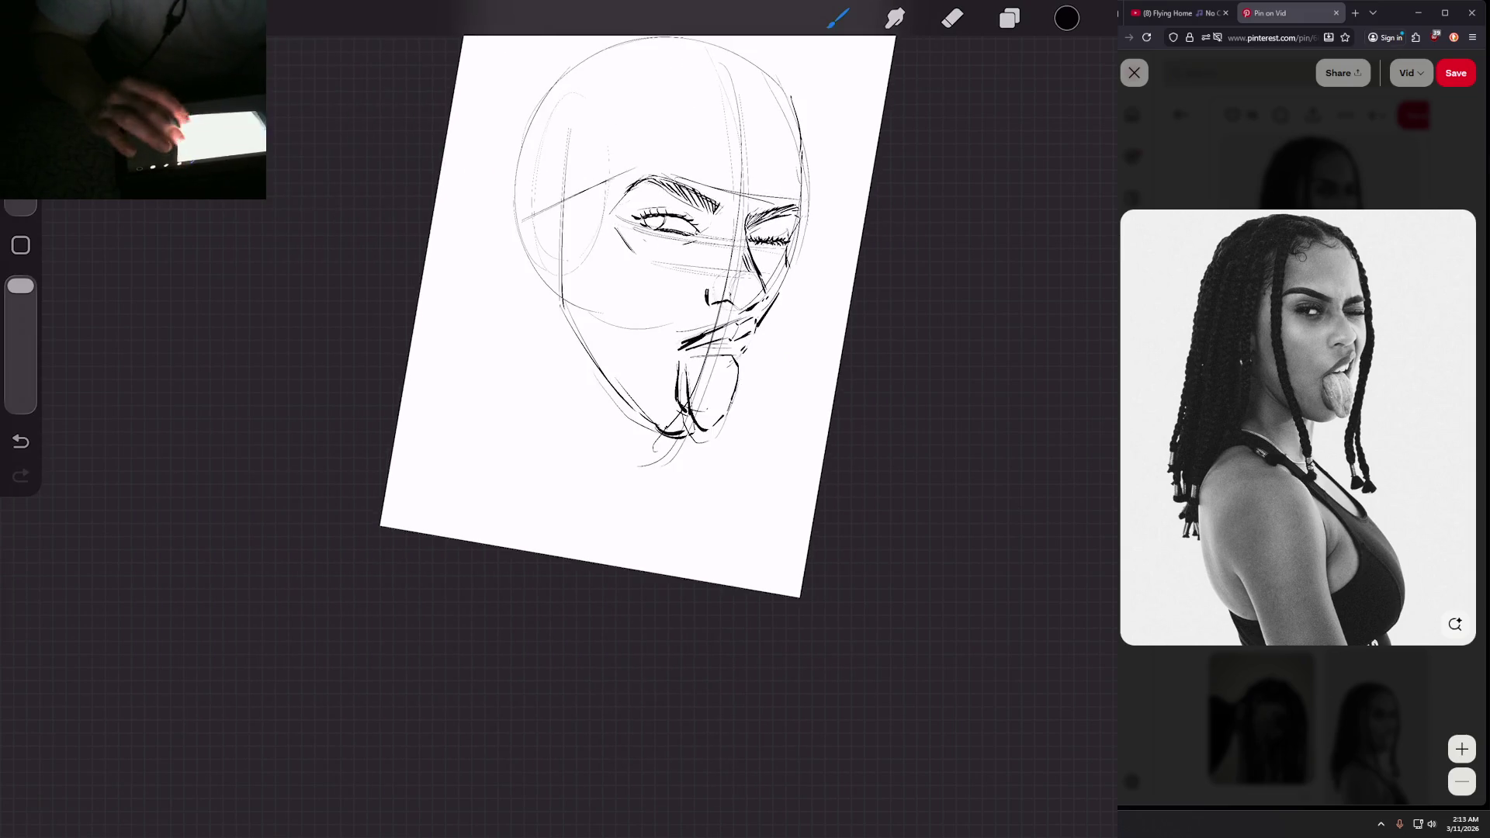
scroll(497, 419, up, 5)
drag(644, 356, 665, 392)
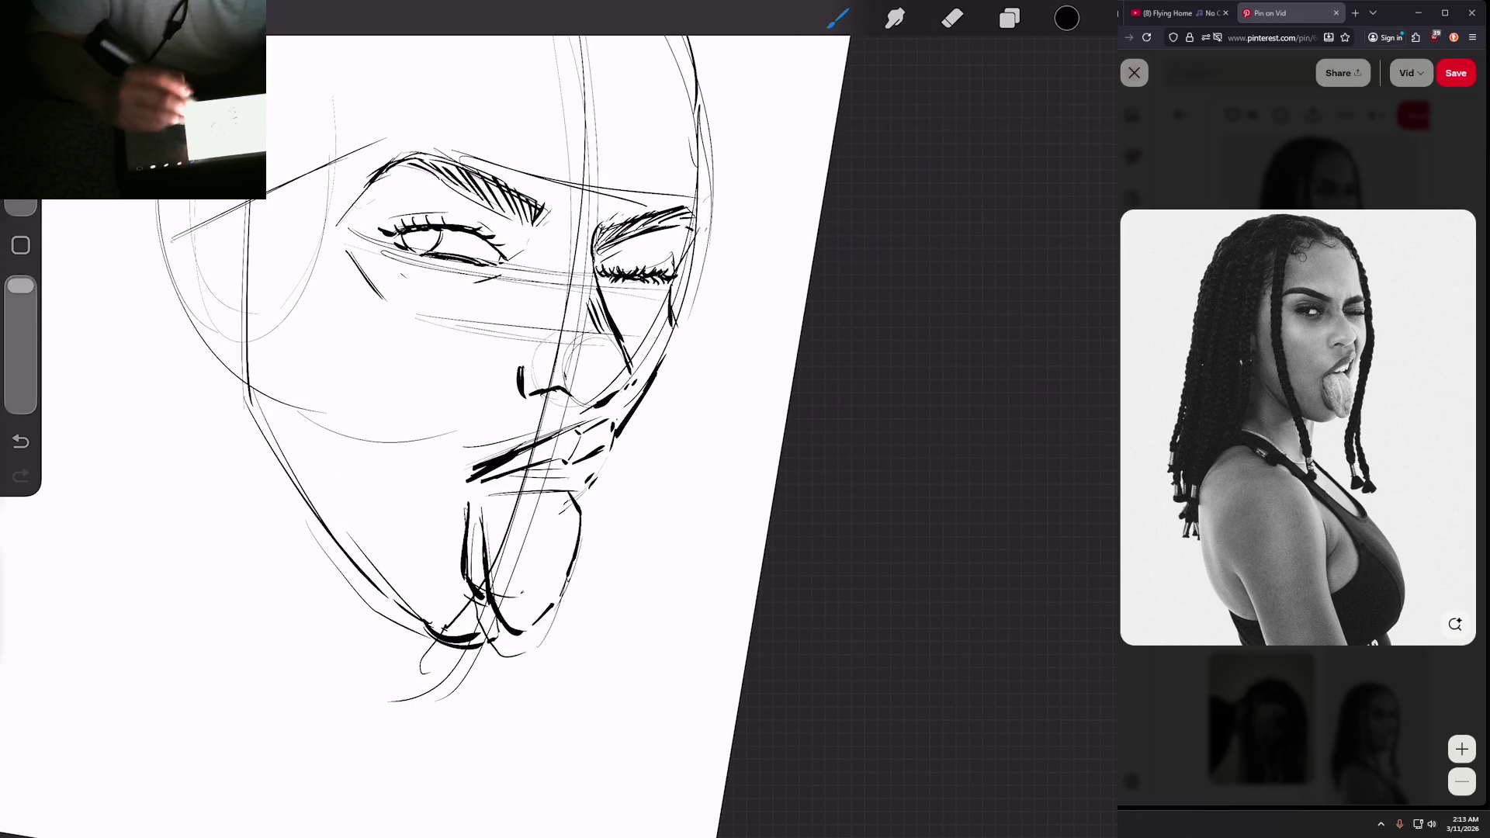
scroll(497, 419, down, 3)
Step: Ink diagonal and short strokes along the jaw and cheek
drag(625, 324, 580, 382)
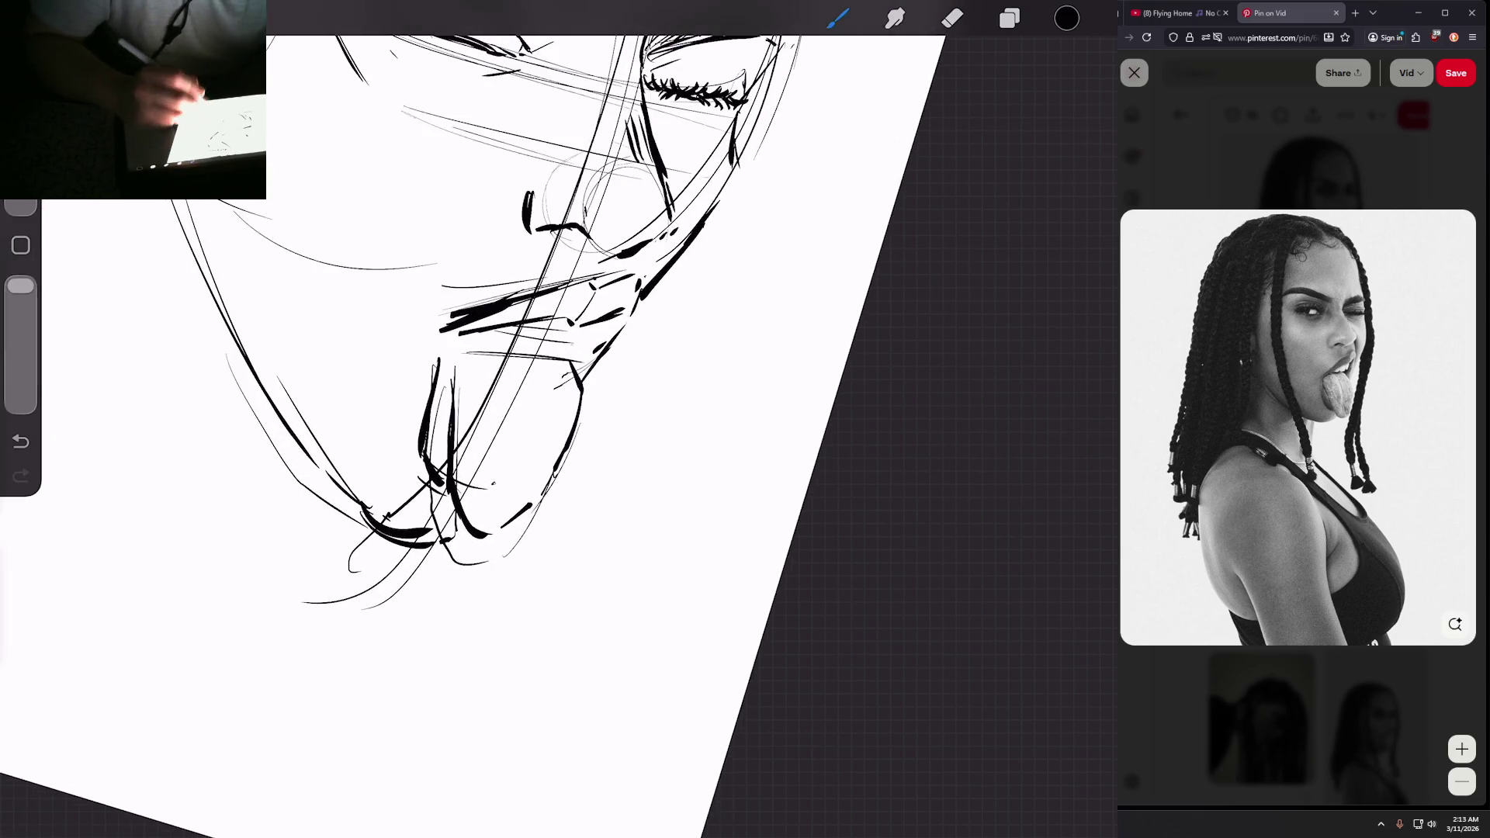
scroll(497, 419, down, 3)
scroll(496, 419, up, 5)
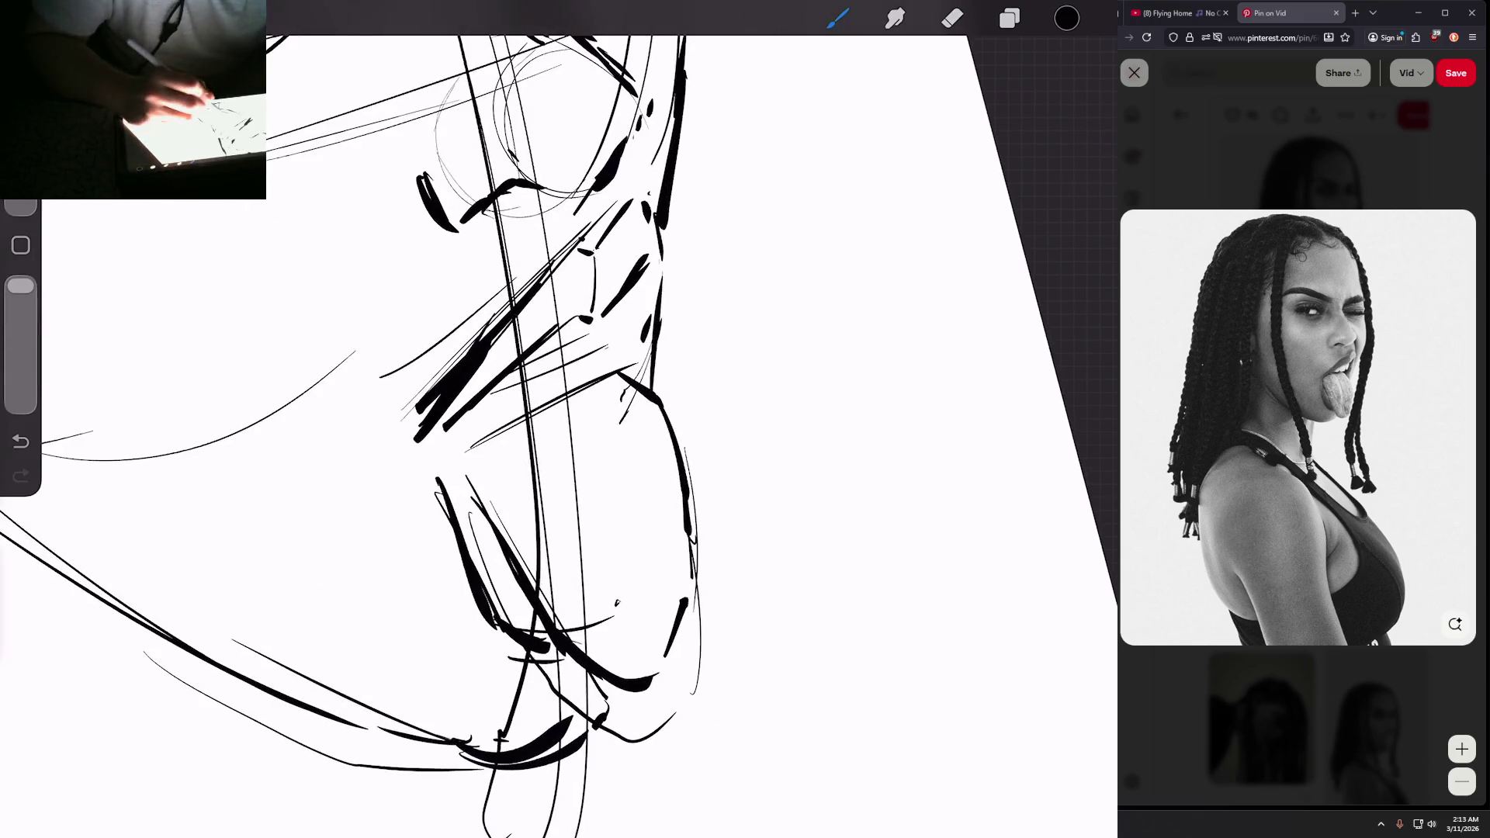
mouse_move(500, 392)
mouse_down()
mouse_move(563, 378)
mouse_move(596, 345)
mouse_move(603, 357)
mouse_up()
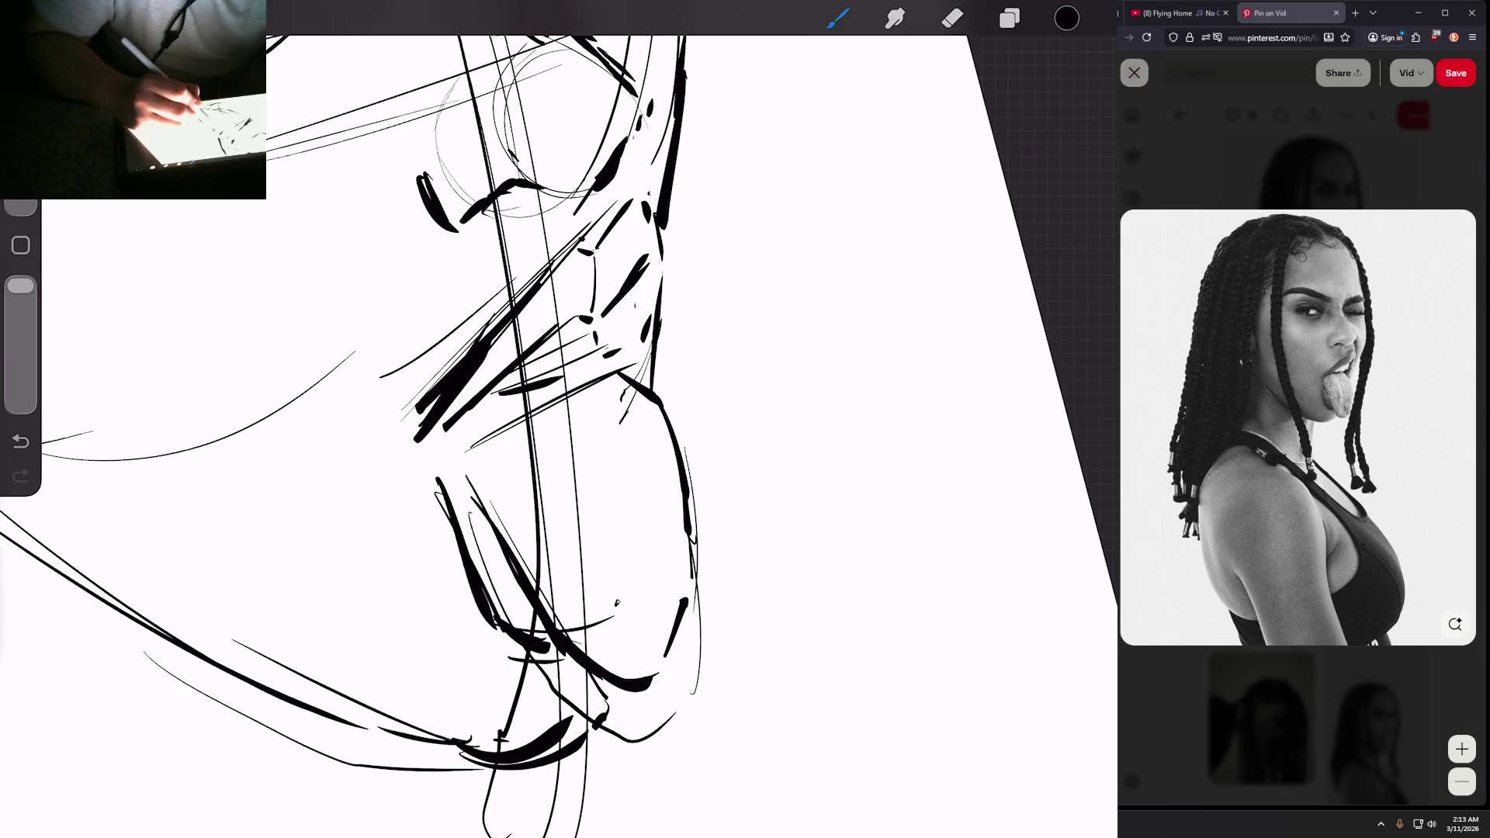
drag(635, 302, 635, 324)
scroll(497, 419, down, 2)
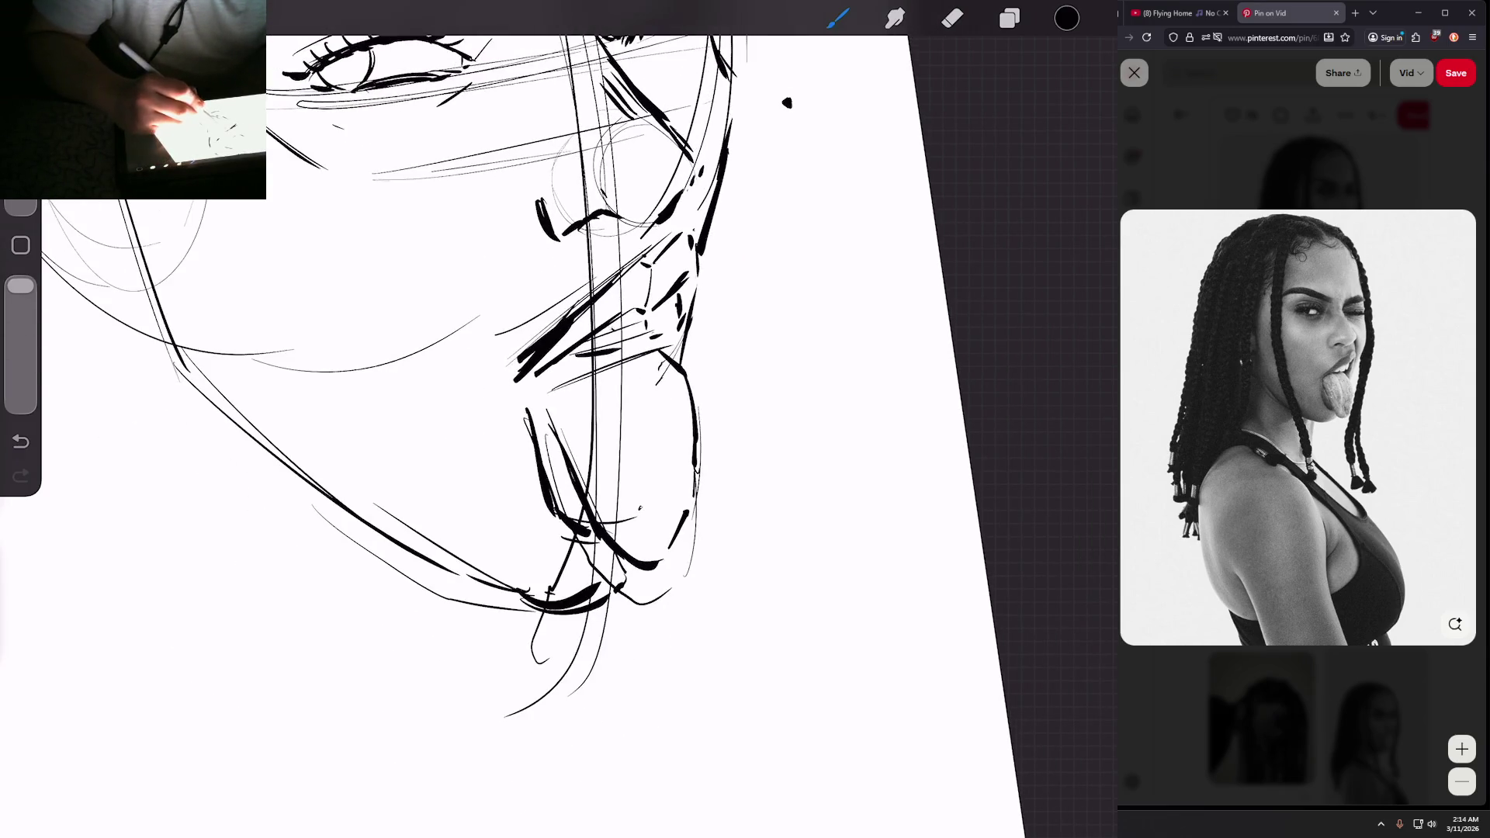
scroll(786, 103, down, 3)
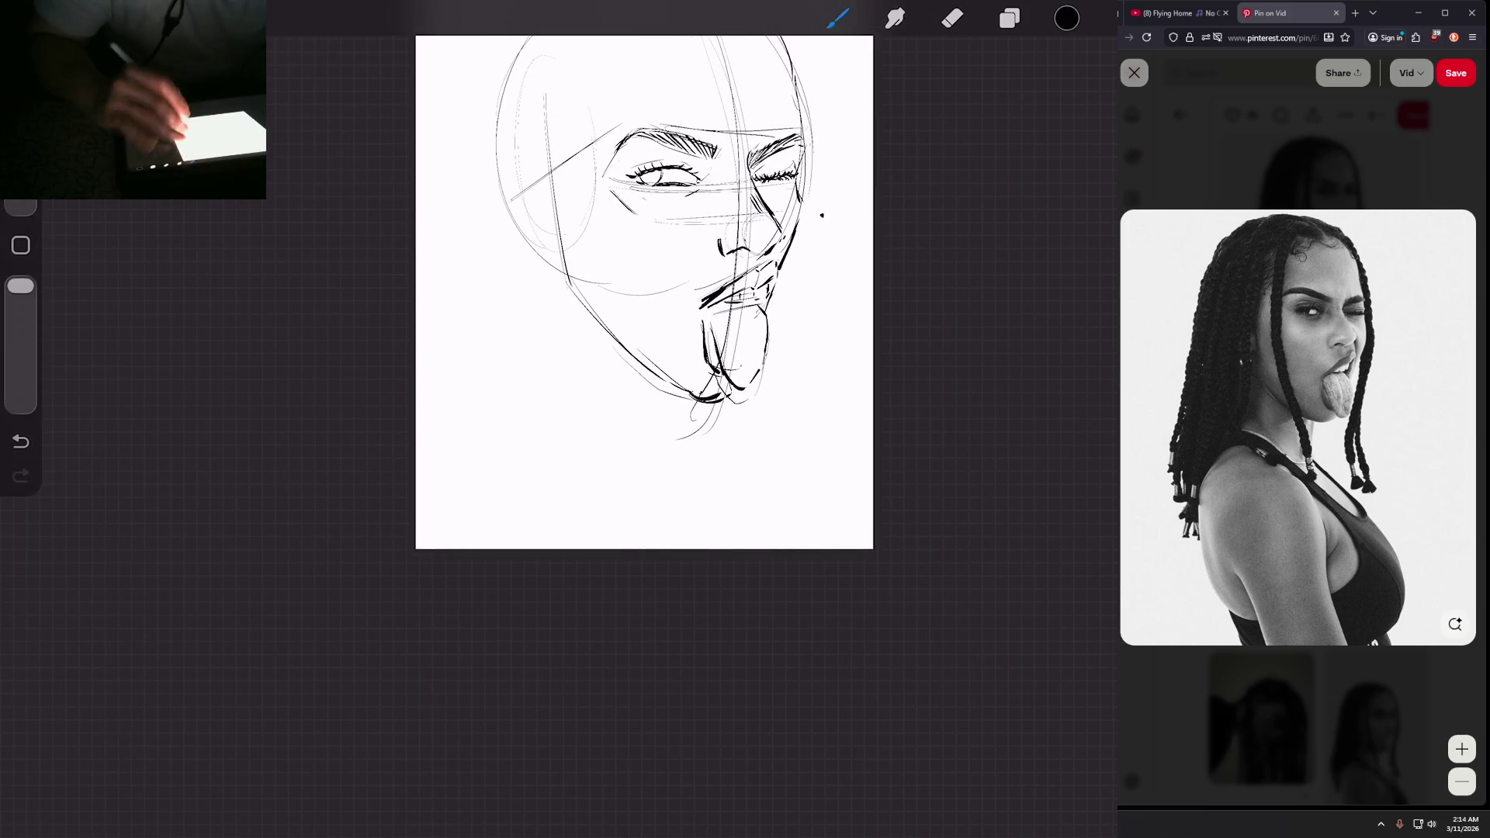
scroll(822, 215, up, 2)
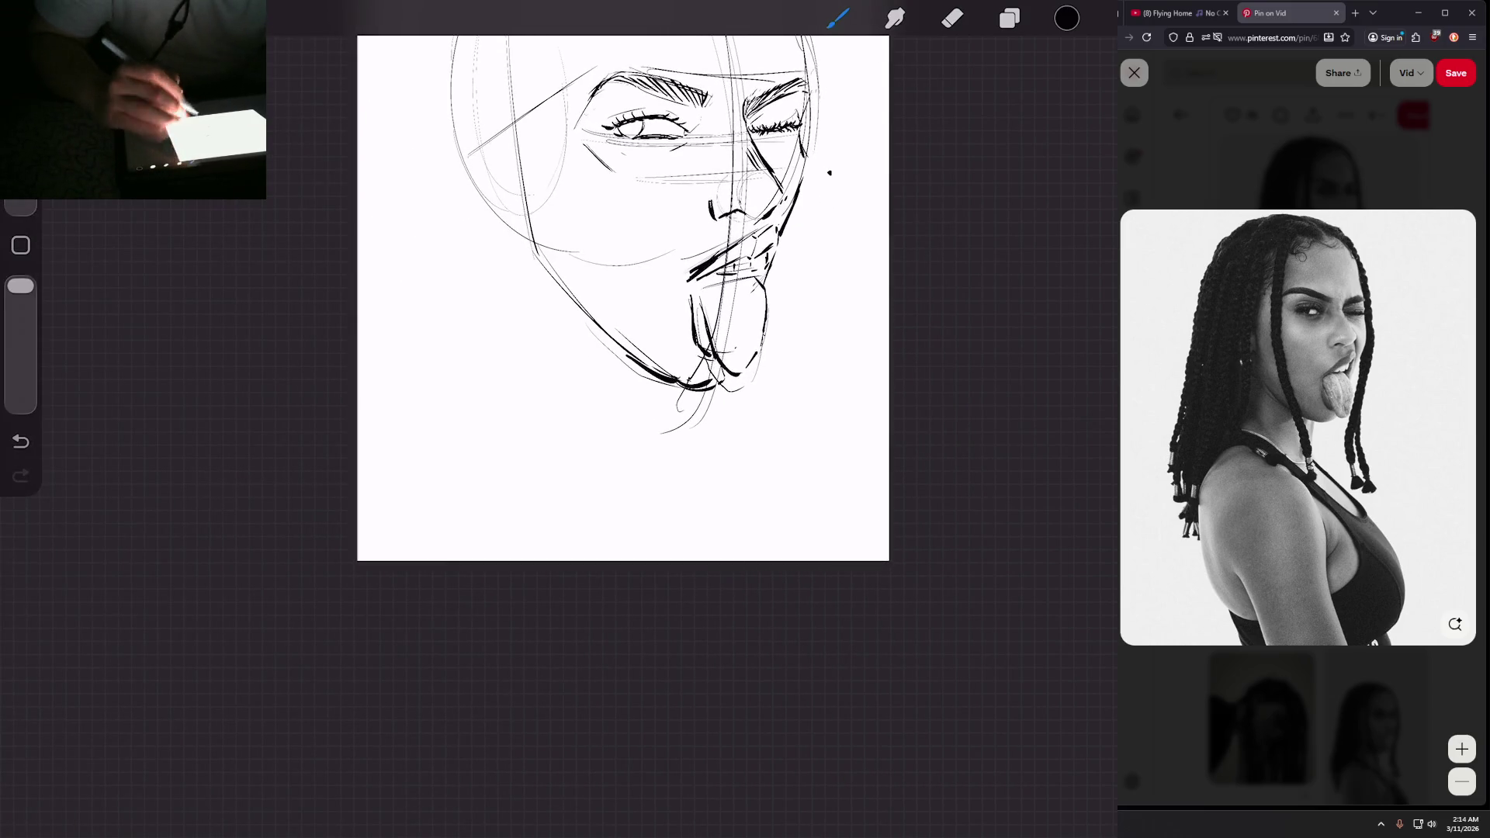
scroll(623, 298, up, 2)
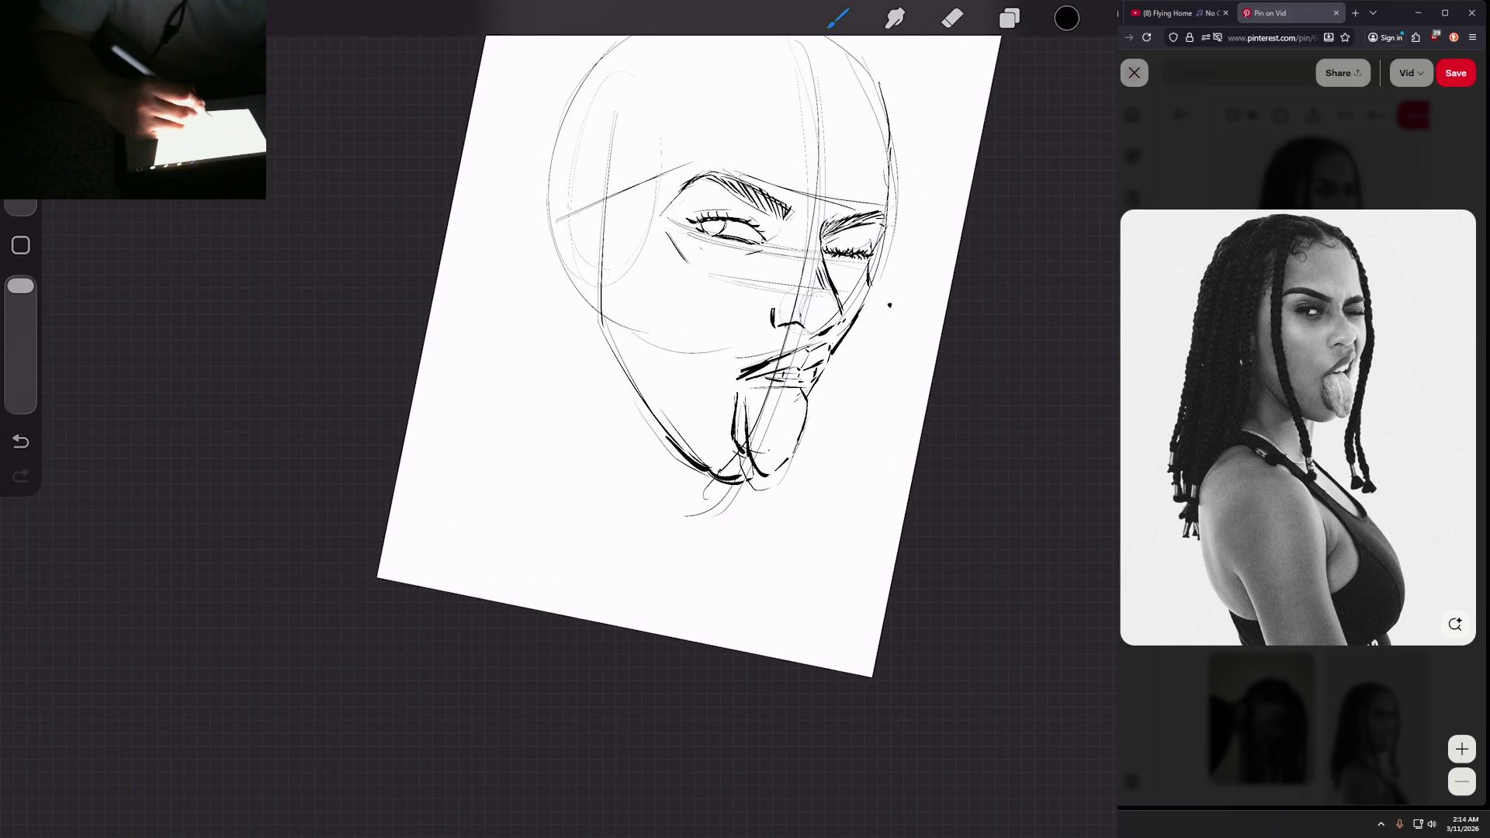
scroll(706, 419, up, 2)
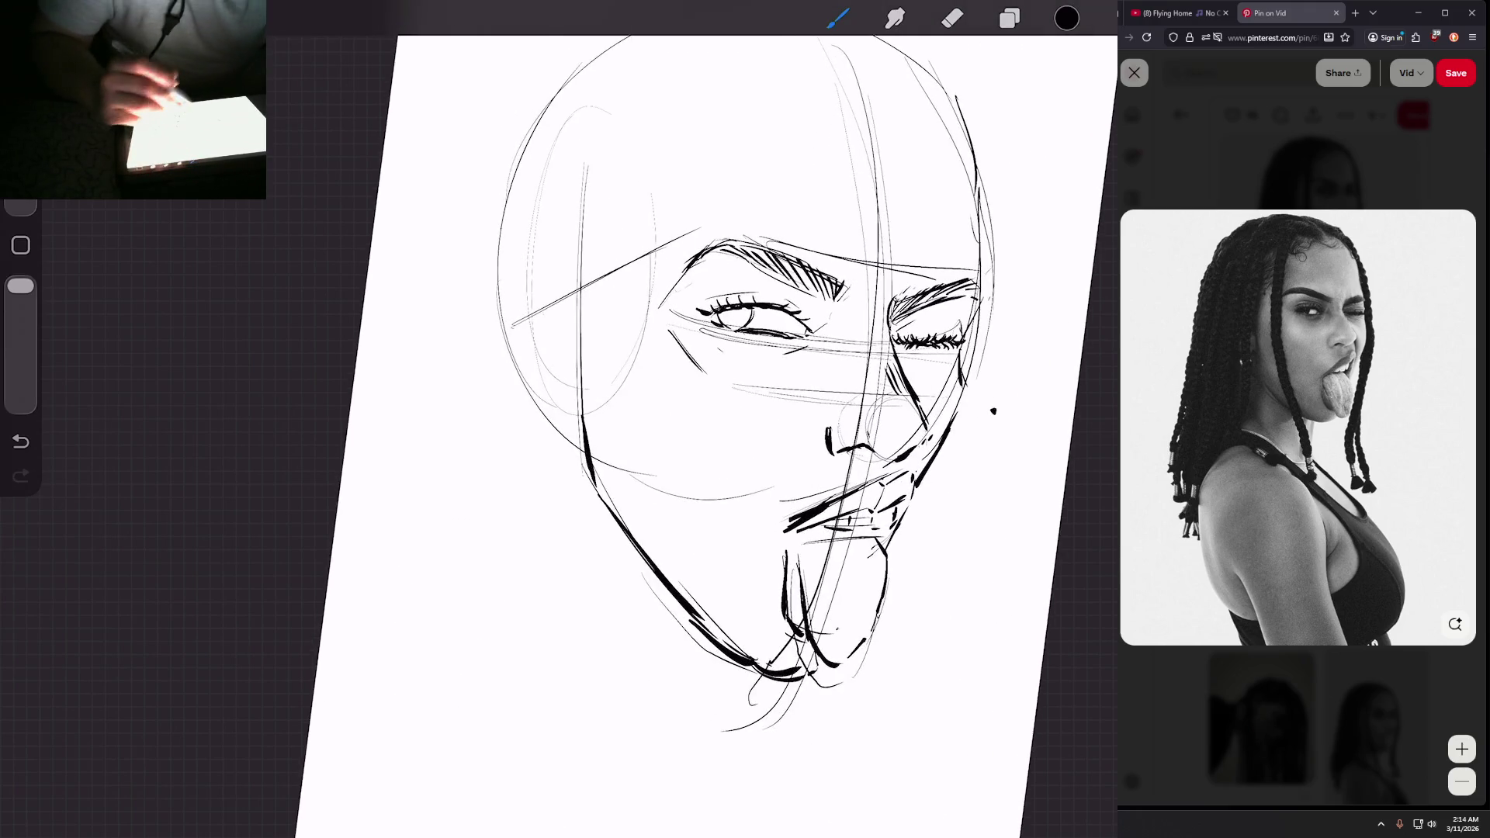
scroll(994, 411, down, 3)
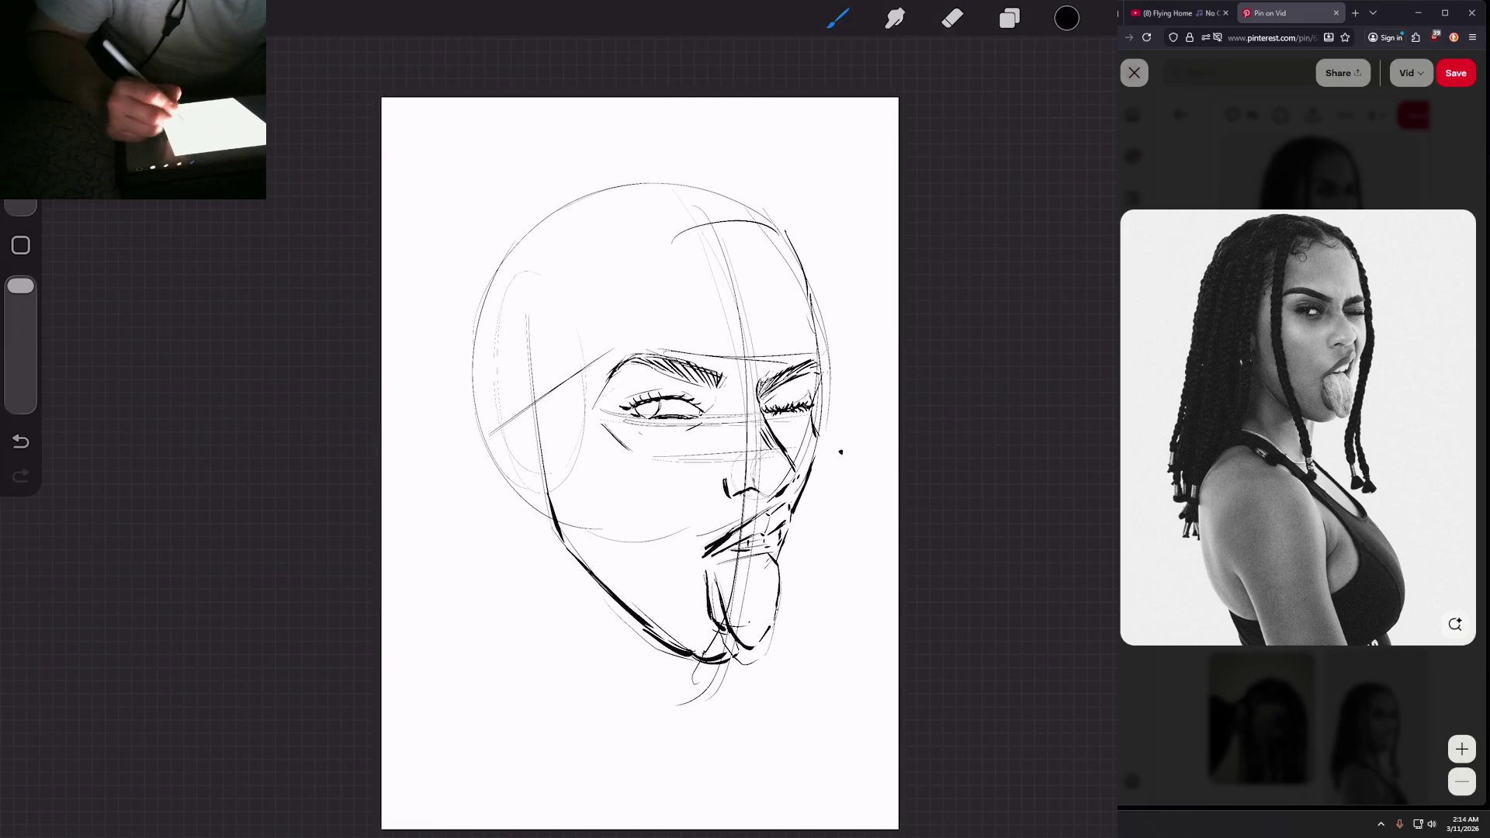
Step: Ink the hairline and curly baby hairs across the forehead and down the left side
drag(784, 250, 662, 244)
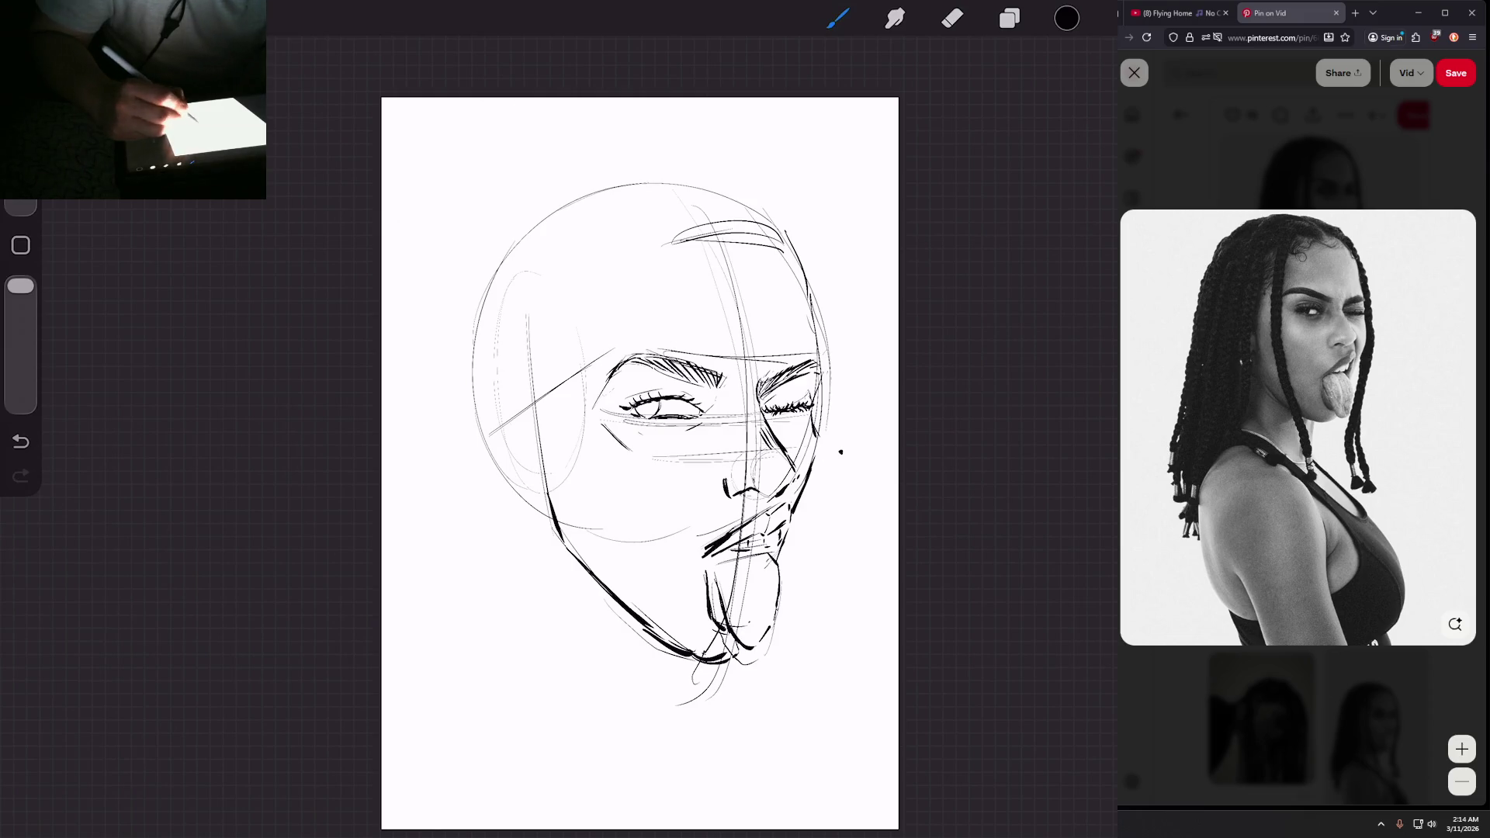
mouse_move(737, 247)
mouse_down()
mouse_move(682, 281)
mouse_move(641, 272)
mouse_move(619, 309)
mouse_up()
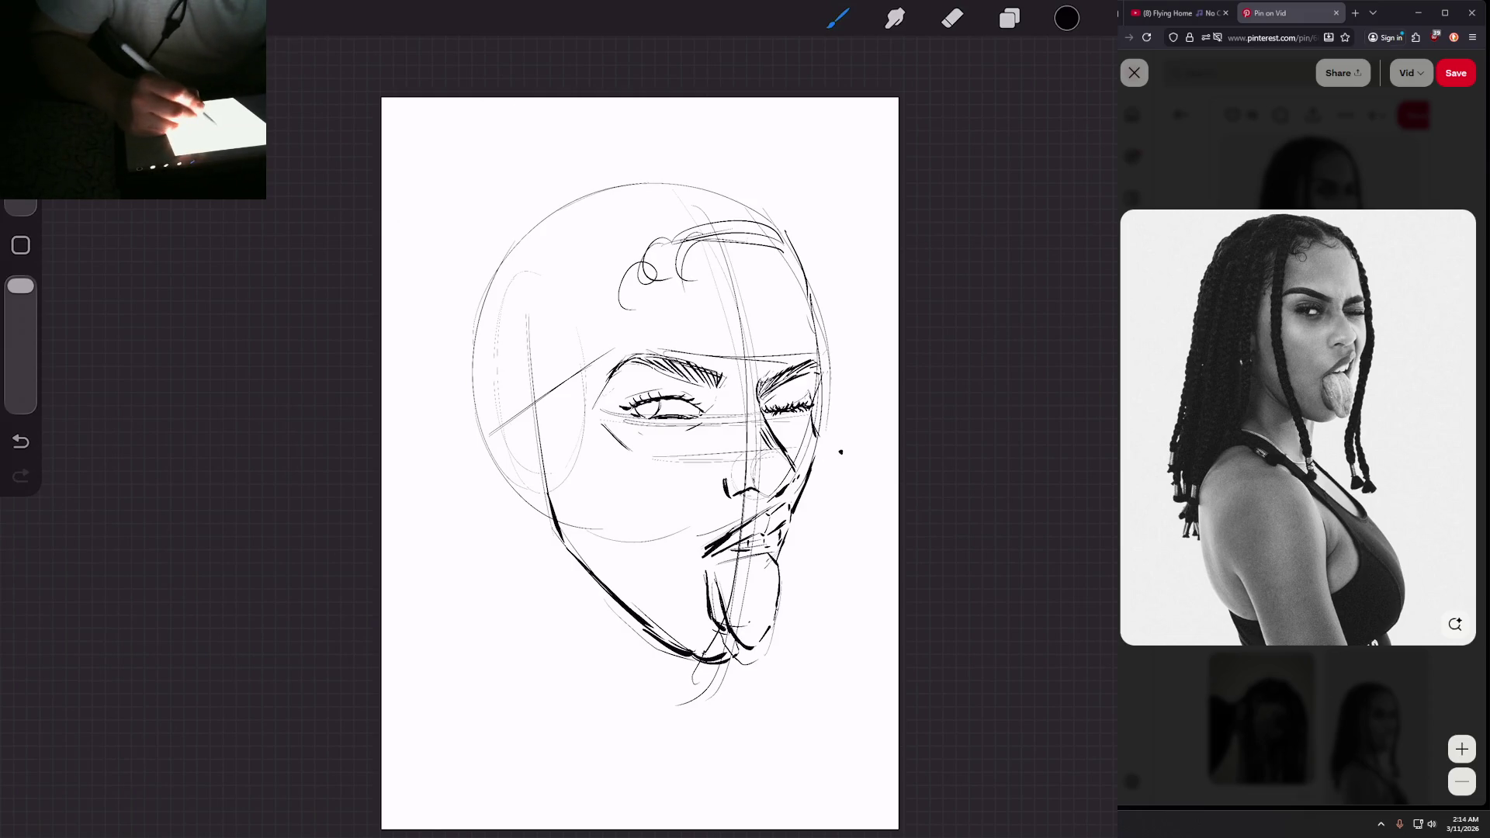
drag(627, 253, 591, 326)
drag(598, 265, 543, 349)
mouse_move(574, 299)
mouse_down()
mouse_move(539, 351)
mouse_move(524, 427)
mouse_up()
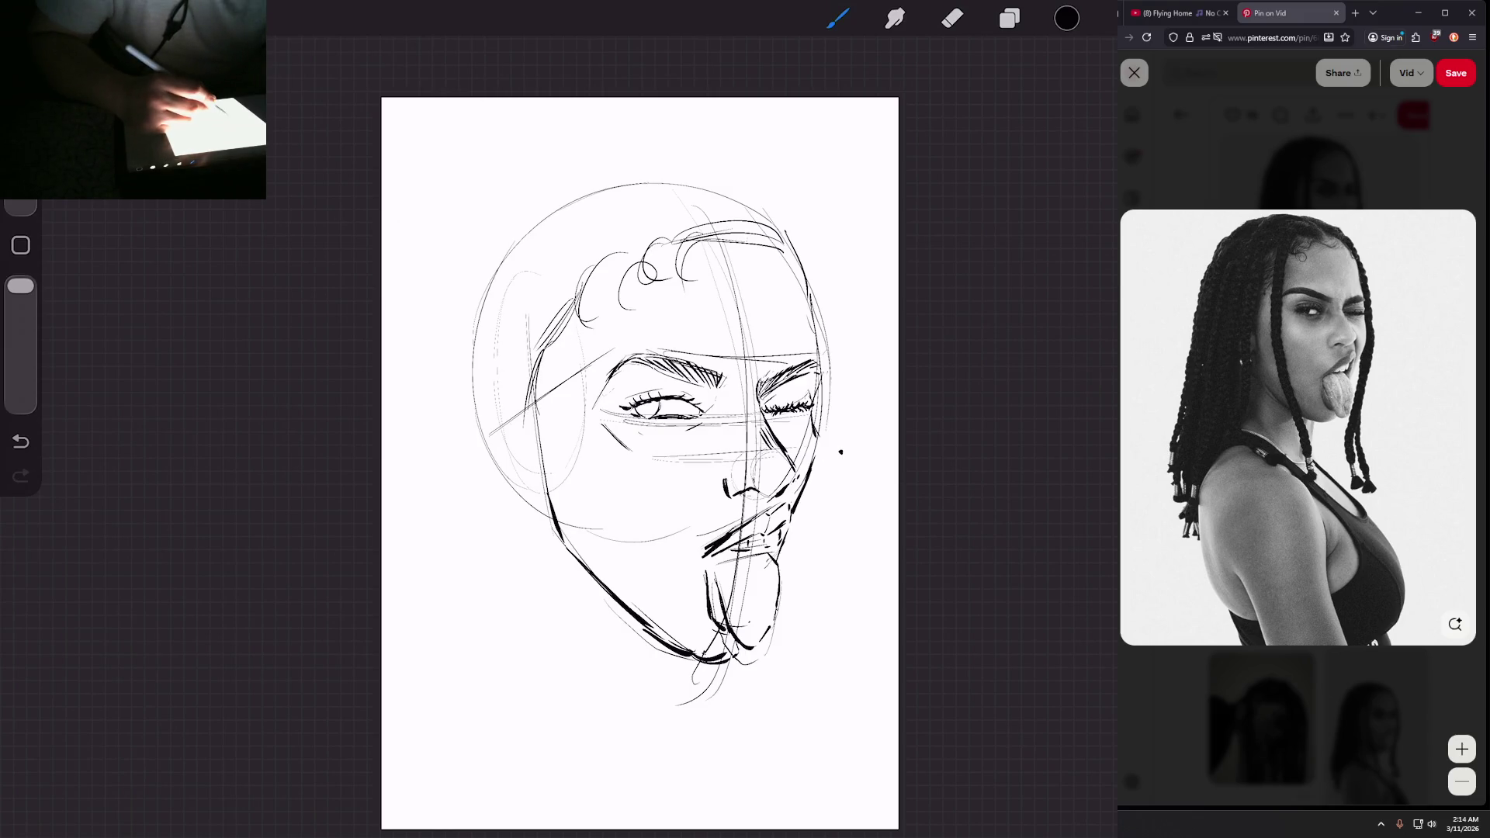
drag(524, 366, 509, 408)
Step: Ink the left ear and sketch hair strokes and first braid lines down the left side
drag(519, 489, 541, 515)
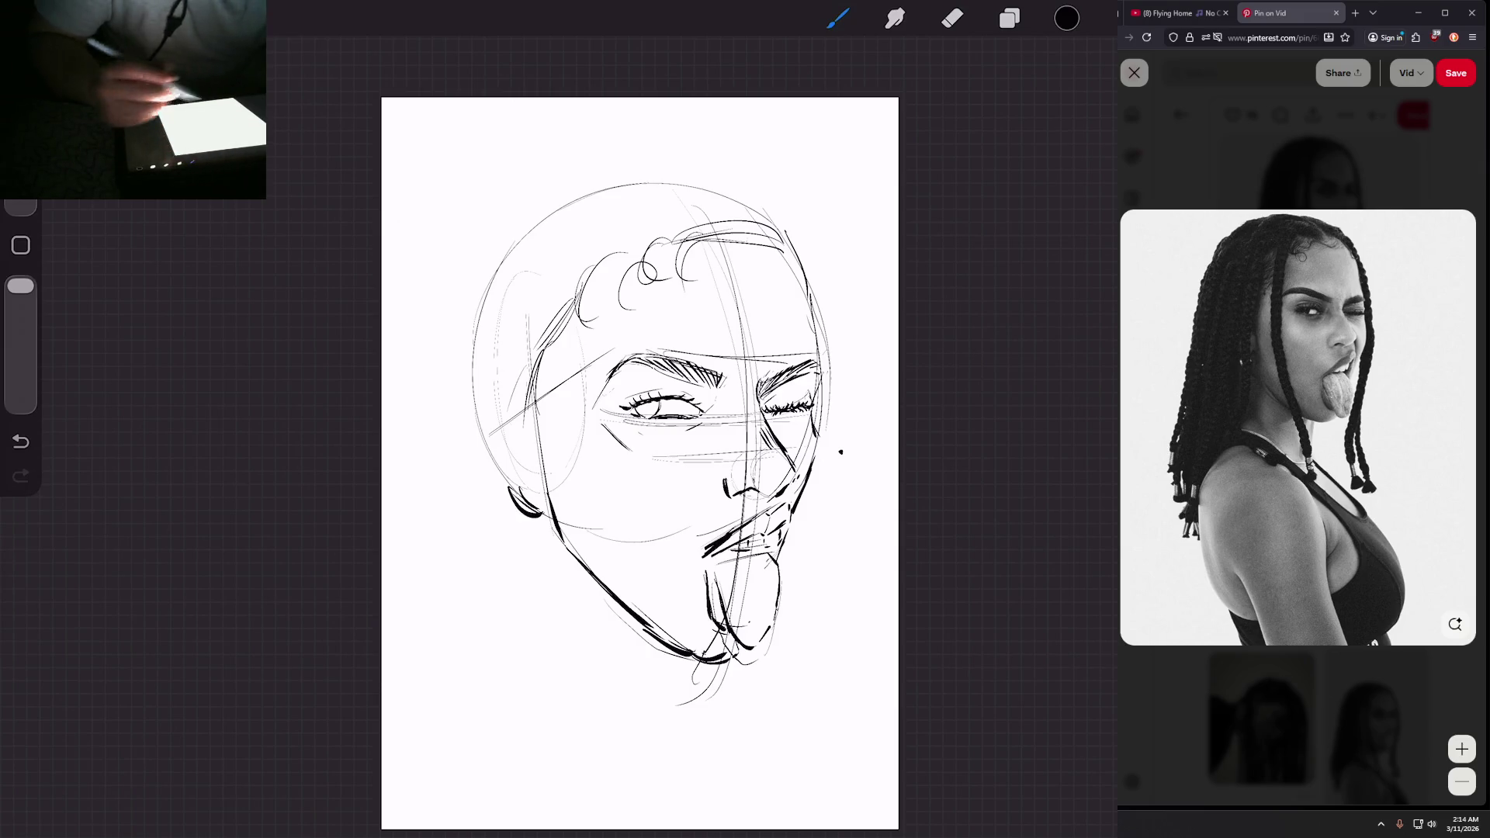
mouse_move(661, 195)
mouse_down()
mouse_move(717, 226)
mouse_move(607, 233)
mouse_move(598, 252)
mouse_up()
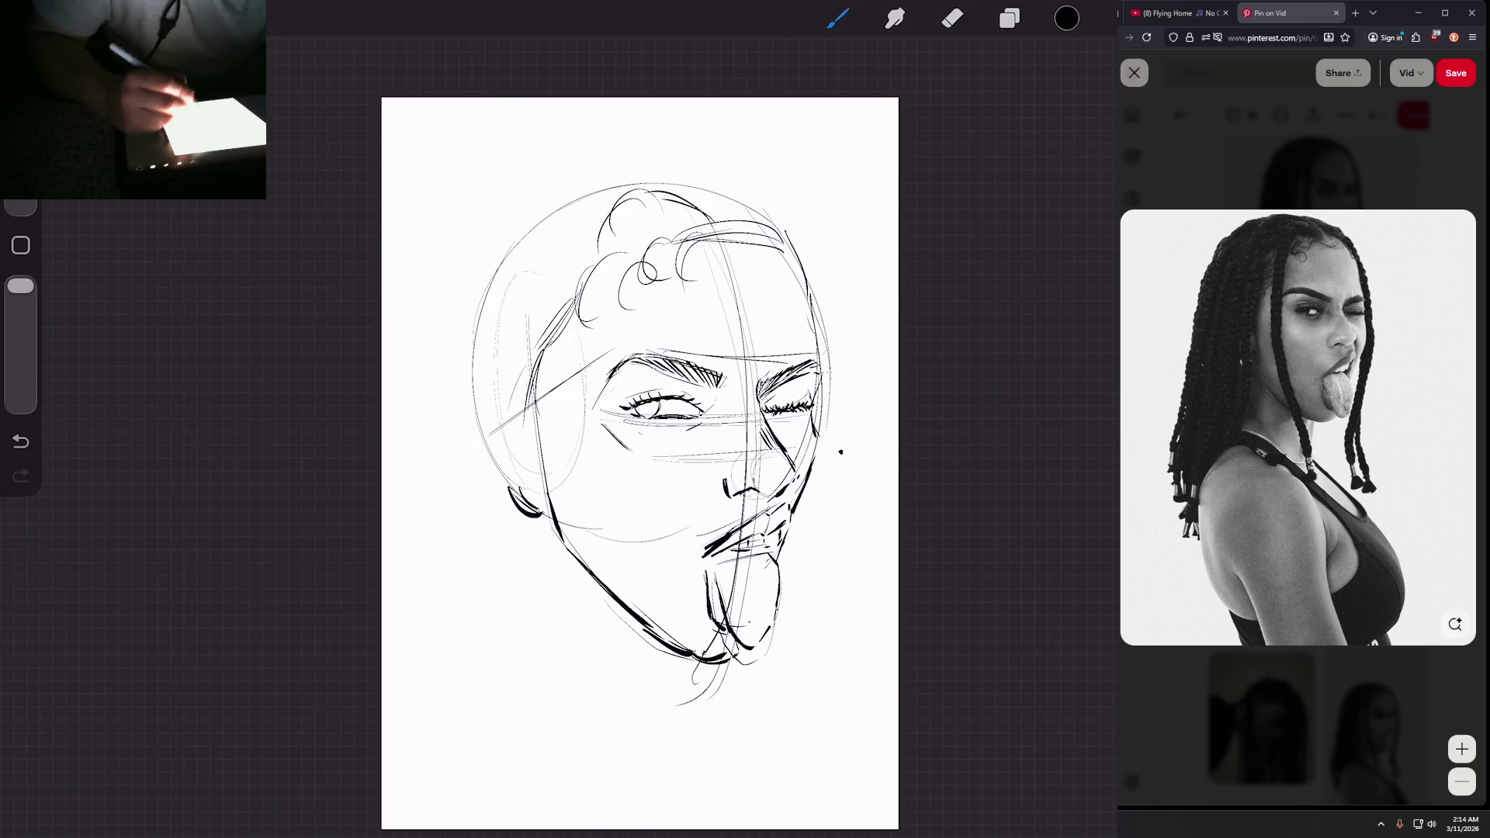
drag(654, 209, 621, 395)
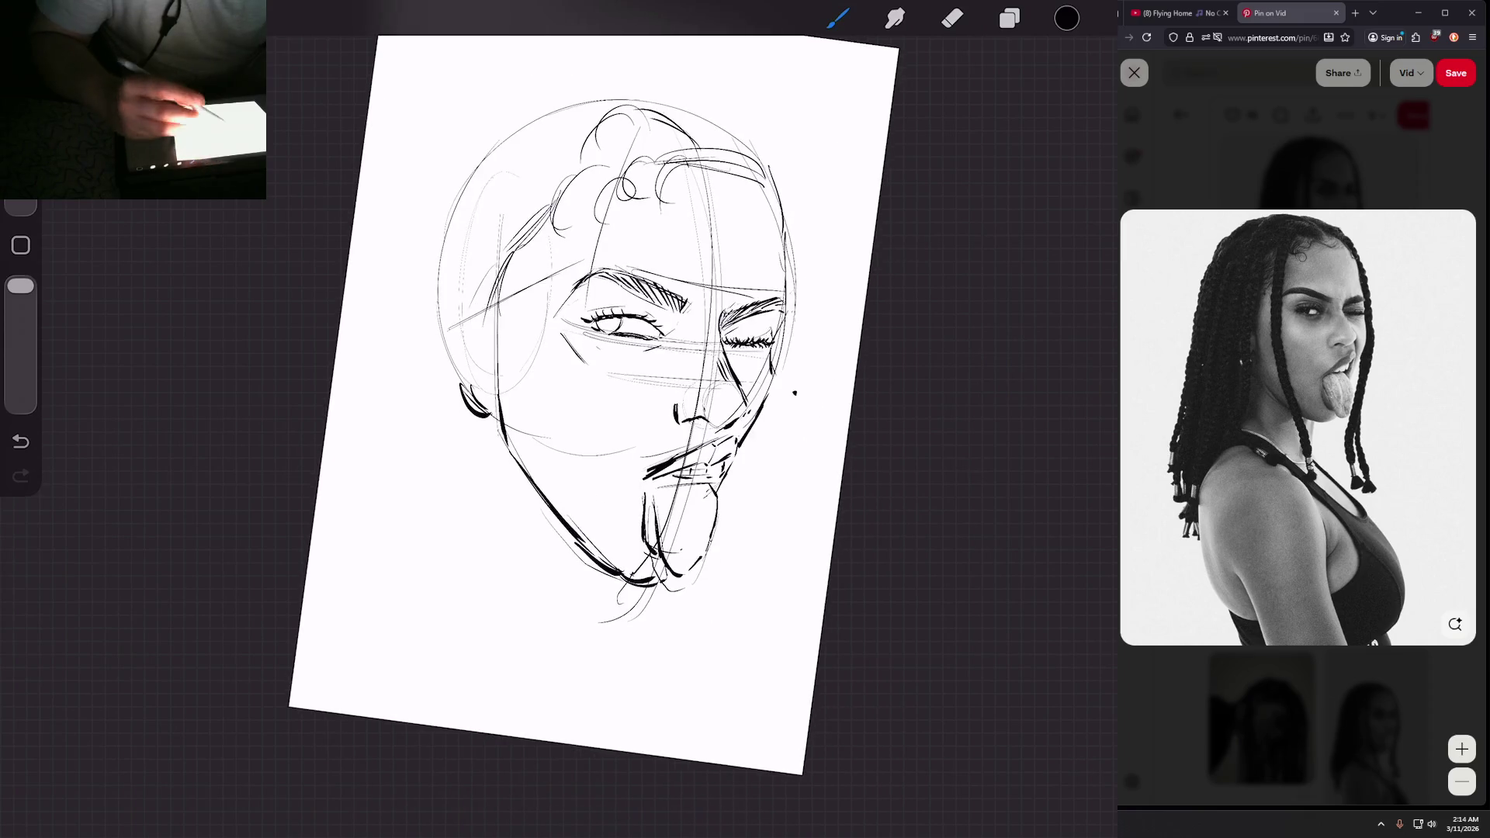
drag(612, 124, 560, 266)
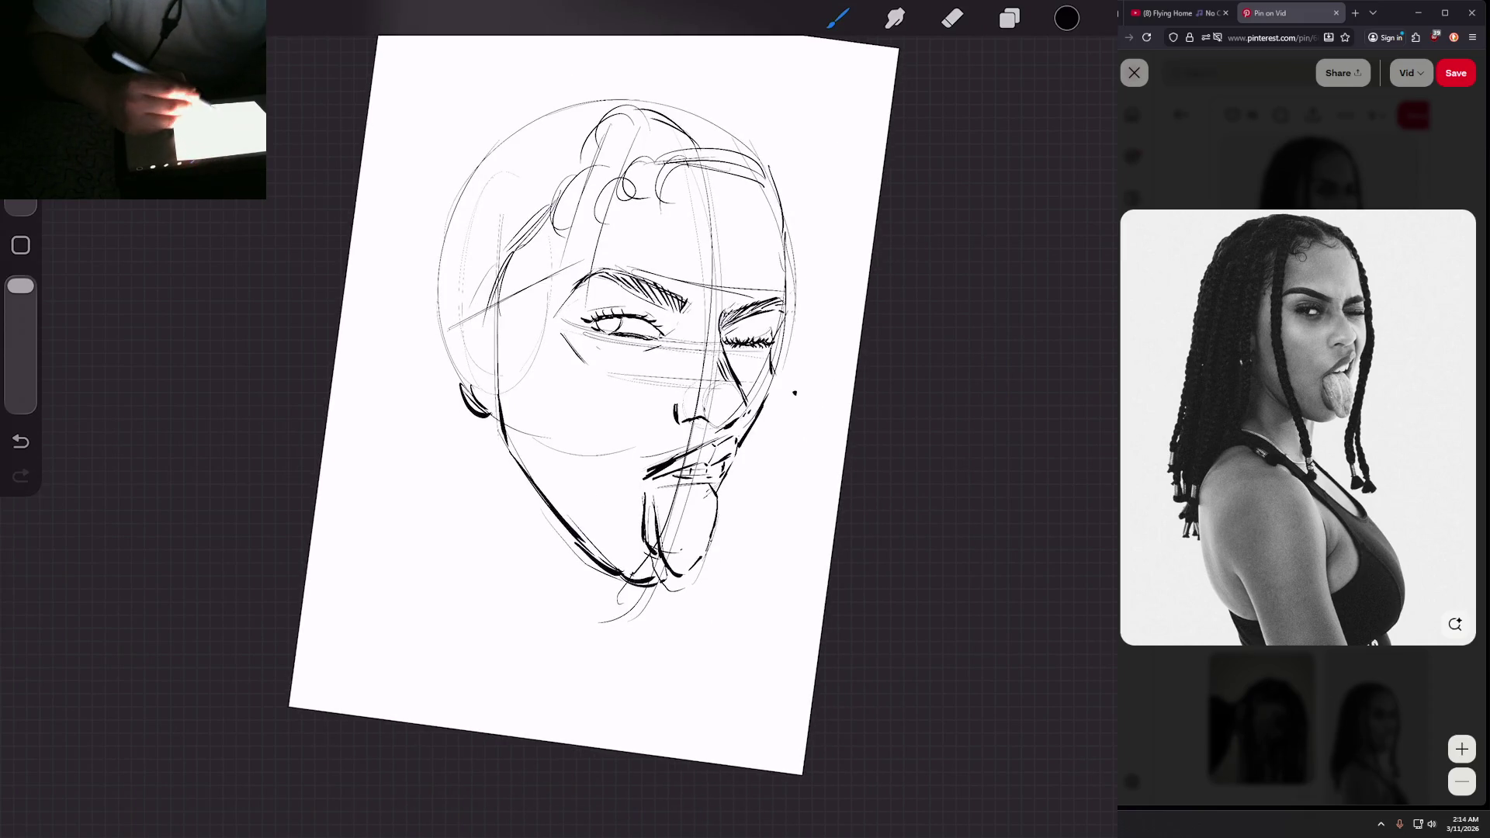
drag(558, 341, 570, 501)
drag(554, 318, 574, 567)
Step: Extend the braid lines at the lower left of the face
drag(550, 419, 590, 621)
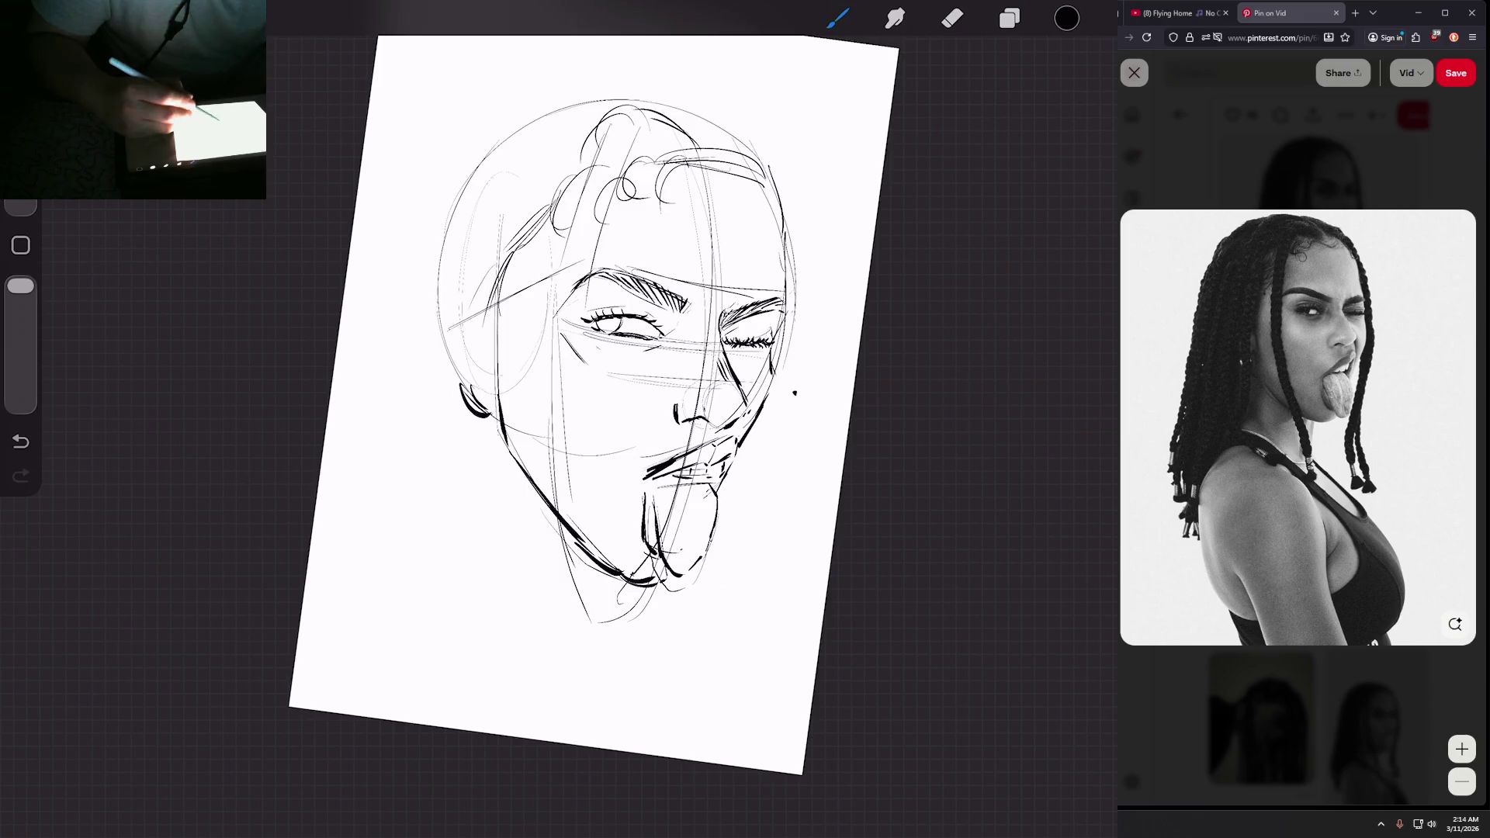
drag(583, 326, 598, 597)
drag(582, 463, 615, 629)
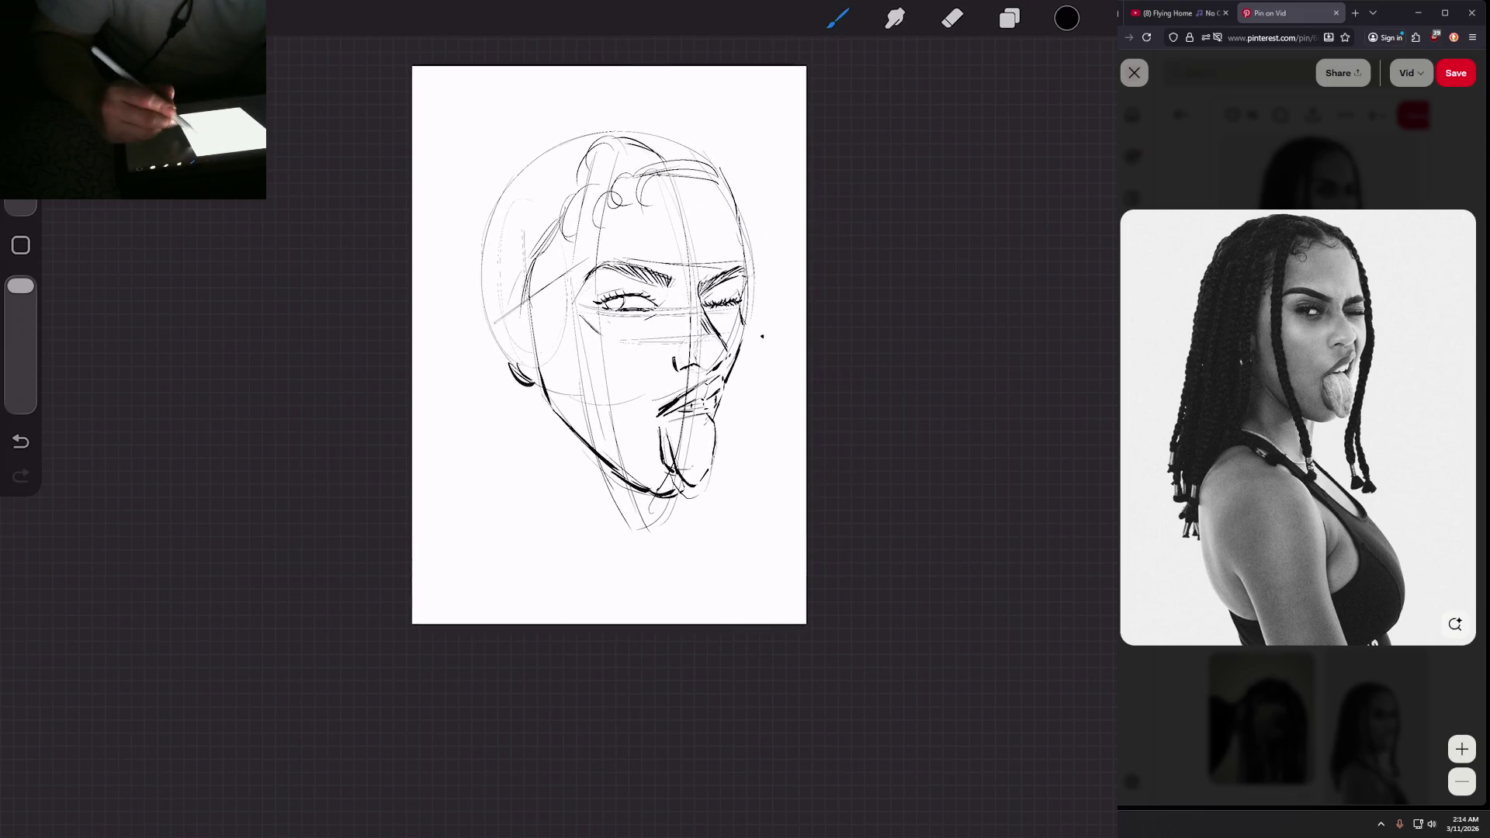
drag(759, 193, 745, 254)
Step: Draw a braid down the right cheek past the chin, with edges and strand ends below the neck
drag(609, 346, 540, 294)
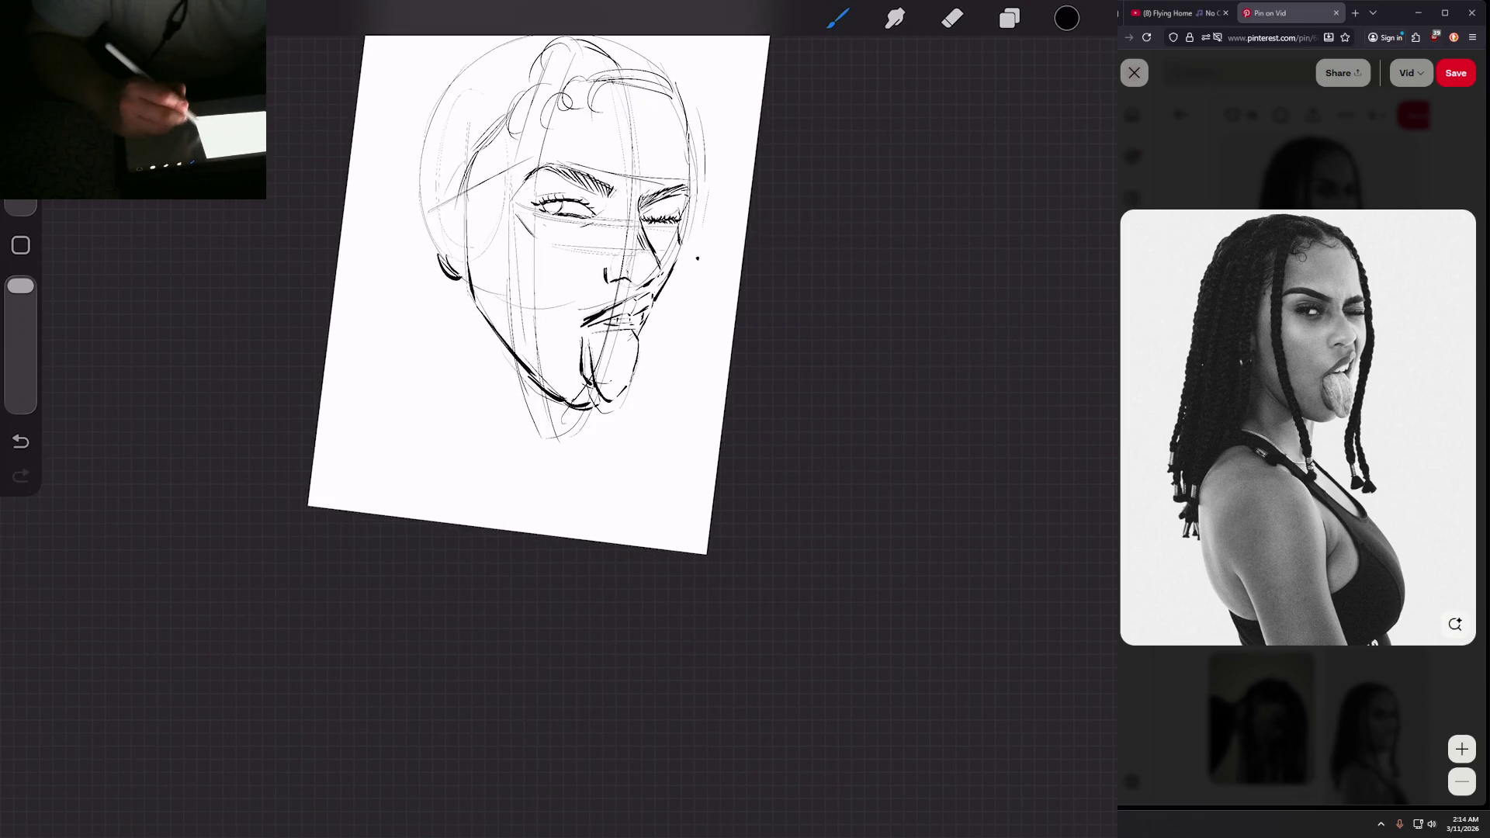
drag(693, 259, 631, 451)
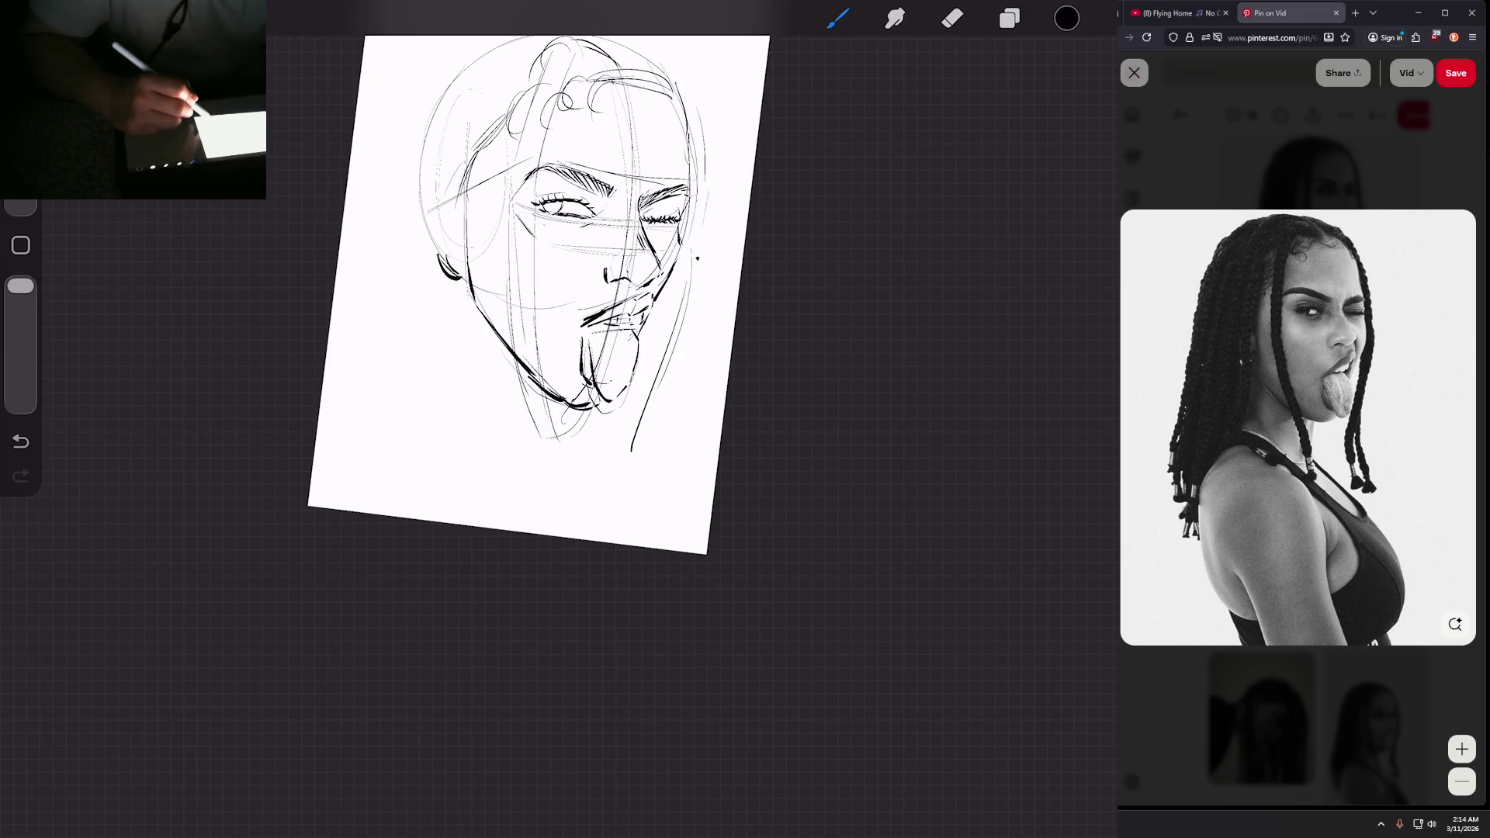
drag(664, 298, 611, 465)
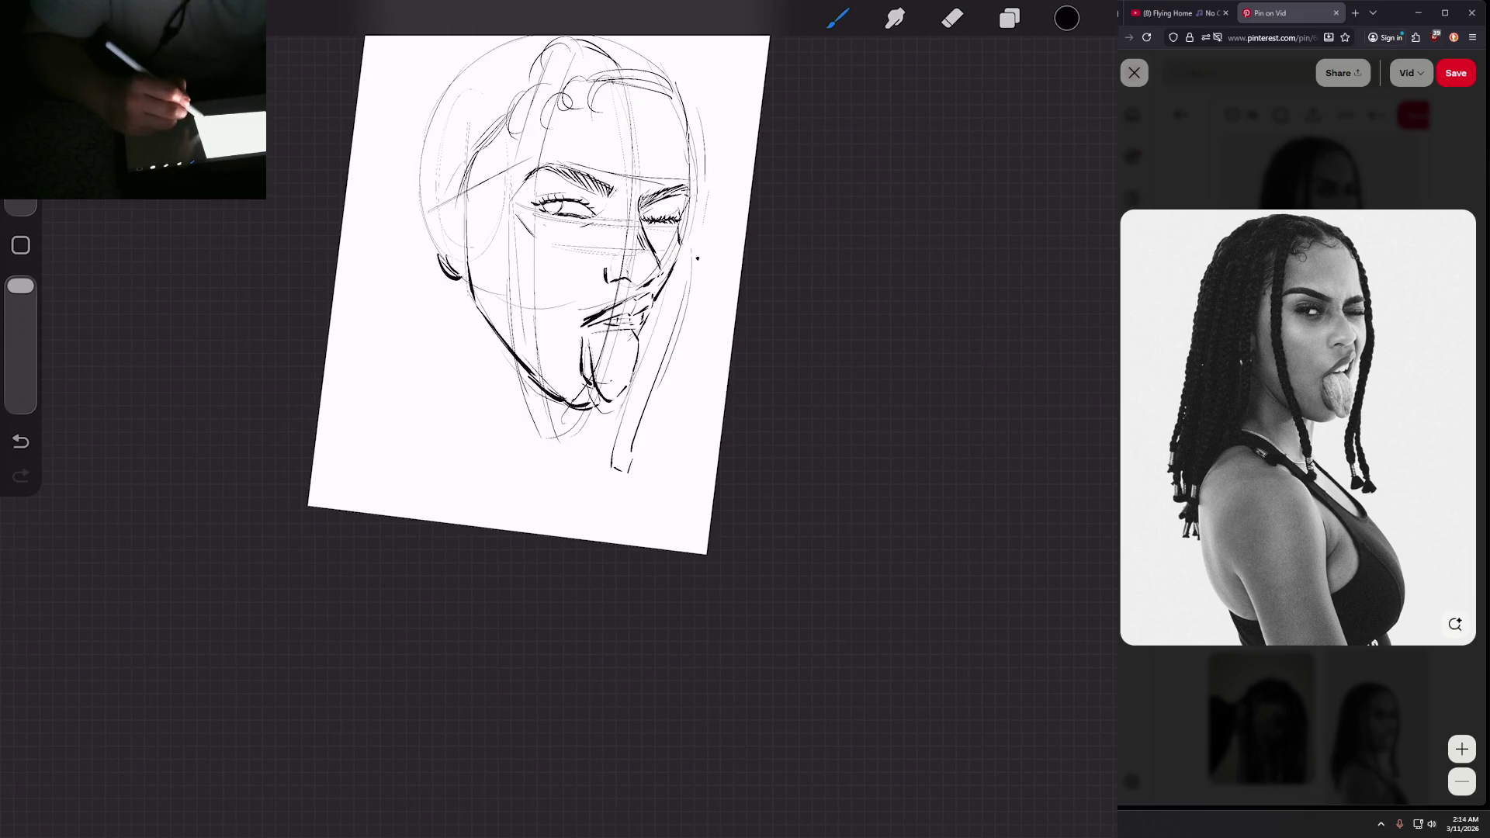
drag(665, 361, 645, 475)
mouse_move(574, 403)
mouse_down()
mouse_move(590, 256)
mouse_move(547, 307)
mouse_move(586, 471)
mouse_move(599, 464)
mouse_move(571, 506)
mouse_move(613, 509)
mouse_up()
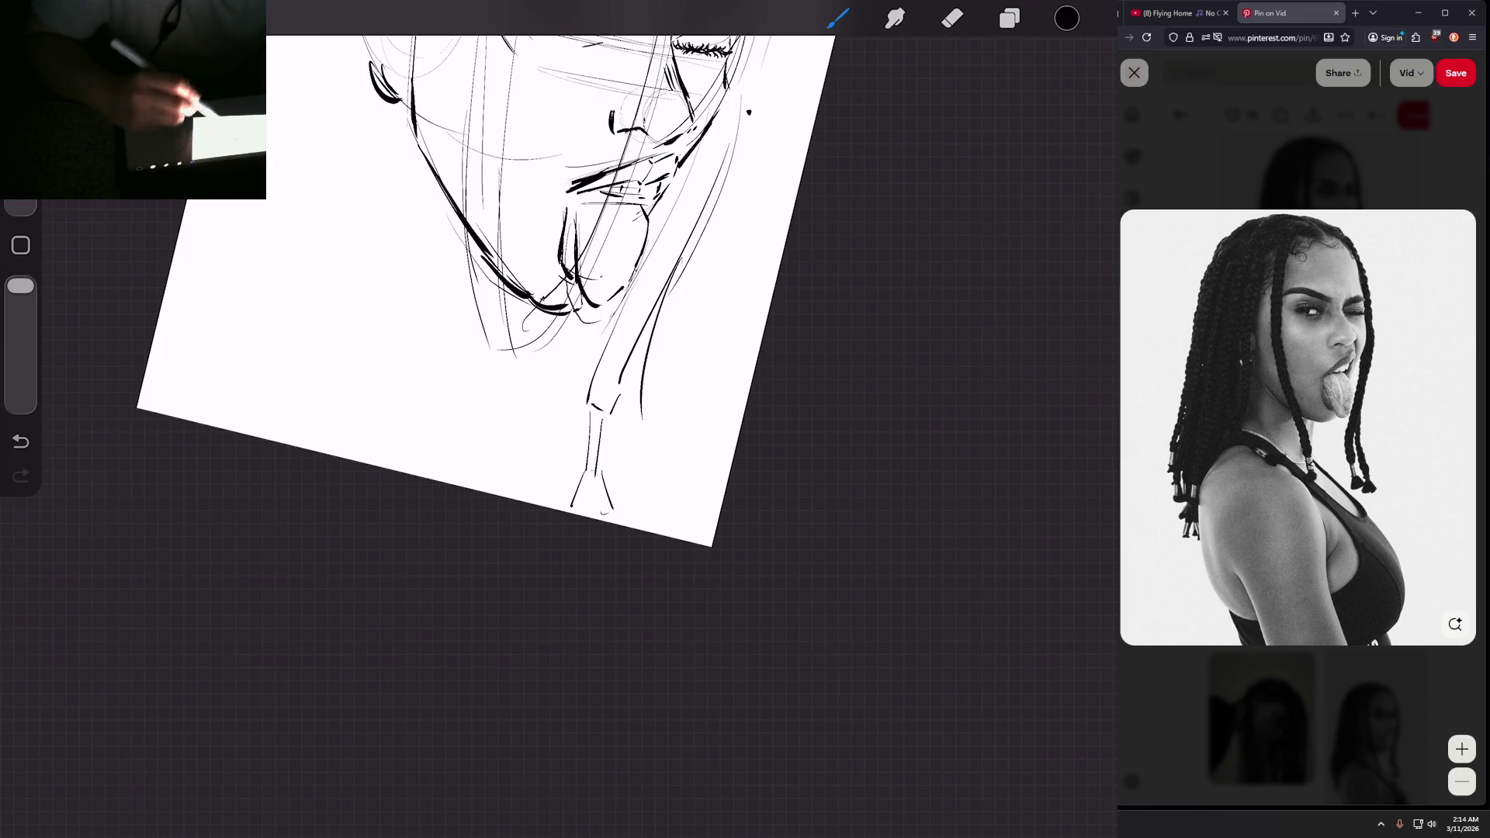
drag(638, 344, 625, 468)
mouse_move(647, 403)
mouse_down()
mouse_move(647, 461)
mouse_move(619, 503)
mouse_move(650, 501)
mouse_move(648, 455)
mouse_up()
scroll(620, 256, down, 3)
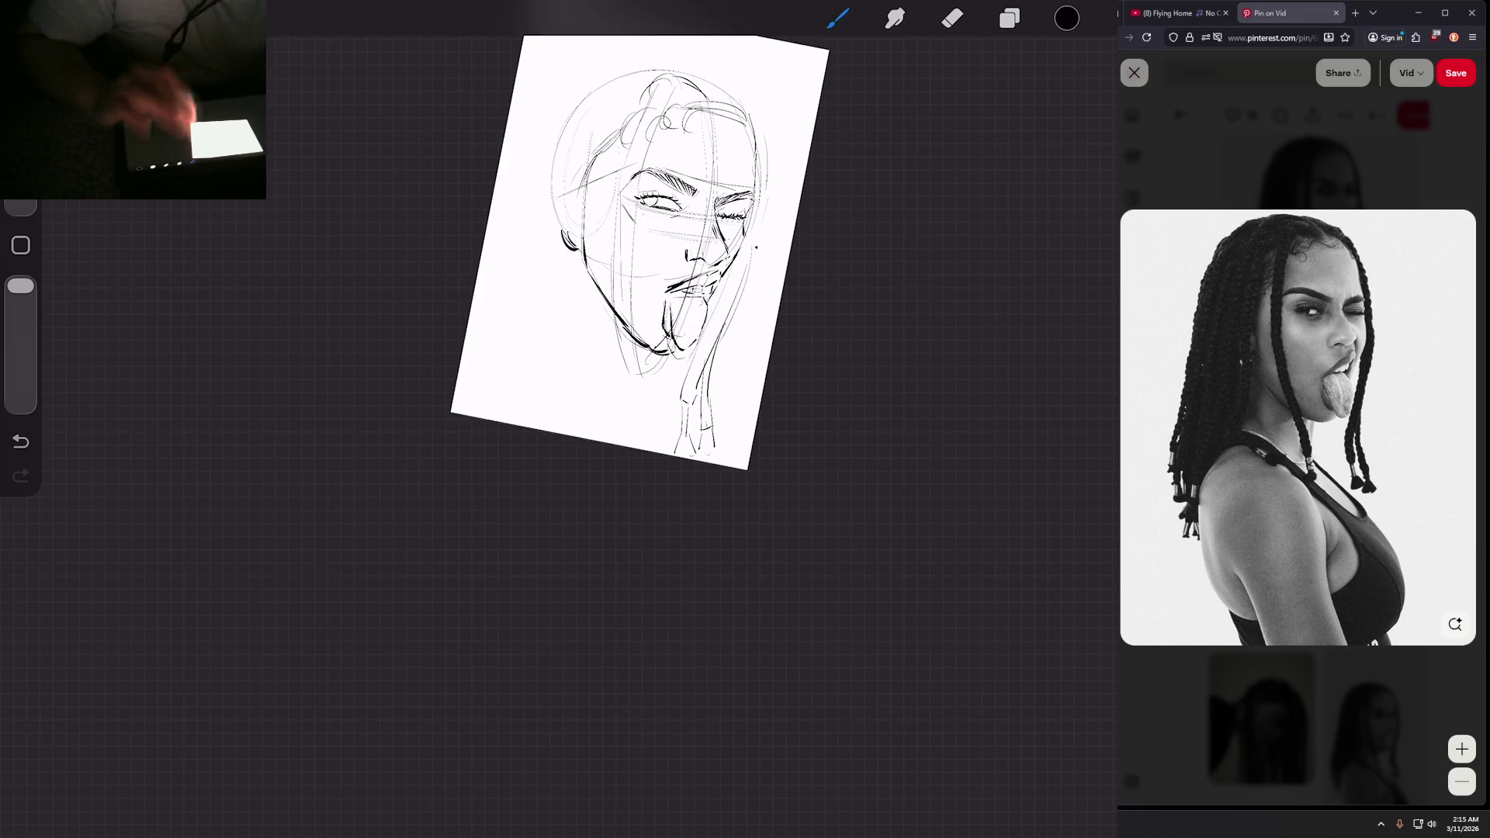
Step: Draw long braid lines from the hair down the left of the face past the jaw
scroll(621, 334, up, 3)
scroll(675, 350, up, 3)
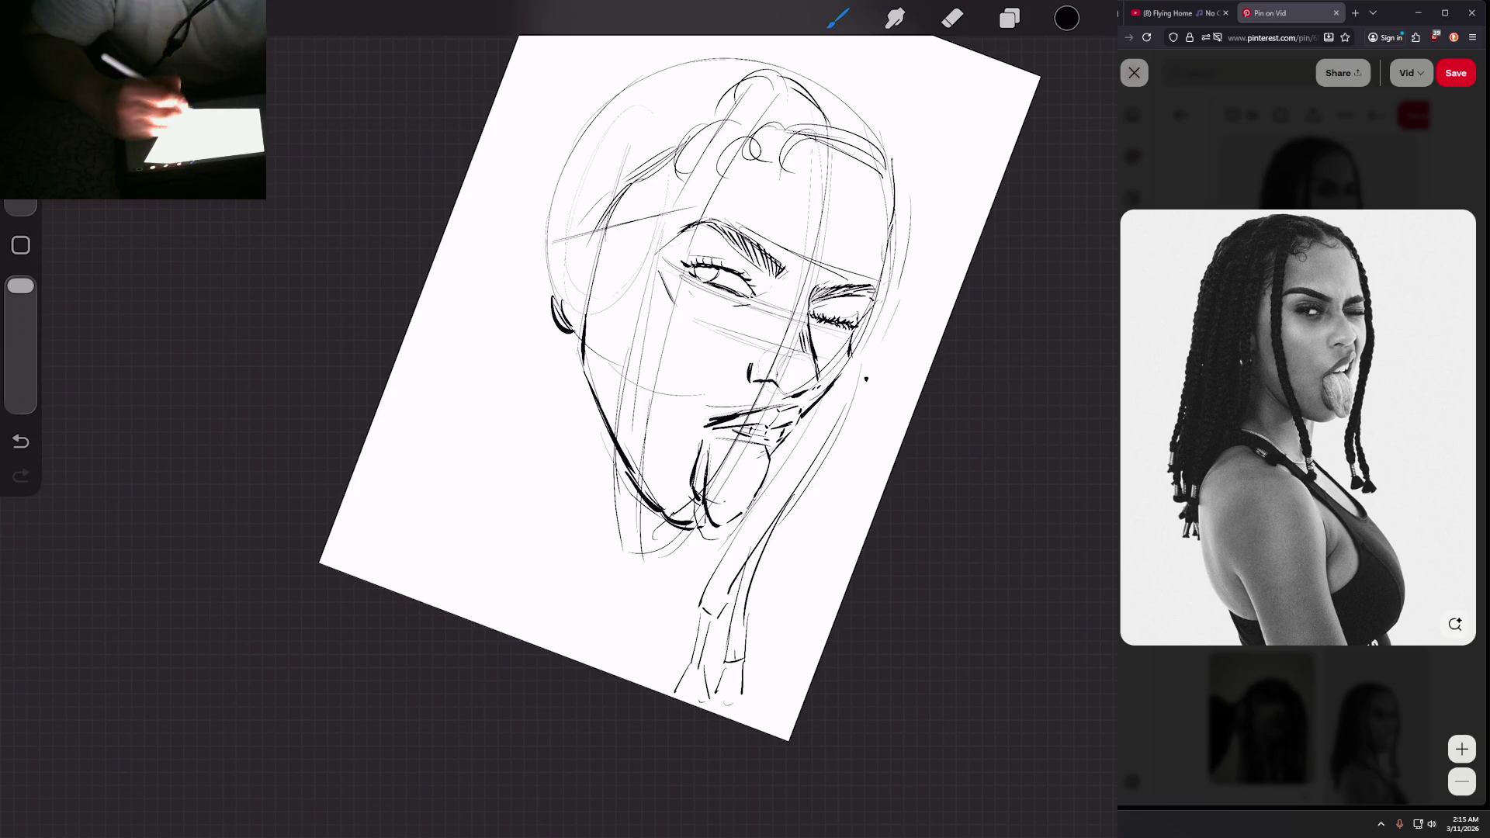
drag(710, 122, 627, 391)
drag(666, 149, 582, 364)
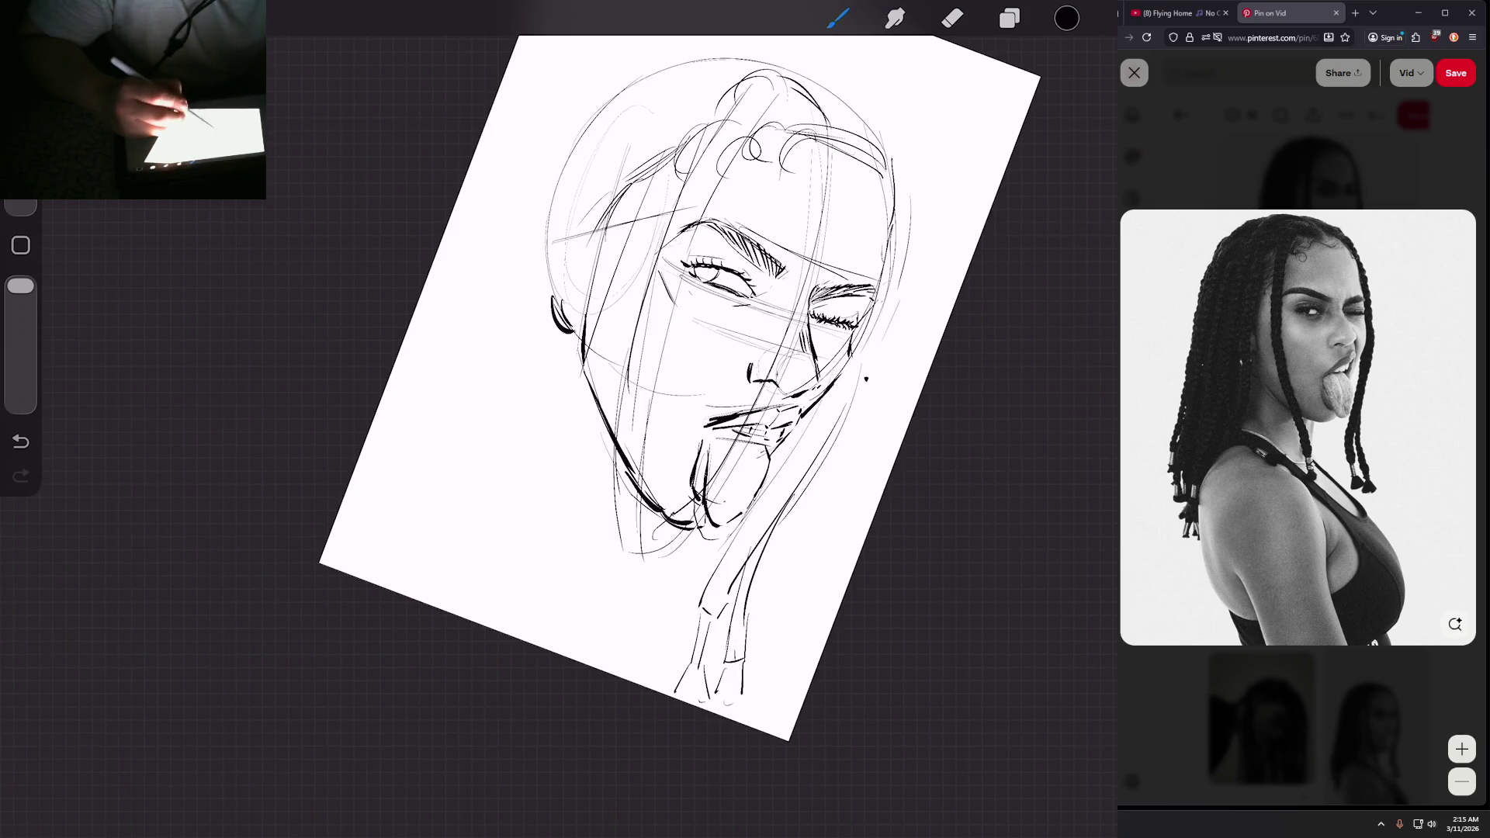
drag(629, 238, 527, 536)
drag(564, 469, 536, 522)
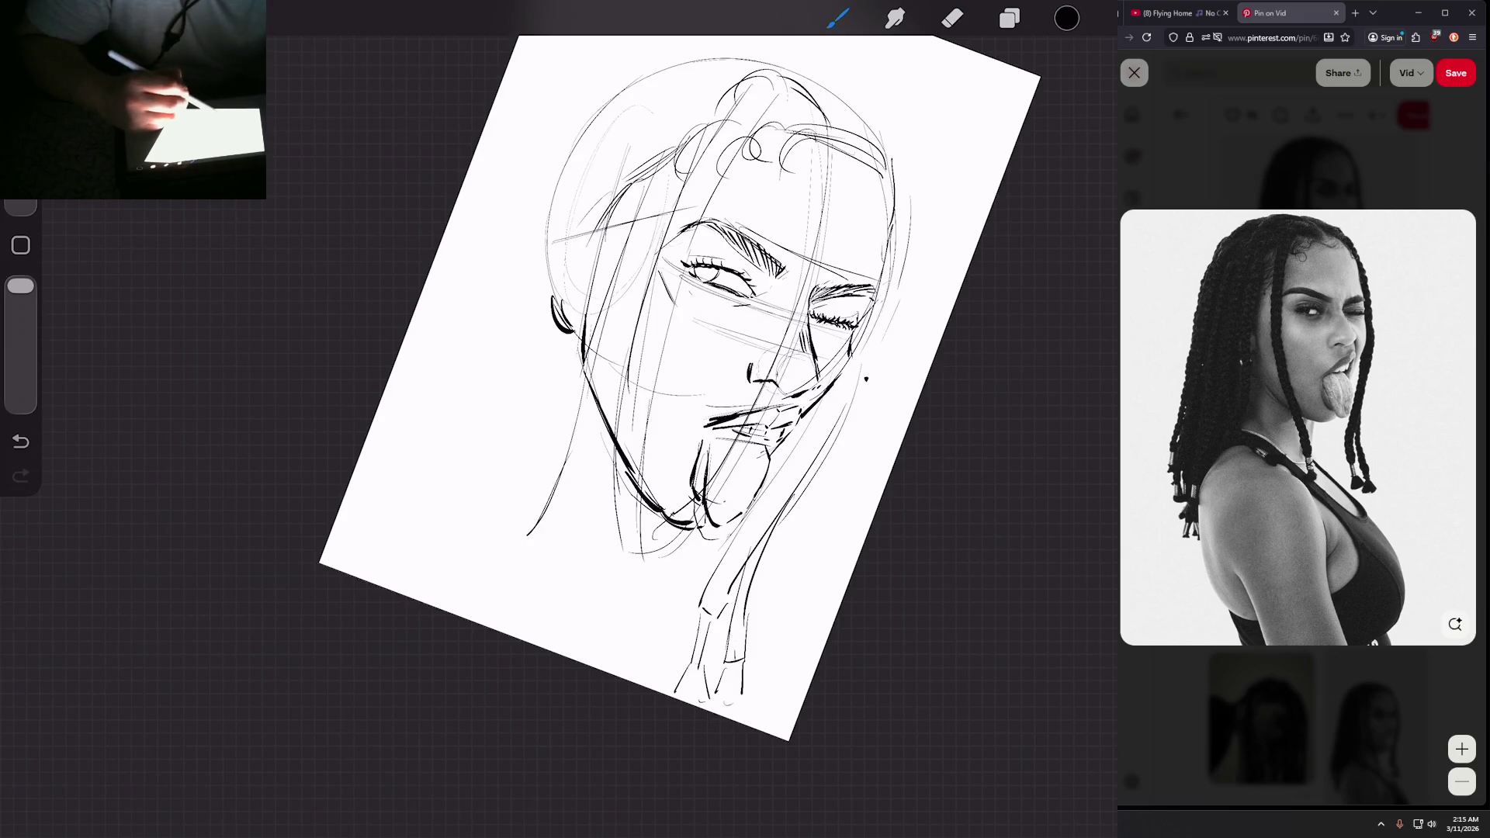
Step: Add strands left of the head and arc hair strokes over the top of the head
mouse_move(866, 379)
mouse_down()
mouse_move(861, 233)
mouse_move(879, 175)
mouse_up()
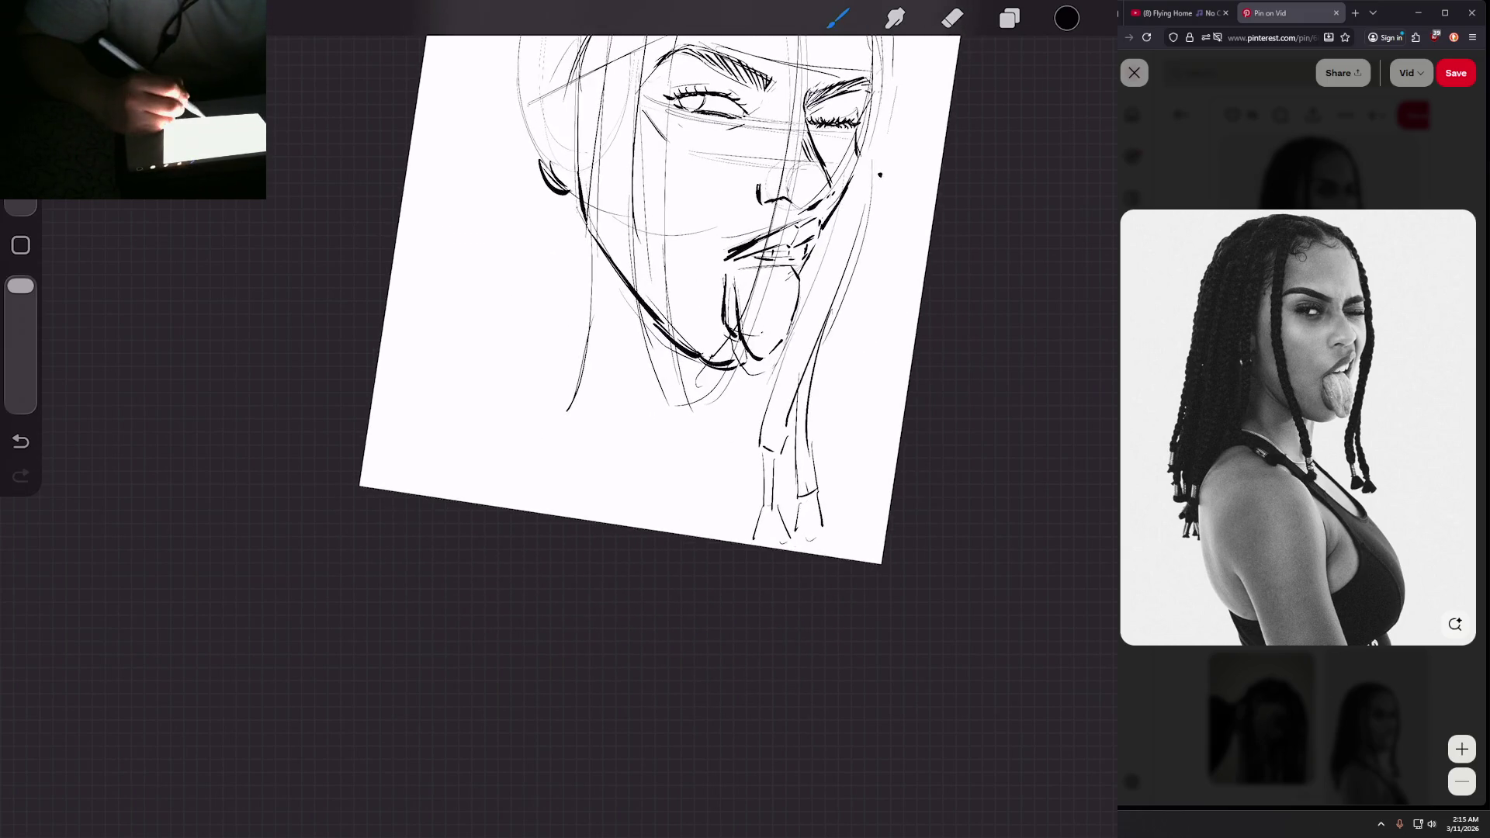
mouse_move(659, 299)
mouse_down()
mouse_move(741, 266)
mouse_move(733, 310)
mouse_move(743, 283)
mouse_move(596, 384)
mouse_up()
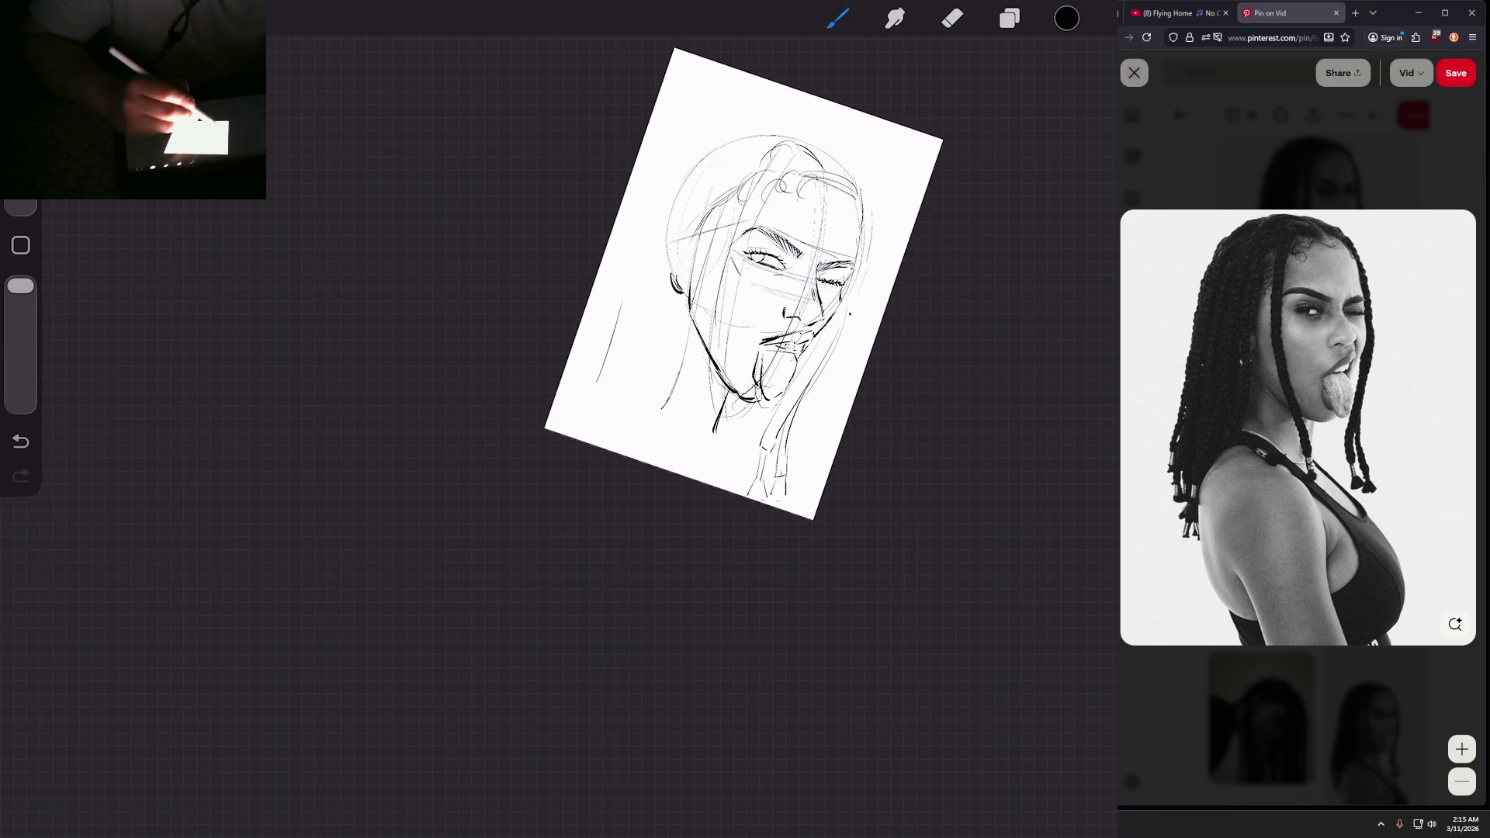
drag(635, 249, 614, 326)
drag(656, 200, 617, 335)
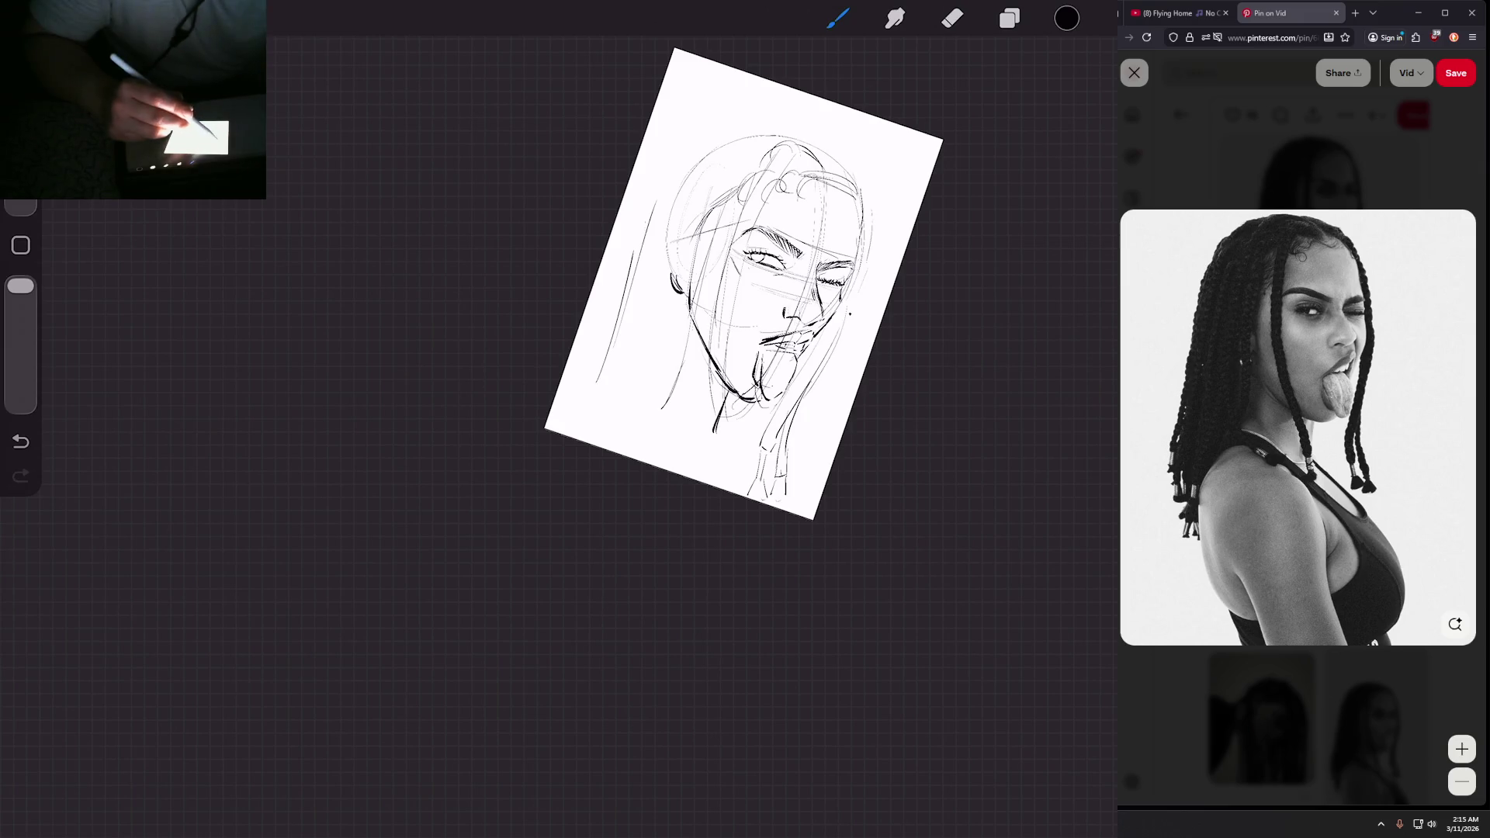
drag(650, 194, 696, 143)
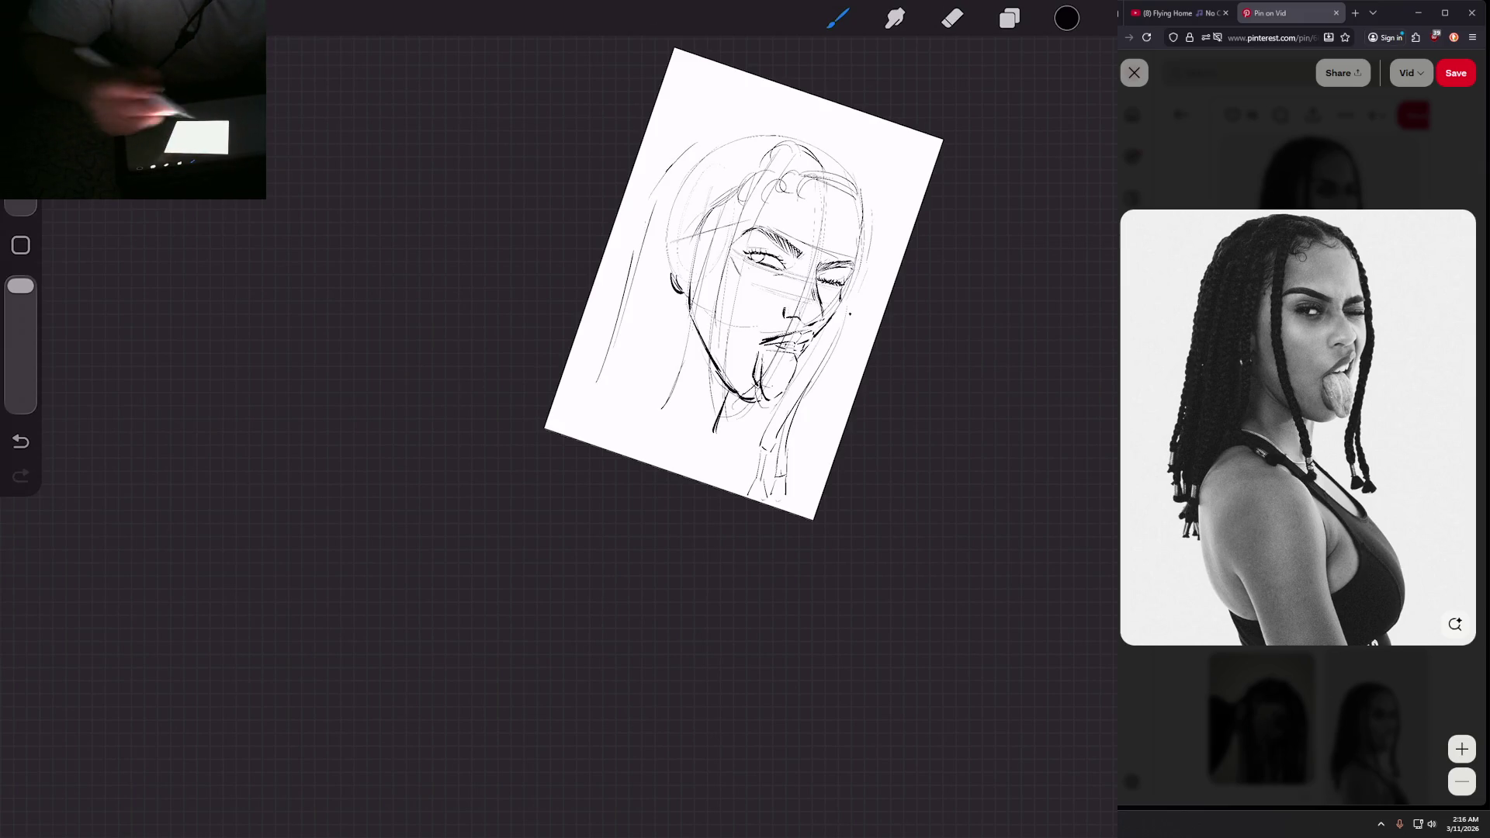
mouse_move(675, 171)
mouse_down()
mouse_move(743, 133)
mouse_move(734, 124)
mouse_up()
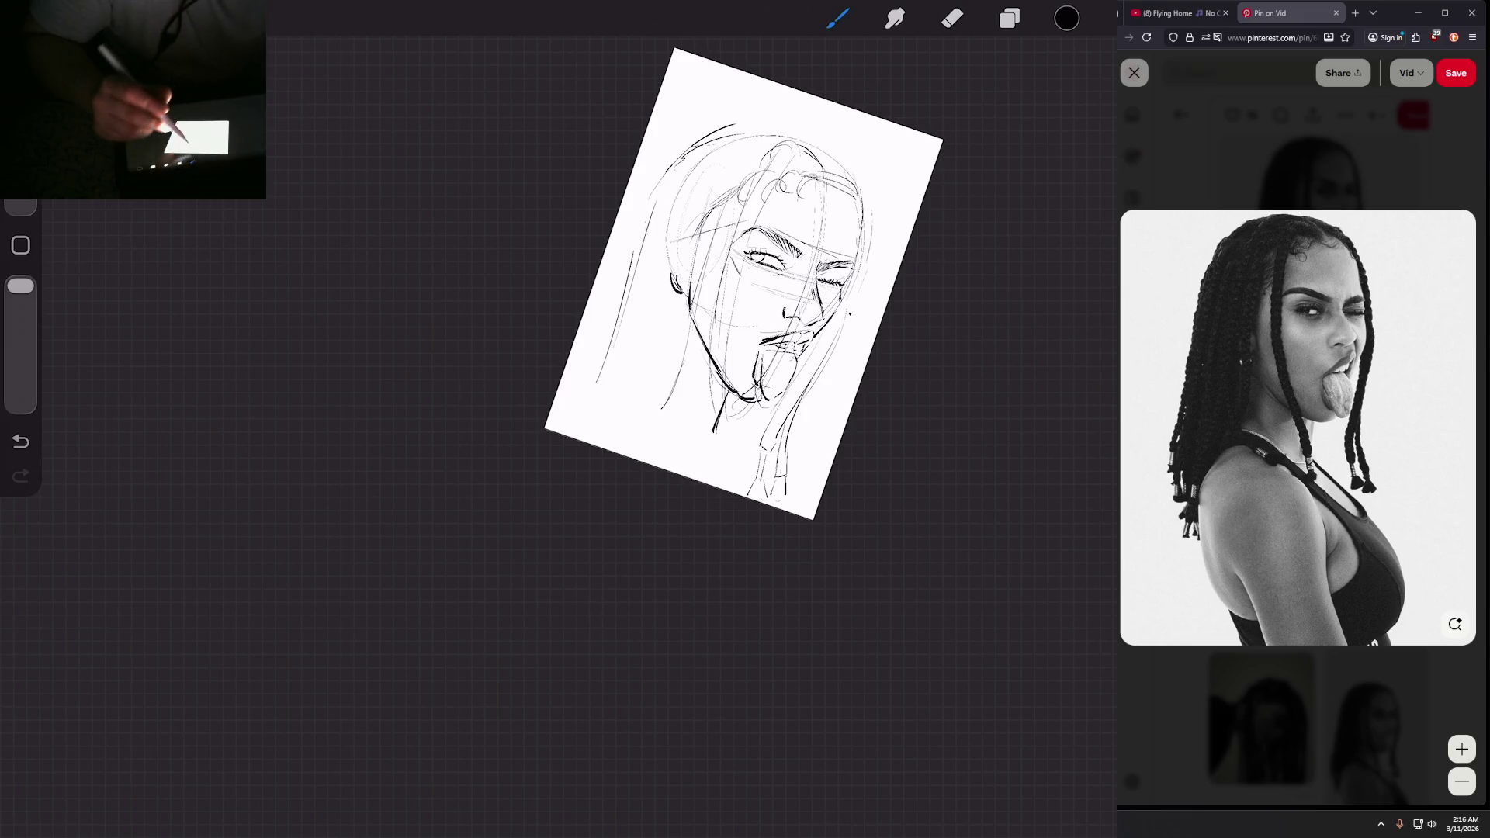
drag(743, 283, 645, 361)
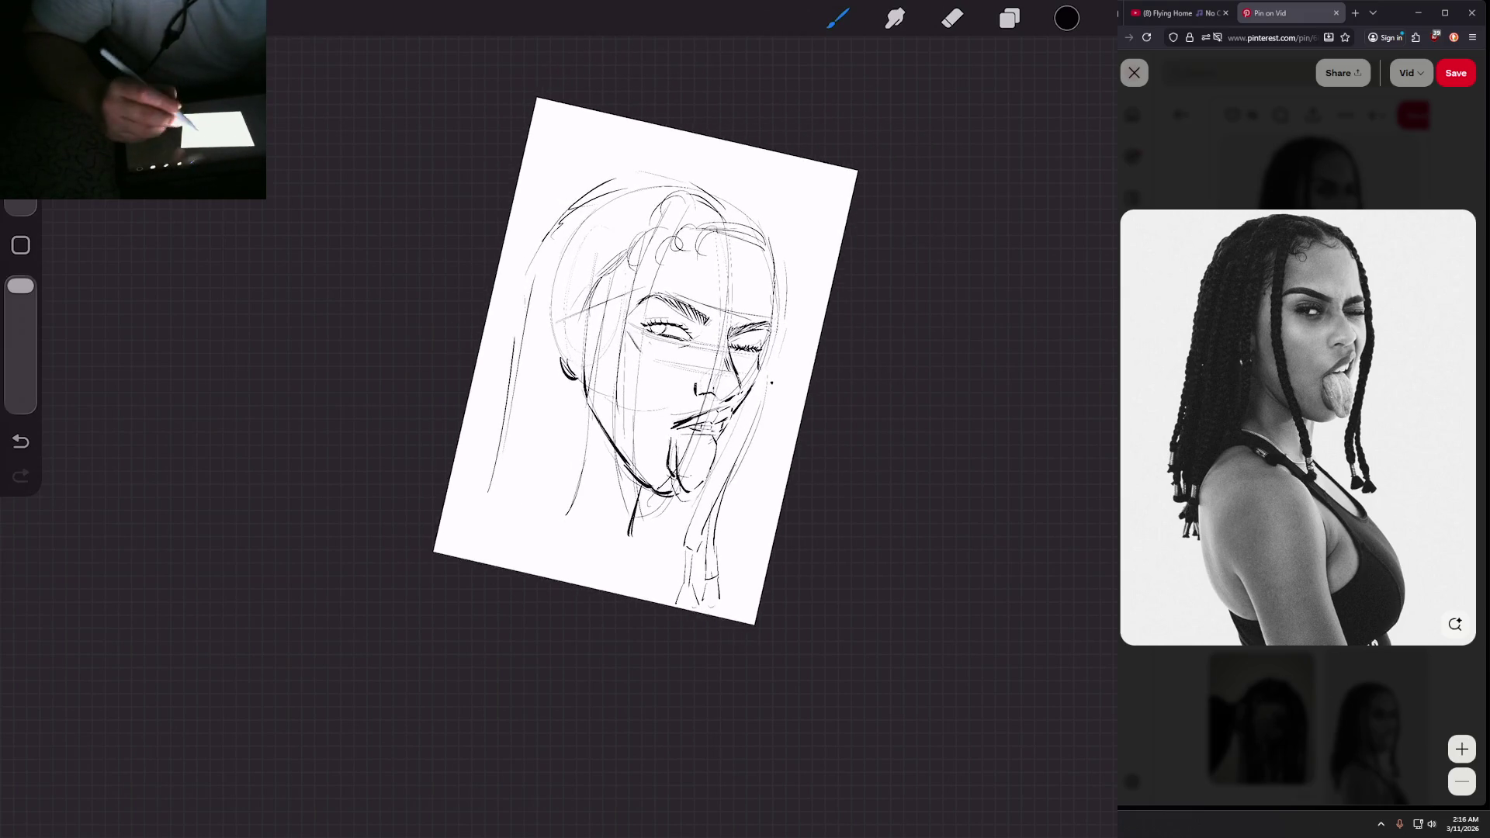
drag(726, 190, 767, 220)
Step: Add more long braid lines and short strokes in the left hair, darkening a strand end
drag(702, 388, 764, 299)
drag(472, 436, 468, 471)
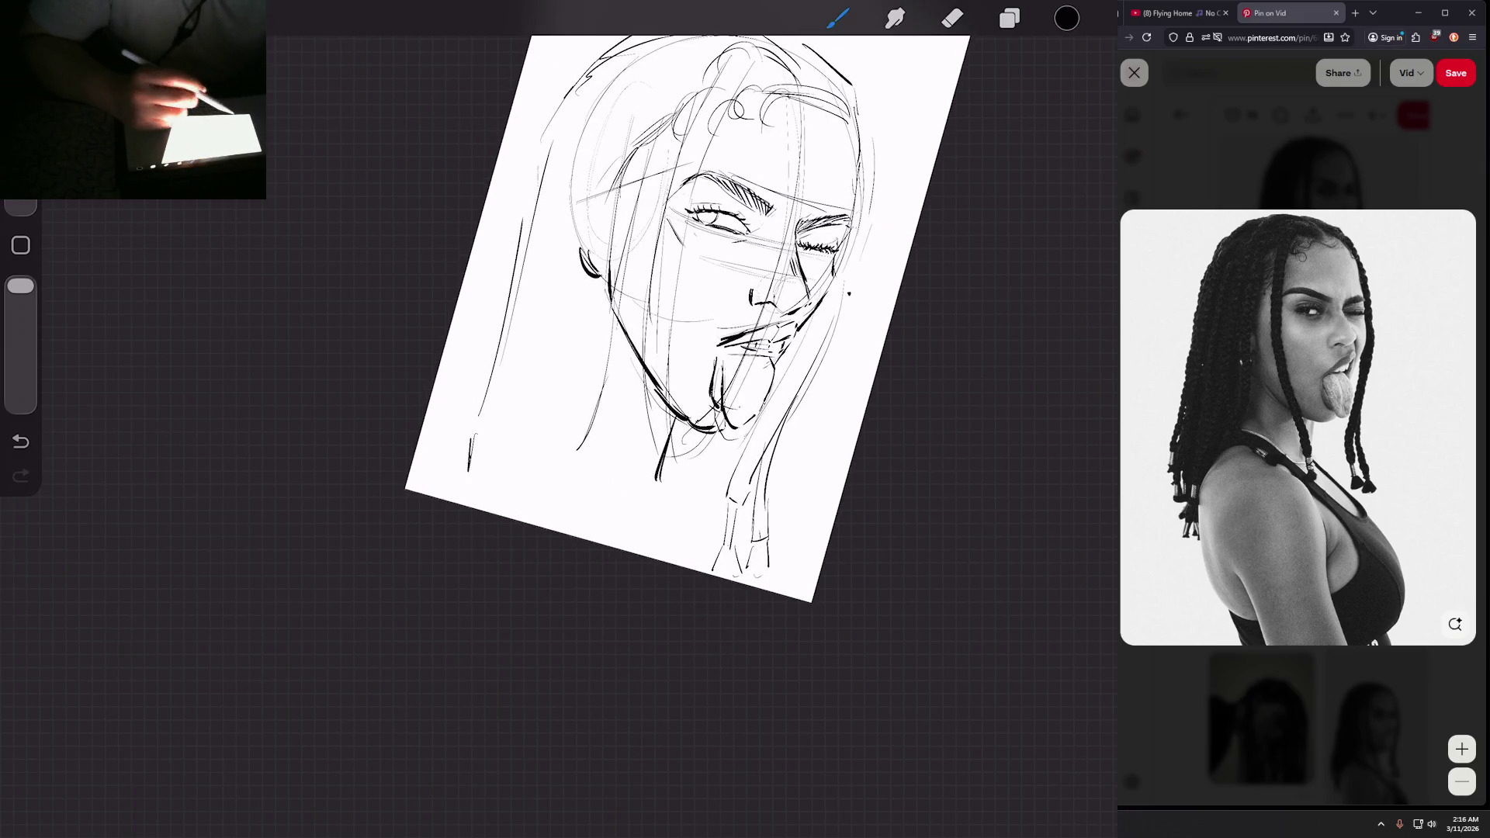
drag(551, 233, 506, 394)
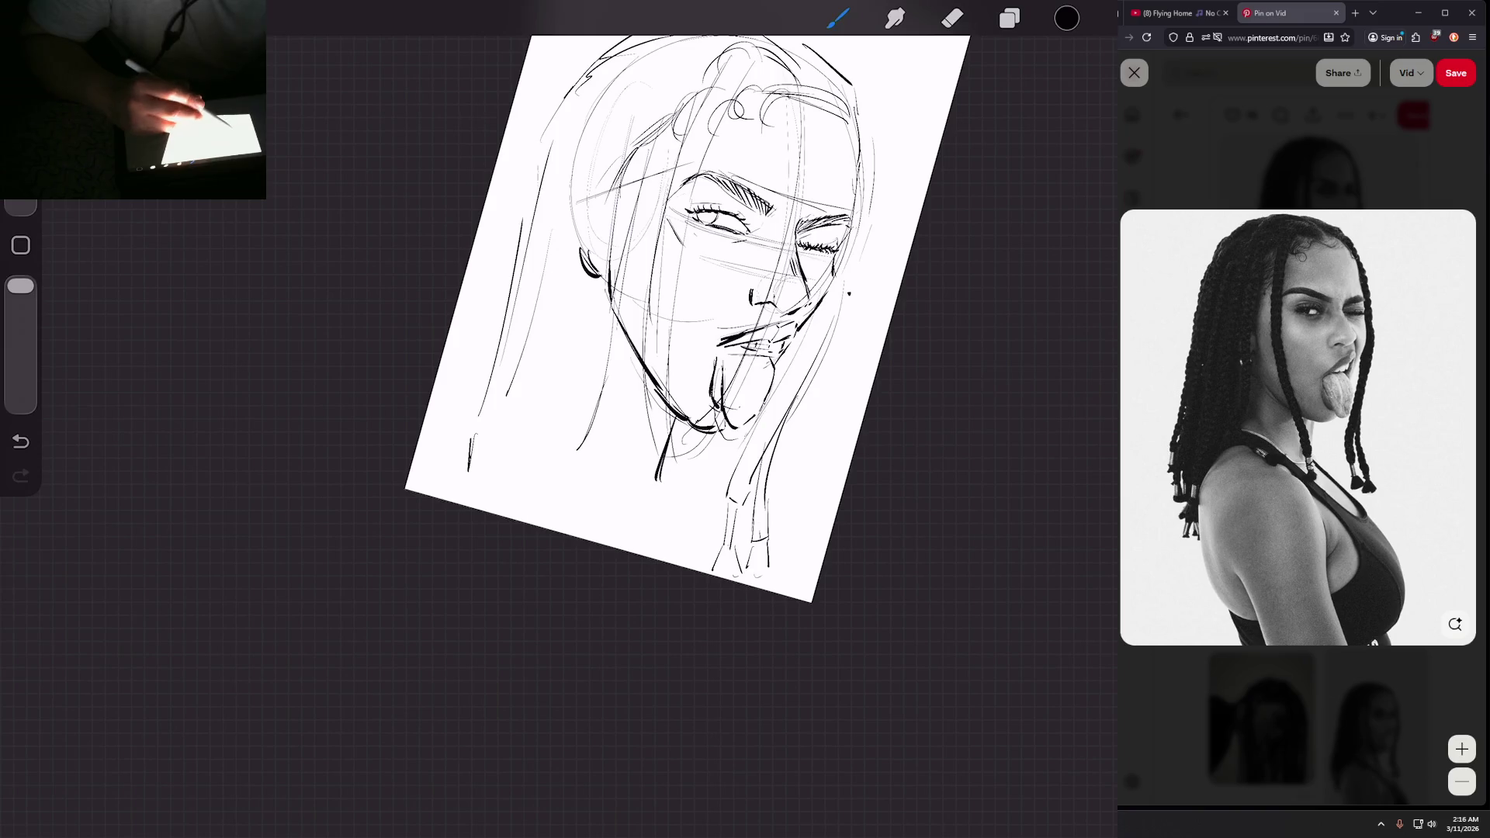
mouse_move(616, 81)
mouse_down()
mouse_move(540, 289)
mouse_move(539, 353)
mouse_up()
drag(627, 106, 568, 329)
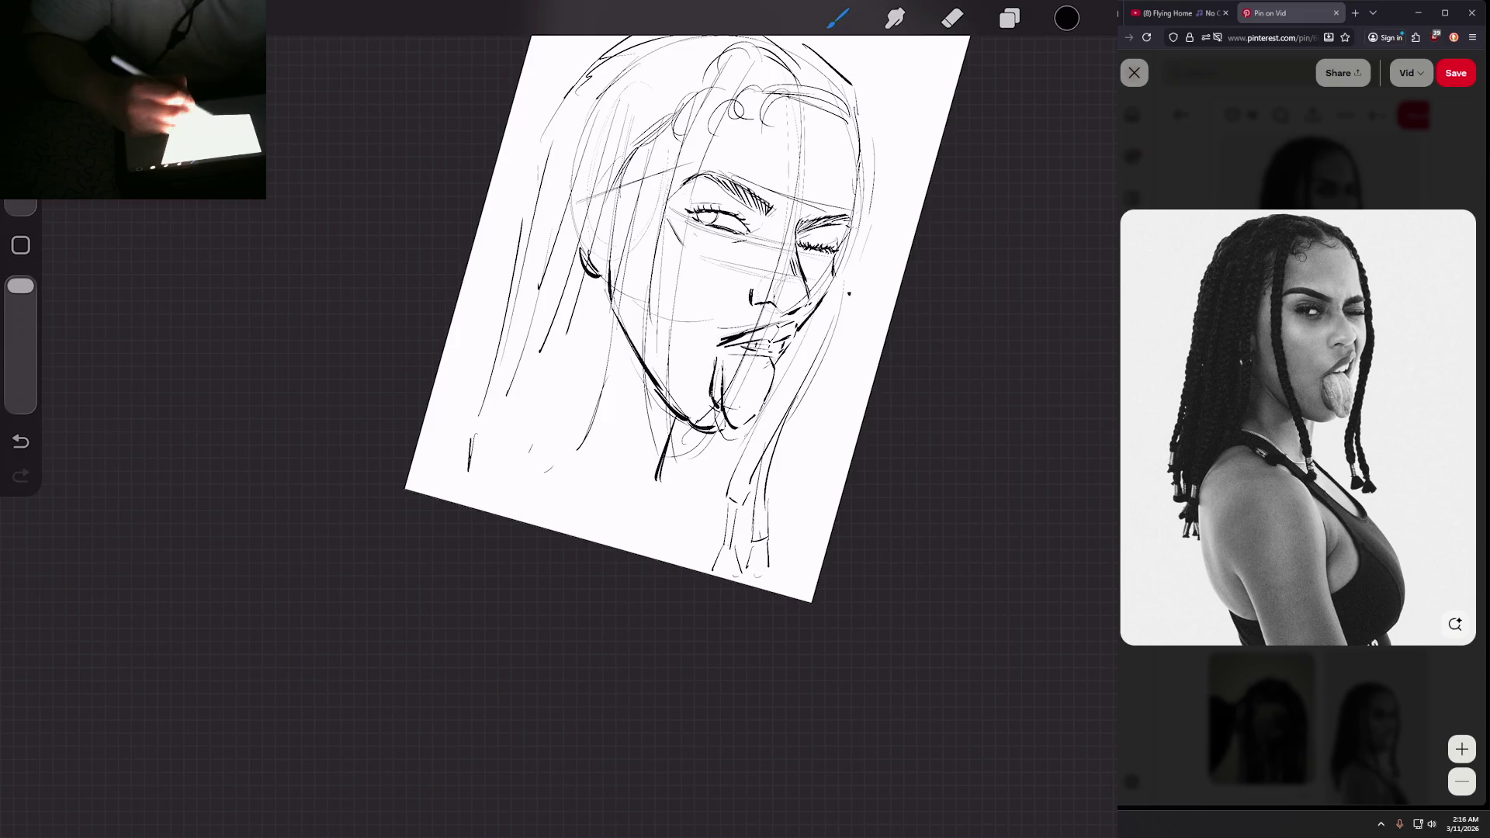
mouse_move(574, 423)
mouse_down()
mouse_move(611, 172)
mouse_move(588, 376)
mouse_up()
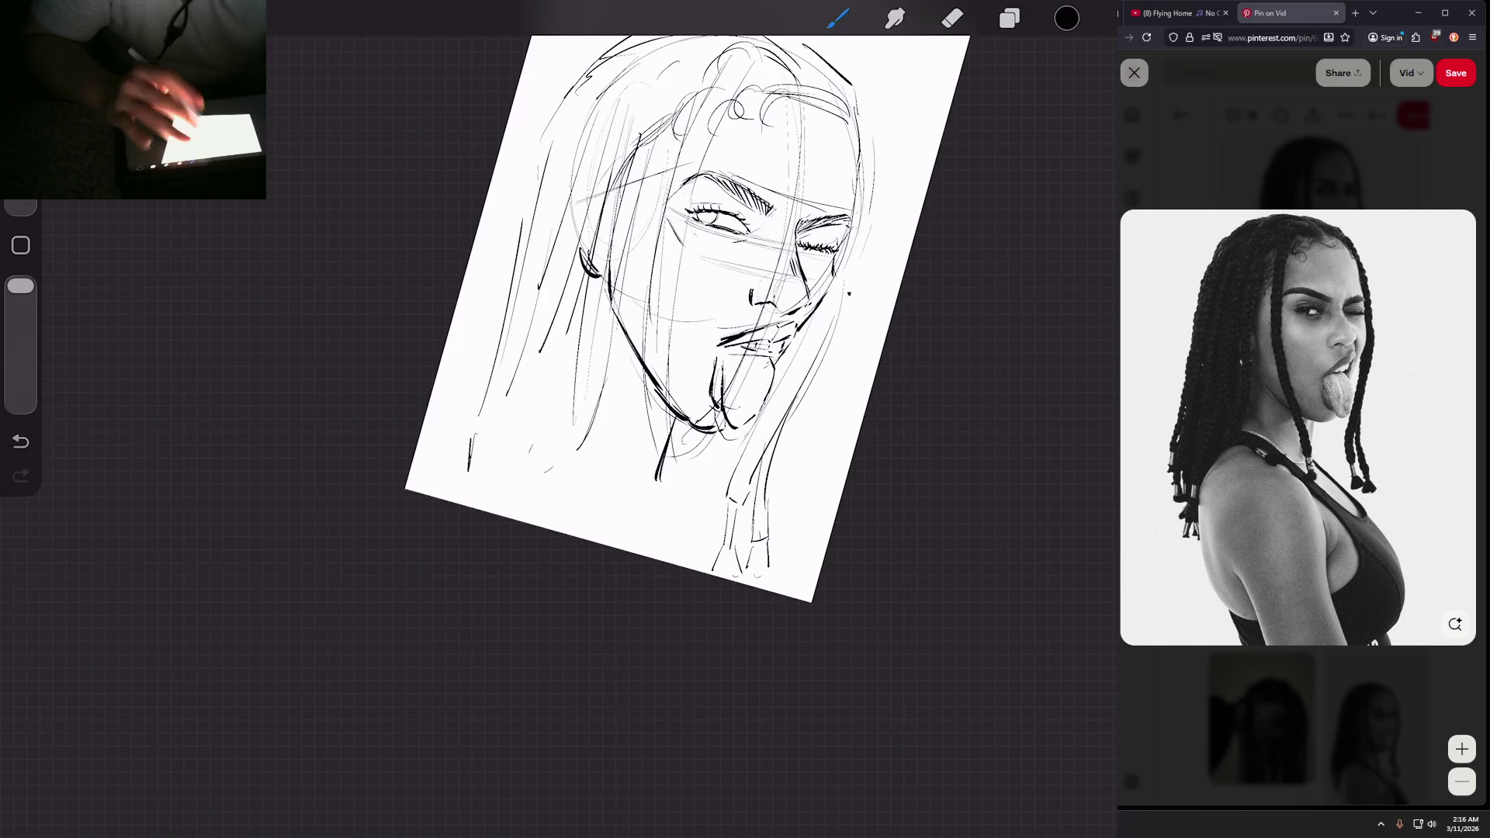
drag(699, 147, 654, 162)
mouse_move(640, 178)
mouse_down()
mouse_move(616, 210)
mouse_move(628, 227)
mouse_move(580, 207)
mouse_move(556, 307)
mouse_up()
drag(582, 219, 571, 253)
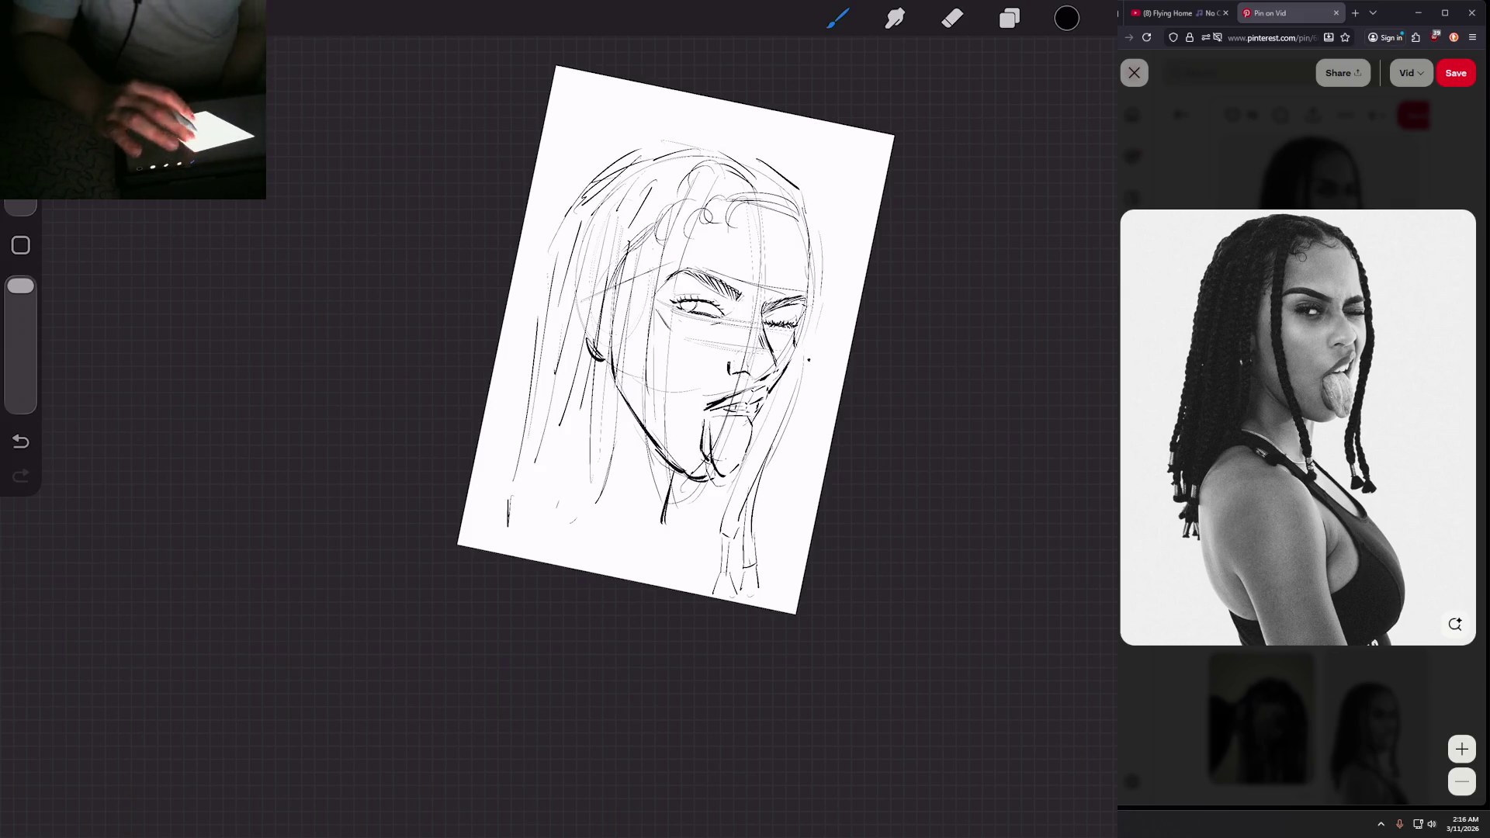
Step: Ink the upper lip line and a short line at the mouth corner
scroll(675, 333, up, 3)
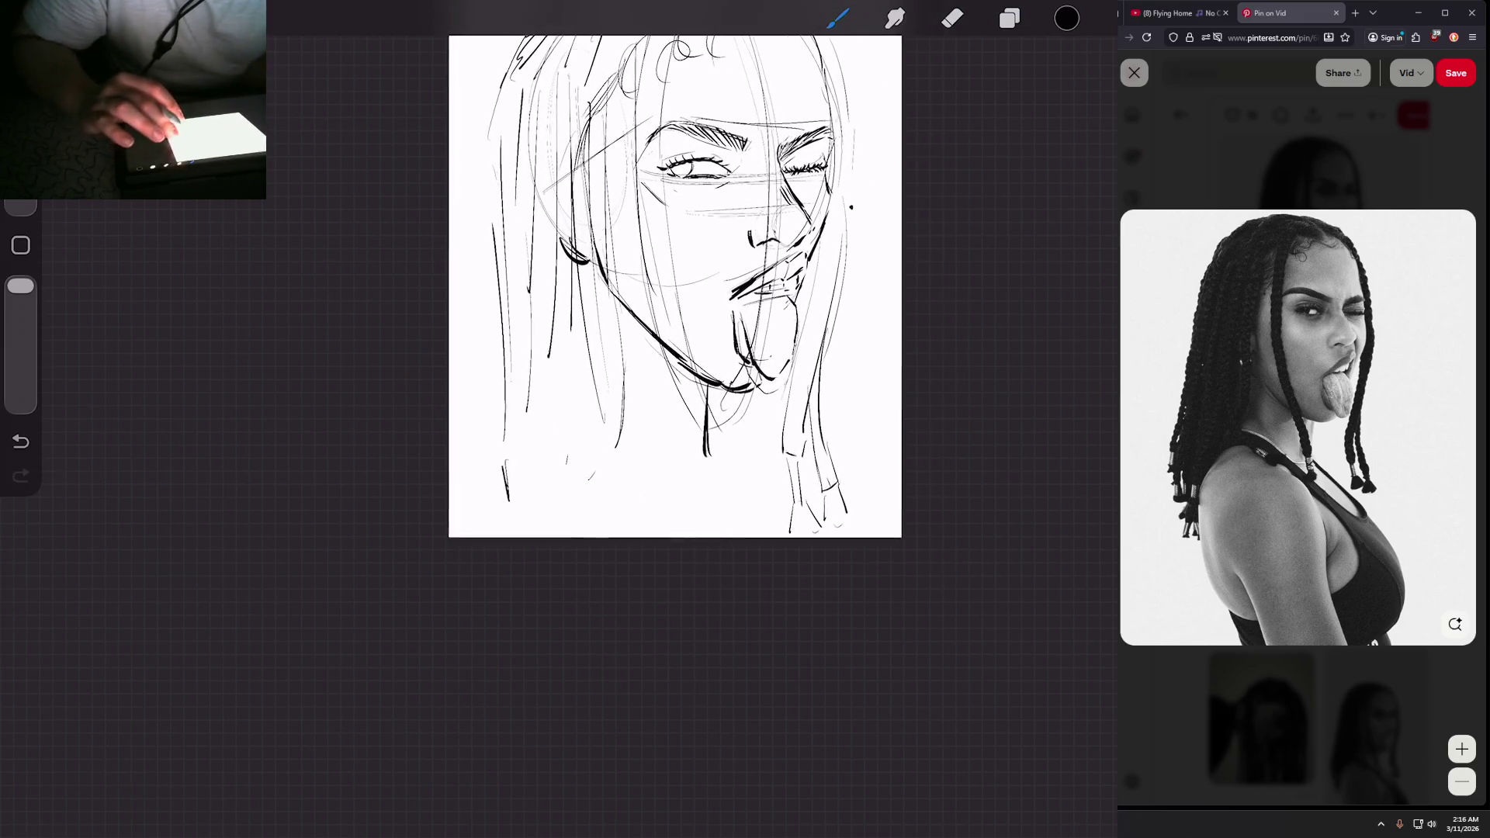
scroll(512, 412, up, 5)
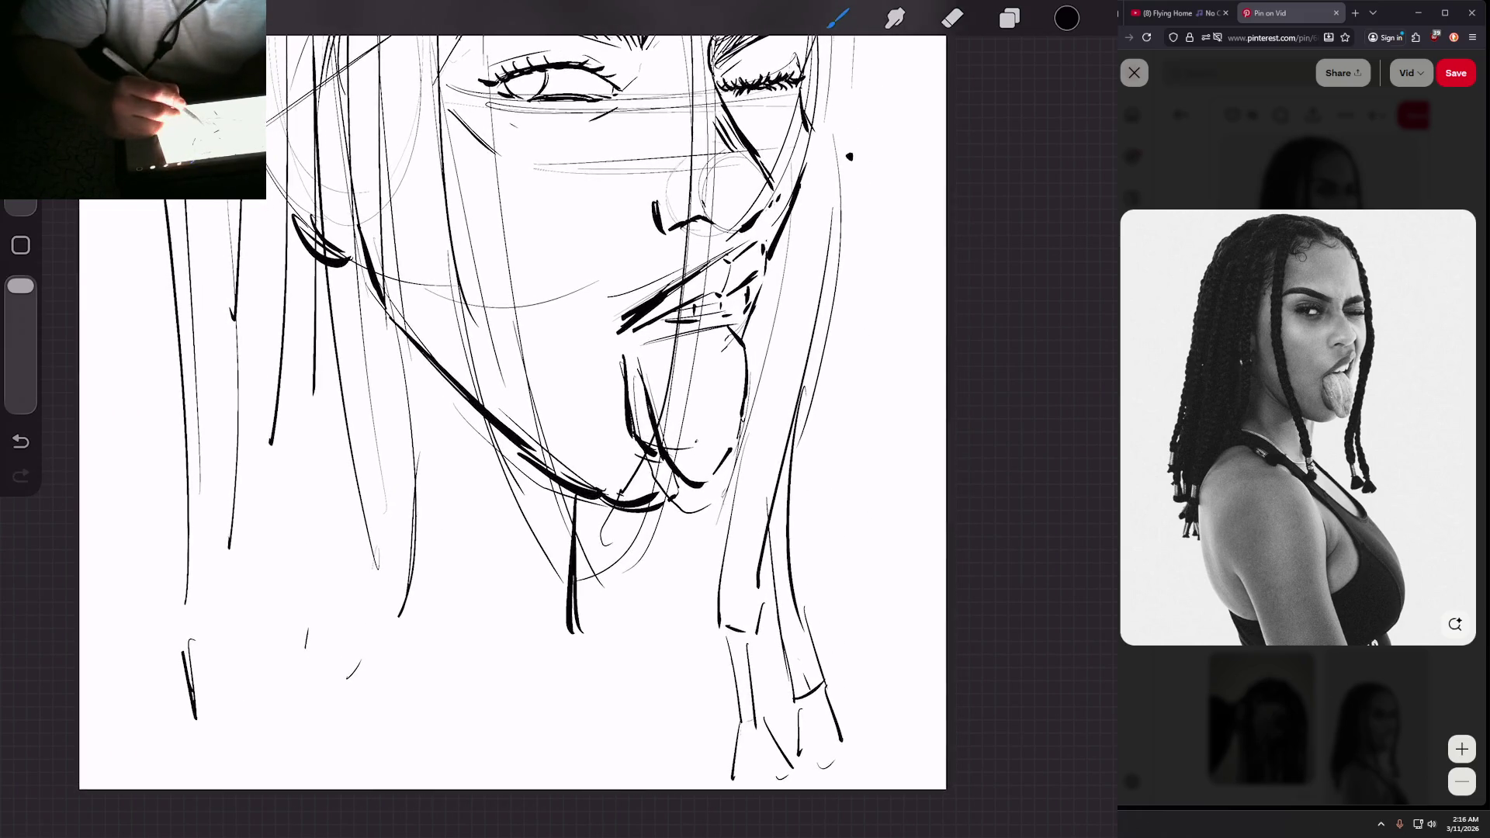
drag(711, 317, 732, 334)
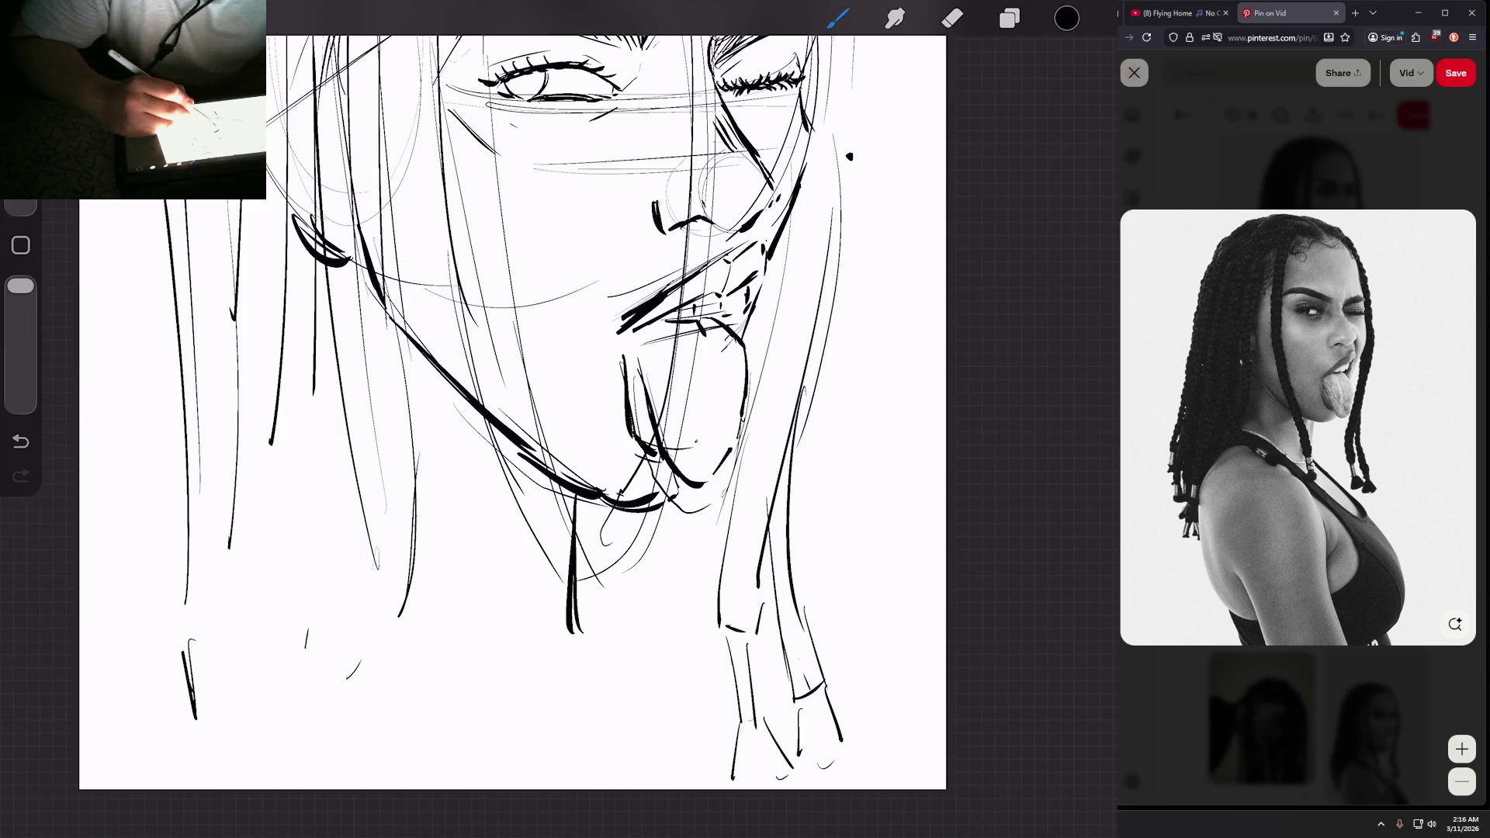
drag(633, 342, 667, 319)
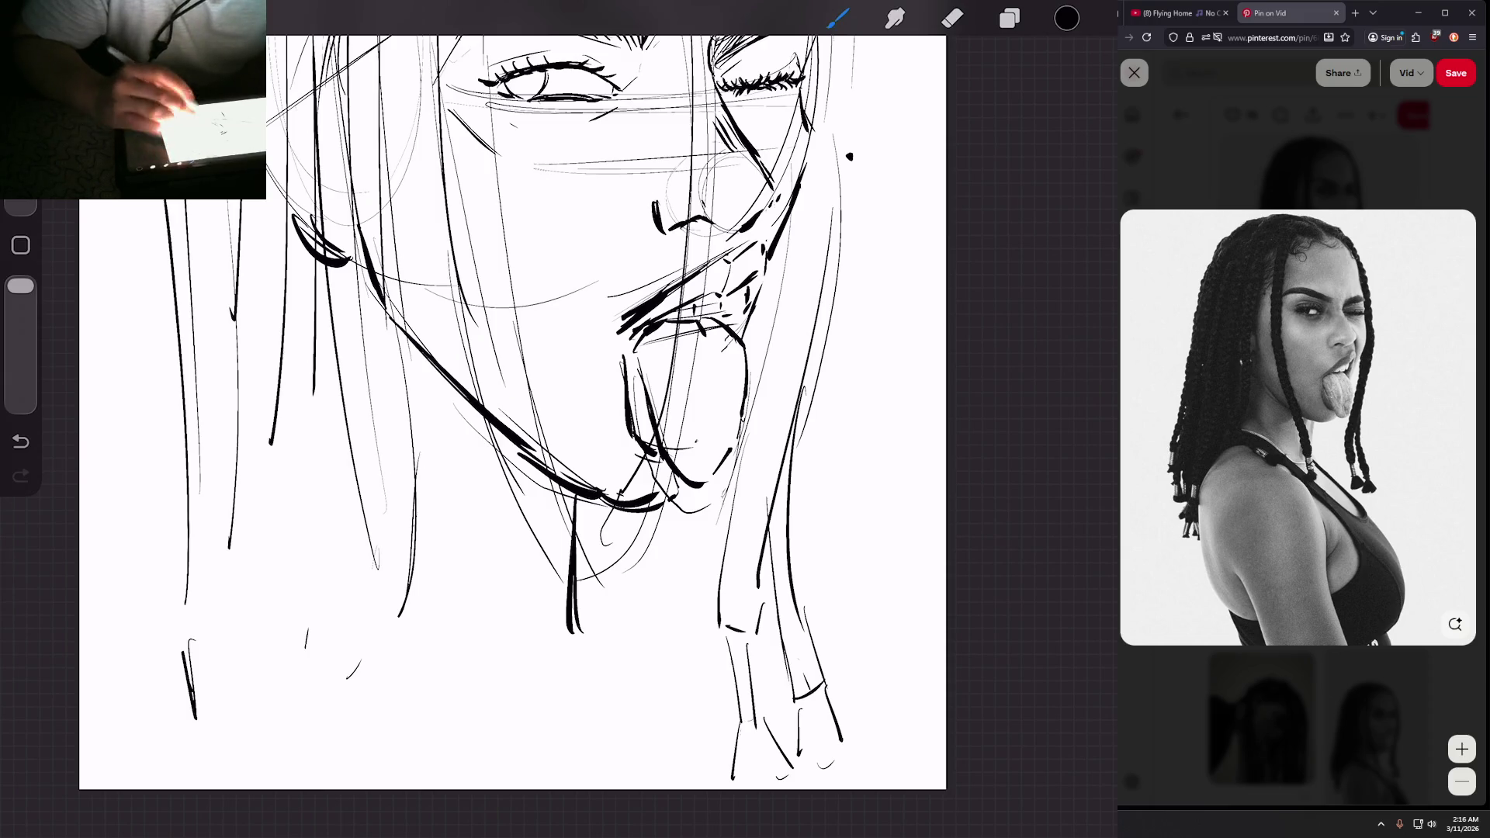
scroll(512, 411, down, 2)
scroll(481, 398, down, 5)
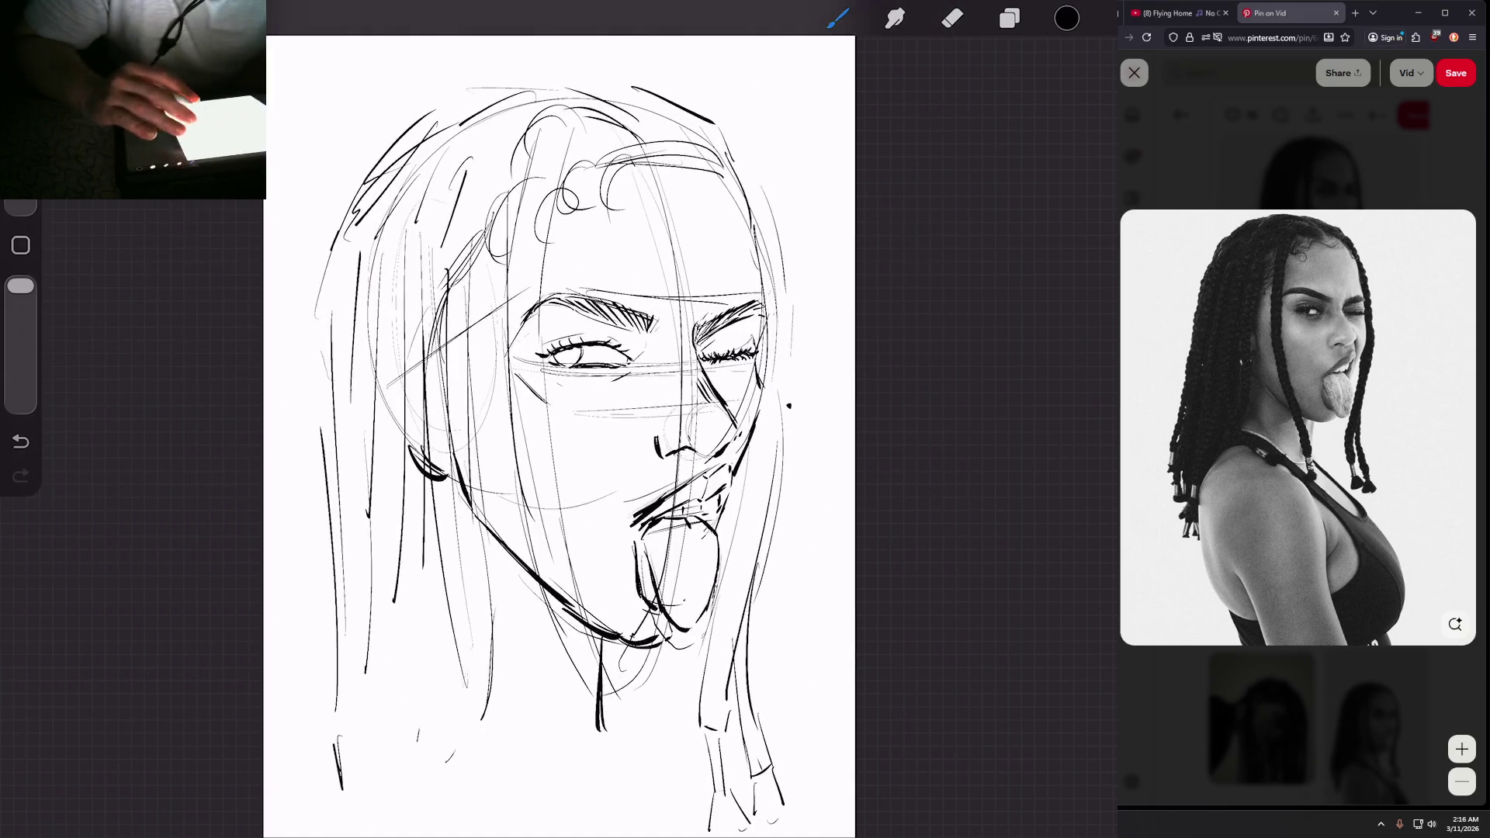
scroll(505, 435, up, 3)
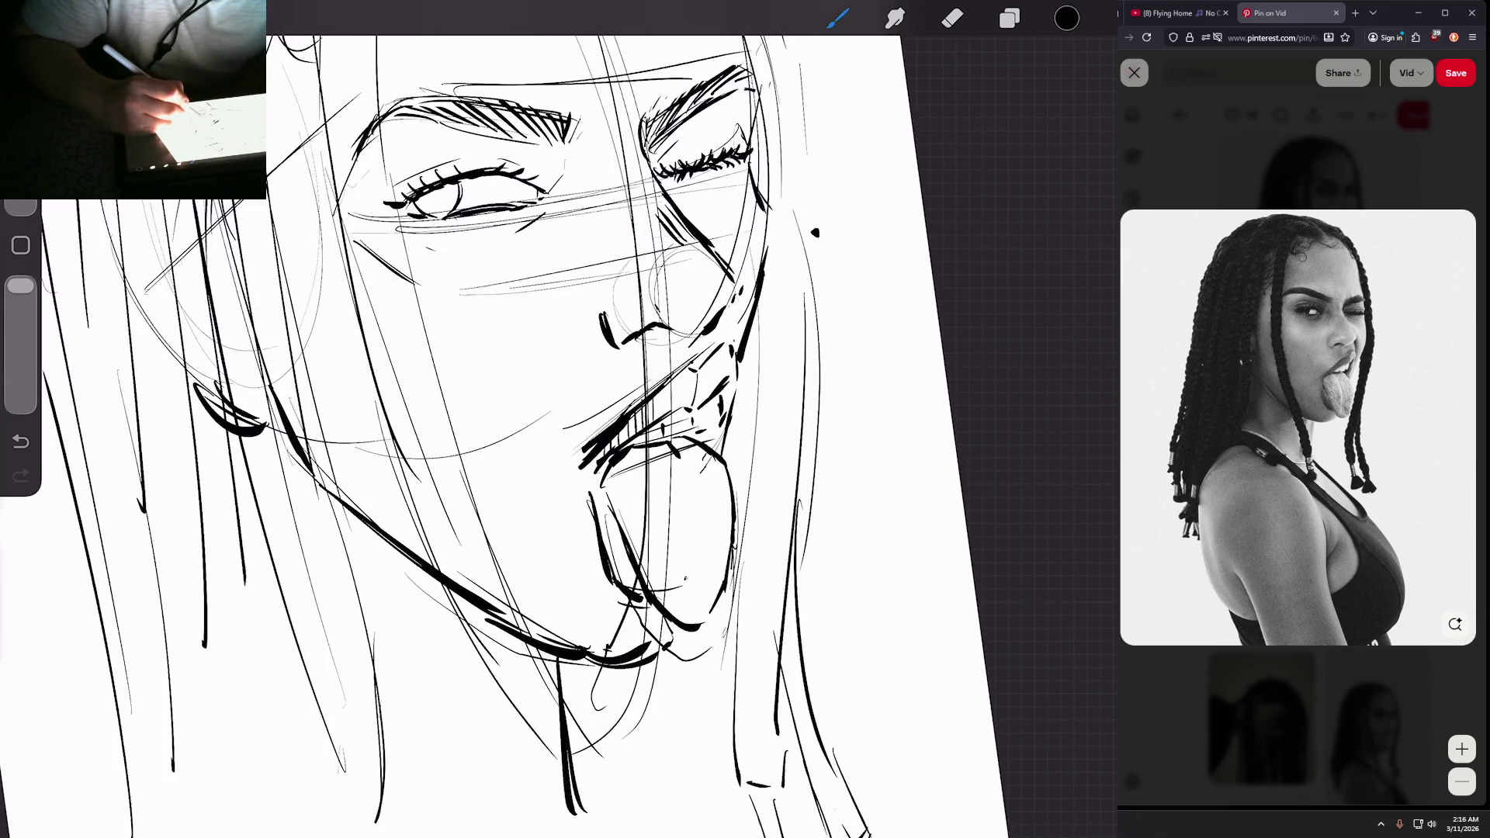
Step: Hatch four short vertical teeth lines inside the open mouth
drag(673, 377, 673, 412)
mouse_move(682, 370)
mouse_down()
mouse_move(682, 412)
mouse_move(702, 412)
mouse_up()
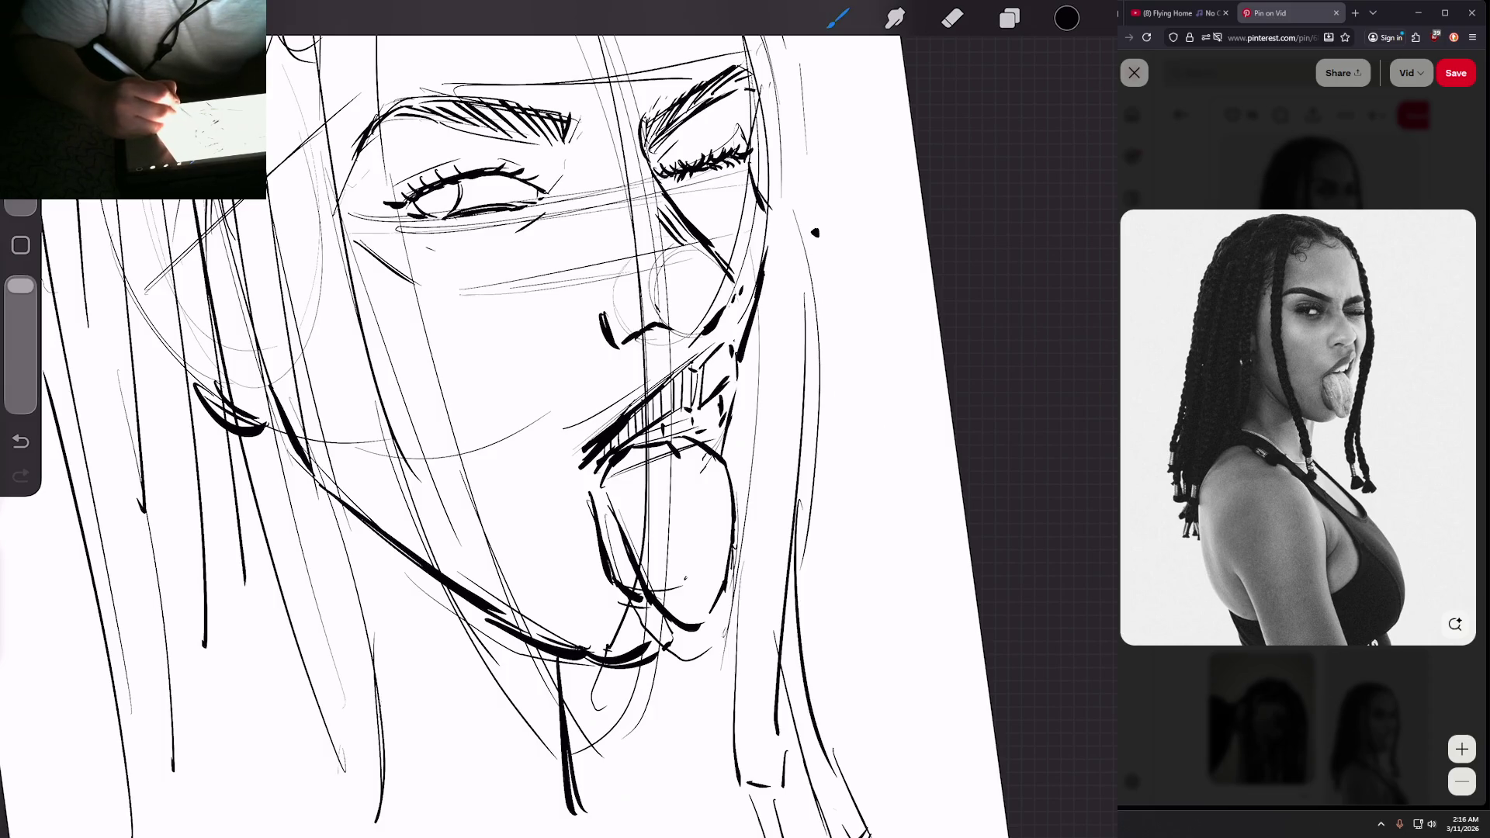
drag(714, 351, 713, 393)
drag(722, 347, 729, 408)
scroll(543, 419, down, 5)
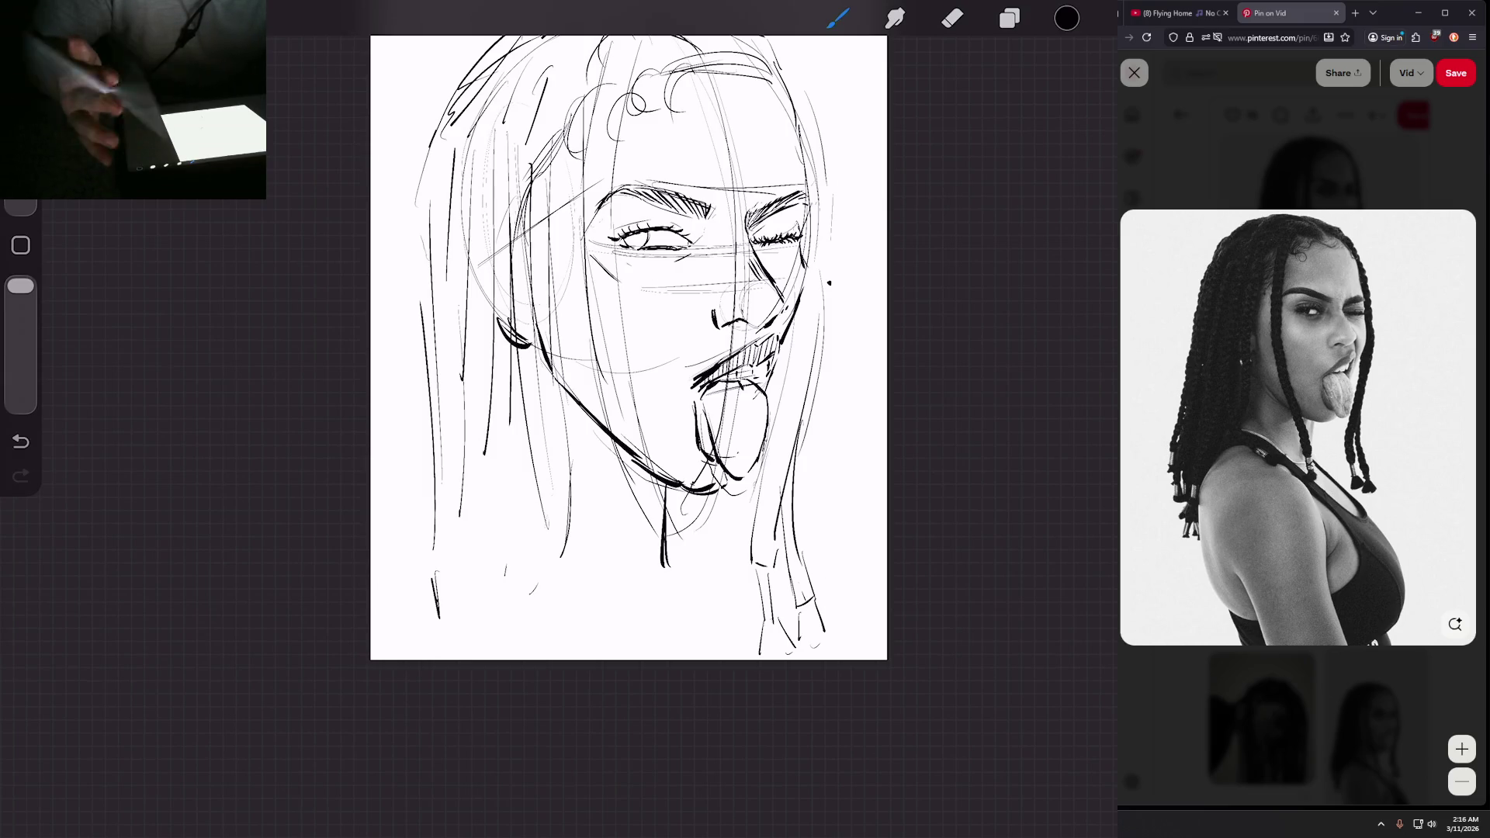
Step: Ink the bold right jawline, a cheek stroke, and a thick line down the head's right side
scroll(628, 348, up, 5)
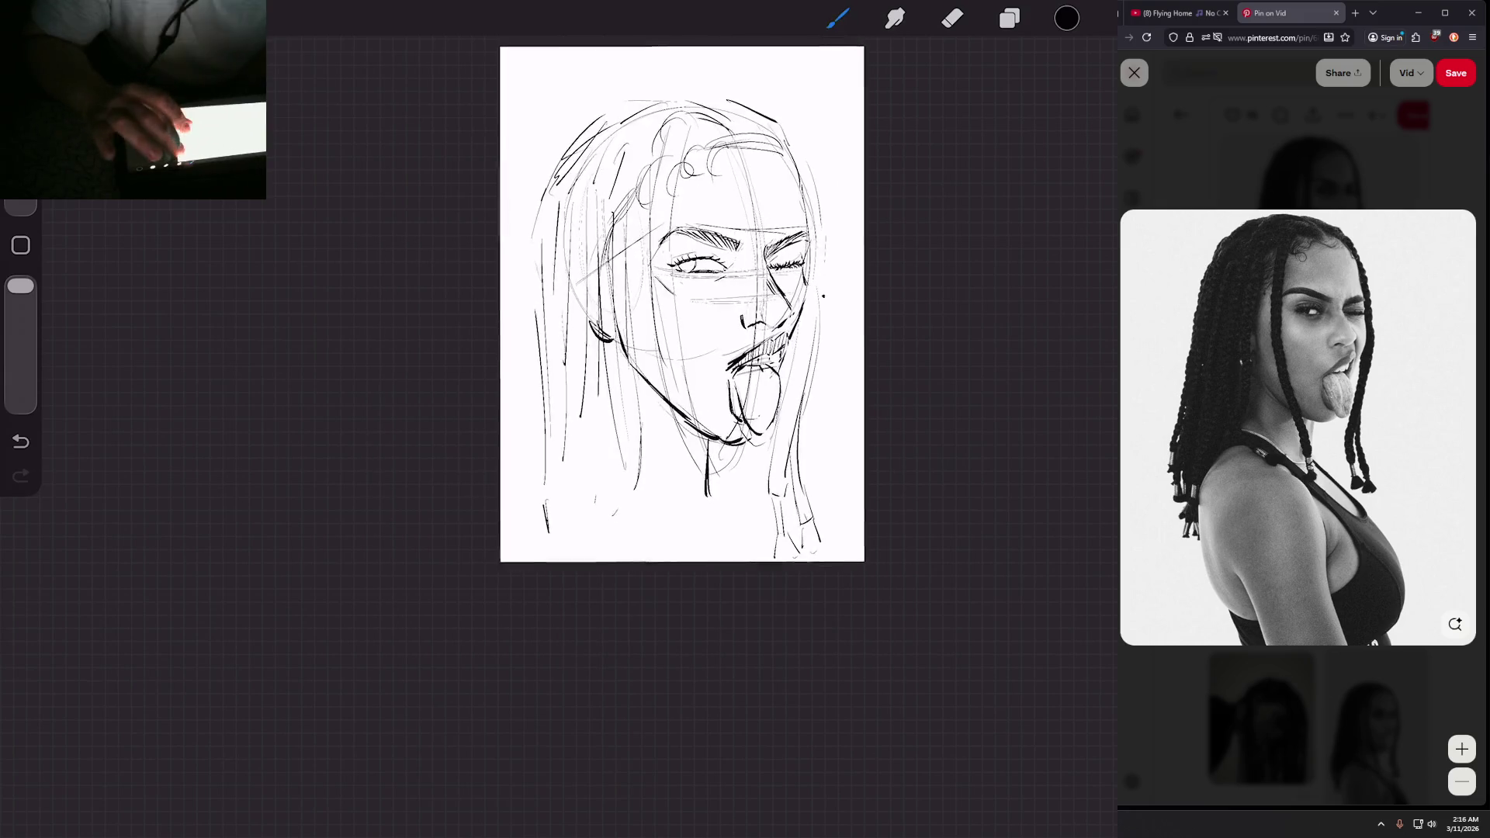
drag(689, 322, 644, 392)
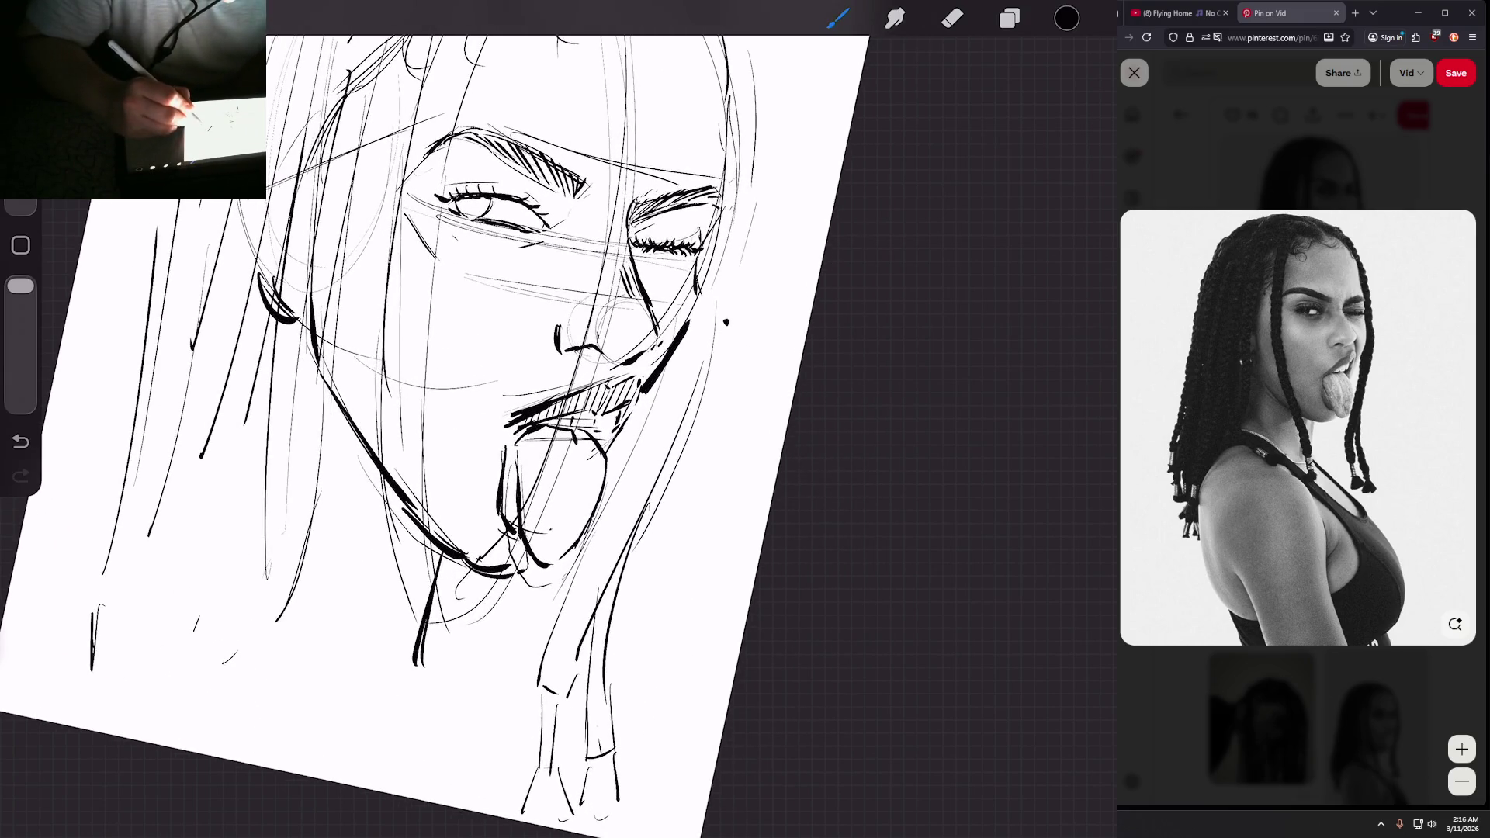
scroll(465, 434, up, 3)
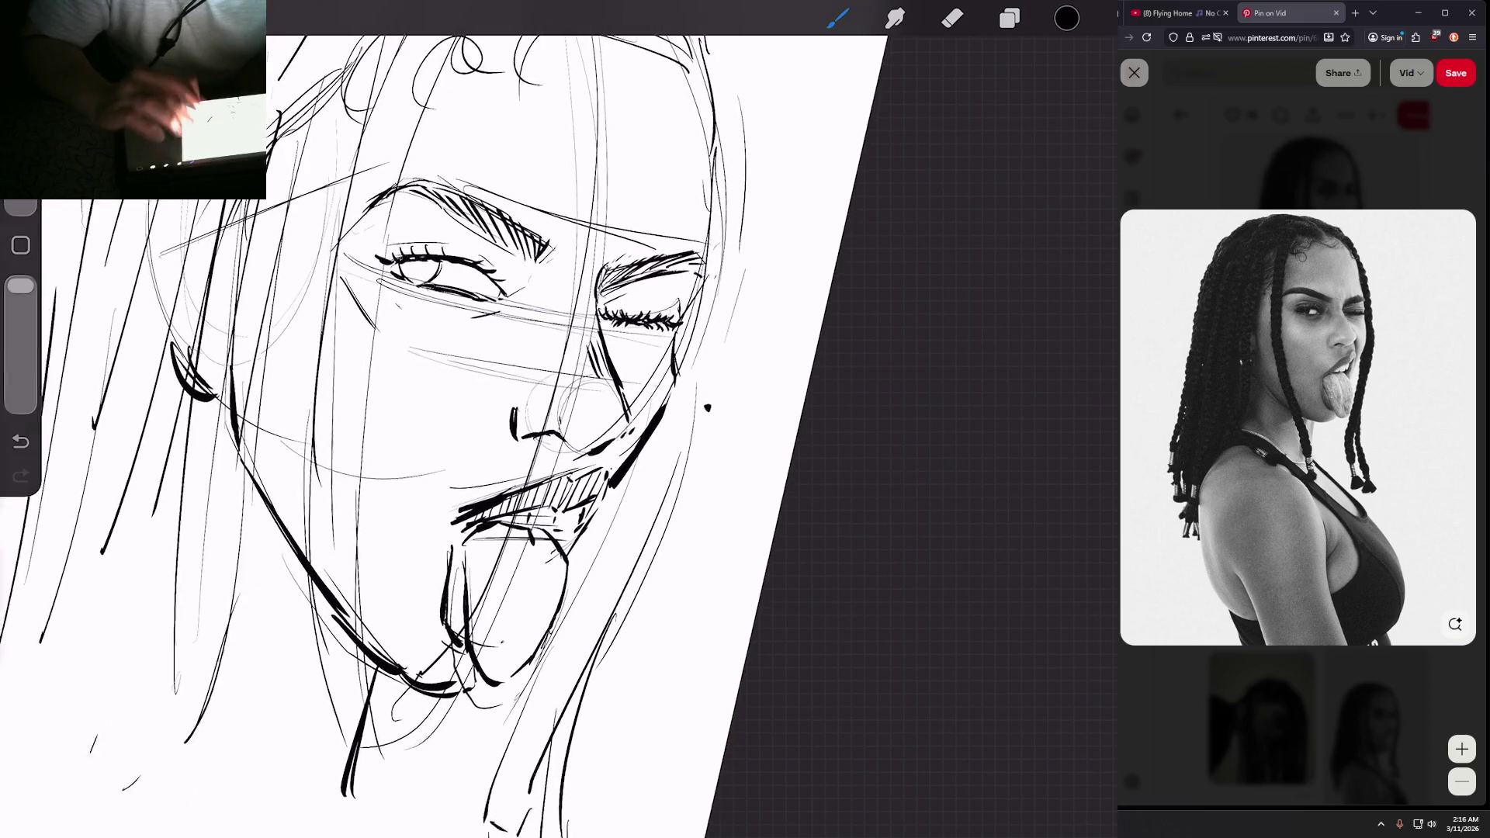
drag(698, 307, 672, 351)
scroll(465, 434, down, 2)
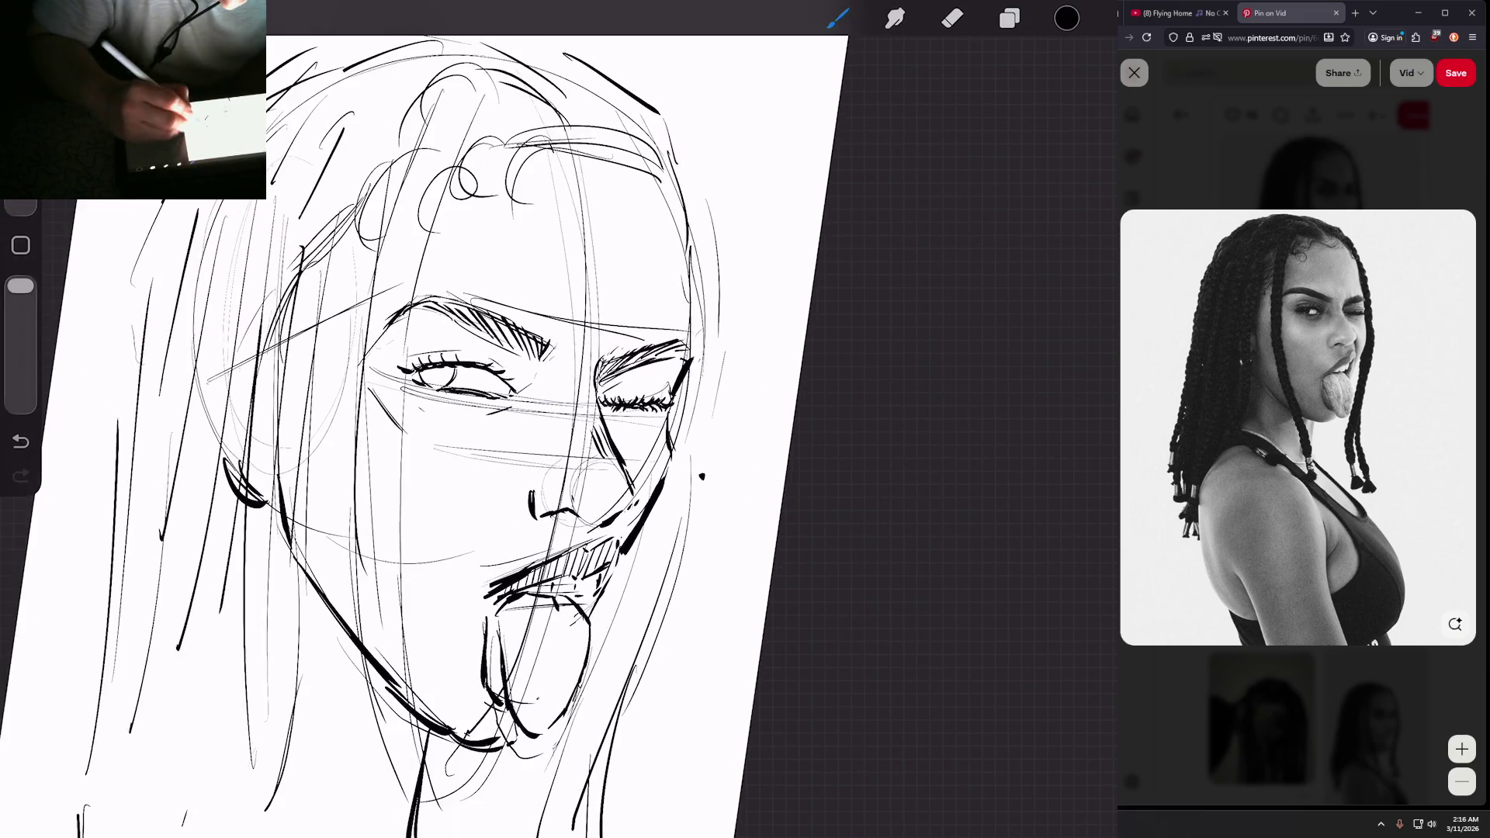
drag(675, 198, 689, 345)
key(ctrl+z)
drag(678, 194, 689, 342)
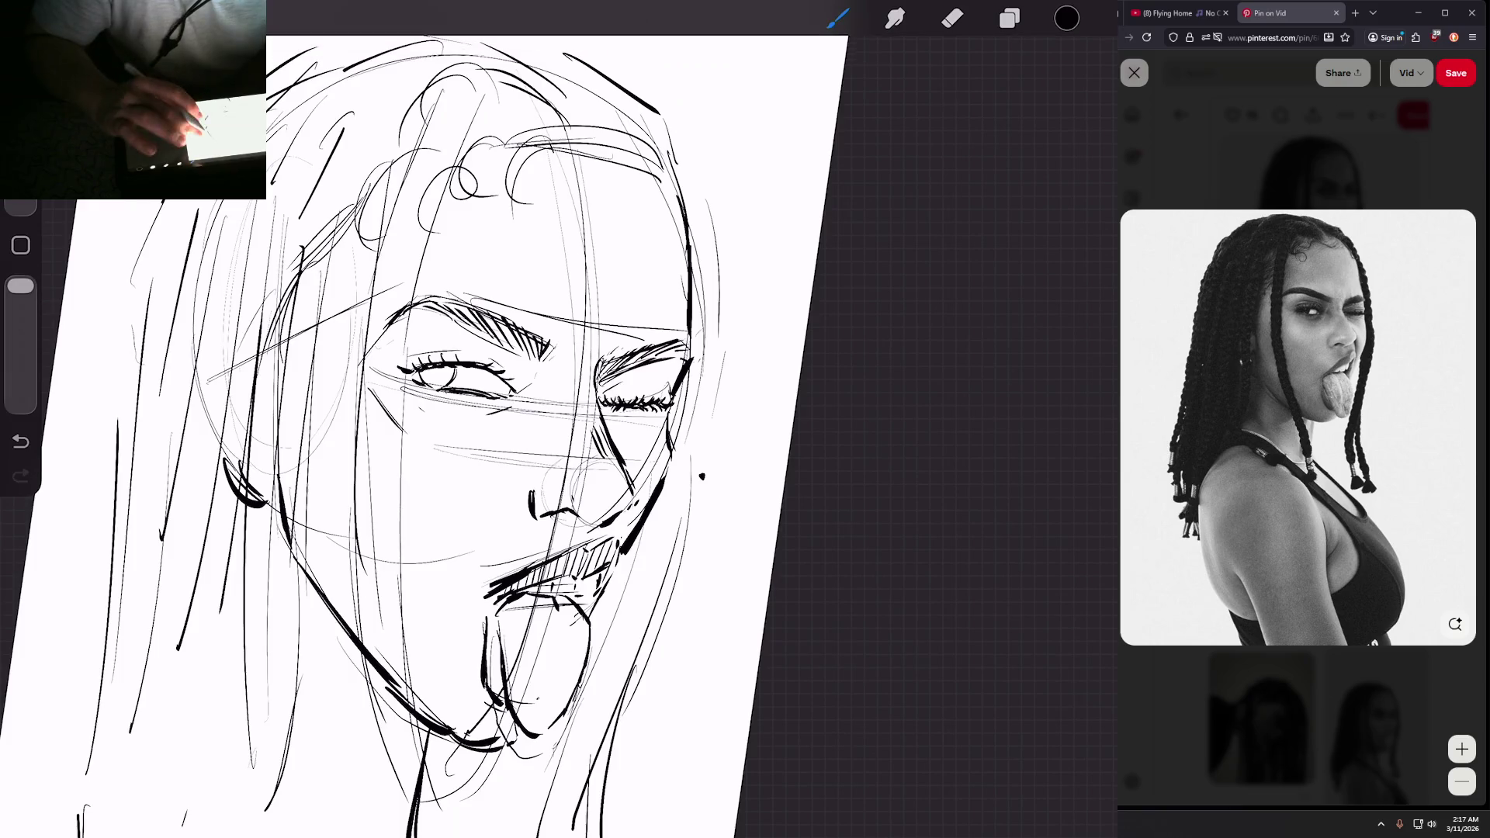
Step: Ink two long hair strands down the left side
scroll(426, 419, down, 5)
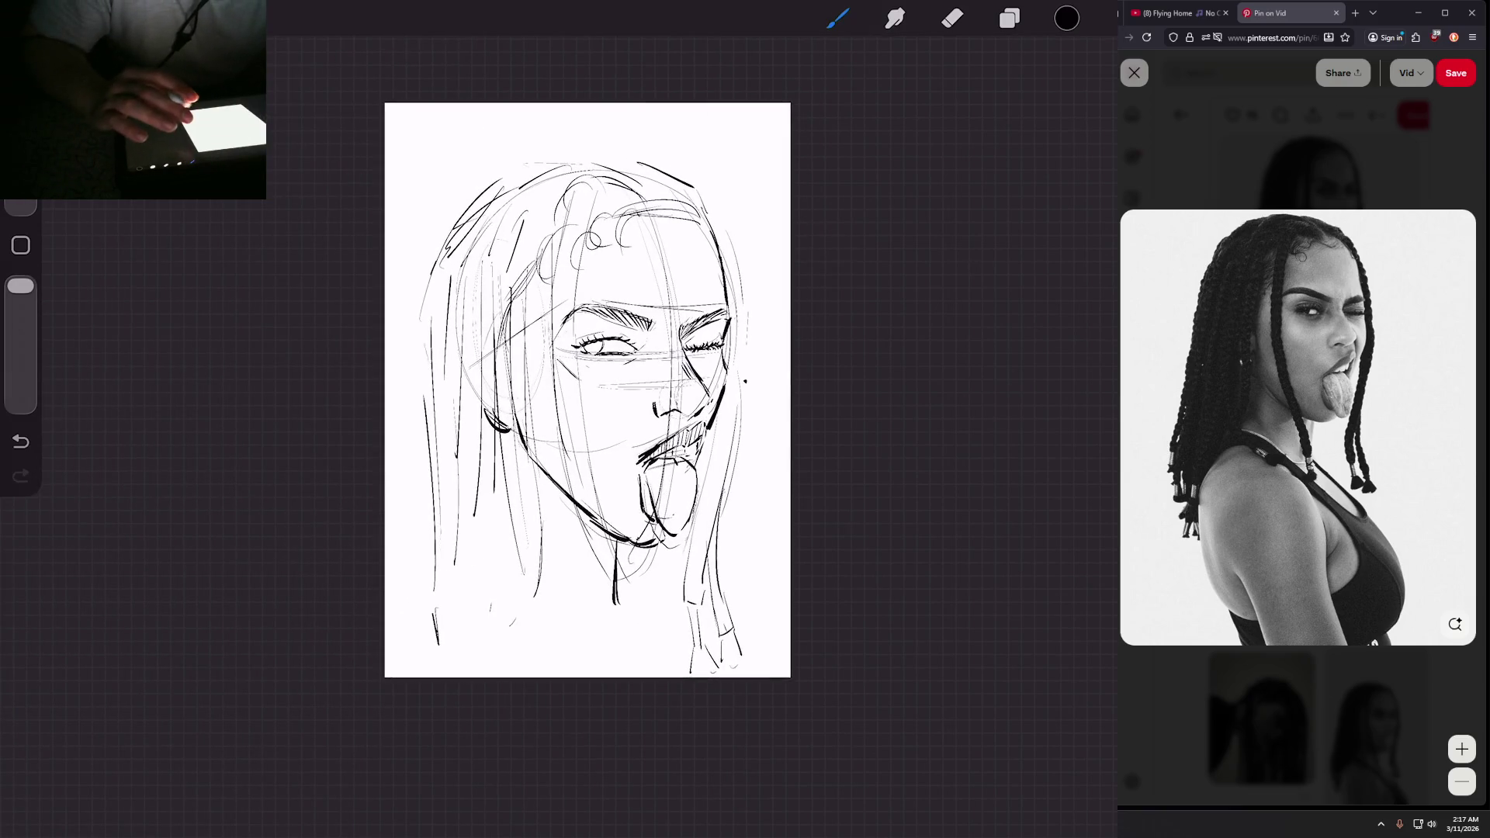
scroll(587, 389, down, 3)
scroll(607, 311, up, 4)
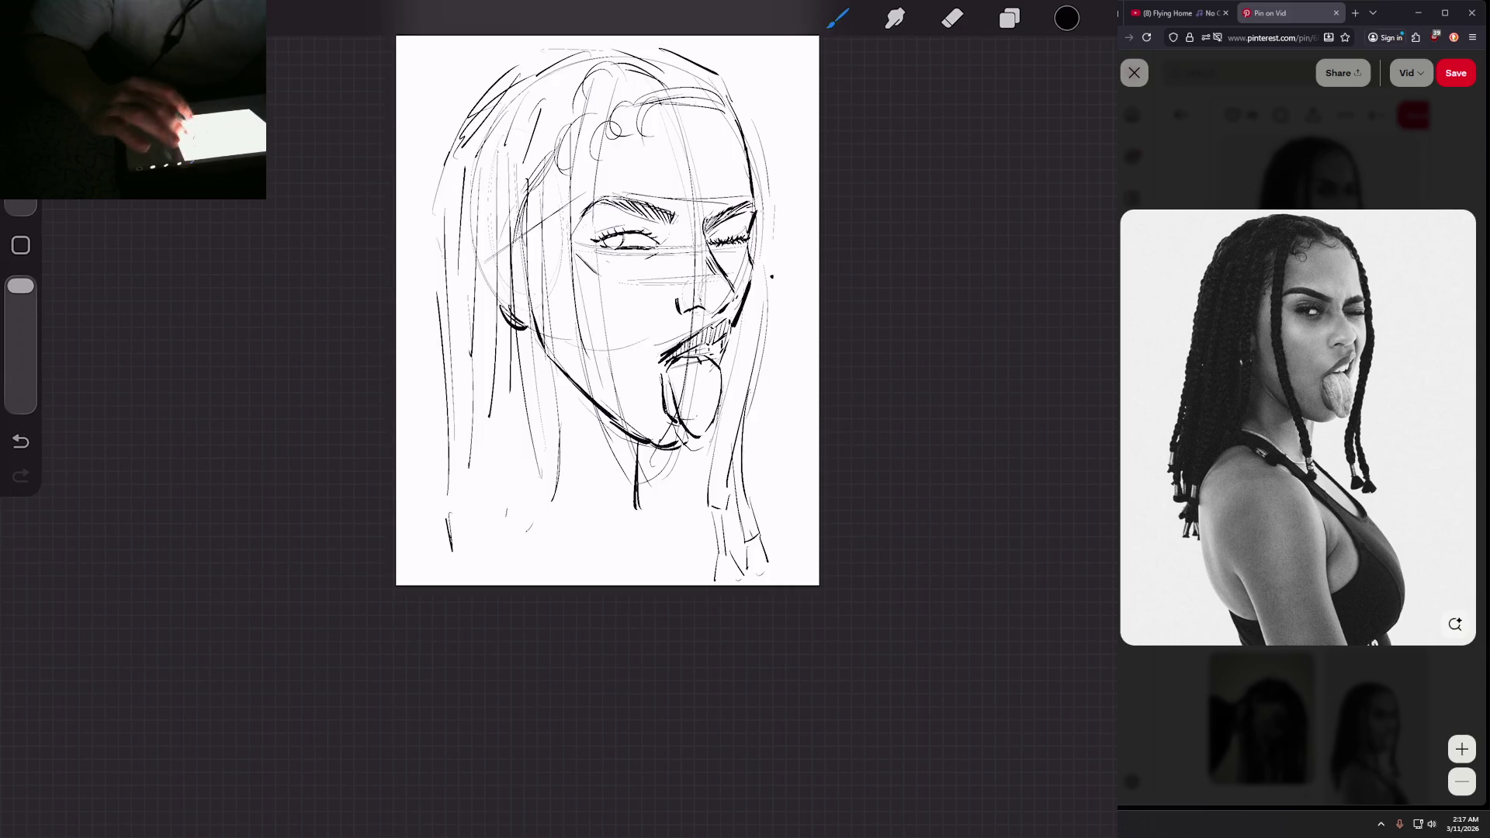
scroll(699, 372, up, 3)
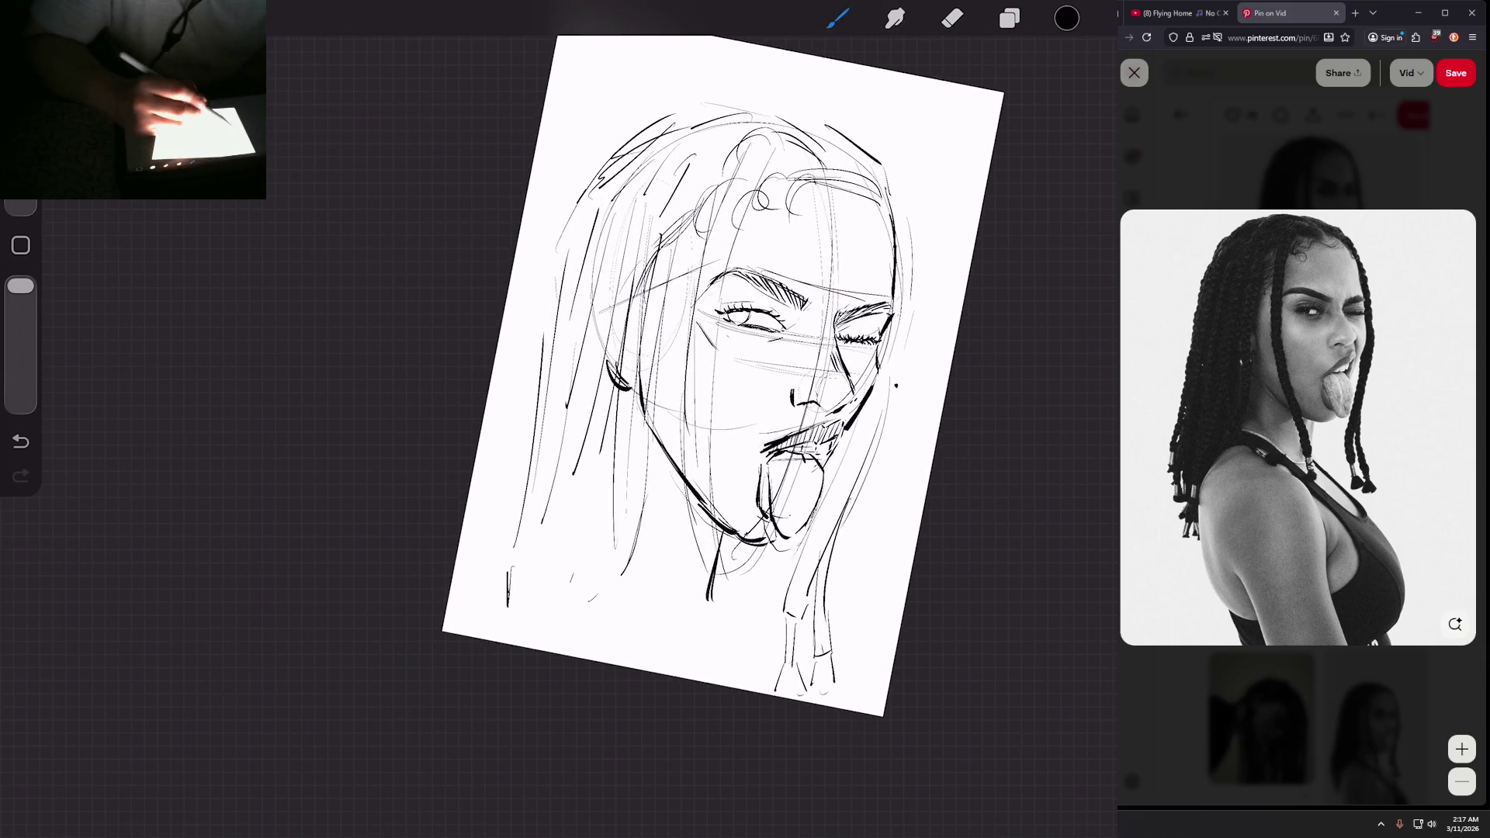
drag(570, 221, 503, 481)
drag(540, 361, 487, 521)
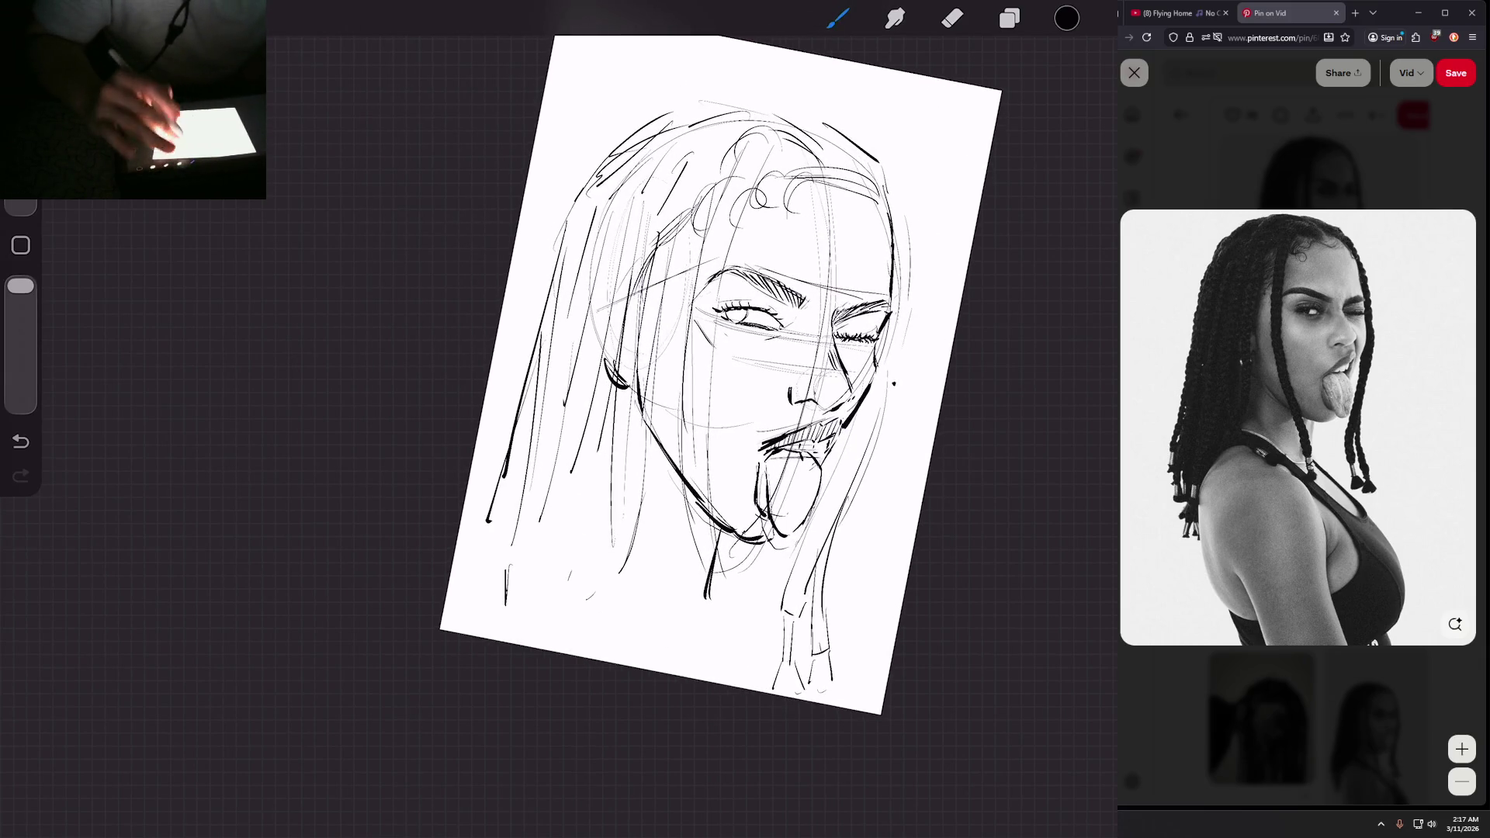
Step: Refine the jaw and chin lines and ink the neck lines below the chin
scroll(699, 373, down, 3)
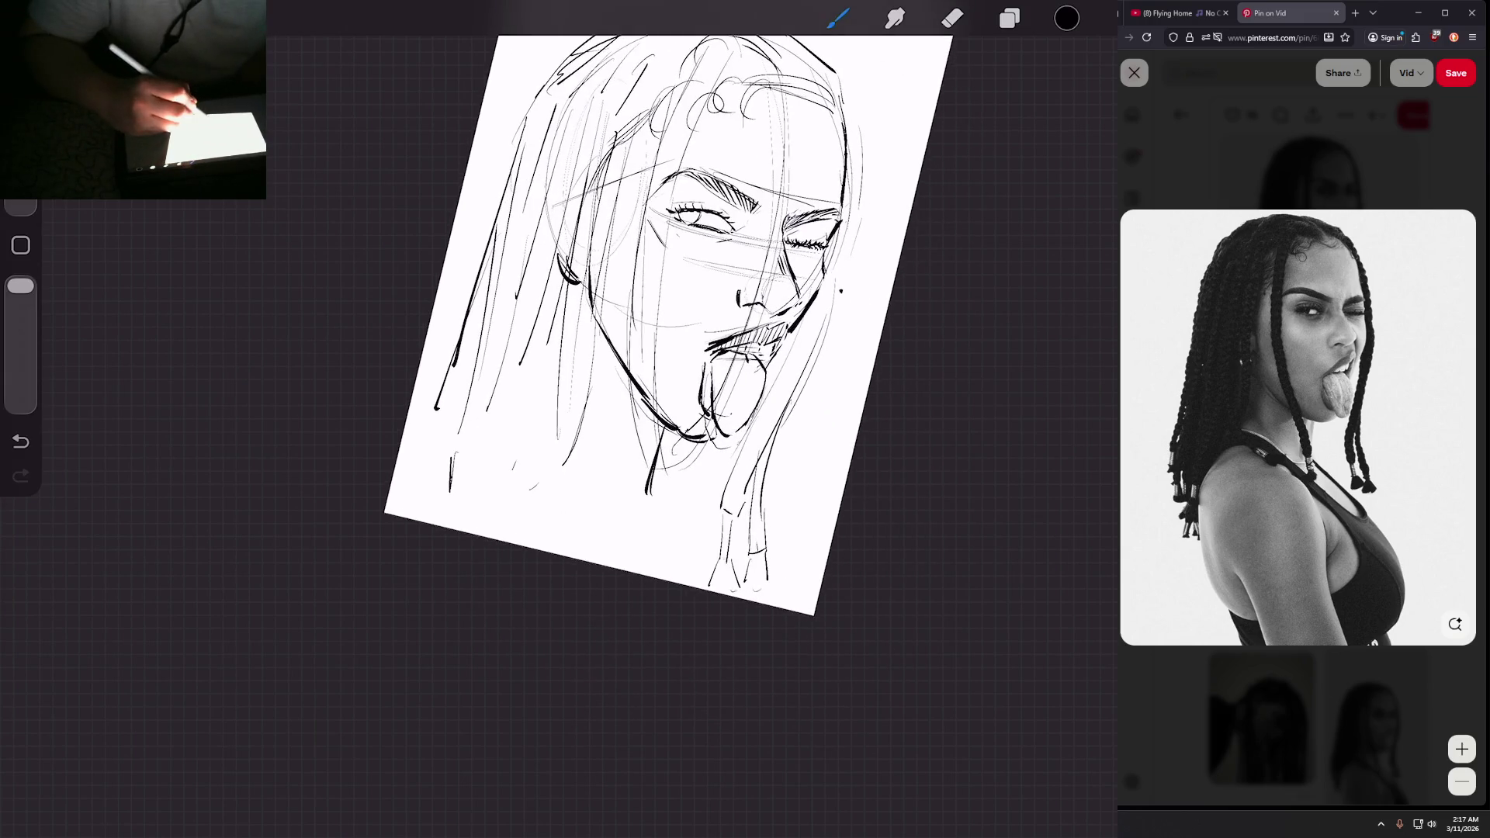
drag(641, 384, 632, 501)
drag(665, 428, 631, 536)
scroll(667, 326, down, 1)
drag(654, 475, 659, 559)
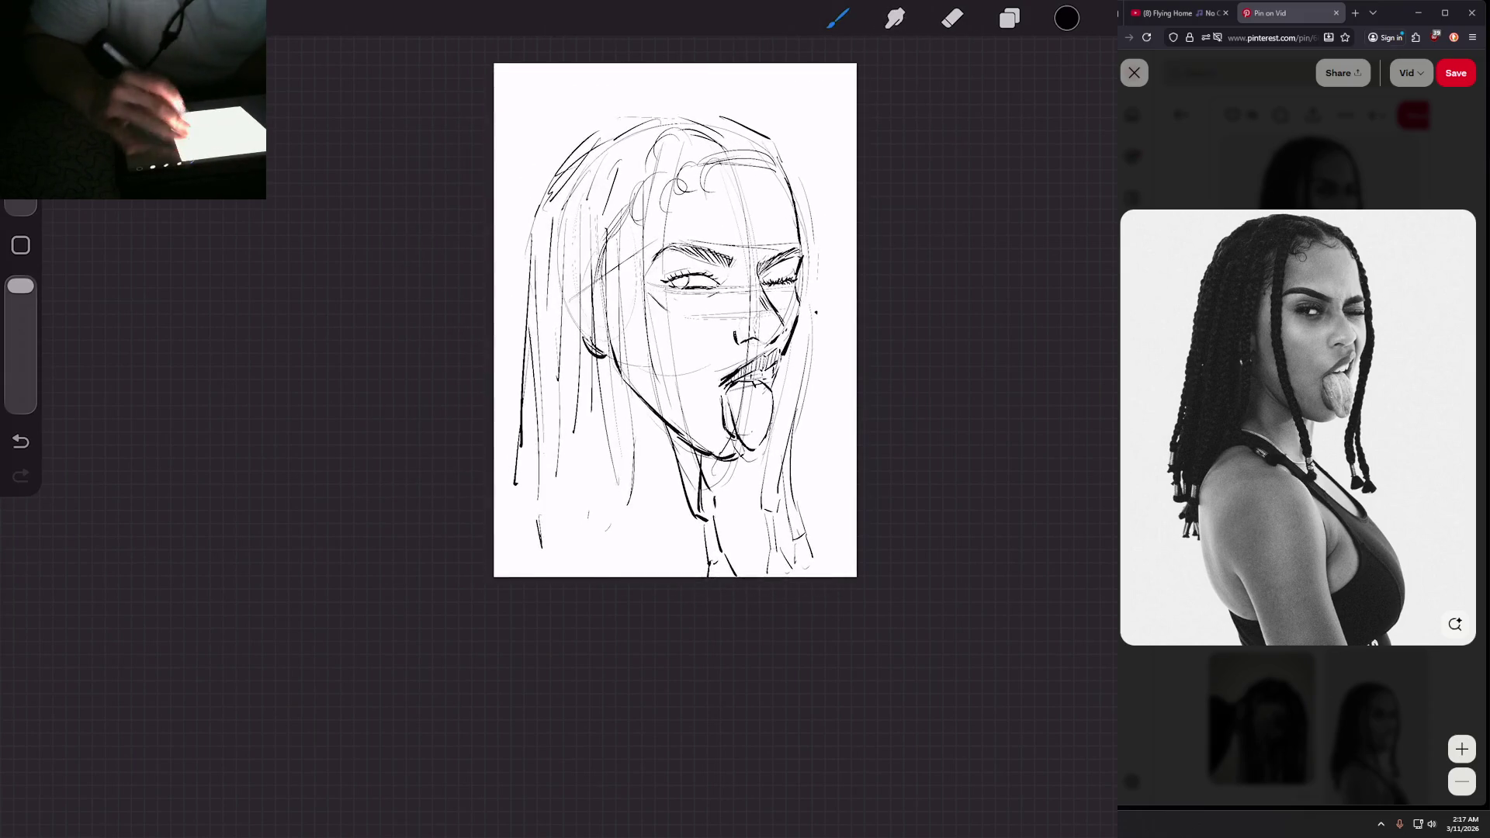
Step: Hatch short shading lines under the left eye and beside the winking right eye
drag(631, 236, 636, 300)
mouse_move(644, 237)
mouse_down()
mouse_move(646, 306)
mouse_move(660, 304)
mouse_up()
drag(667, 267, 669, 301)
drag(696, 250, 695, 303)
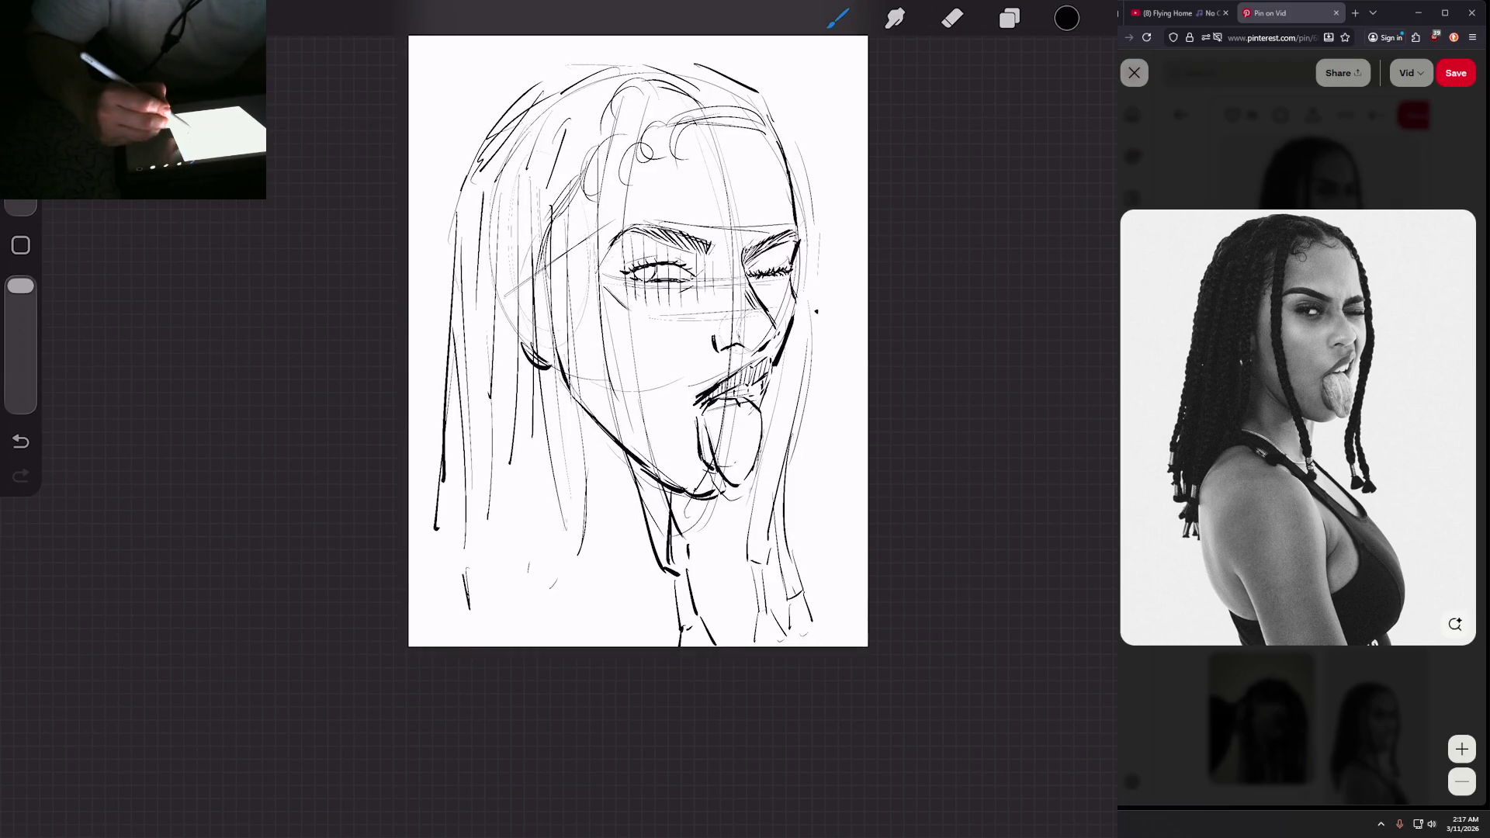
drag(782, 245, 786, 295)
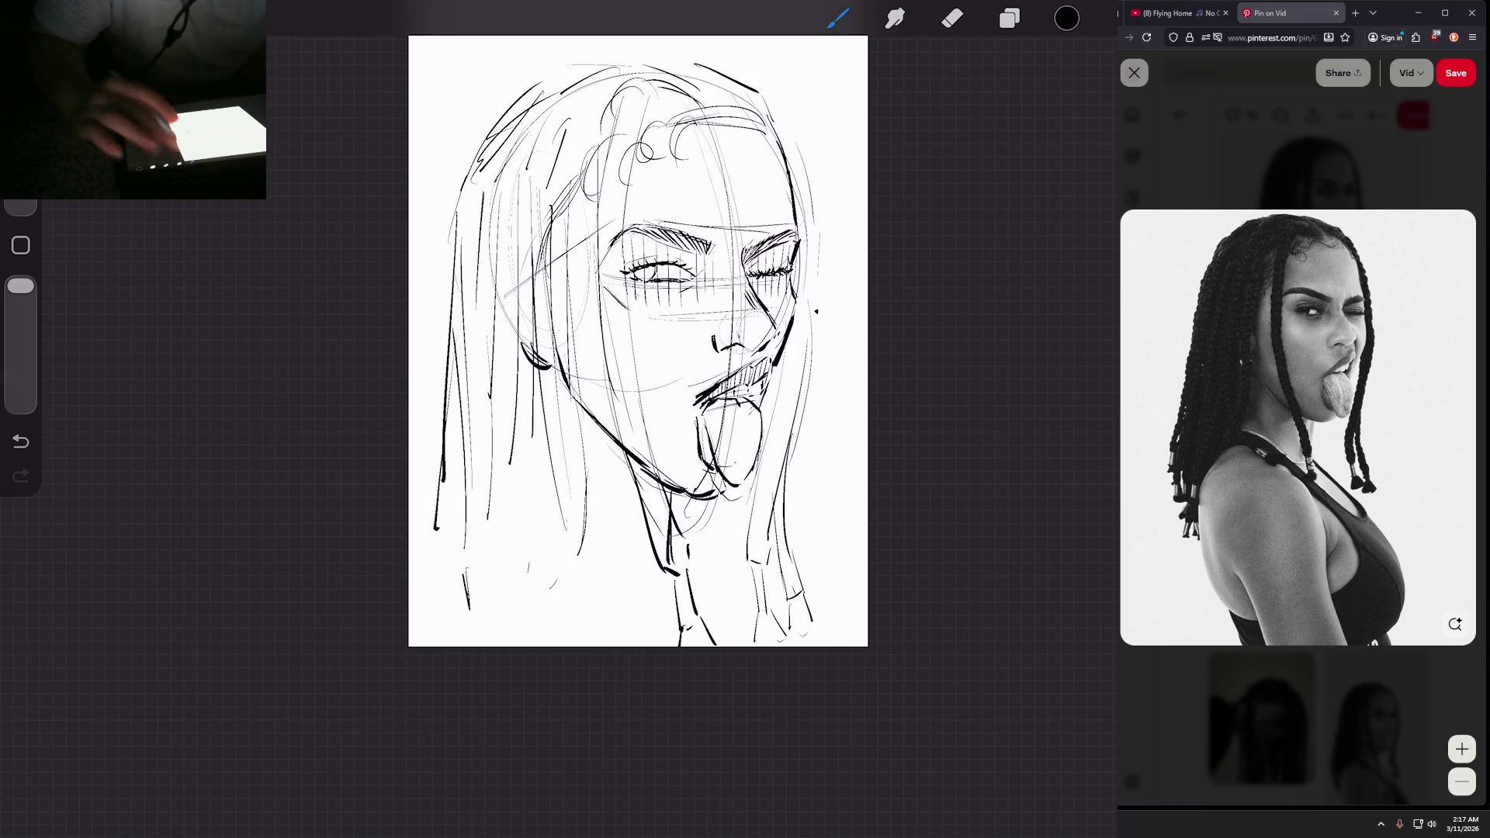
Step: Add dark hair strokes at the top of the head
scroll(637, 341, down, 3)
scroll(699, 419, up, 5)
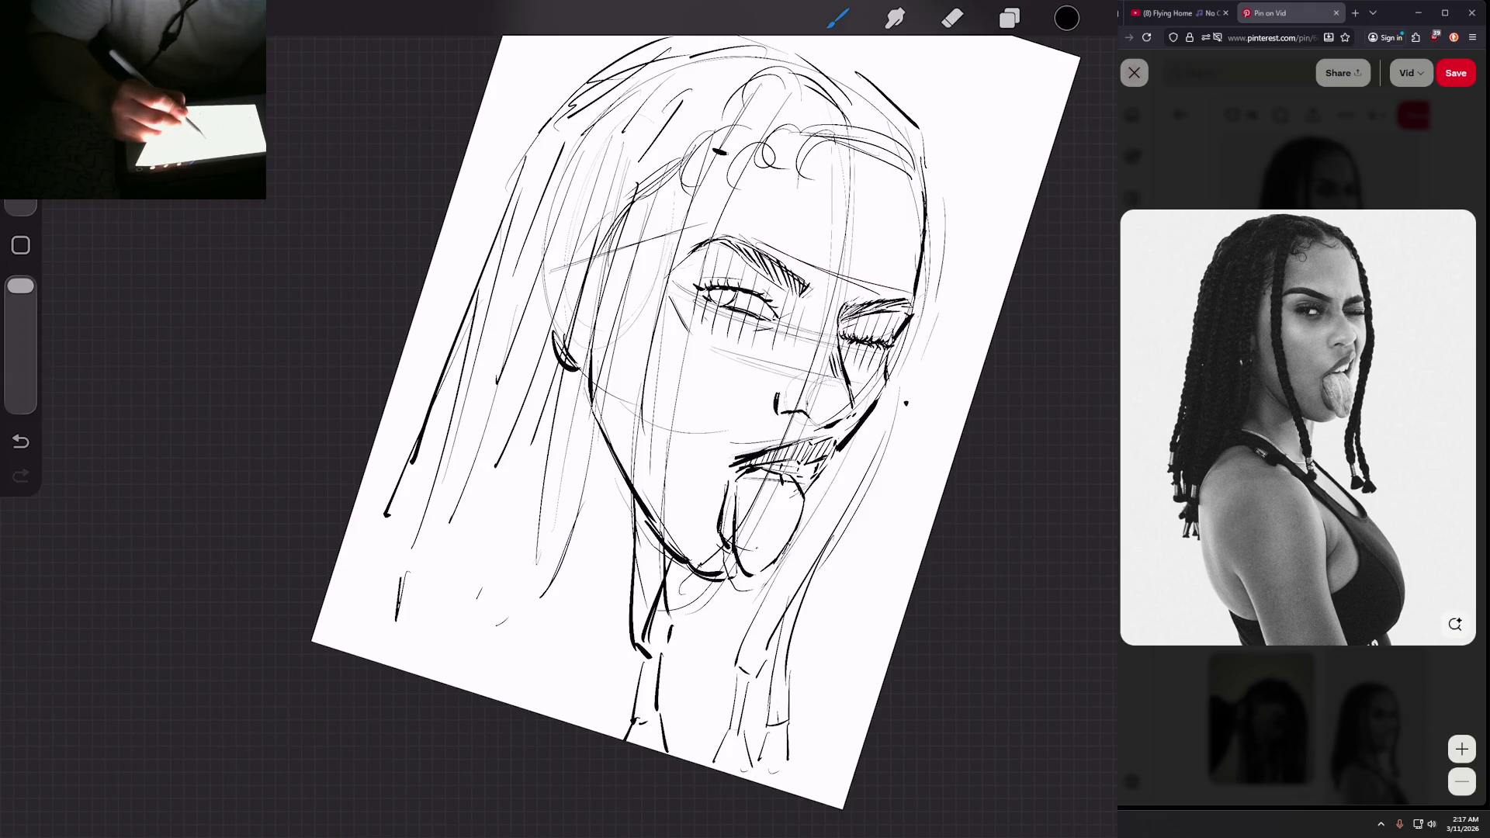
mouse_move(712, 151)
mouse_down()
mouse_move(750, 155)
mouse_move(747, 169)
mouse_move(698, 177)
mouse_move(735, 189)
mouse_move(693, 208)
mouse_move(685, 233)
mouse_move(714, 237)
mouse_move(674, 264)
mouse_move(675, 288)
mouse_up()
Step: Scribble a dense braid from the hairline down across the face past the mouth and chin
scroll(696, 405, down, 3)
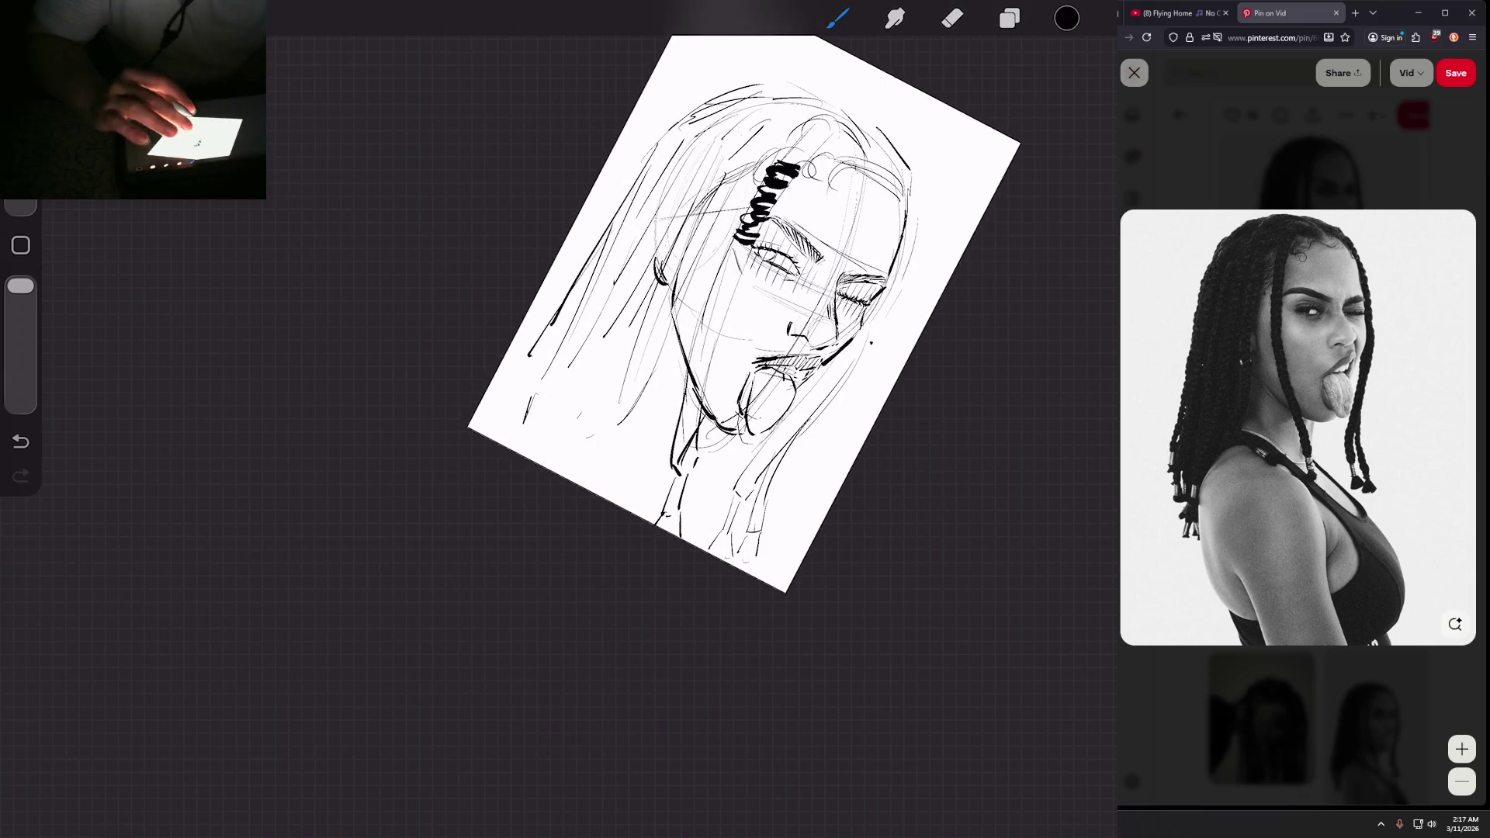
scroll(641, 363, up, 5)
mouse_move(691, 262)
mouse_down()
mouse_move(684, 301)
mouse_move(535, 355)
mouse_up()
mouse_move(571, 300)
mouse_down()
mouse_move(555, 347)
mouse_move(523, 357)
mouse_up()
mouse_move(532, 319)
mouse_down()
mouse_move(520, 363)
mouse_move(497, 364)
mouse_up()
drag(508, 333, 484, 377)
drag(495, 339, 445, 397)
drag(449, 356, 409, 421)
drag(410, 389, 383, 448)
mouse_move(387, 414)
mouse_down()
mouse_move(365, 450)
mouse_move(389, 430)
mouse_up()
drag(383, 415, 339, 457)
Step: Extend the braid up toward the crown, adding texture across the top and the right hair edge
scroll(637, 380, down, 5)
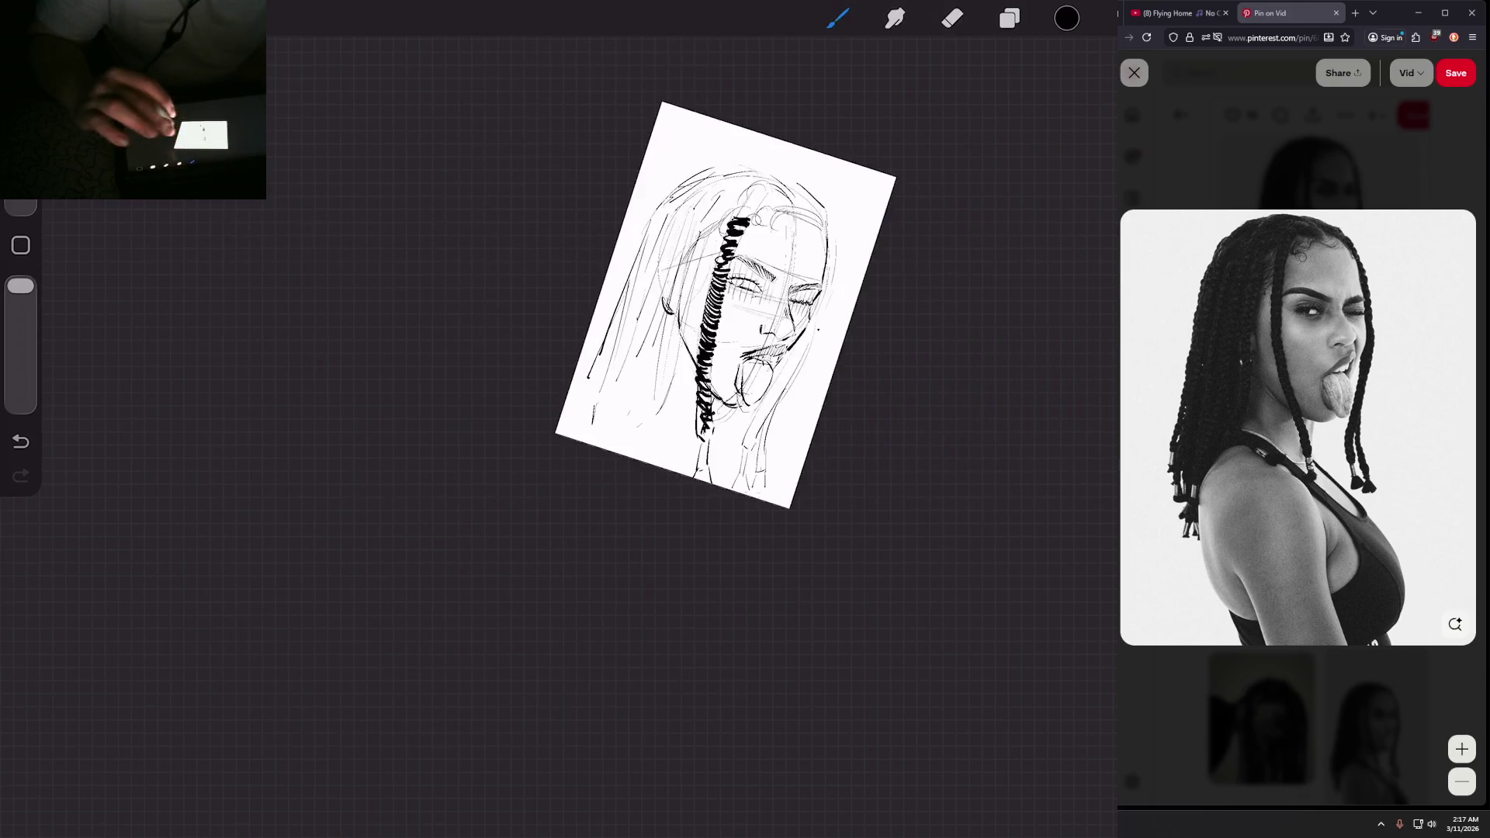
scroll(722, 302, up, 5)
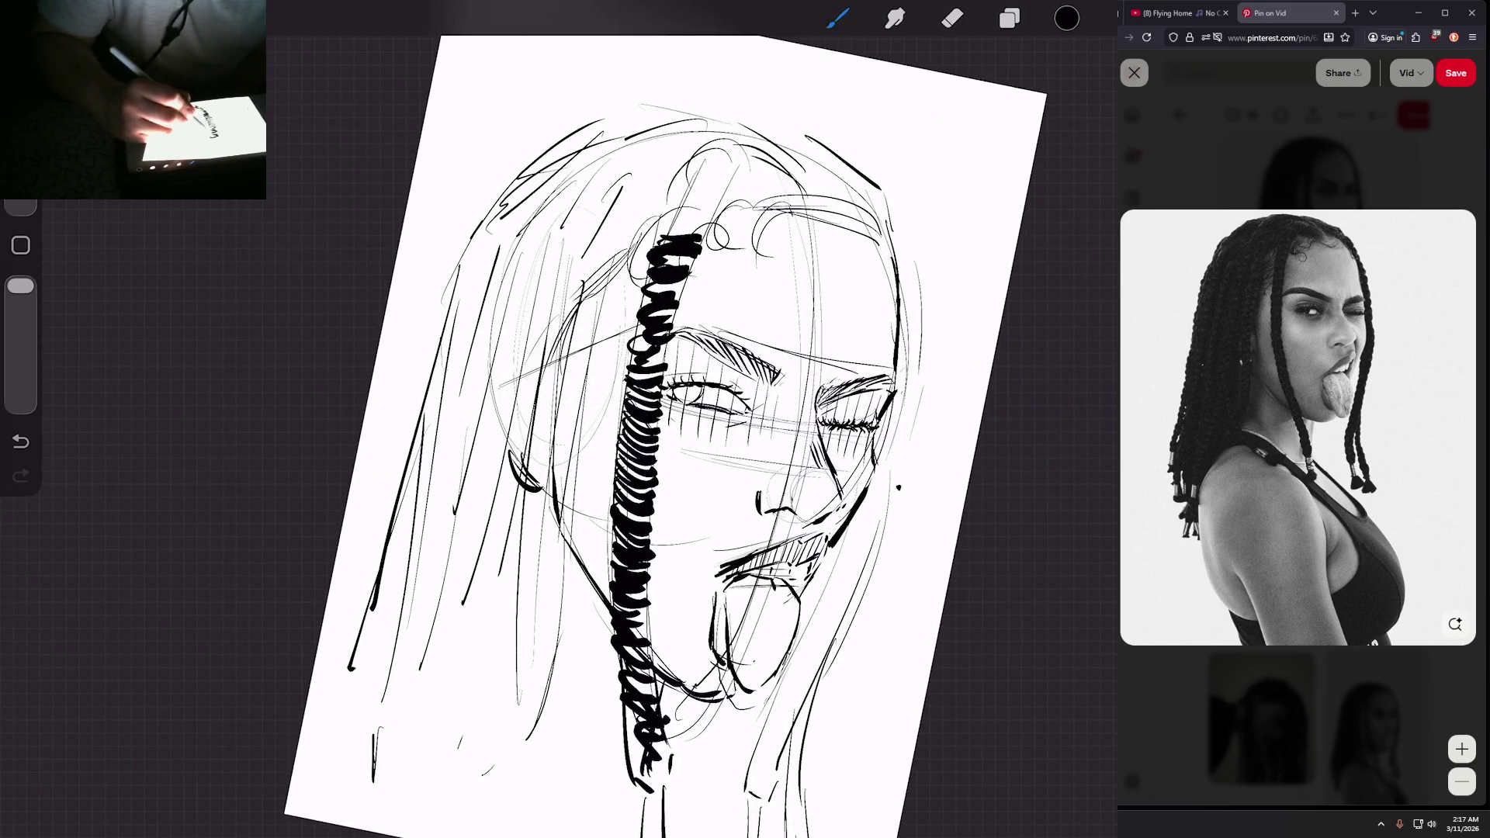
mouse_move(661, 234)
mouse_down()
mouse_move(698, 223)
mouse_move(756, 153)
mouse_move(783, 188)
mouse_move(793, 167)
mouse_move(747, 182)
mouse_move(791, 159)
mouse_move(799, 181)
mouse_up()
drag(795, 204, 819, 162)
mouse_move(779, 189)
mouse_down()
mouse_move(827, 148)
mouse_move(748, 178)
mouse_move(743, 159)
mouse_up()
scroll(667, 434, down, 2)
drag(765, 160, 739, 157)
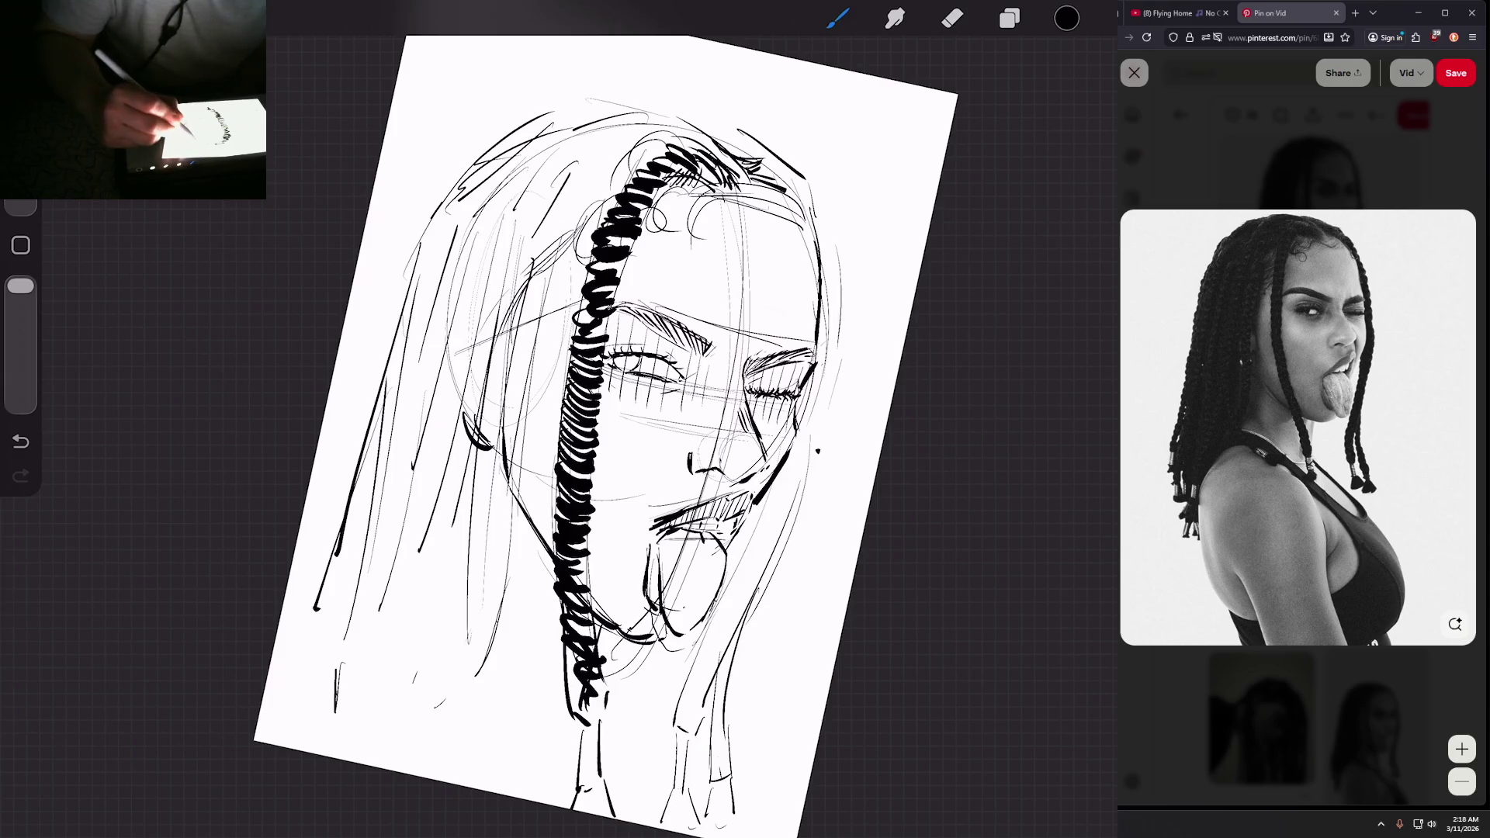
drag(811, 196, 837, 253)
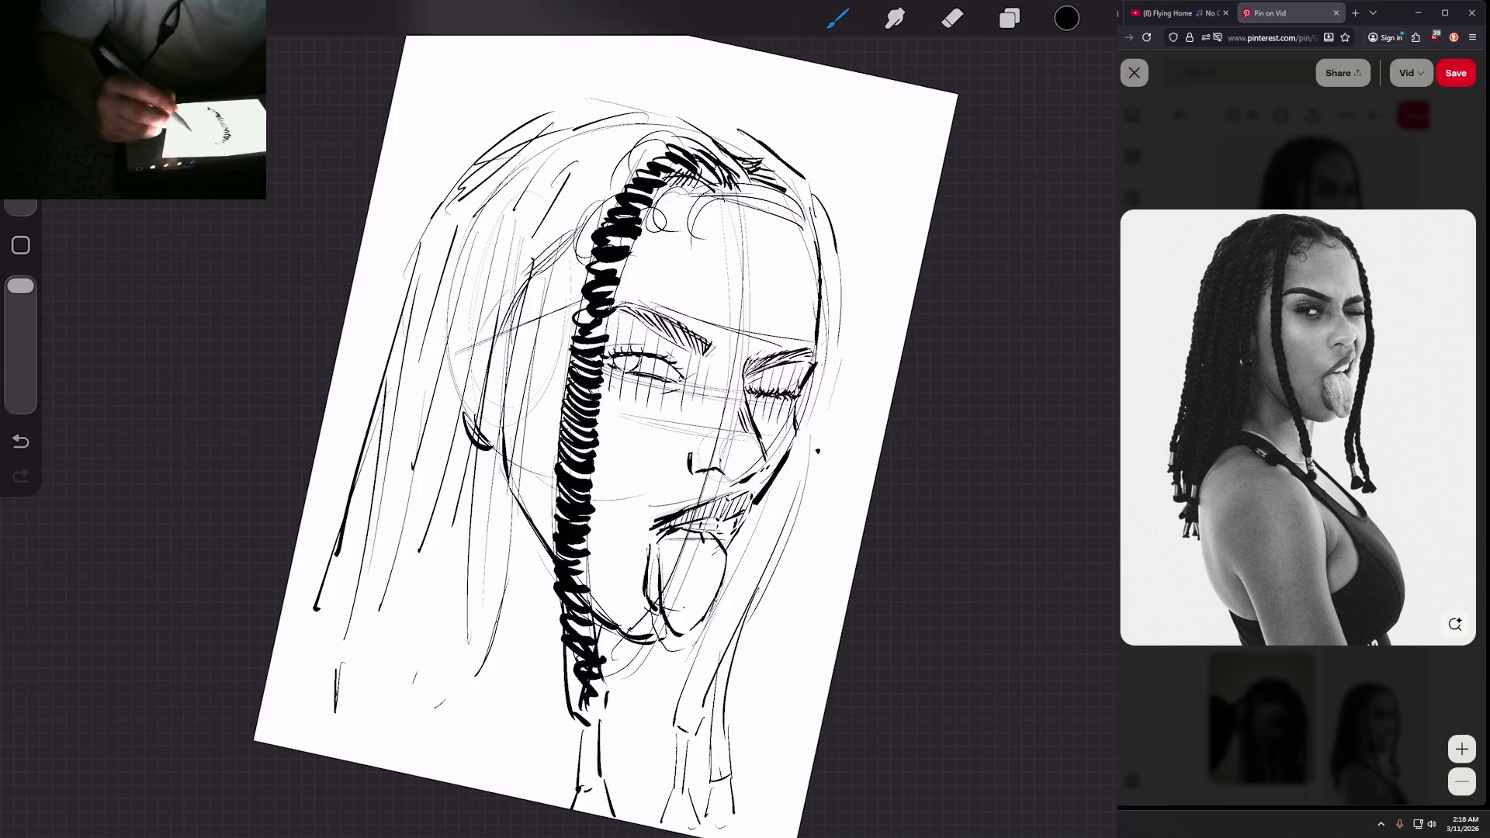
mouse_move(782, 185)
mouse_down()
mouse_move(765, 152)
mouse_move(793, 188)
mouse_up()
Step: Finish braid texture over the top right and run the second braid down toward the right cheek
drag(590, 435, 528, 398)
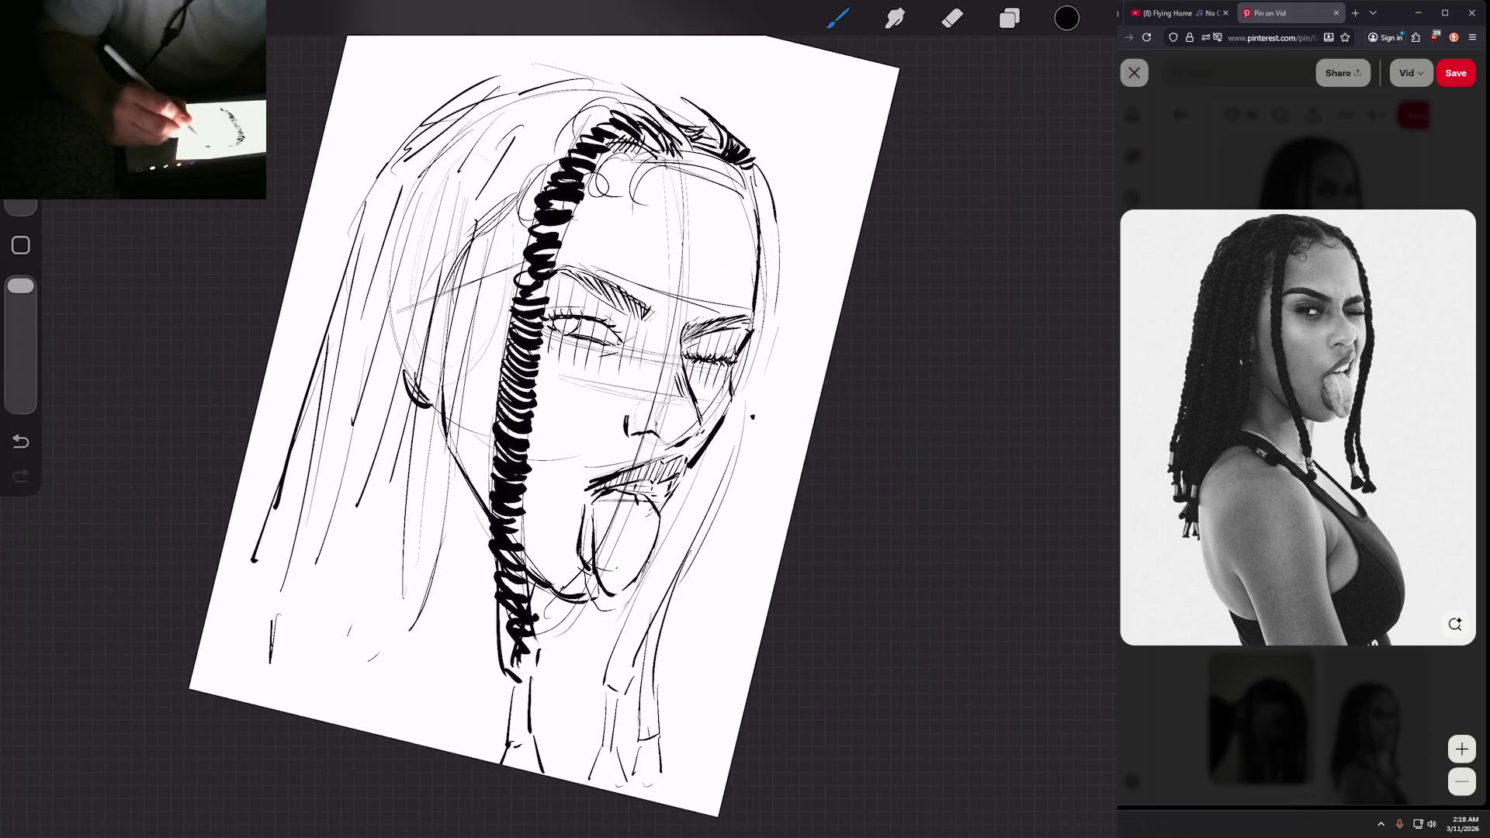
mouse_move(768, 187)
mouse_down()
mouse_move(749, 171)
mouse_move(753, 187)
mouse_up()
mouse_move(776, 205)
mouse_down()
mouse_move(754, 195)
mouse_move(763, 229)
mouse_up()
drag(779, 252, 765, 242)
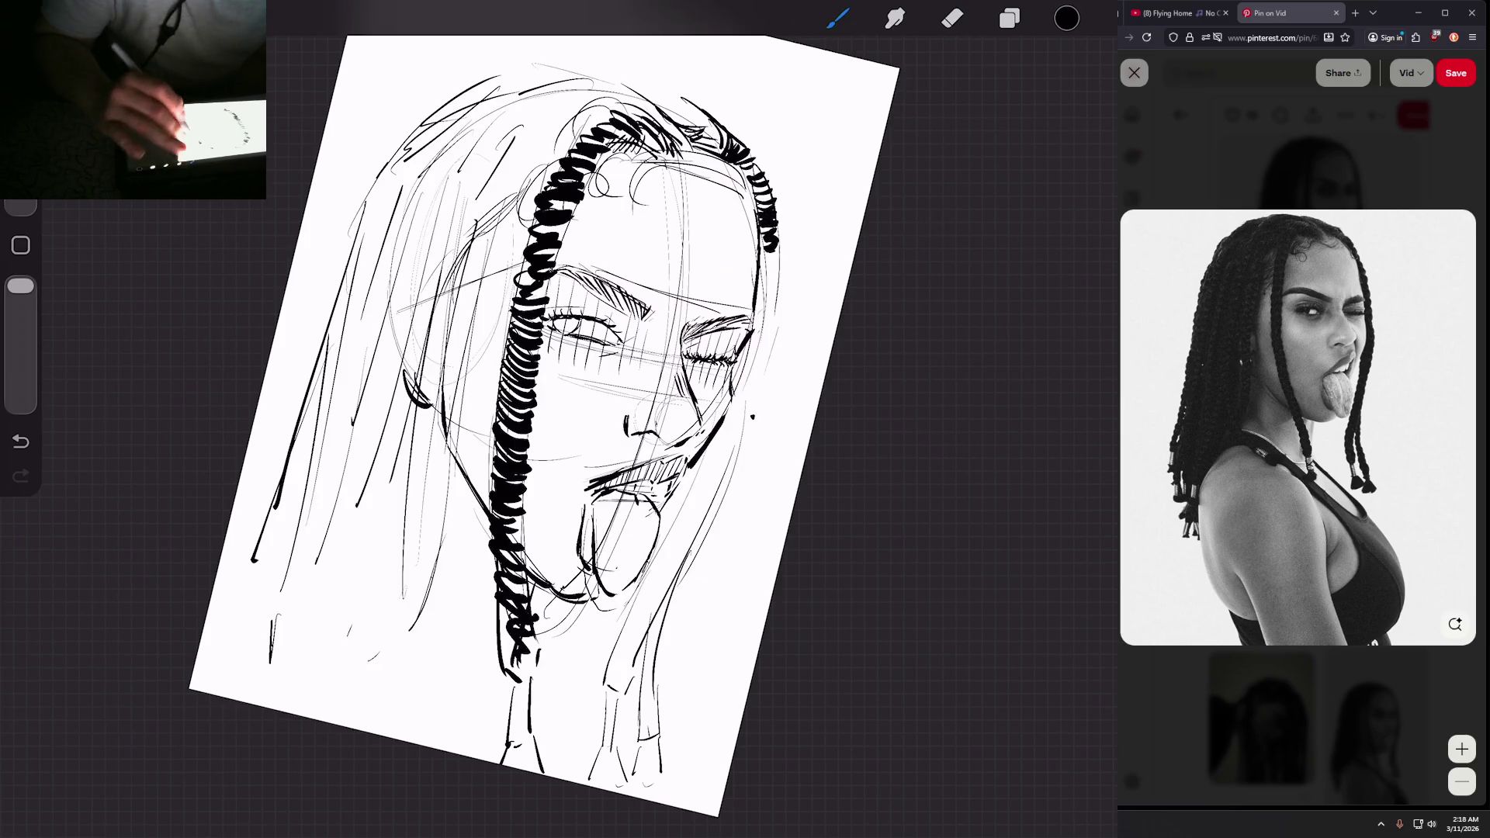
drag(543, 427, 521, 384)
drag(764, 219, 747, 226)
drag(763, 230, 745, 260)
drag(761, 265, 743, 271)
mouse_move(759, 276)
mouse_down()
mouse_move(741, 282)
mouse_move(743, 256)
mouse_move(715, 337)
mouse_up()
drag(731, 341, 712, 366)
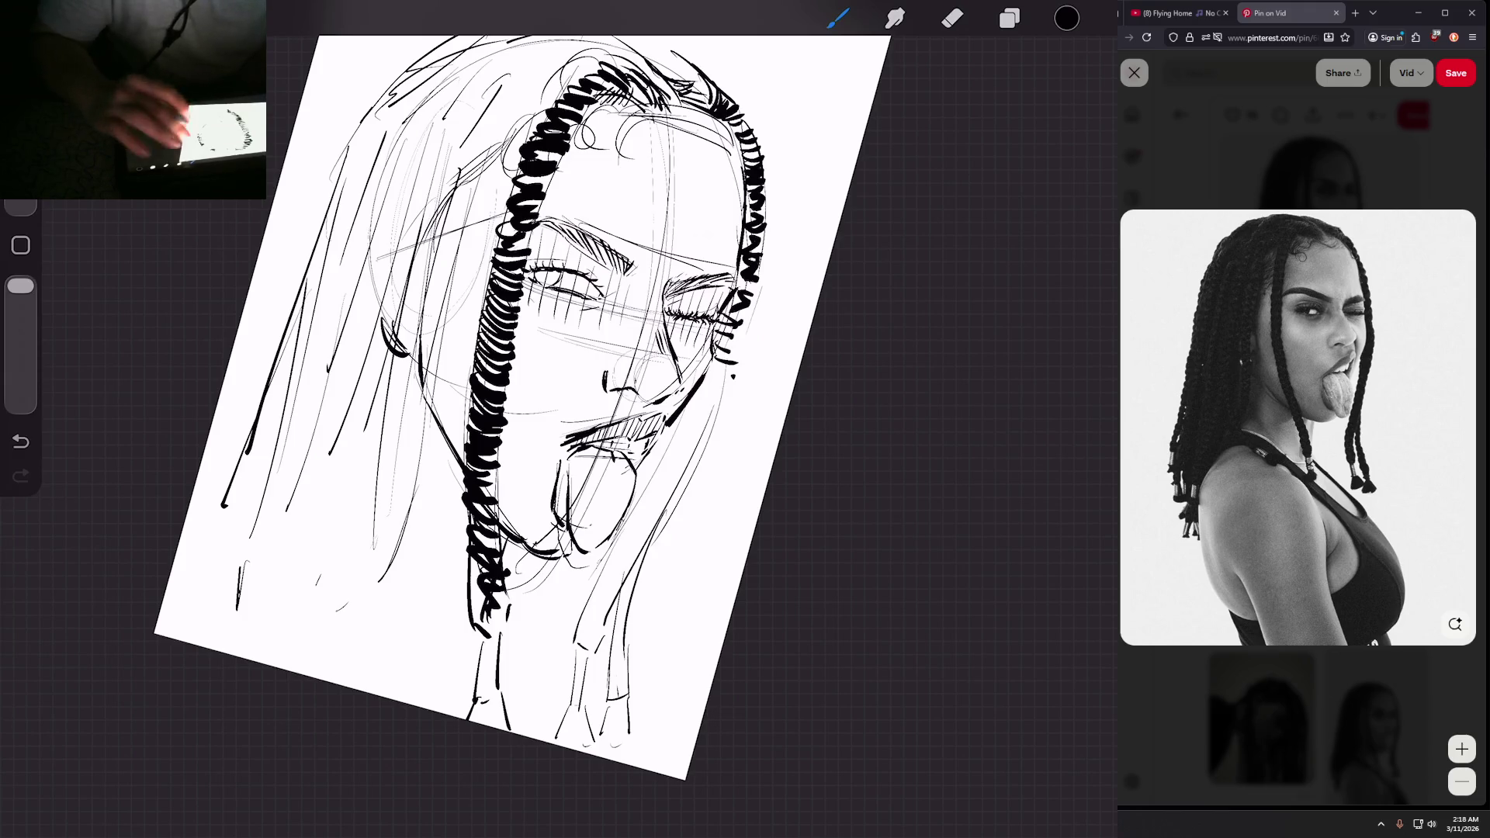
Step: Thicken the right braid beside the eye and extend it past the mouth to below the chin
scroll(525, 388, up, 3)
drag(712, 213, 690, 232)
drag(714, 230, 692, 254)
drag(717, 247, 695, 258)
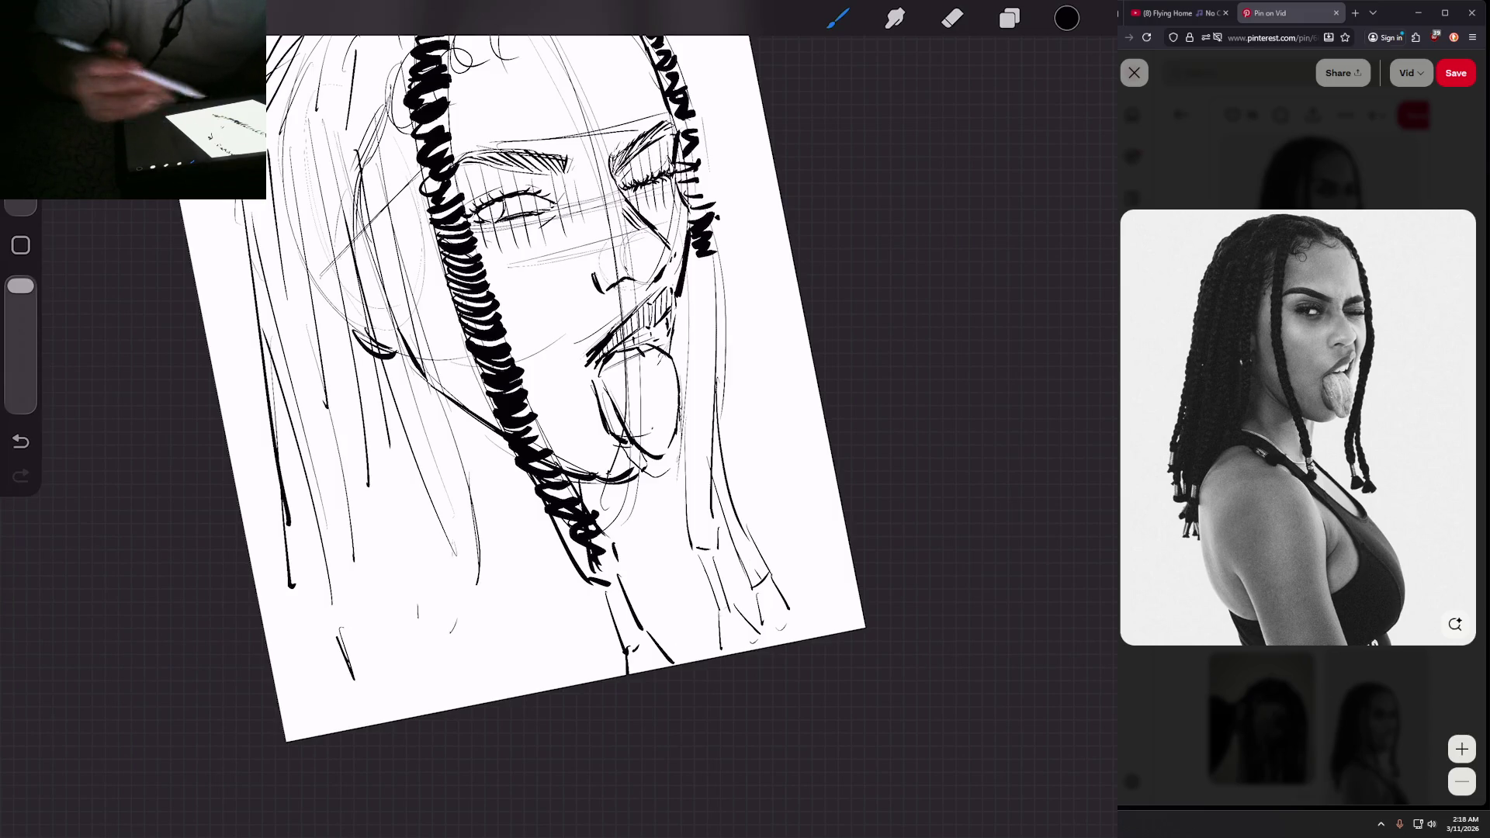
mouse_move(712, 242)
mouse_down()
mouse_move(708, 345)
mouse_move(672, 348)
mouse_move(670, 411)
mouse_move(626, 397)
mouse_move(621, 465)
mouse_up()
scroll(400, 124, down, 2)
scroll(496, 357, down, 1)
drag(638, 383, 668, 494)
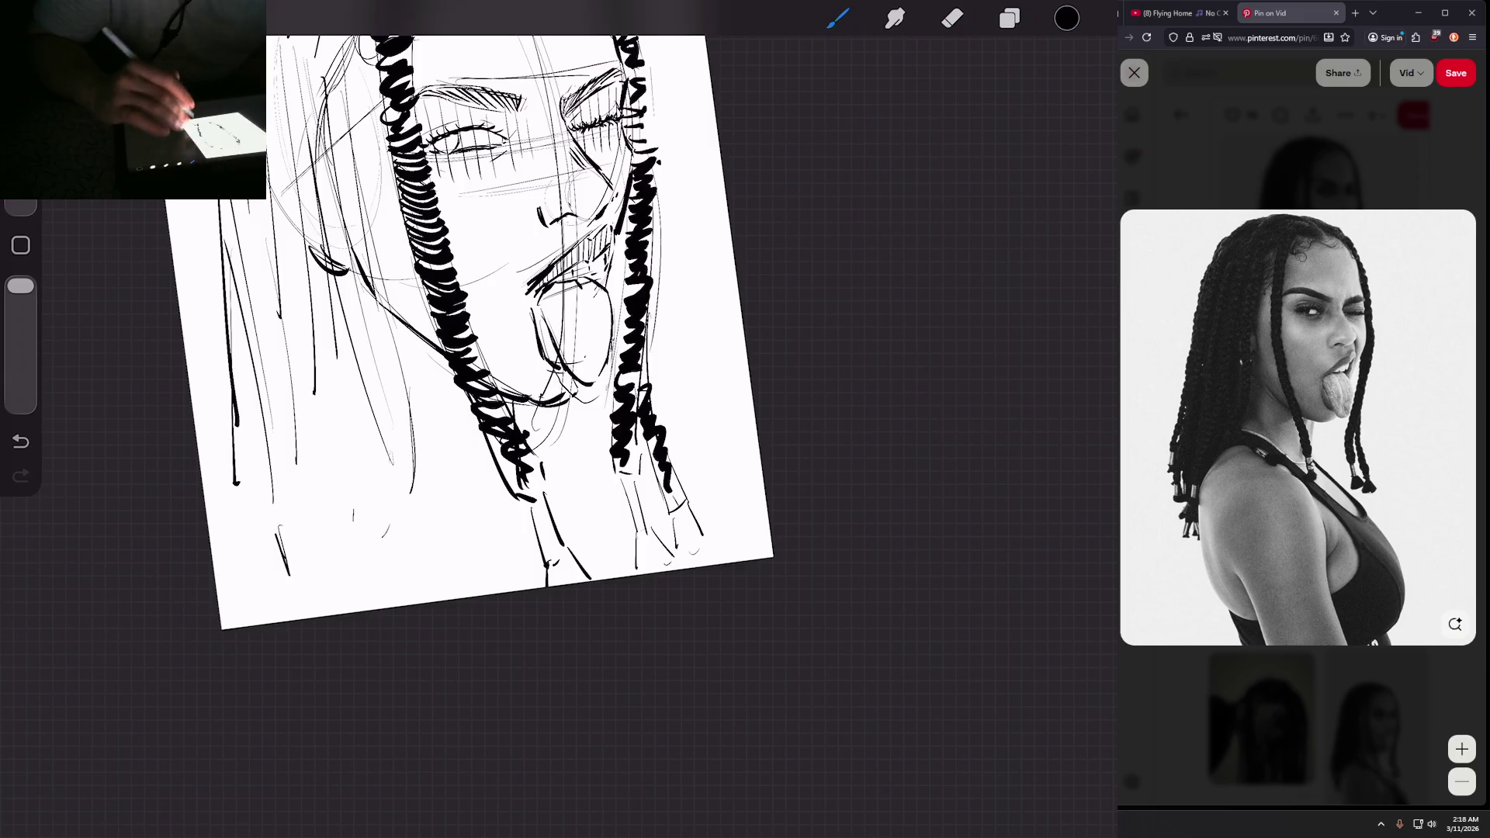
scroll(481, 326, down, 3)
scroll(698, 334, up, 3)
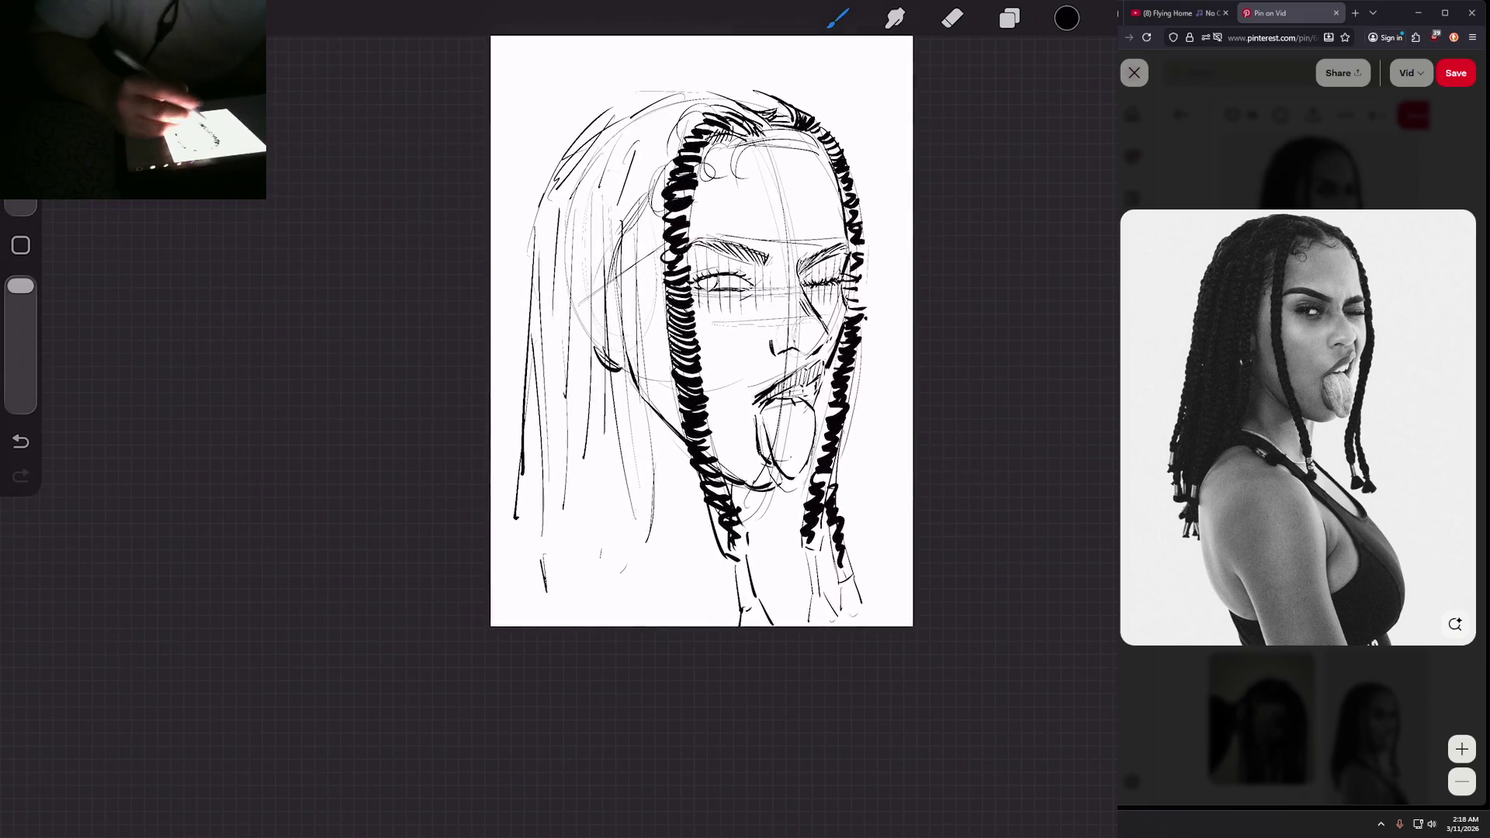
Step: Replace the misplaced hairline stroke, then ink several zigzag braids down the left and far-left strands
drag(657, 189, 625, 236)
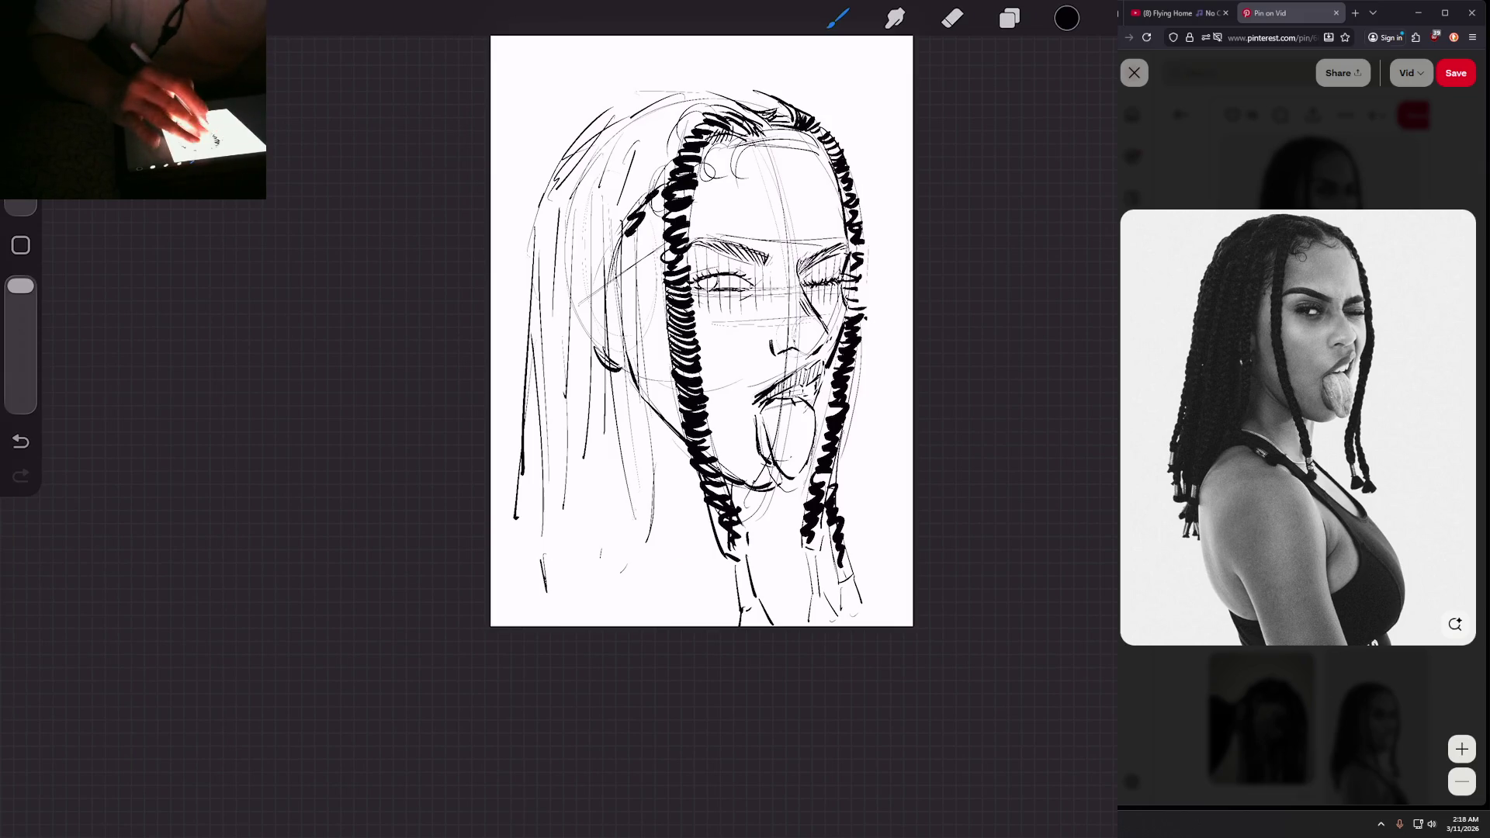
key(ctrl+z)
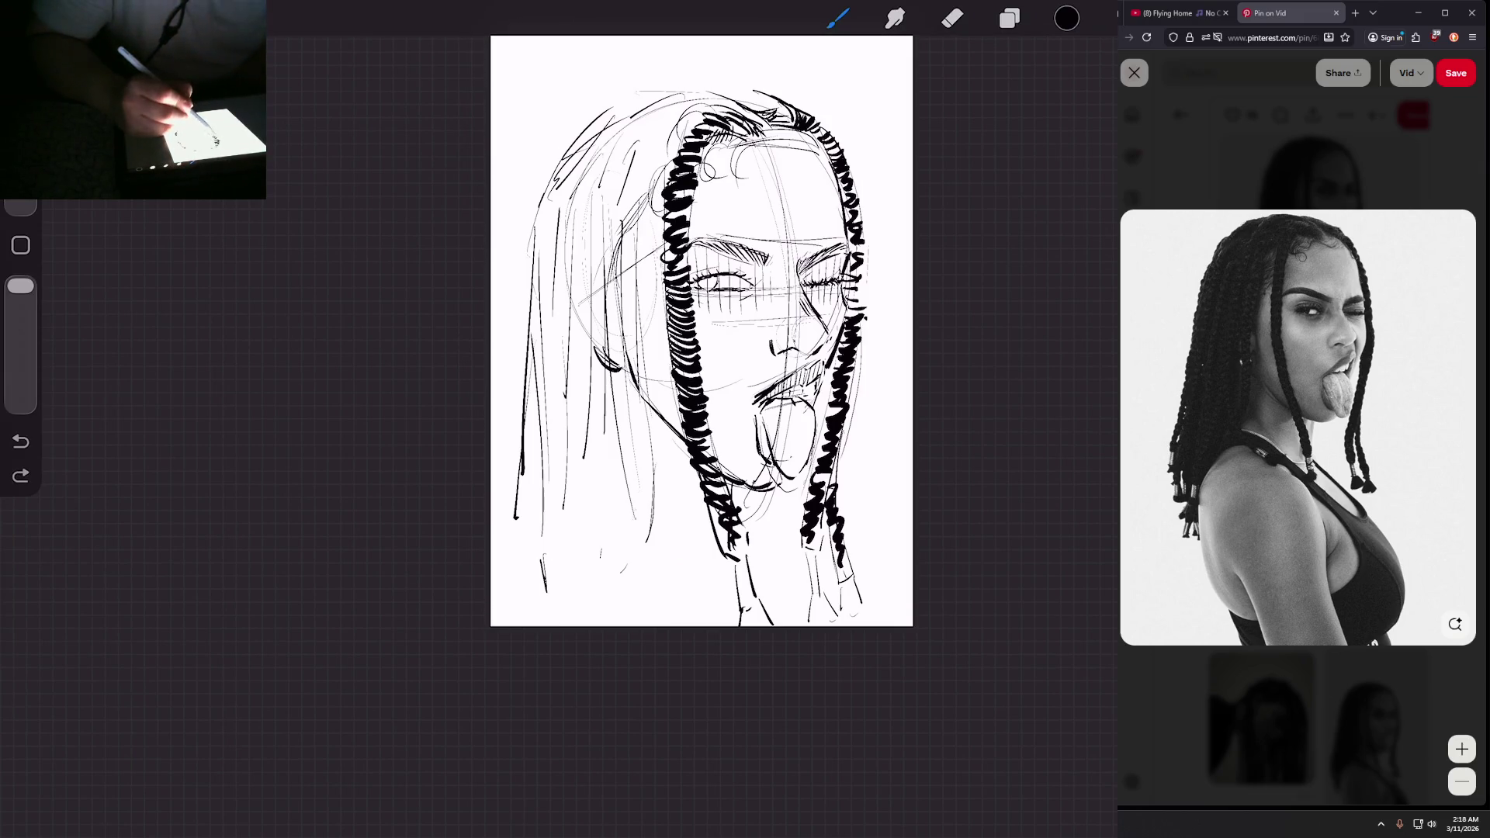
mouse_move(651, 259)
mouse_down()
mouse_move(656, 174)
mouse_move(629, 242)
mouse_move(631, 422)
mouse_up()
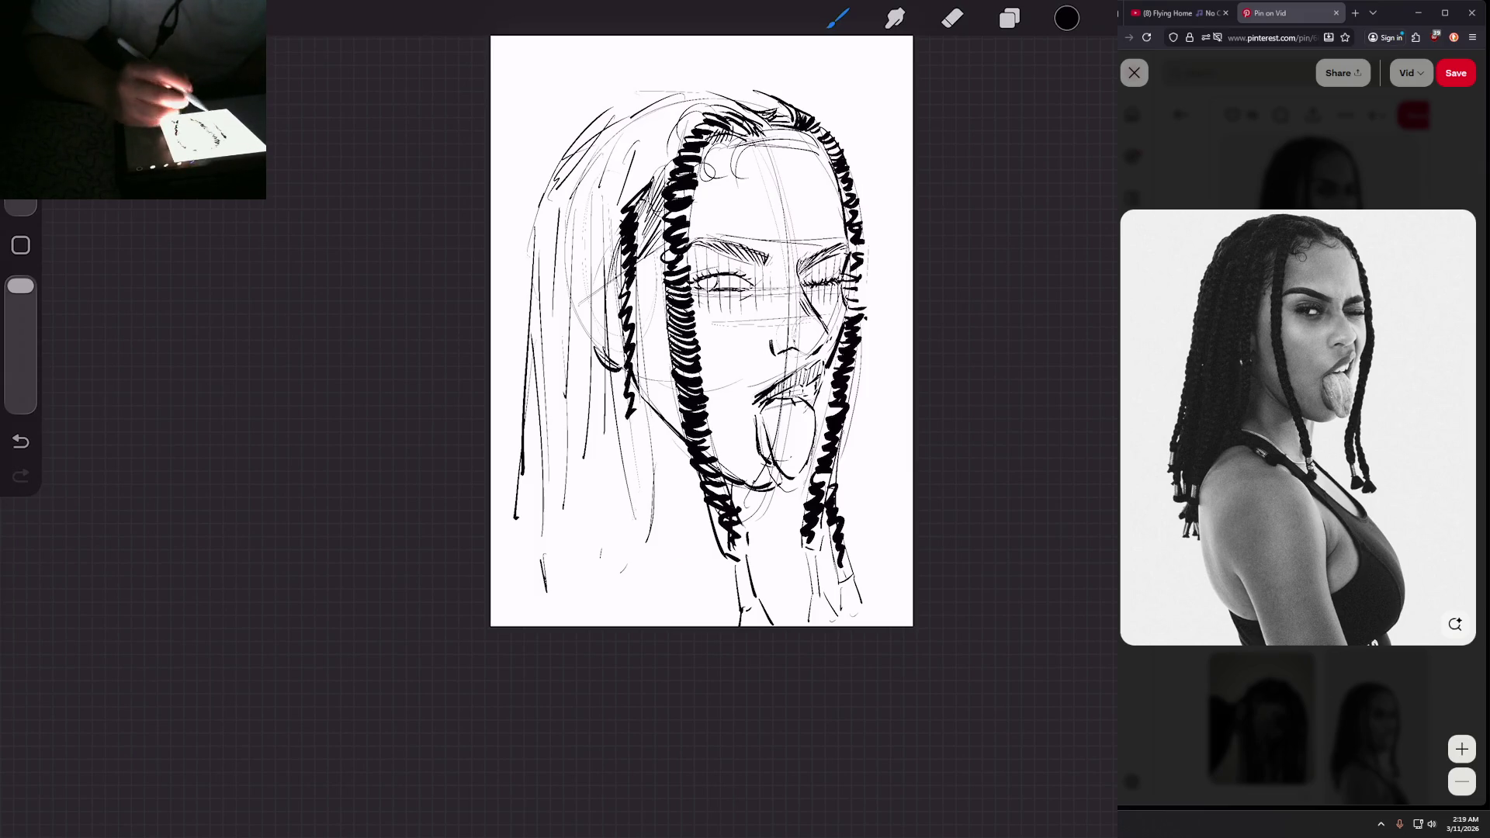
drag(630, 444, 623, 492)
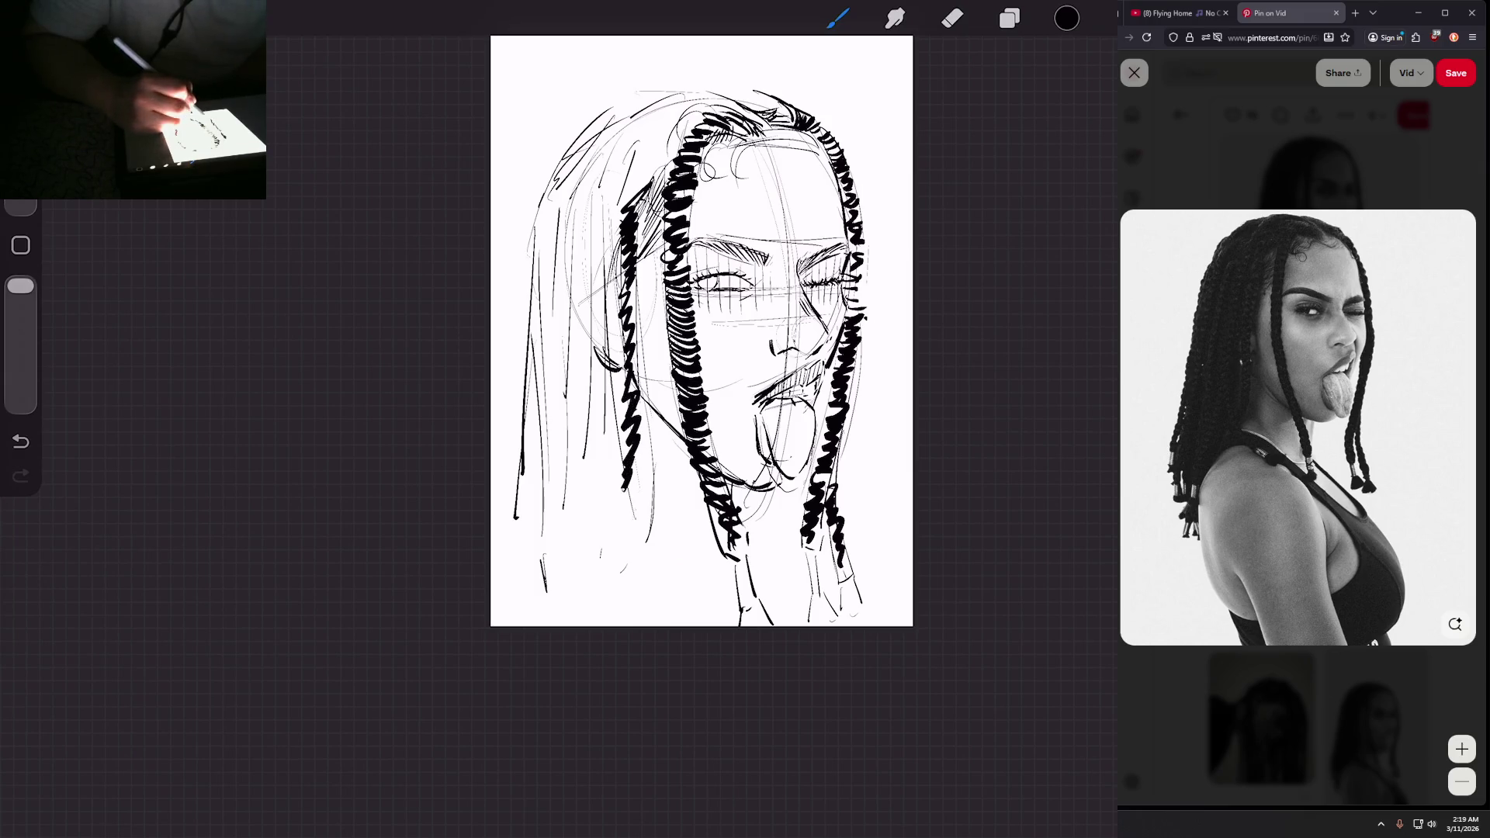
drag(642, 397, 610, 558)
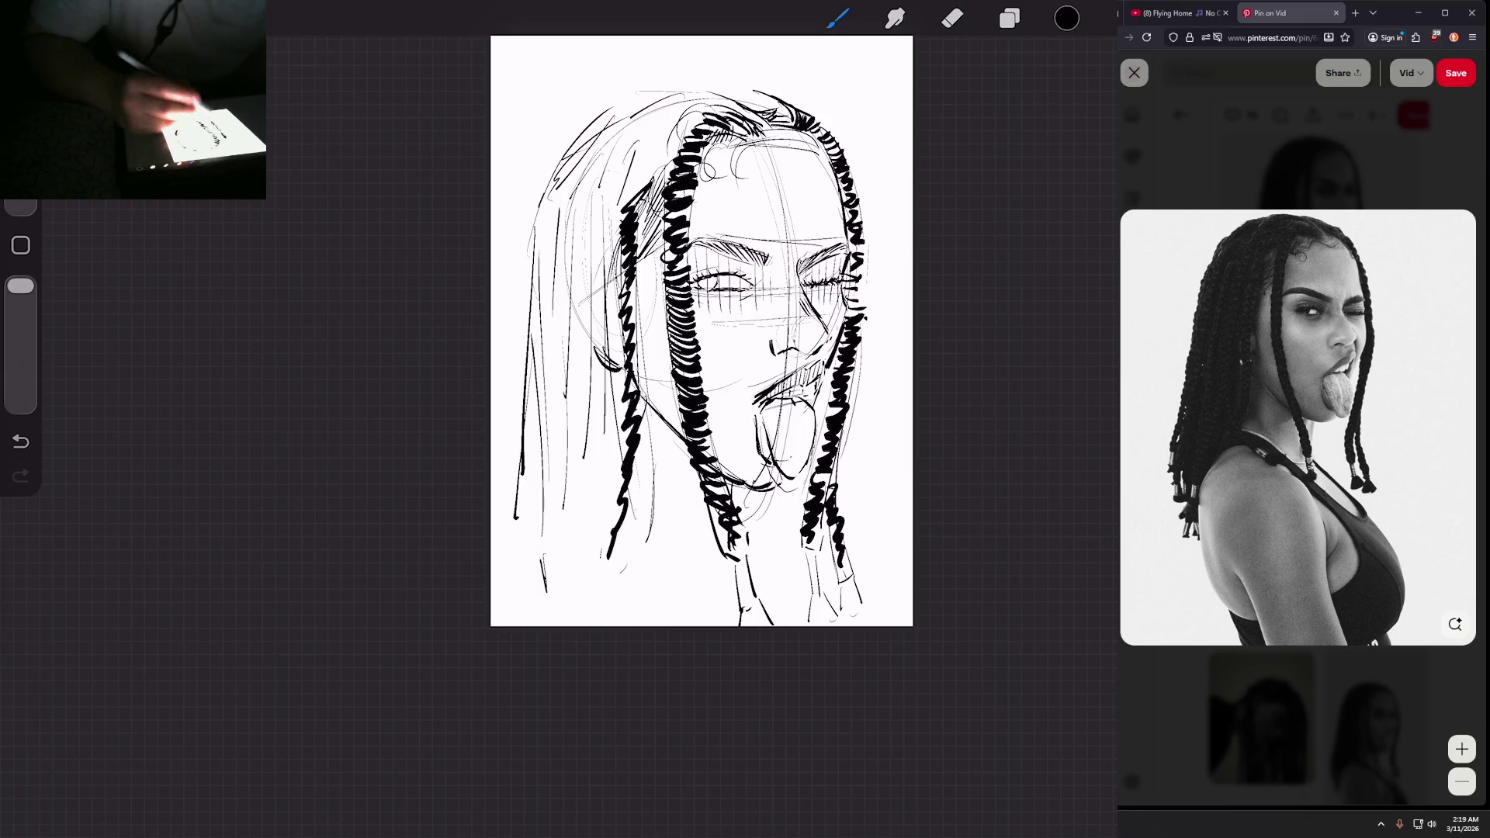
drag(617, 218, 596, 542)
mouse_move(658, 130)
mouse_down()
mouse_move(633, 152)
mouse_move(588, 305)
mouse_move(583, 533)
mouse_up()
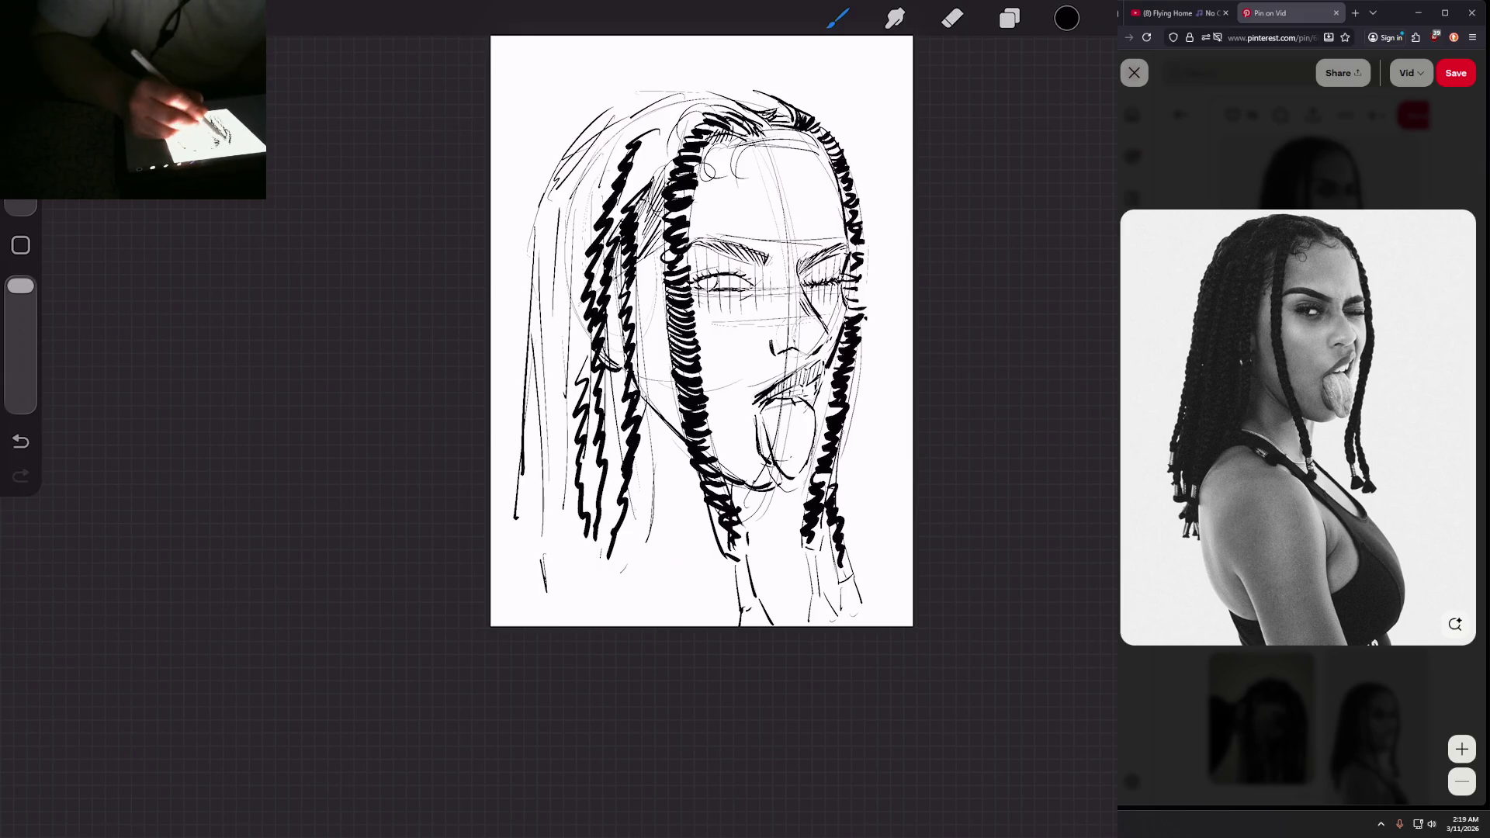
mouse_move(660, 113)
mouse_down()
mouse_move(613, 155)
mouse_move(563, 268)
mouse_move(562, 543)
mouse_move(544, 505)
mouse_move(541, 310)
mouse_move(557, 205)
mouse_move(661, 97)
mouse_move(534, 180)
mouse_move(499, 582)
mouse_up()
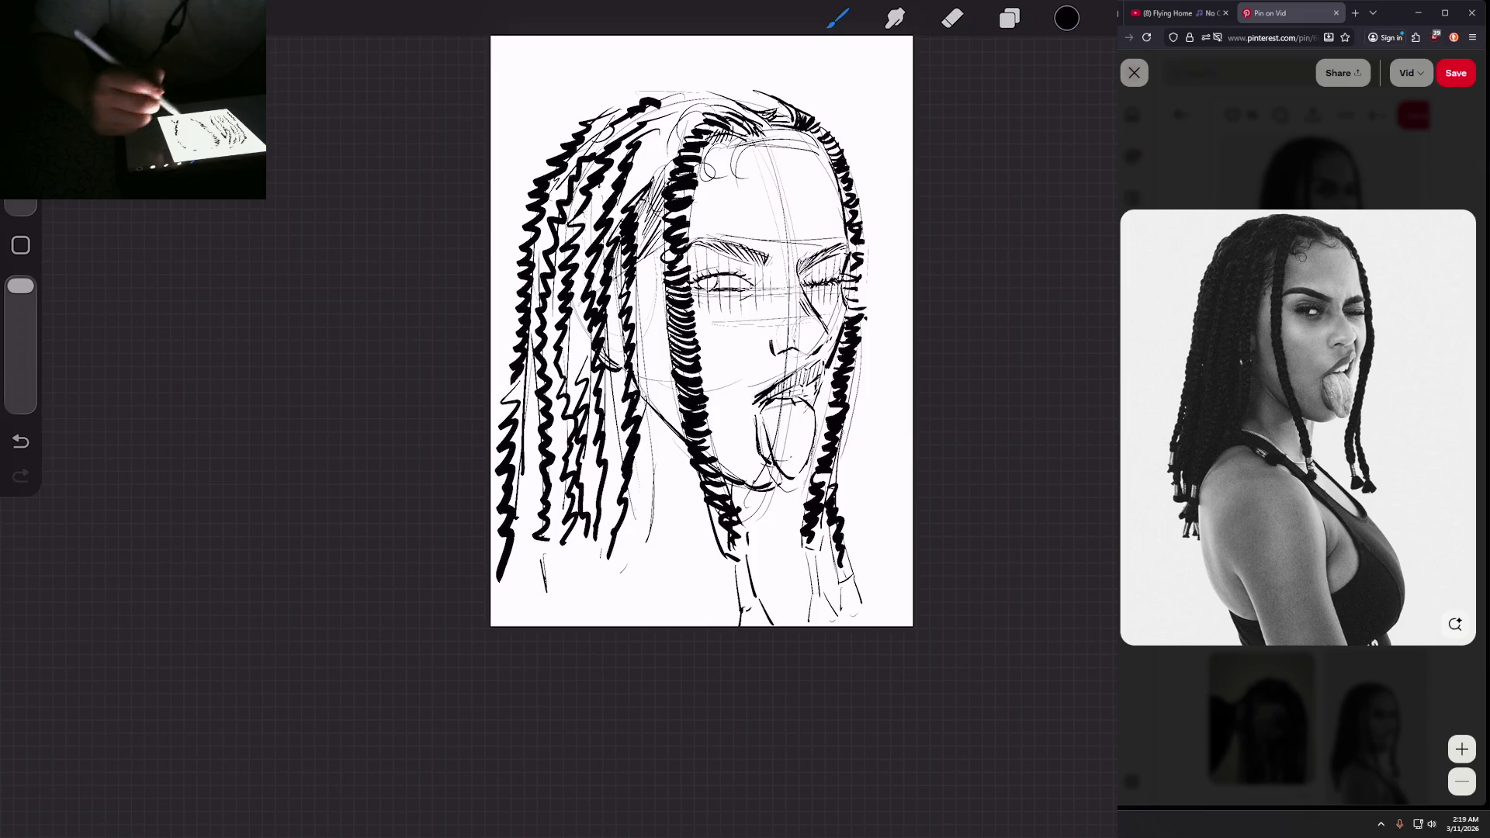
scroll(701, 330, up, 2)
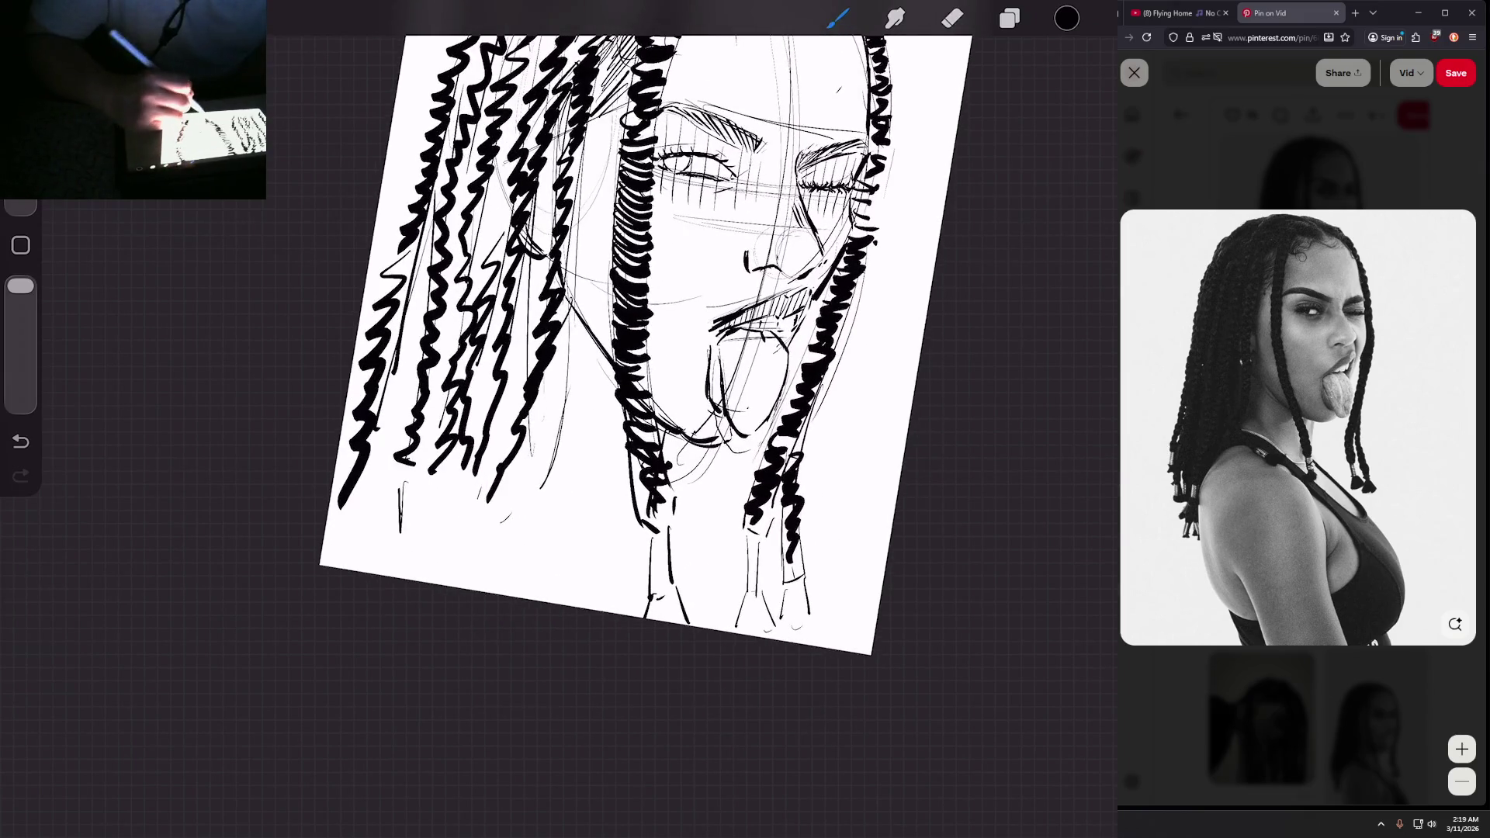
Step: Erase stray braid ink and the outermost left braid strokes, then return to the brush
scroll(646, 344, down, 3)
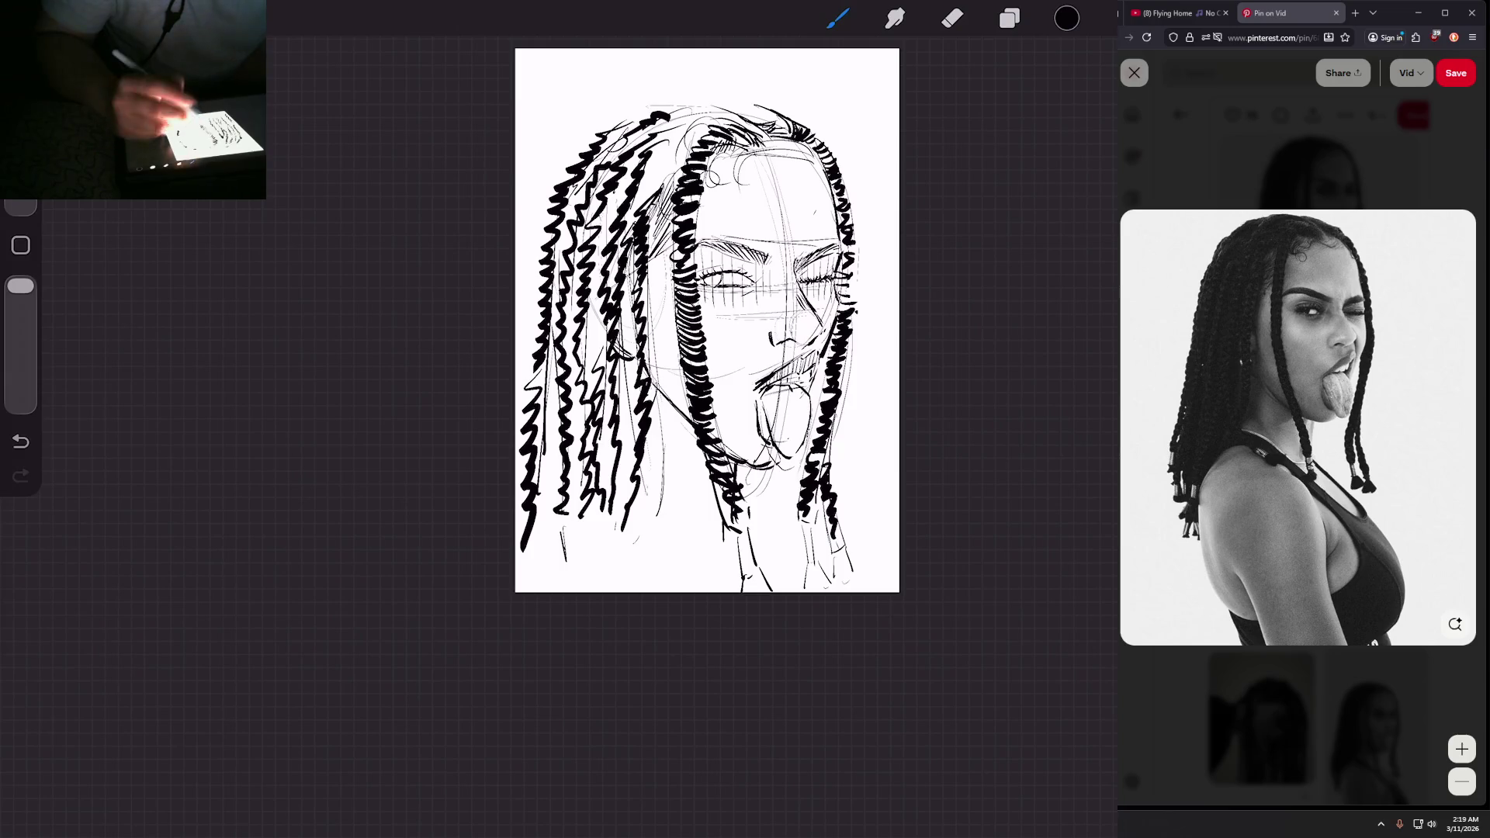
scroll(706, 320, down, 1)
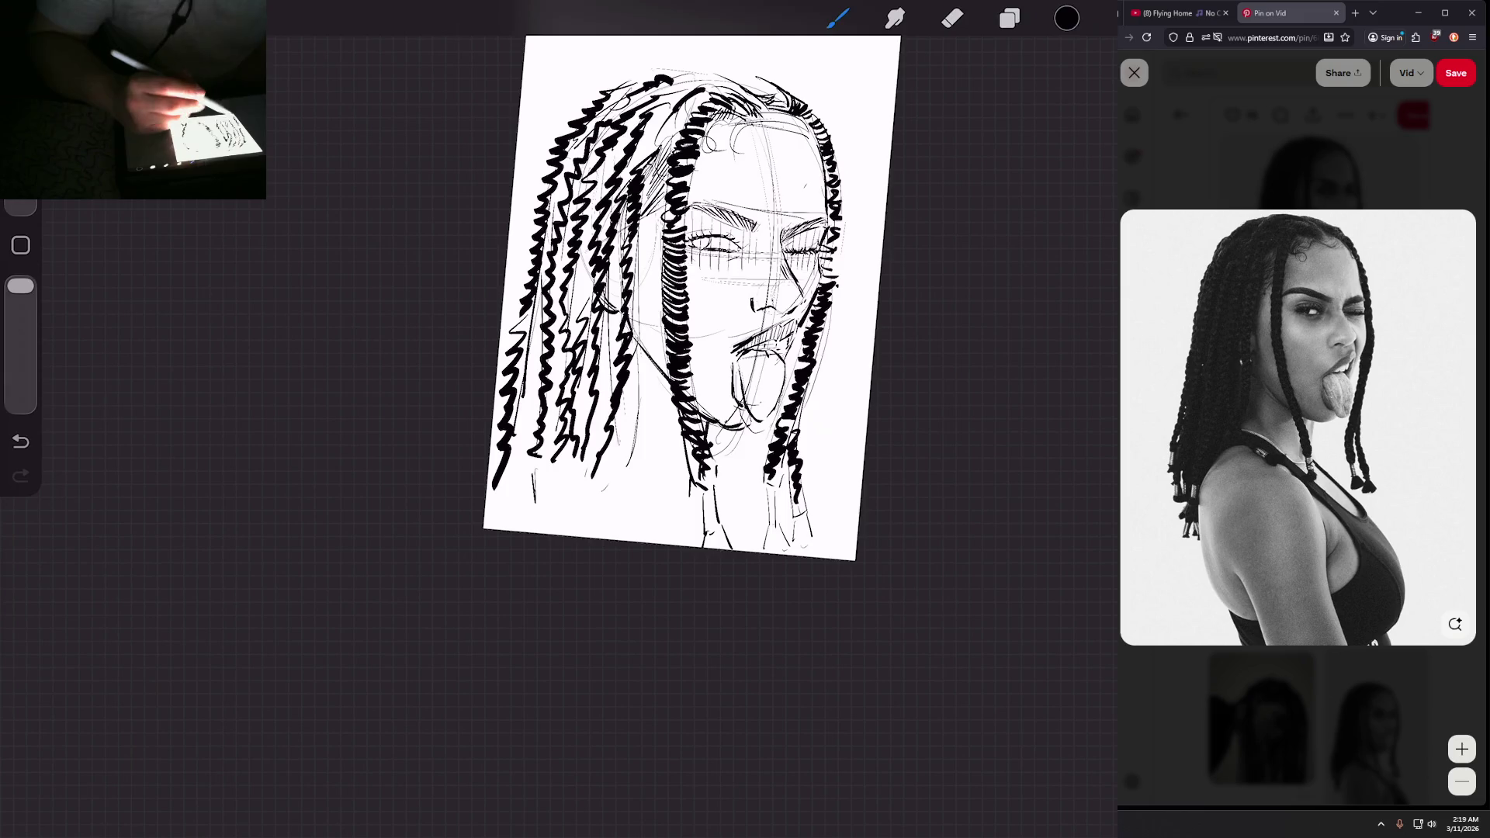
click(953, 18)
mouse_move(561, 139)
mouse_down()
mouse_move(543, 202)
mouse_move(552, 180)
mouse_up()
drag(584, 112, 519, 318)
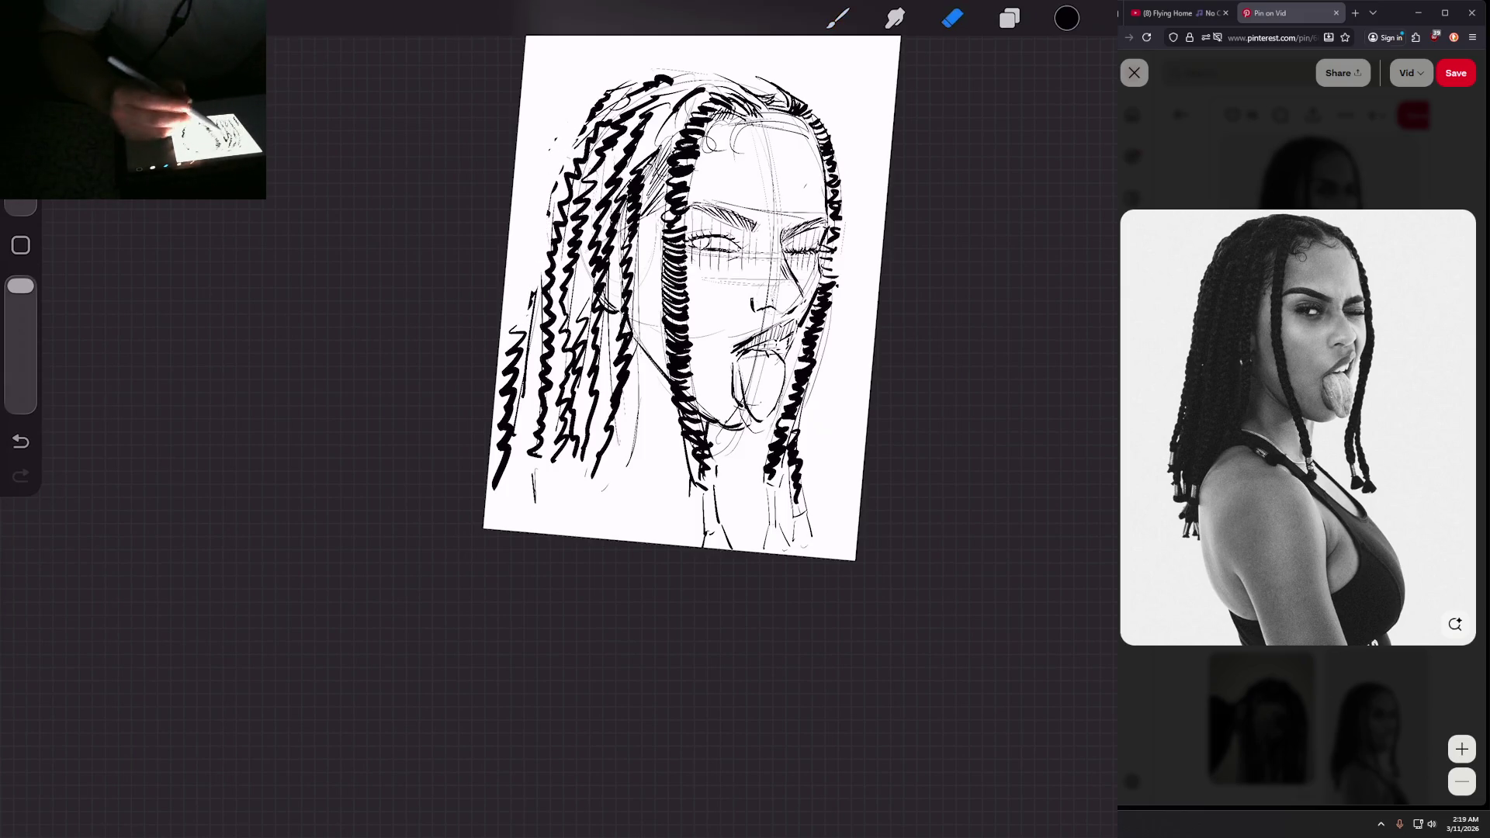
click(838, 18)
click(952, 18)
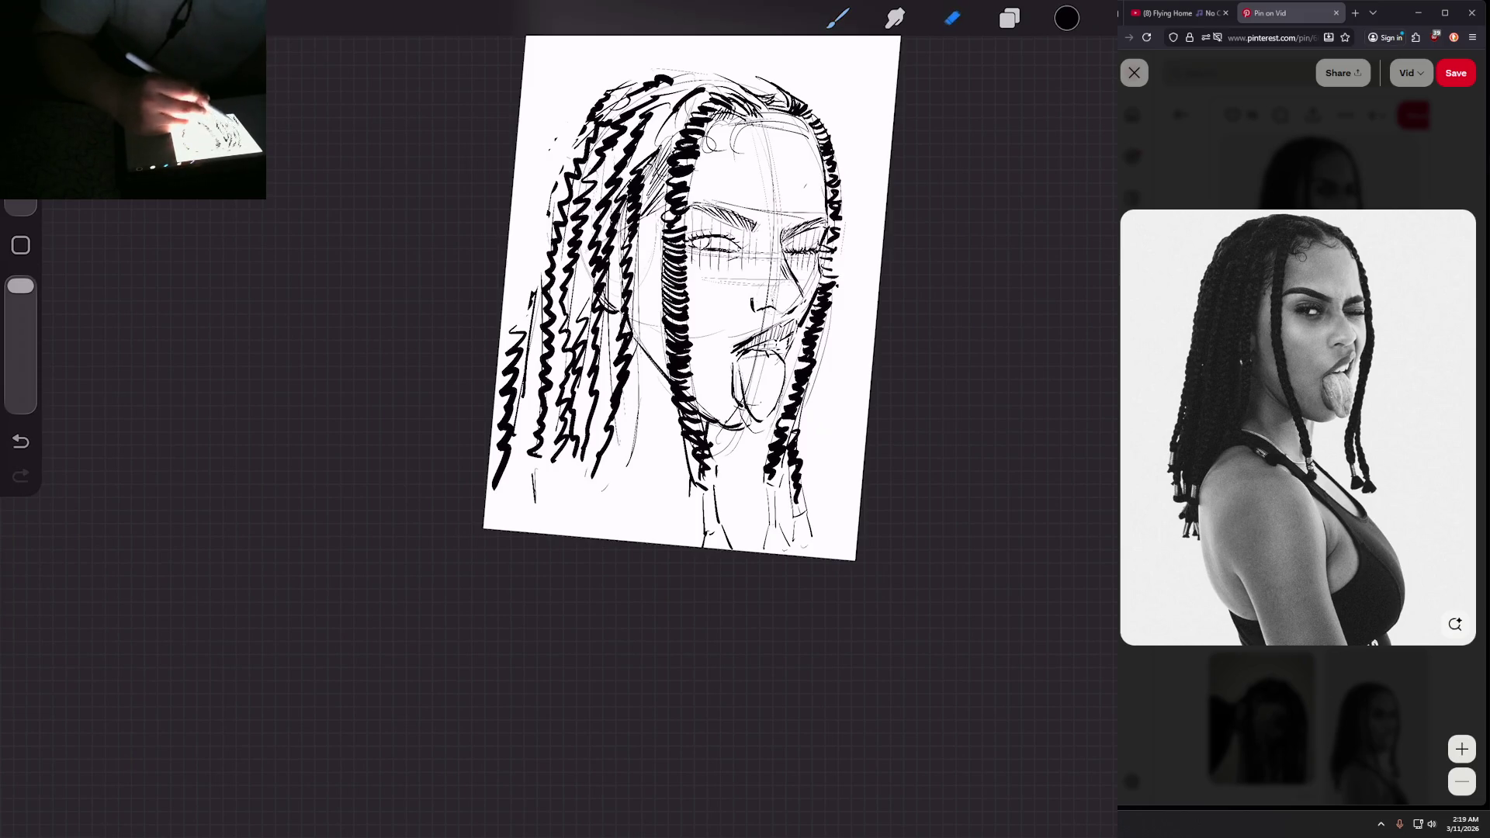
mouse_move(512, 334)
mouse_down()
mouse_move(499, 481)
mouse_move(524, 338)
mouse_move(536, 353)
mouse_move(511, 479)
mouse_up()
click(839, 17)
Step: Add a dark stroke at the top of the hair
scroll(691, 302, down, 3)
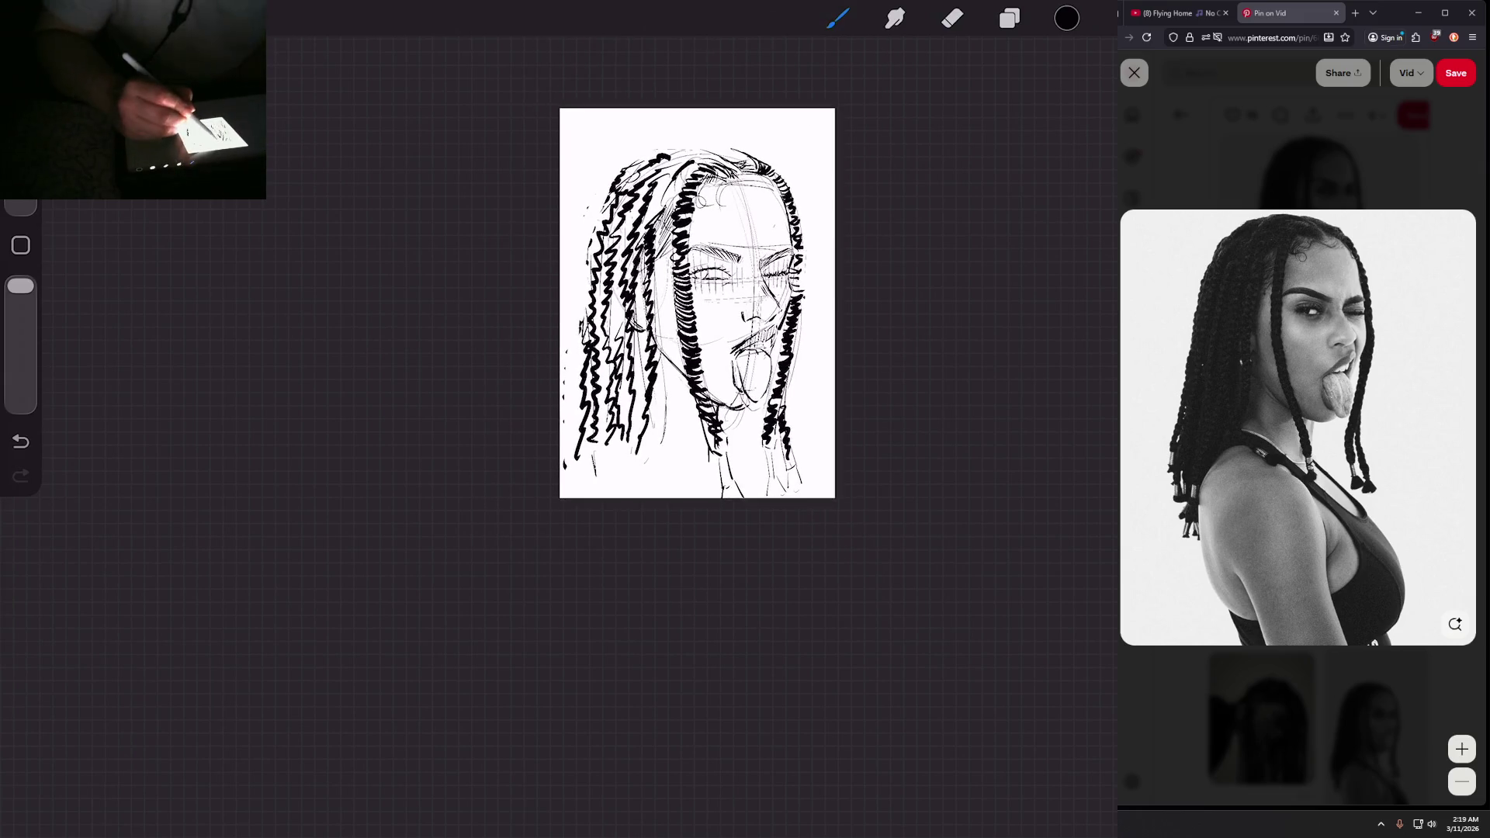
drag(669, 153, 703, 152)
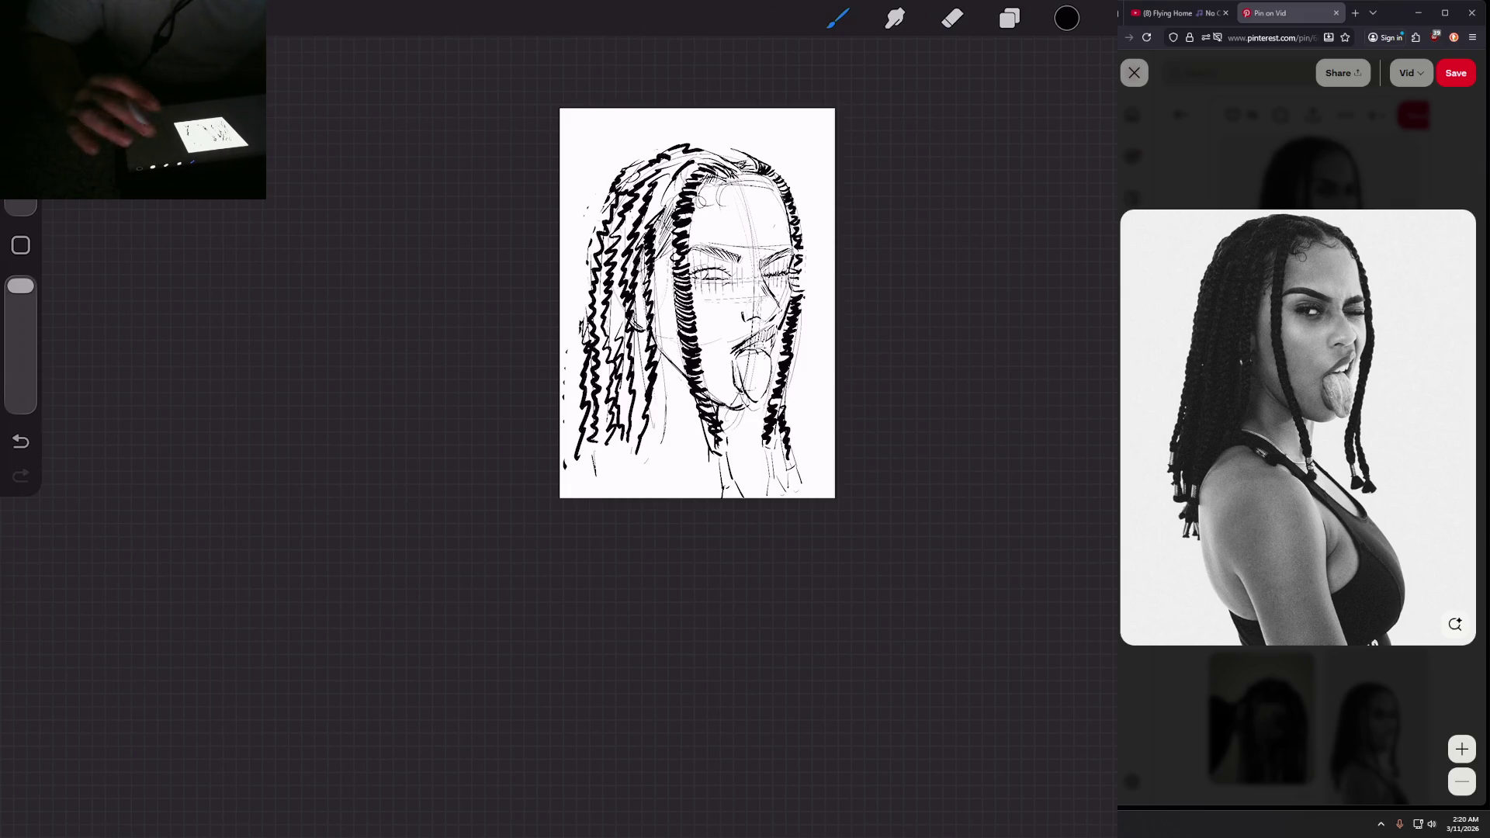
scroll(697, 303, up, 3)
Step: Lower Layer 6's opacity to about 16% so the inked portrait becomes a pale grey guide
click(1009, 18)
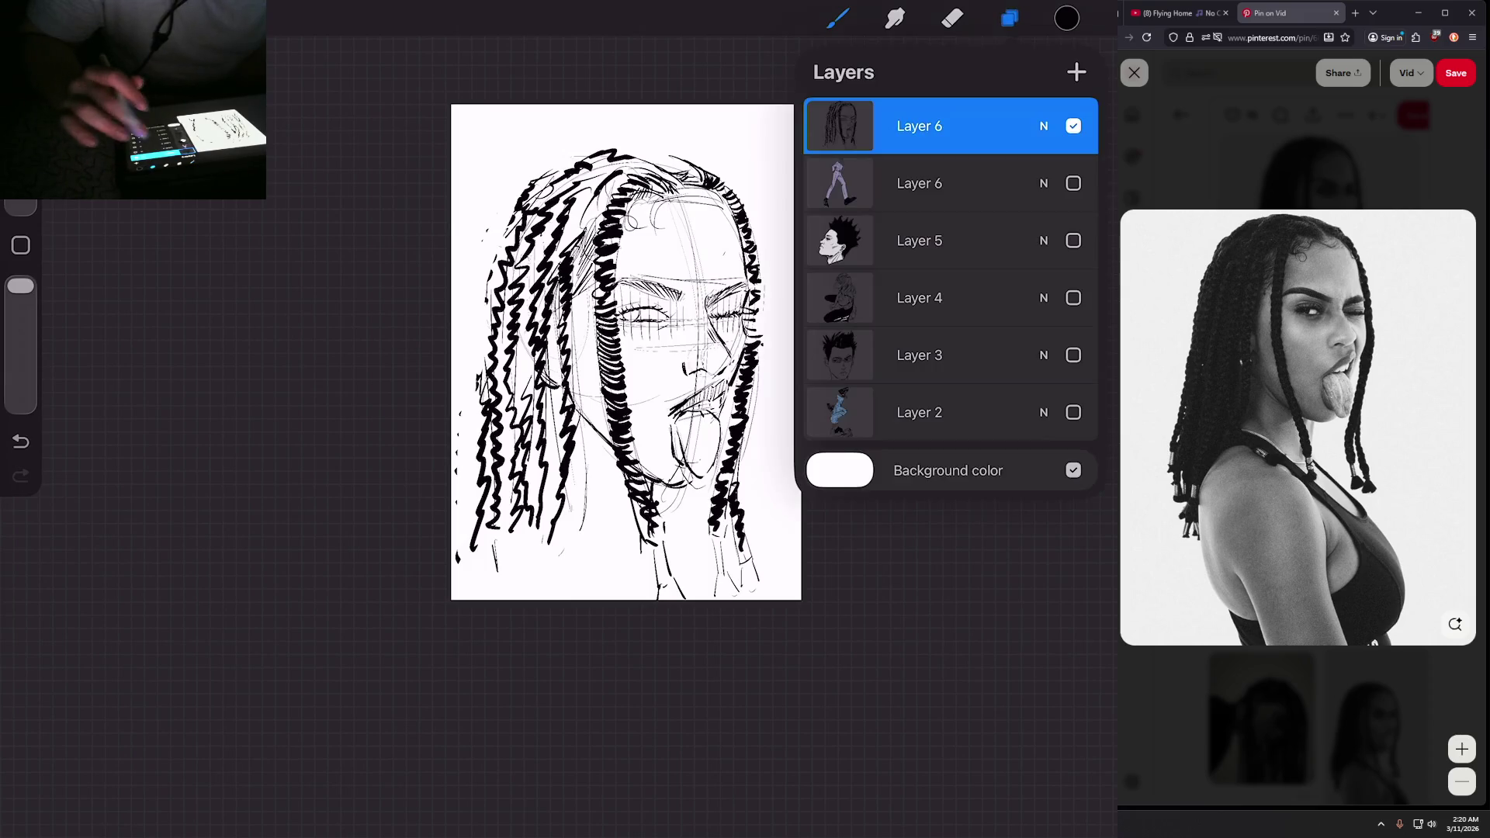
click(1044, 126)
drag(1089, 195, 860, 195)
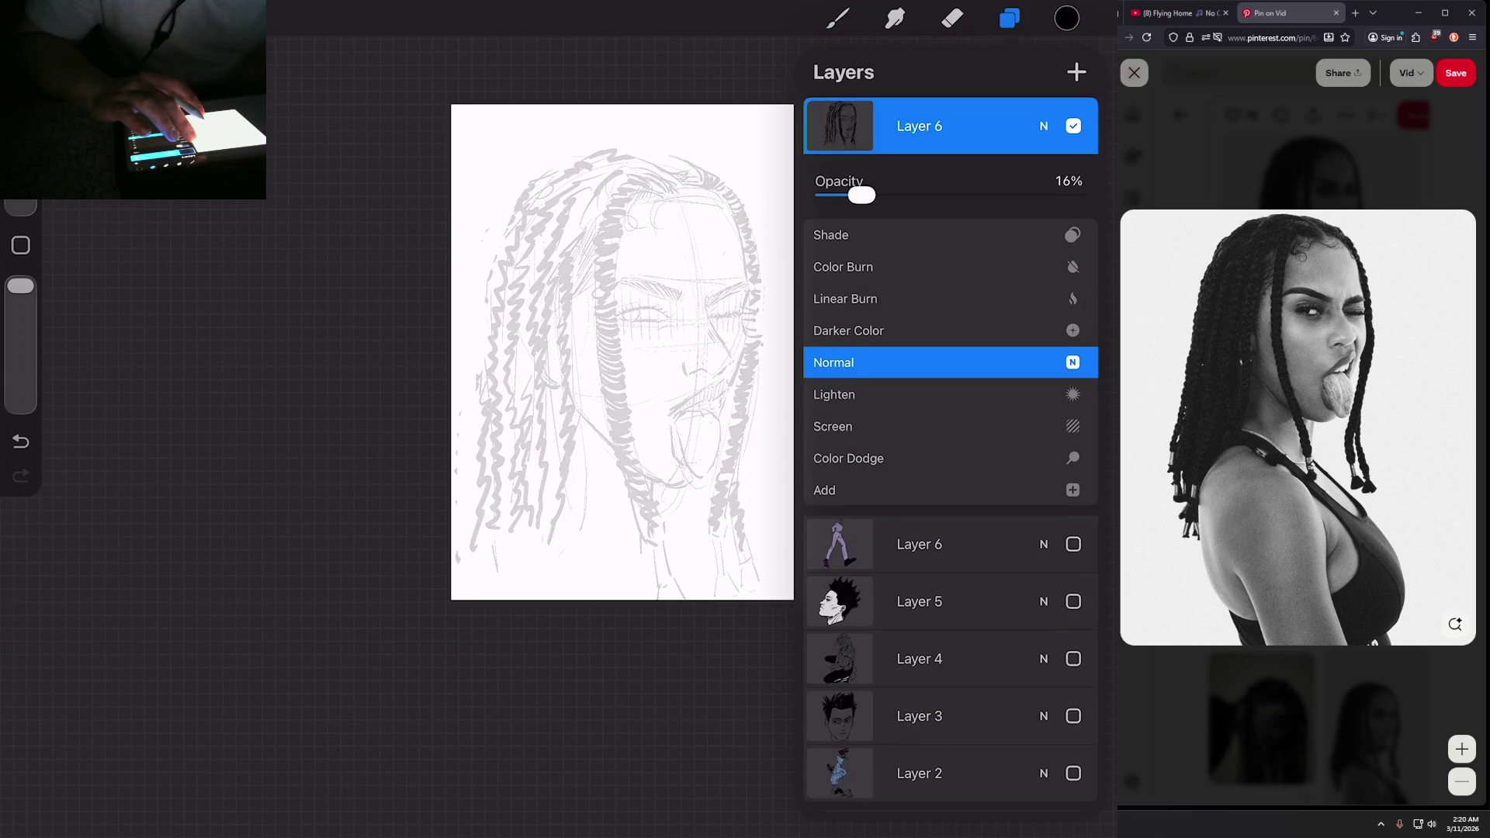
click(1044, 126)
click(1009, 18)
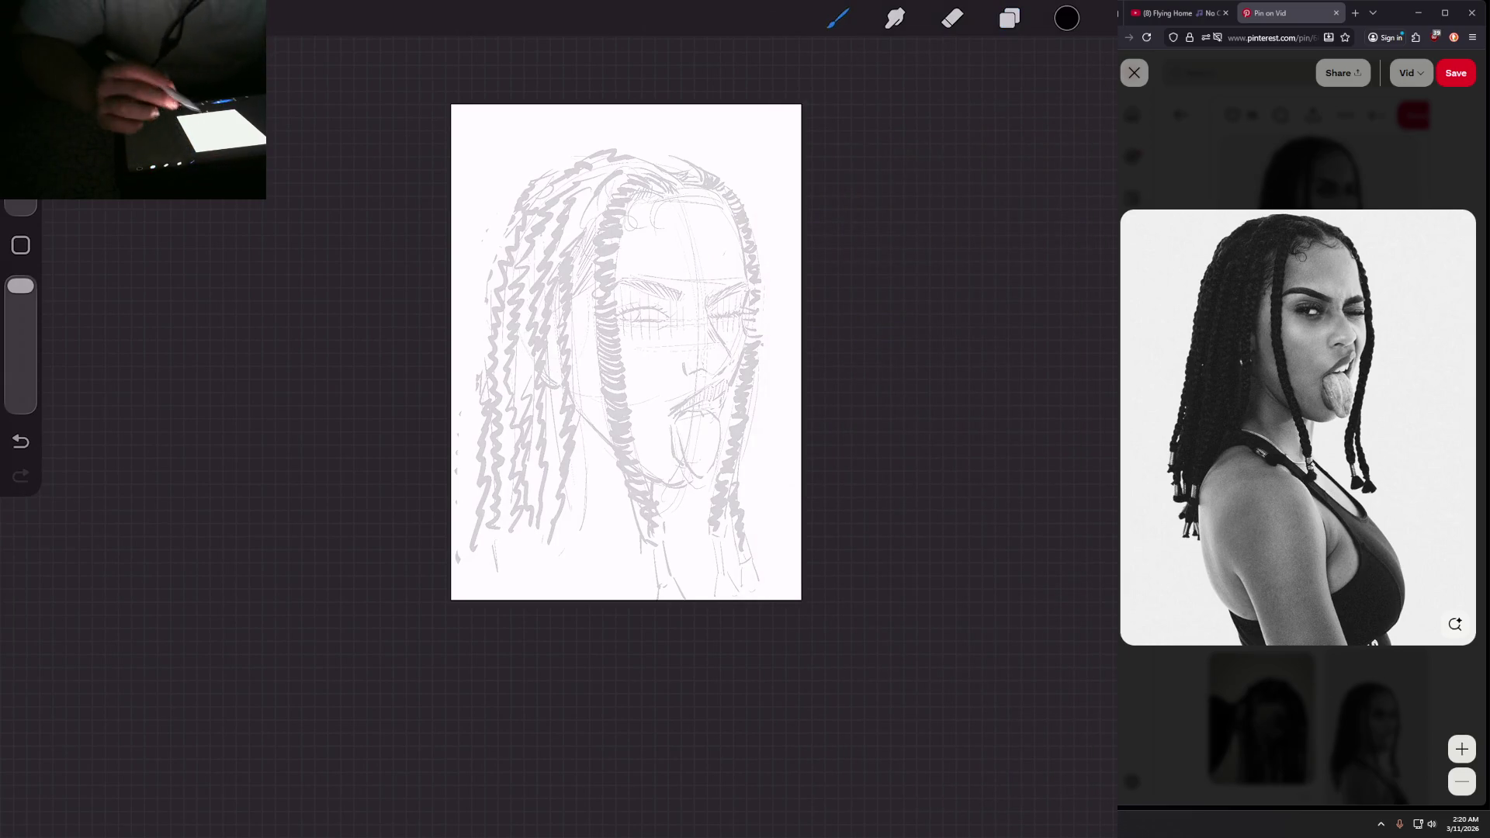
Step: Scale the faded drawing up slightly and add a new empty Layer 7 above it
click(180, 18)
drag(608, 123, 621, 93)
click(1009, 17)
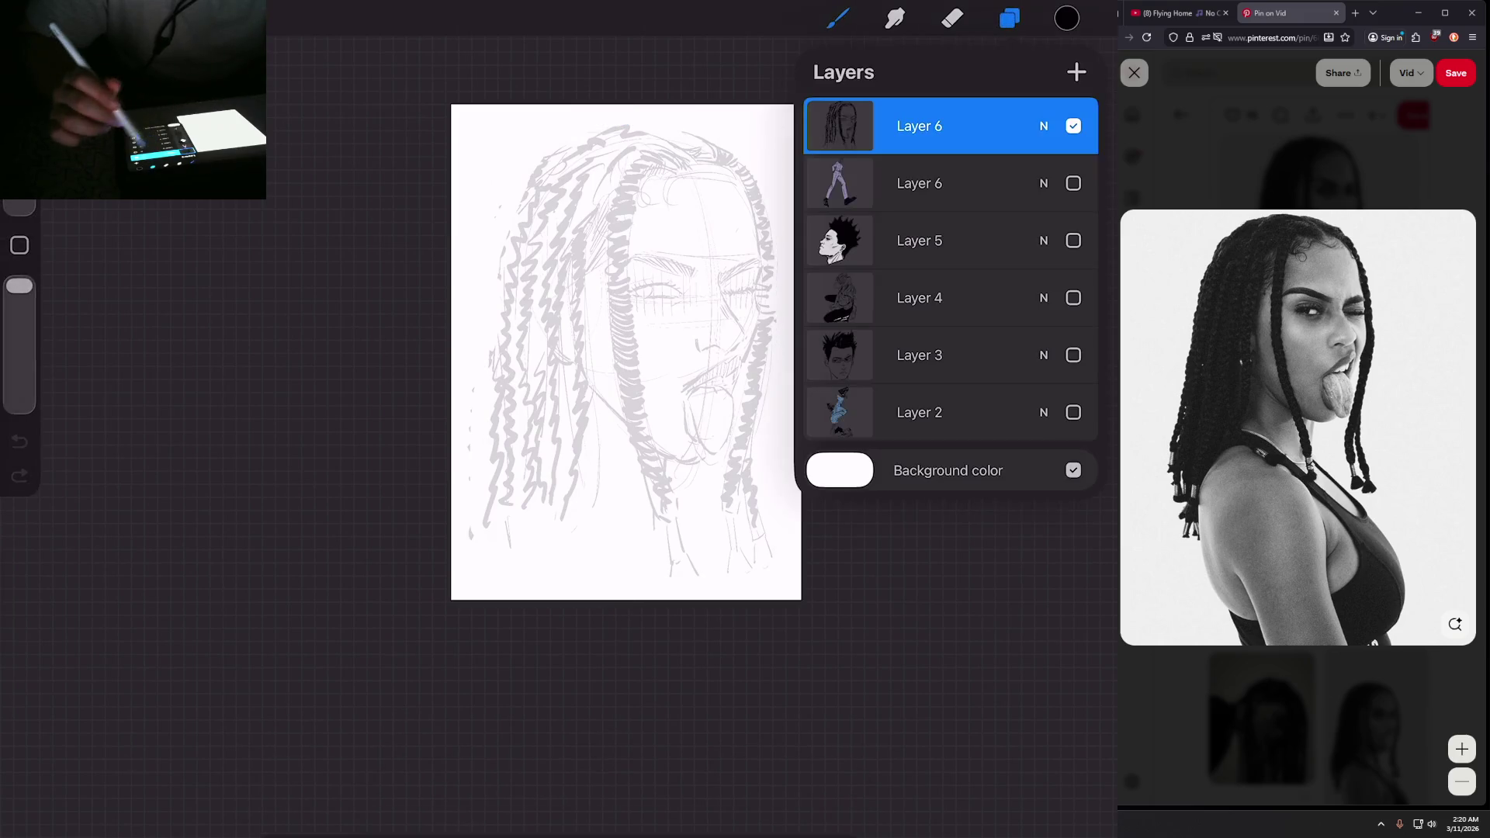
click(1076, 72)
click(1010, 18)
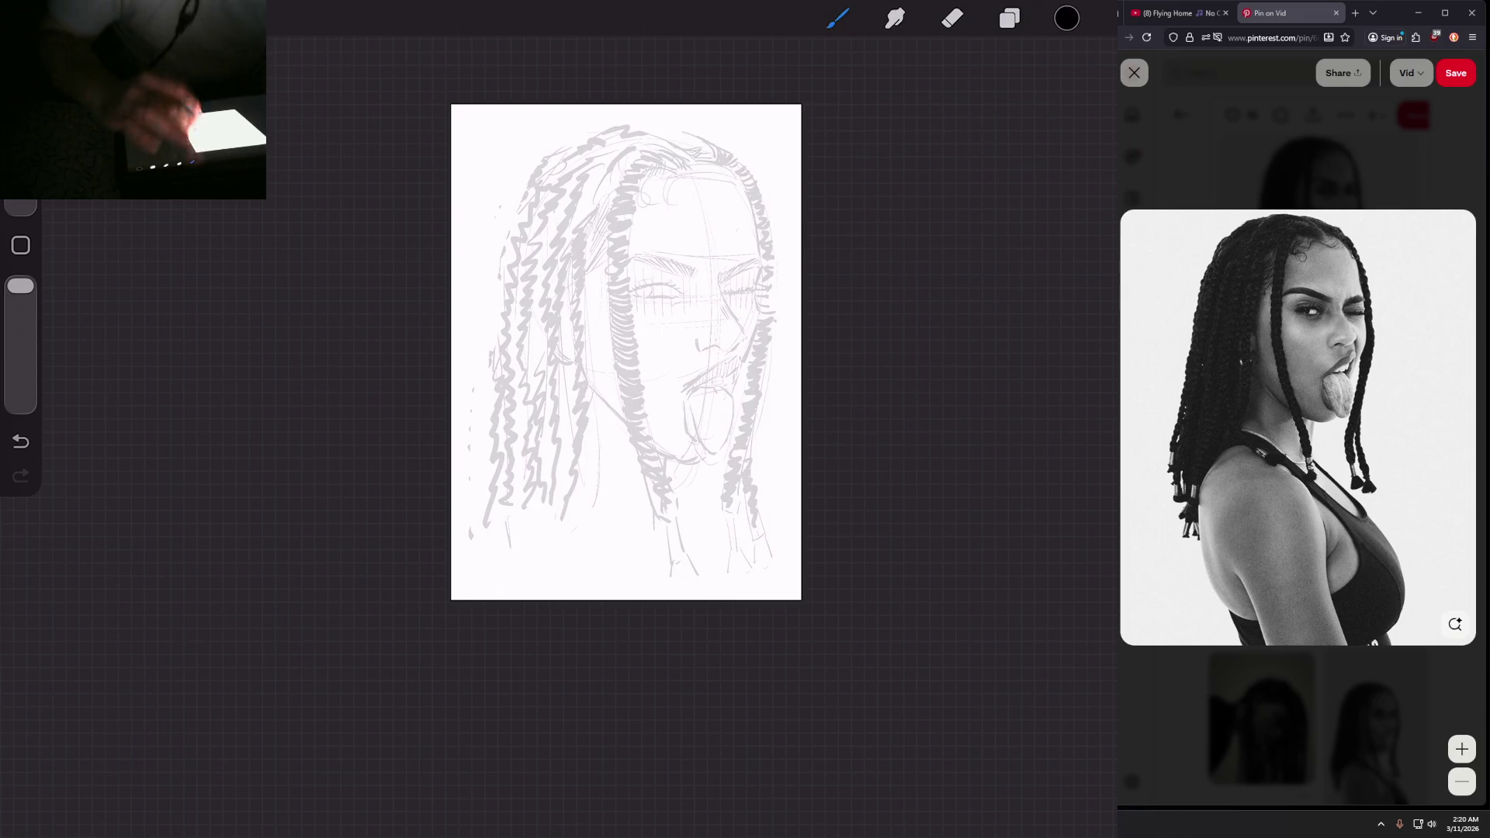
Step: Redraw the nose bridge line below the eye and hatch short lines beside it
scroll(620, 310, up, 5)
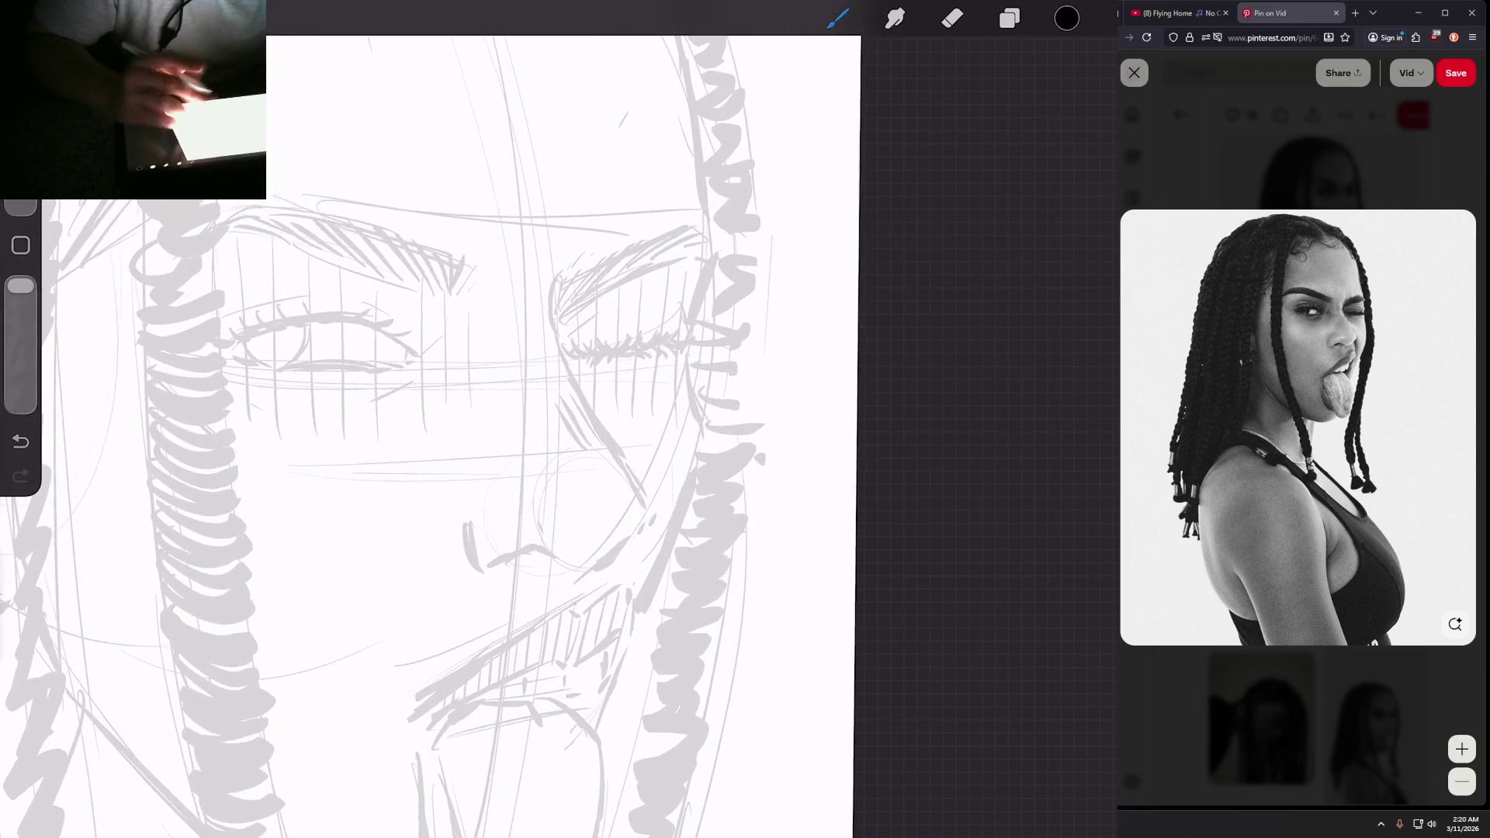
mouse_move(557, 339)
mouse_down()
mouse_move(572, 285)
mouse_move(611, 434)
mouse_up()
key(ctrl+z)
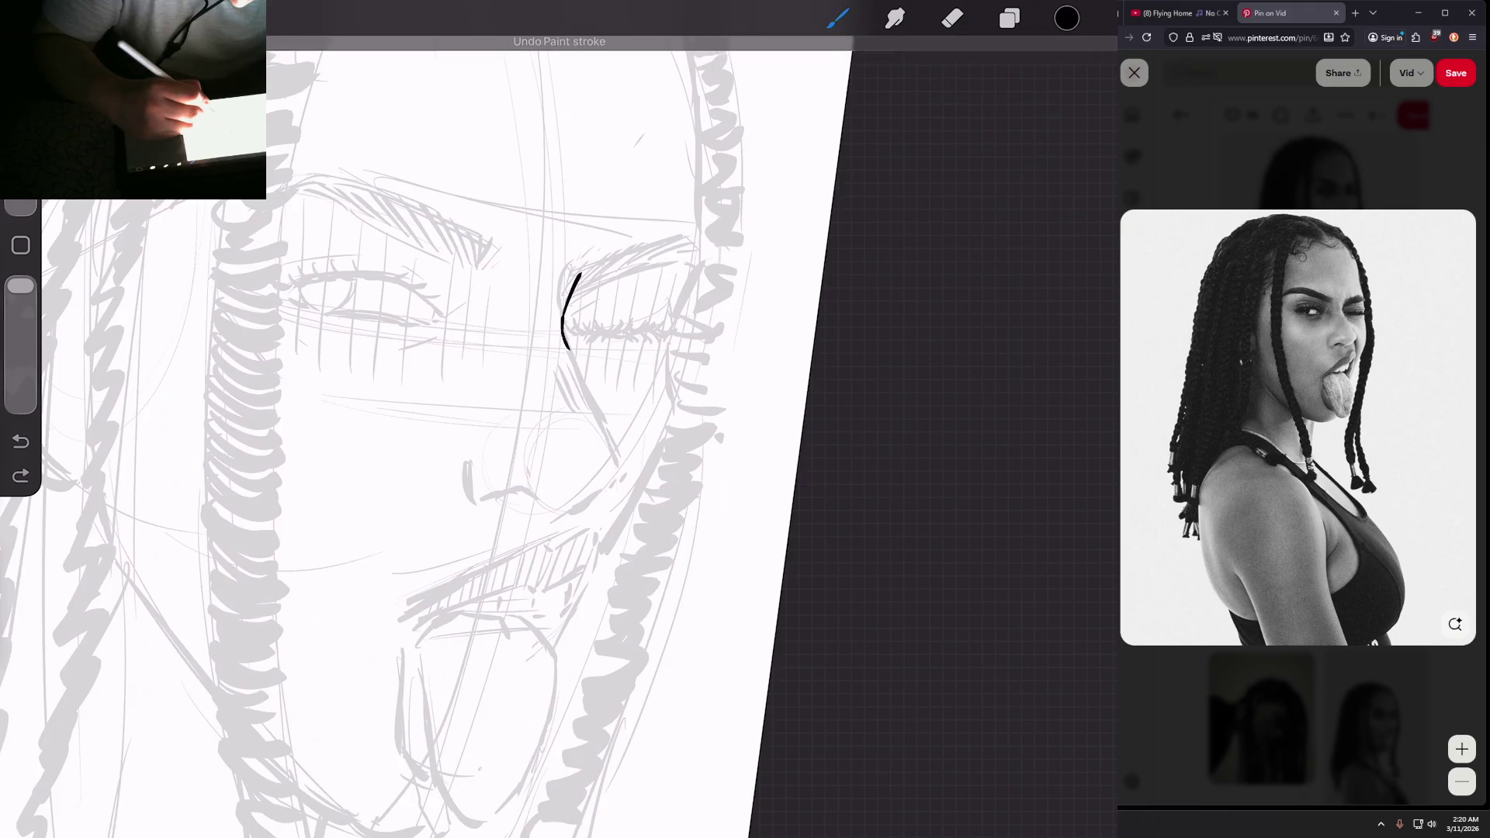
drag(563, 335, 611, 440)
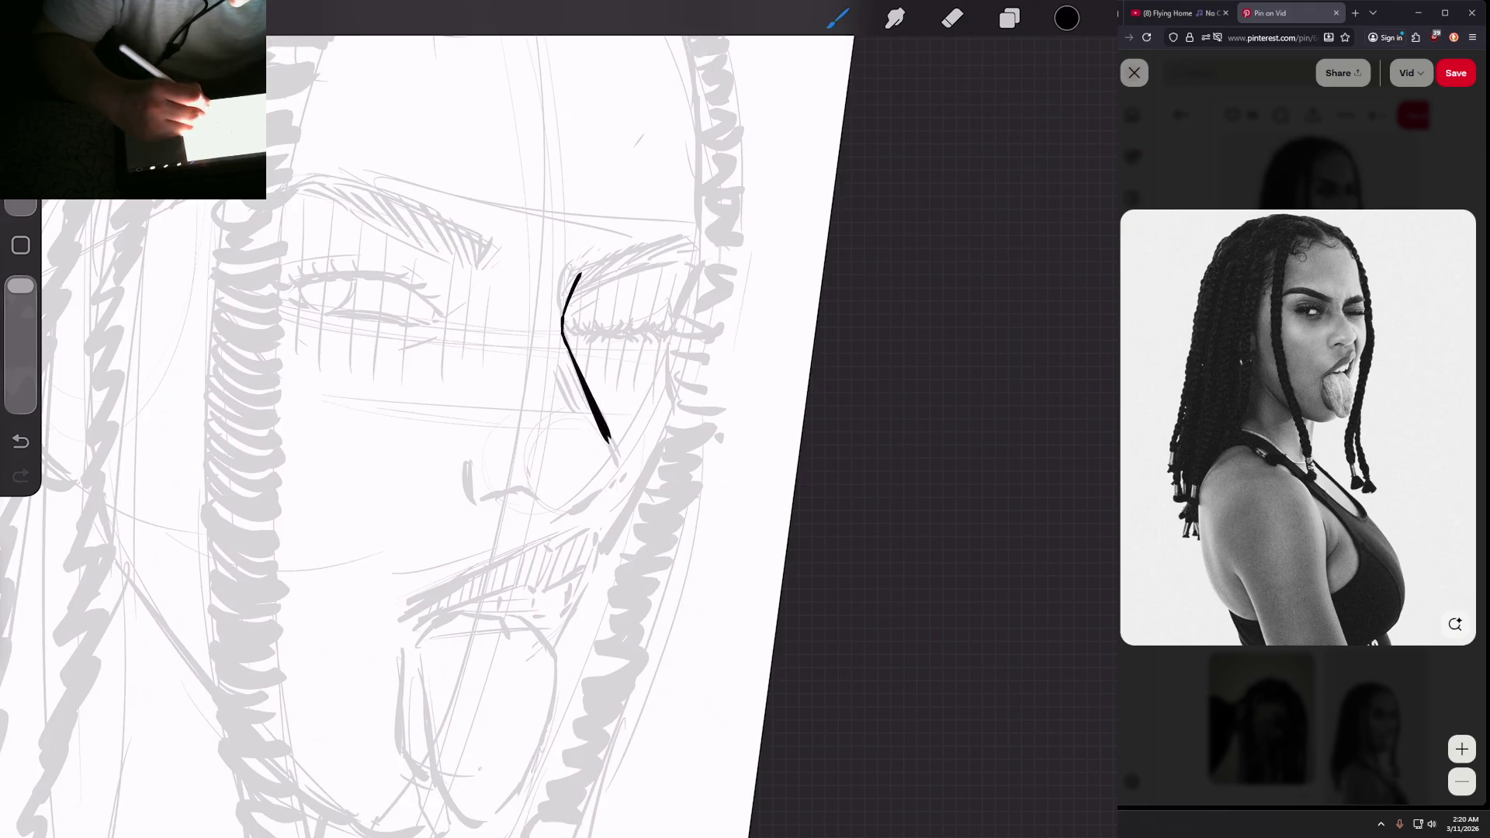
scroll(606, 435, up, 2)
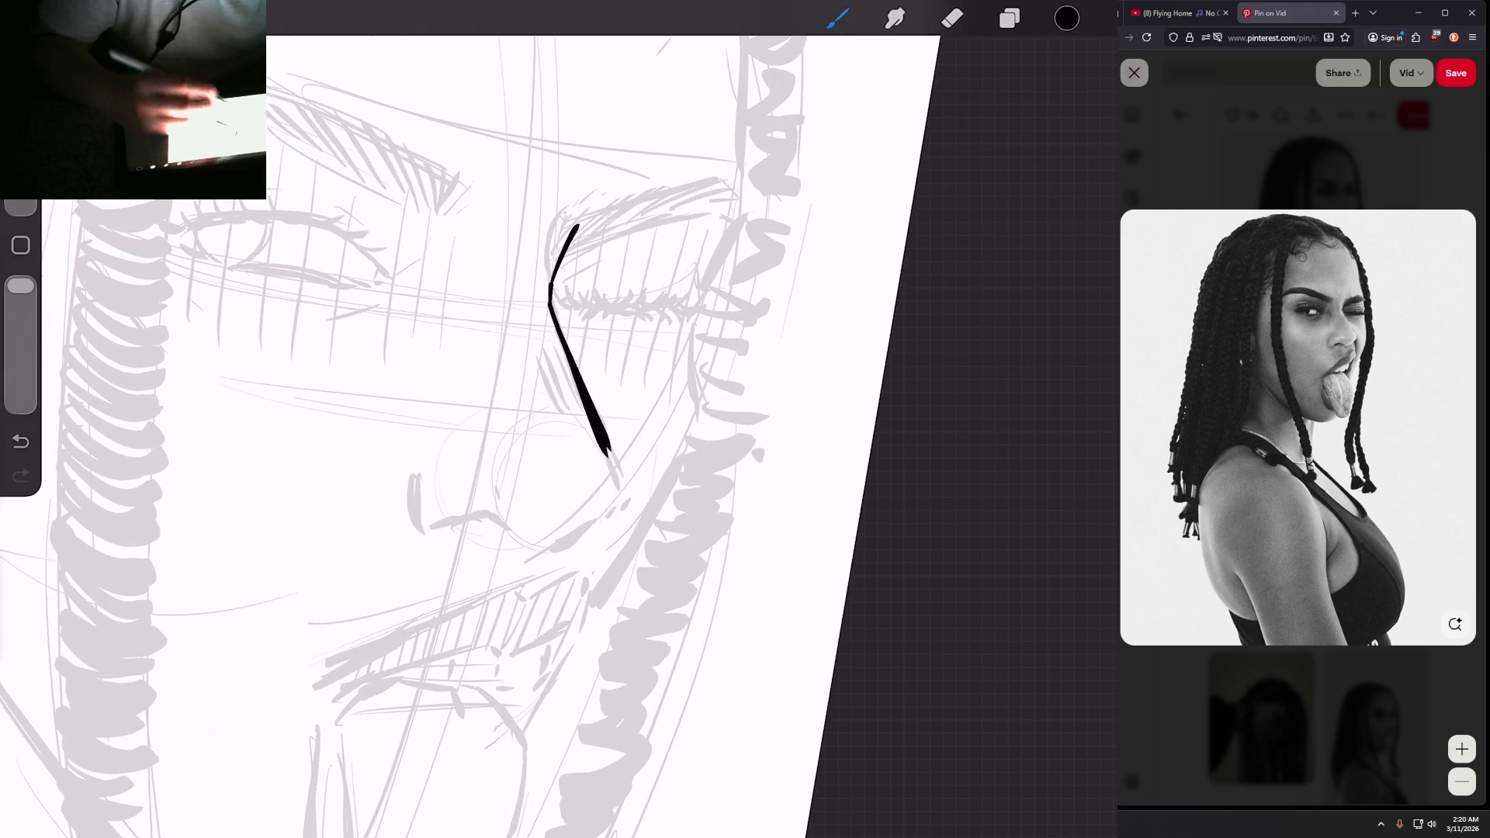
mouse_move(540, 363)
mouse_down()
mouse_move(562, 419)
mouse_move(582, 425)
mouse_up()
Step: Ink the nose's lower side, the line under it, and the left nostril outline
scroll(574, 349, down, 3)
scroll(574, 349, up, 3)
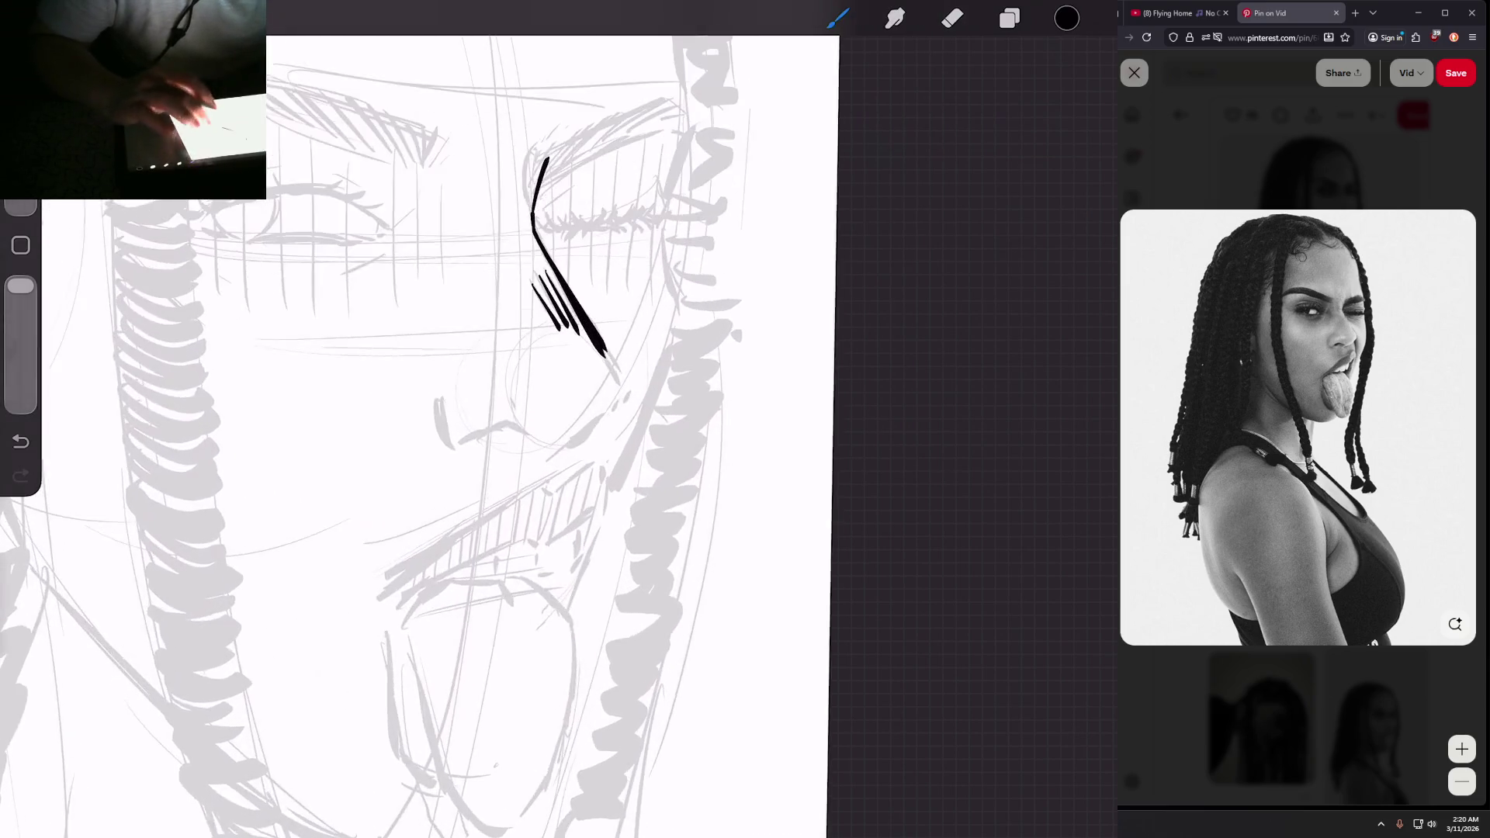
drag(544, 424, 595, 382)
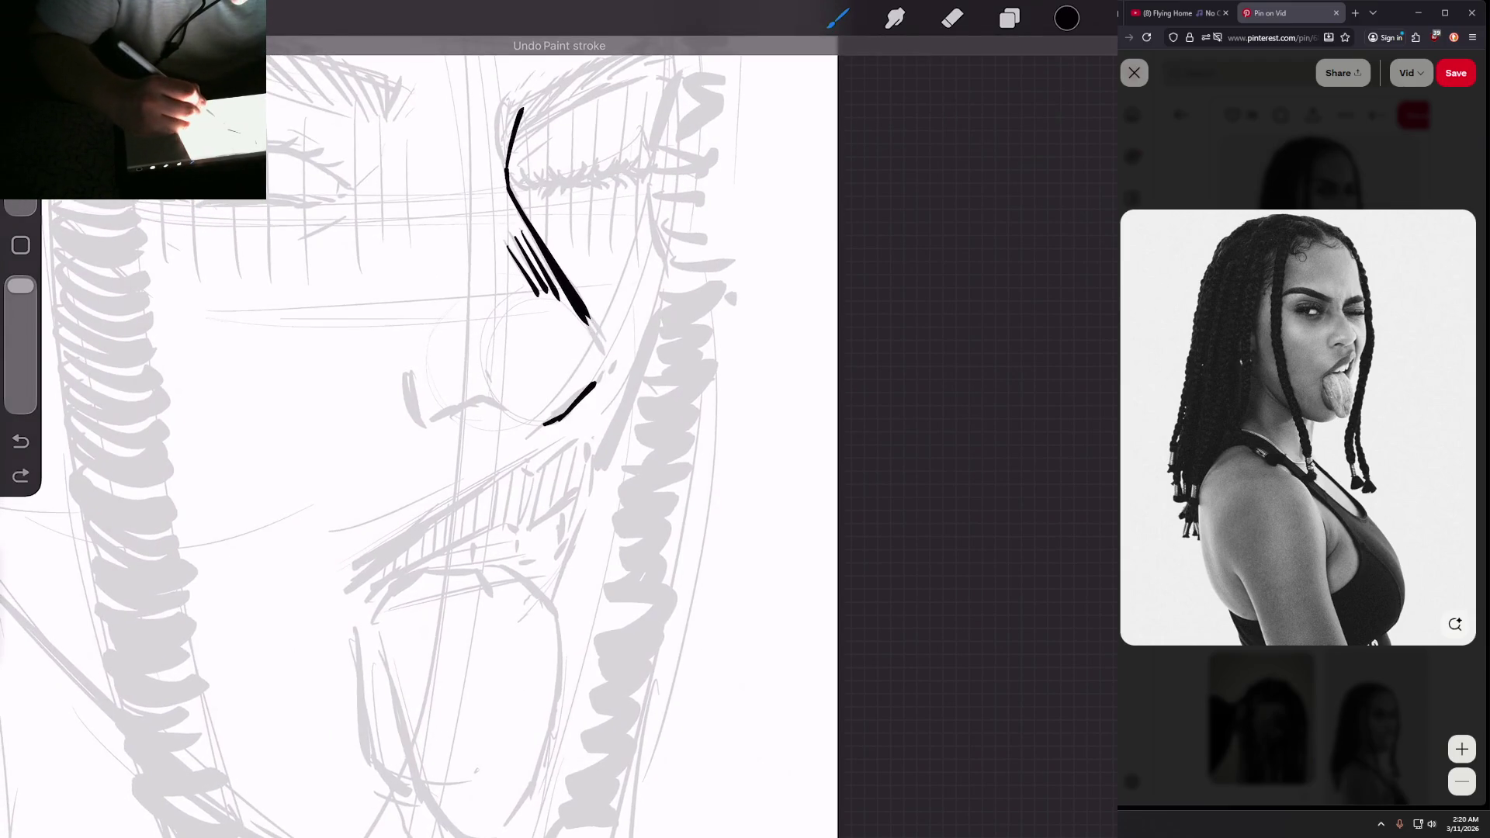
mouse_move(587, 319)
mouse_down()
mouse_move(600, 343)
mouse_move(543, 311)
mouse_up()
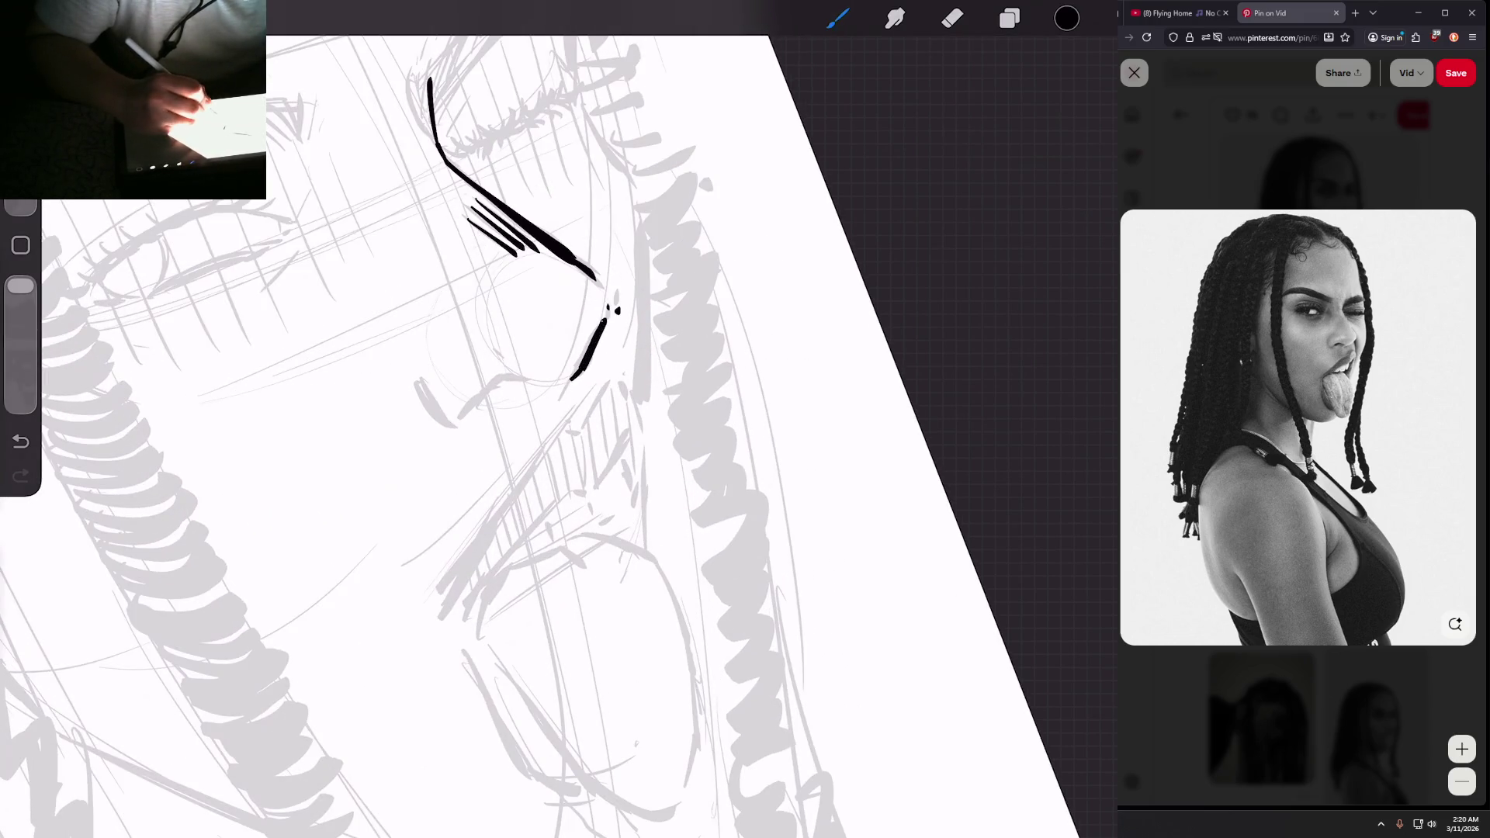
drag(513, 374, 544, 379)
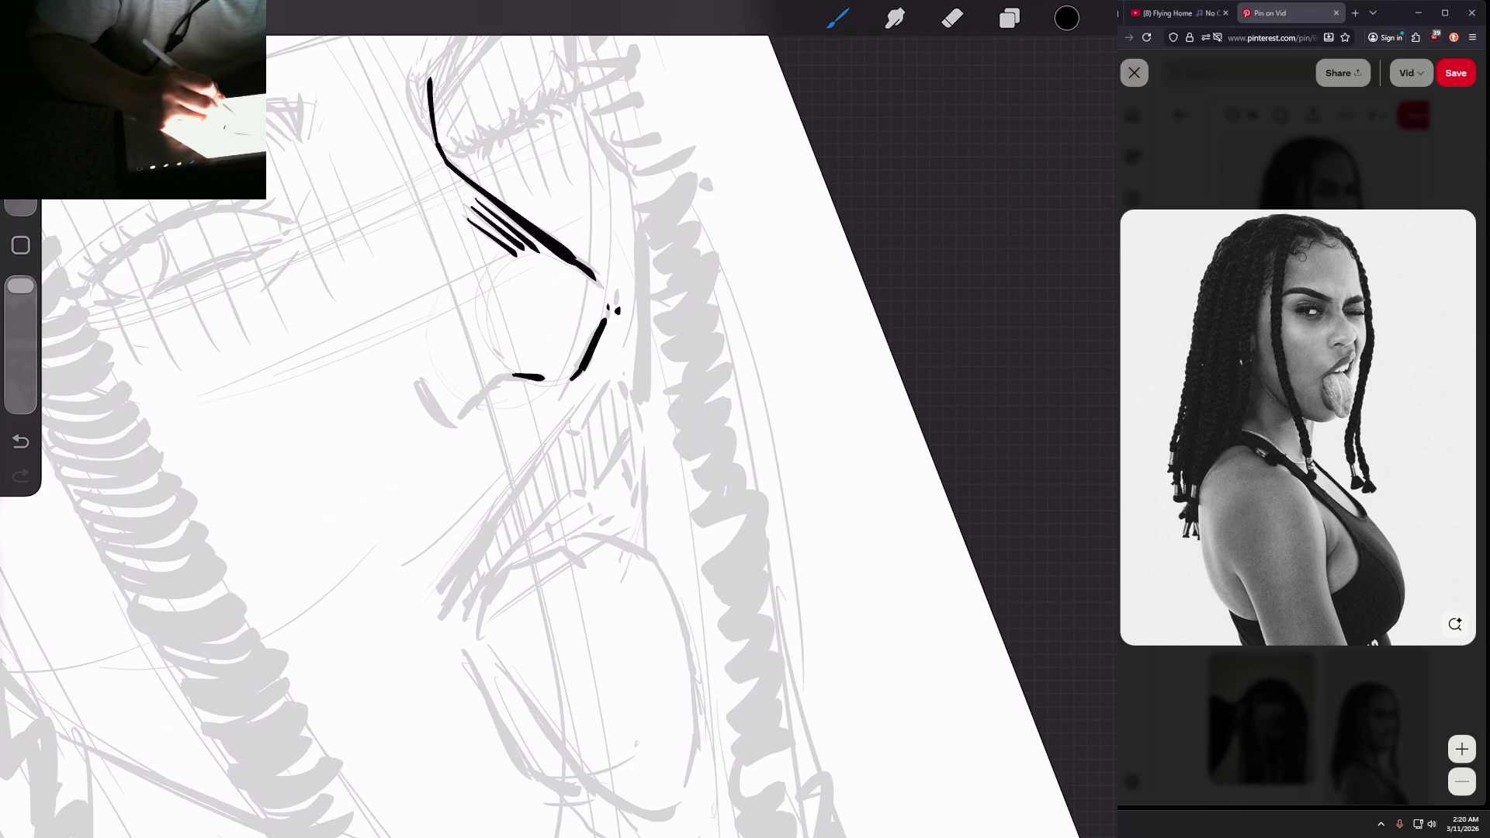
drag(490, 386, 512, 375)
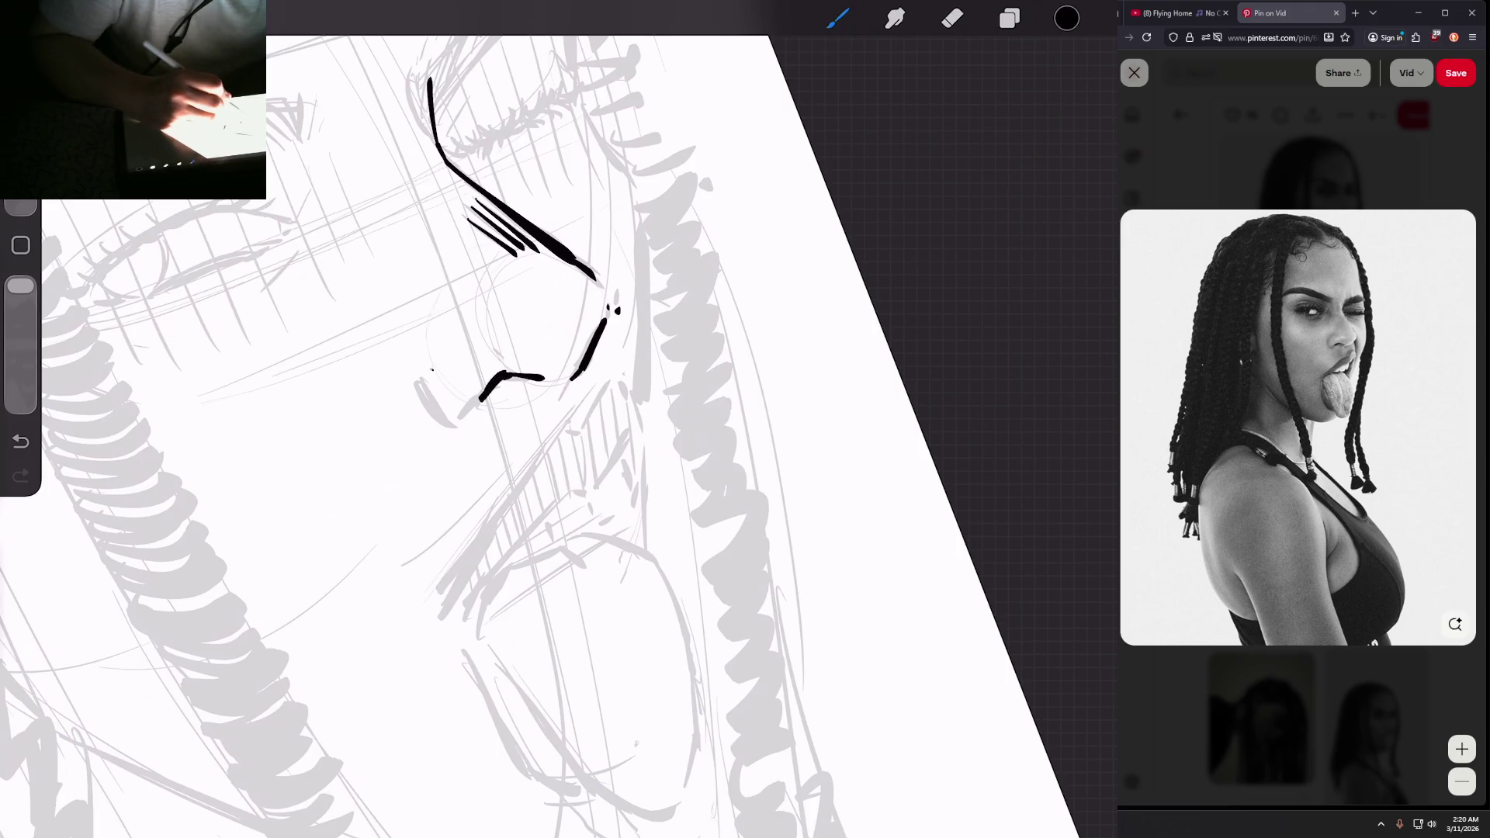
drag(431, 370, 456, 416)
drag(433, 356, 447, 410)
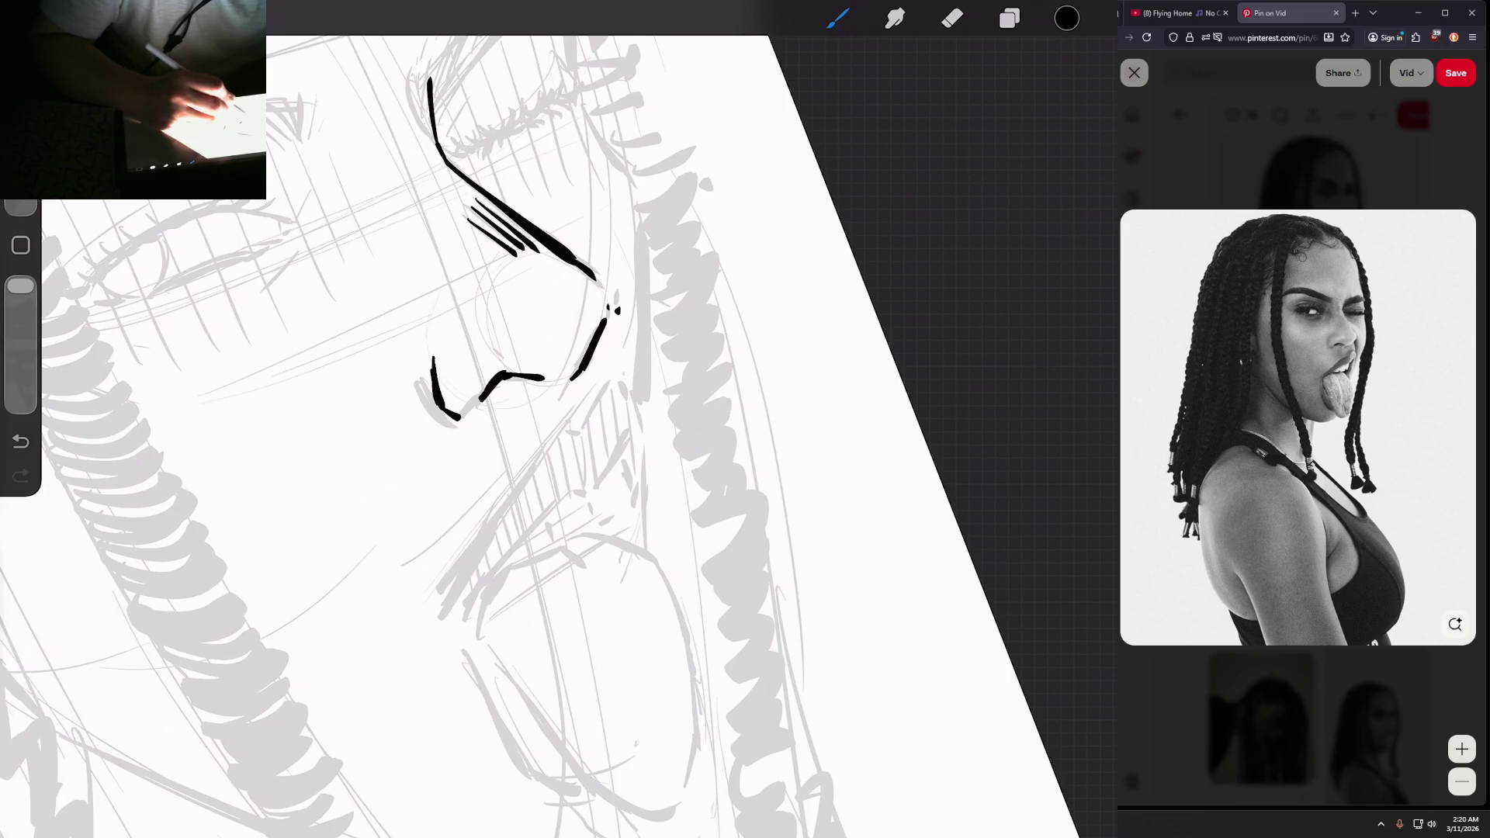
Step: Thicken the nostril end and the line along the nose
scroll(497, 419, down, 5)
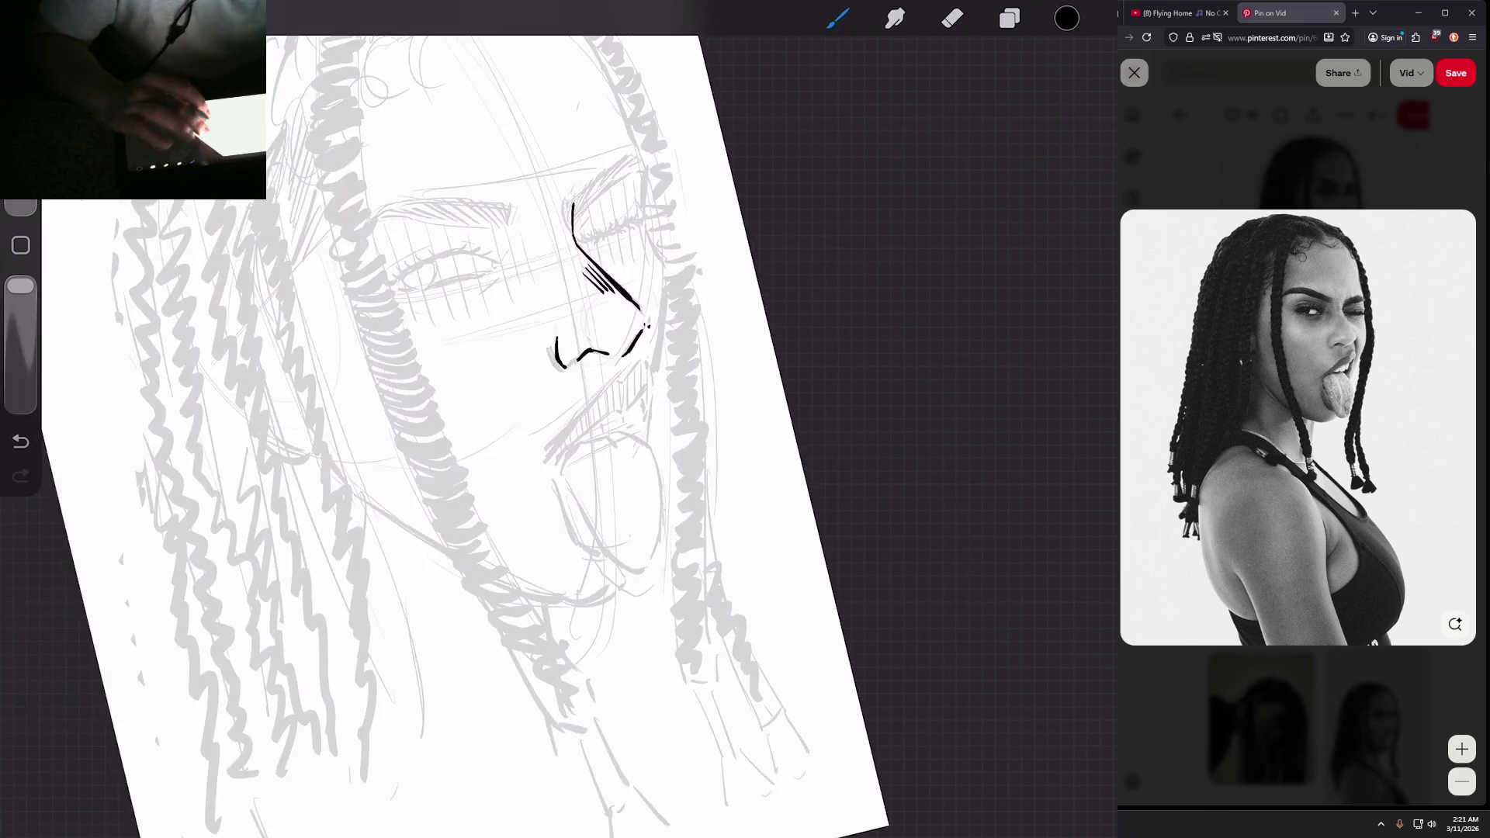
scroll(496, 419, up, 5)
scroll(528, 295, up, 2)
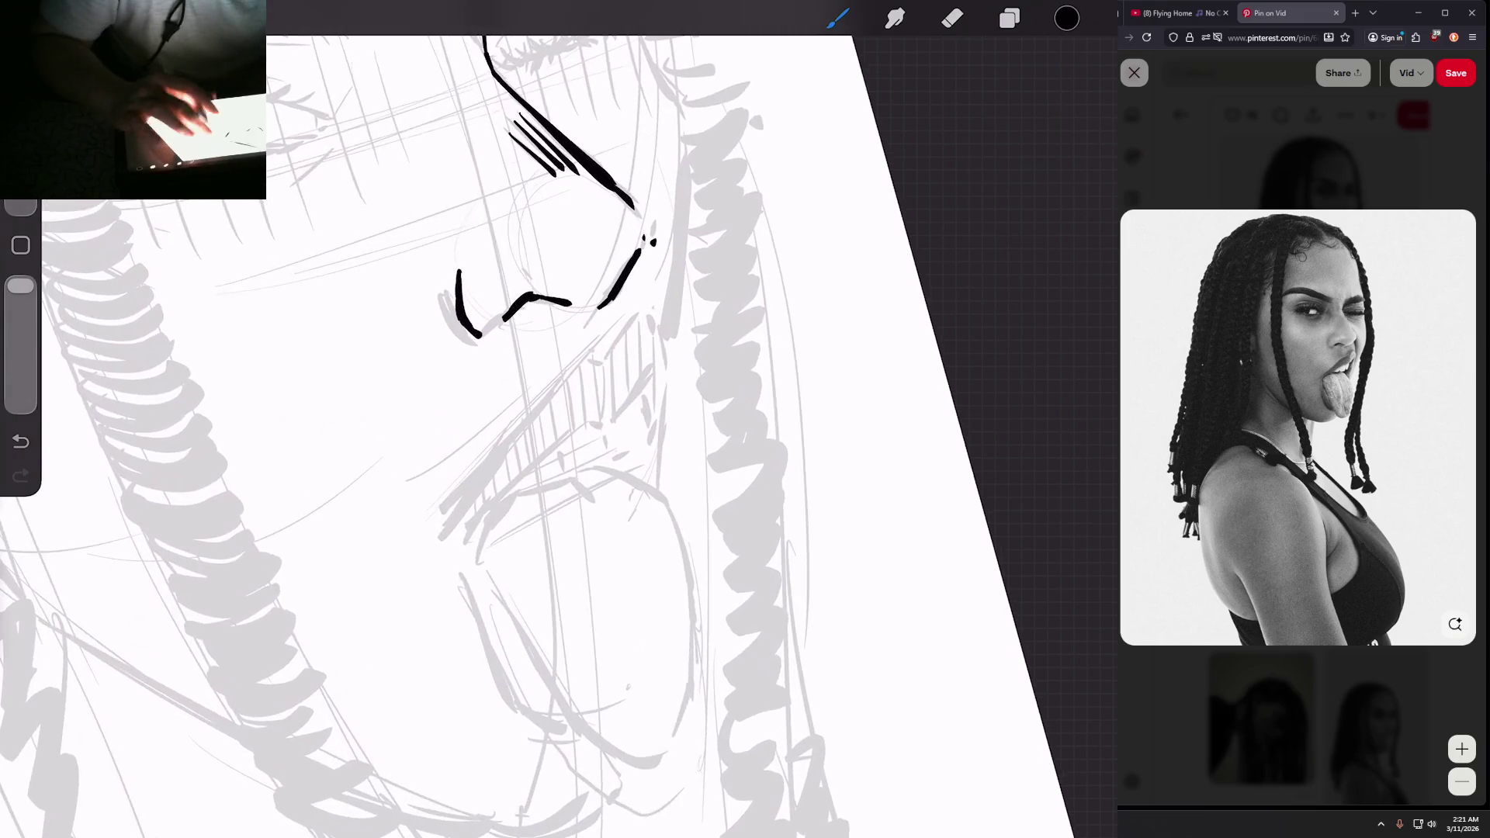
scroll(590, 256, down, 3)
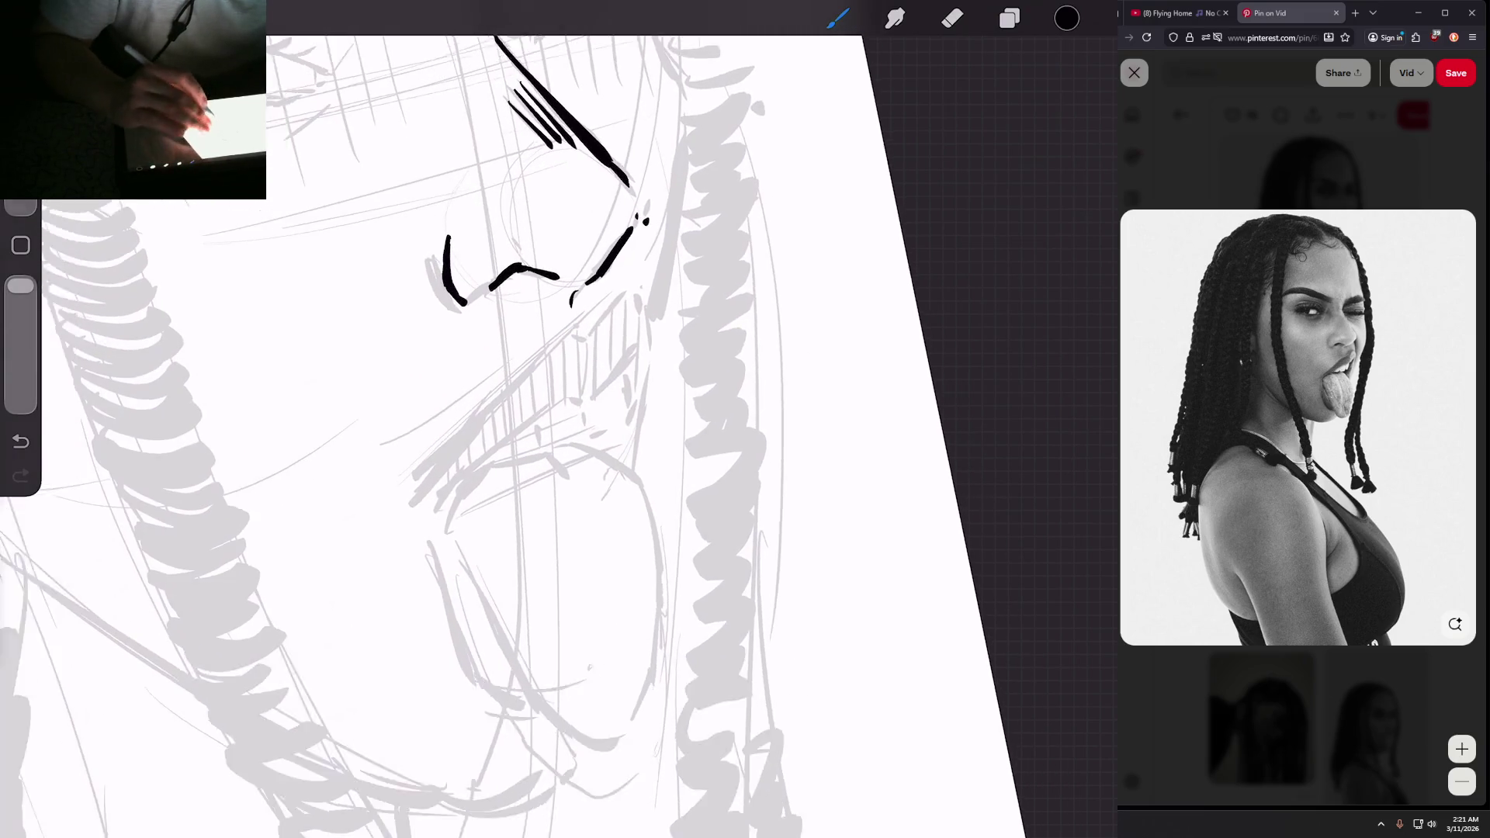
scroll(621, 310, up, 4)
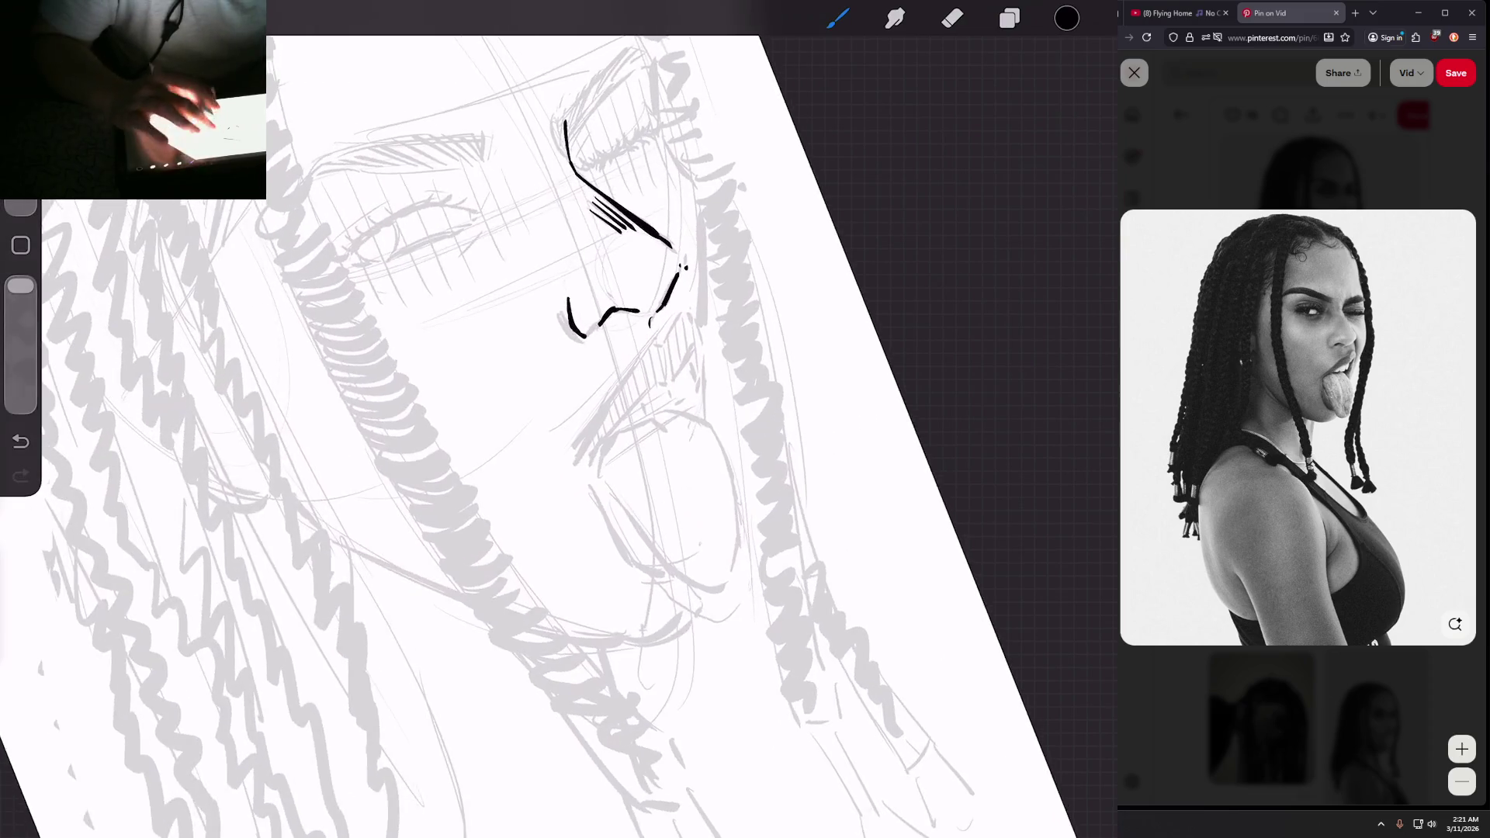
drag(572, 339, 595, 319)
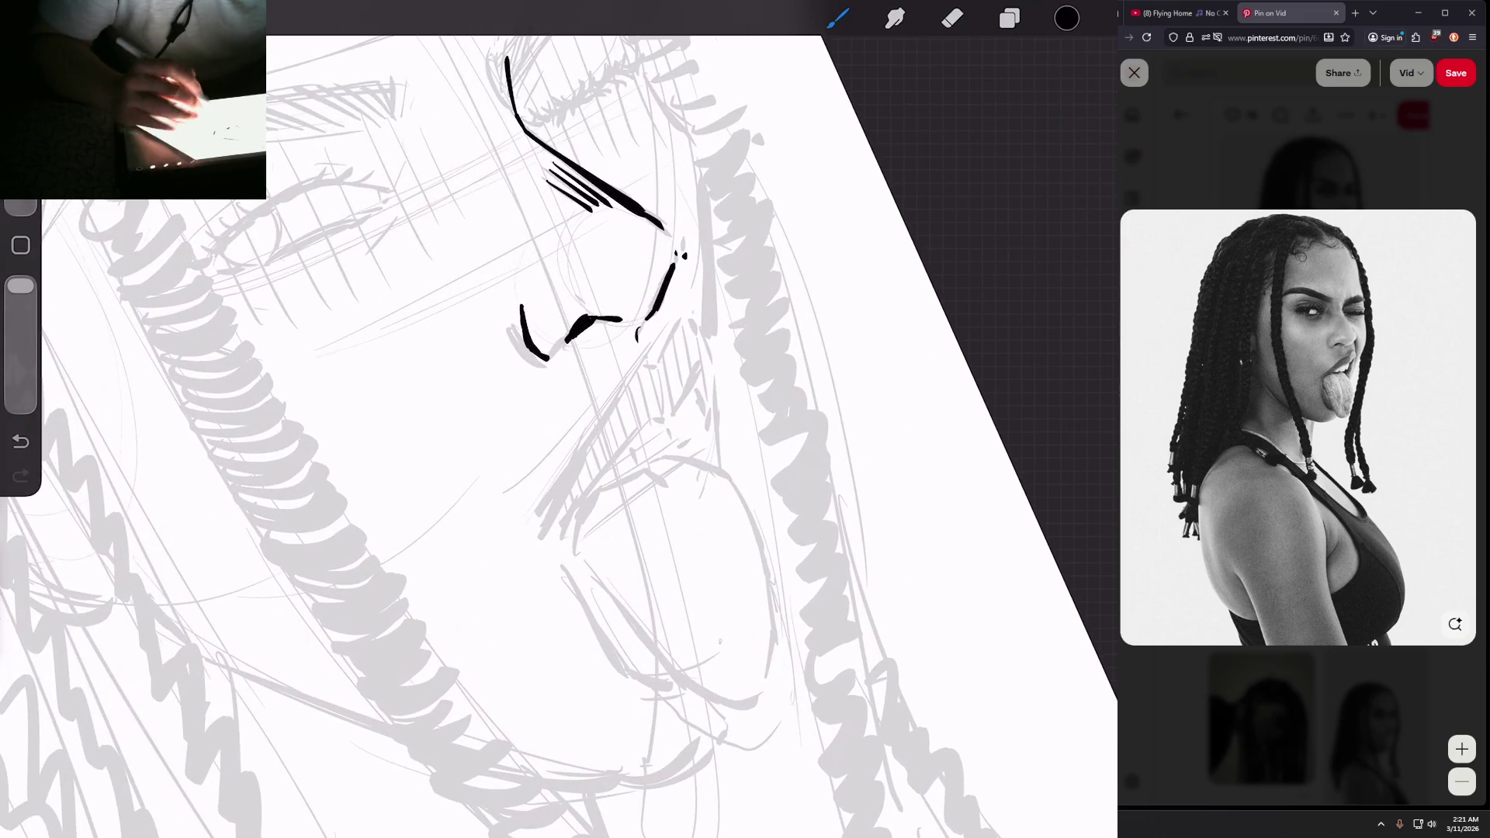
scroll(590, 311, down, 3)
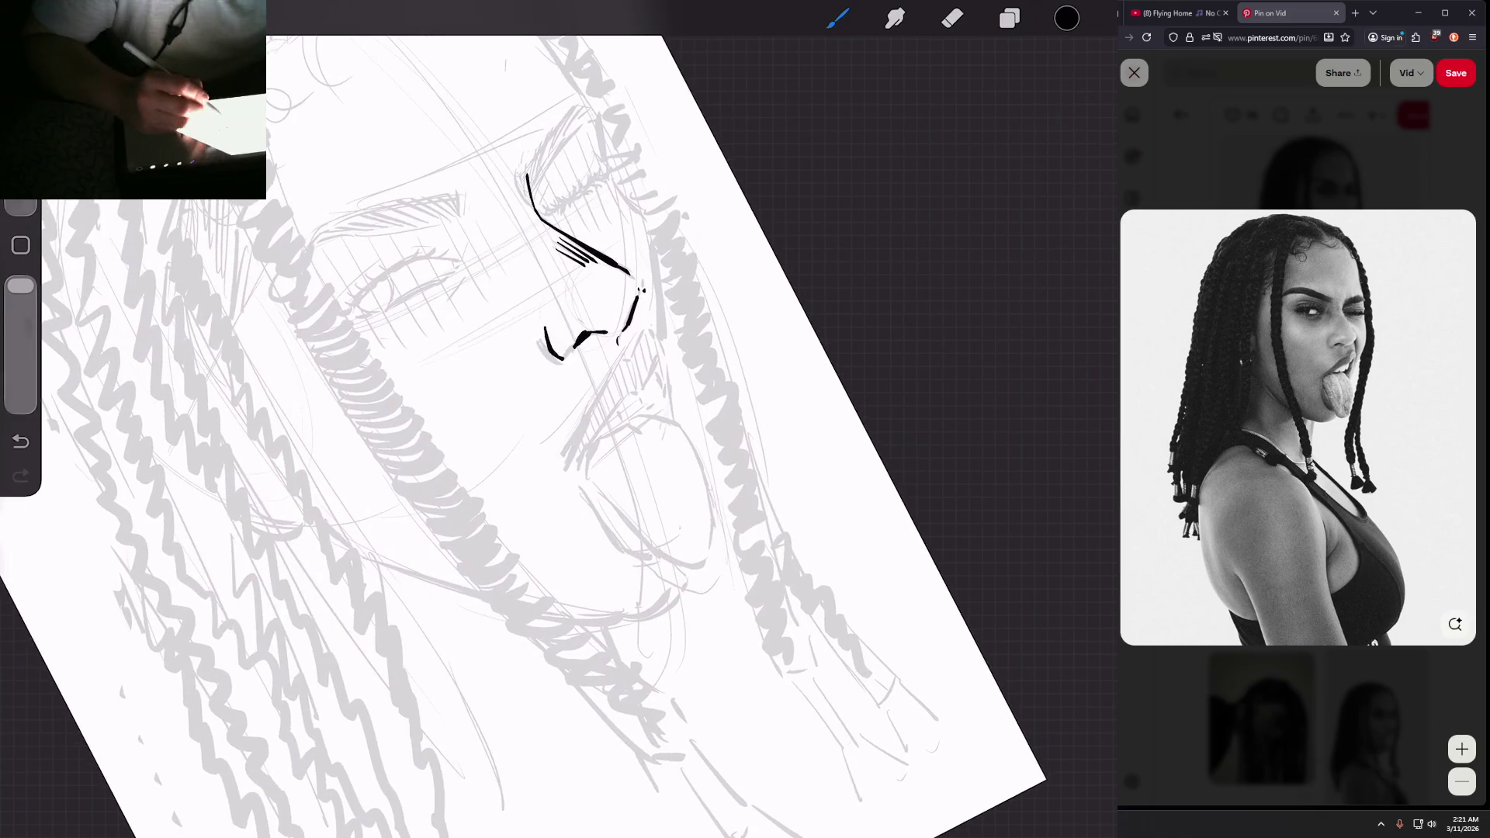
click(952, 17)
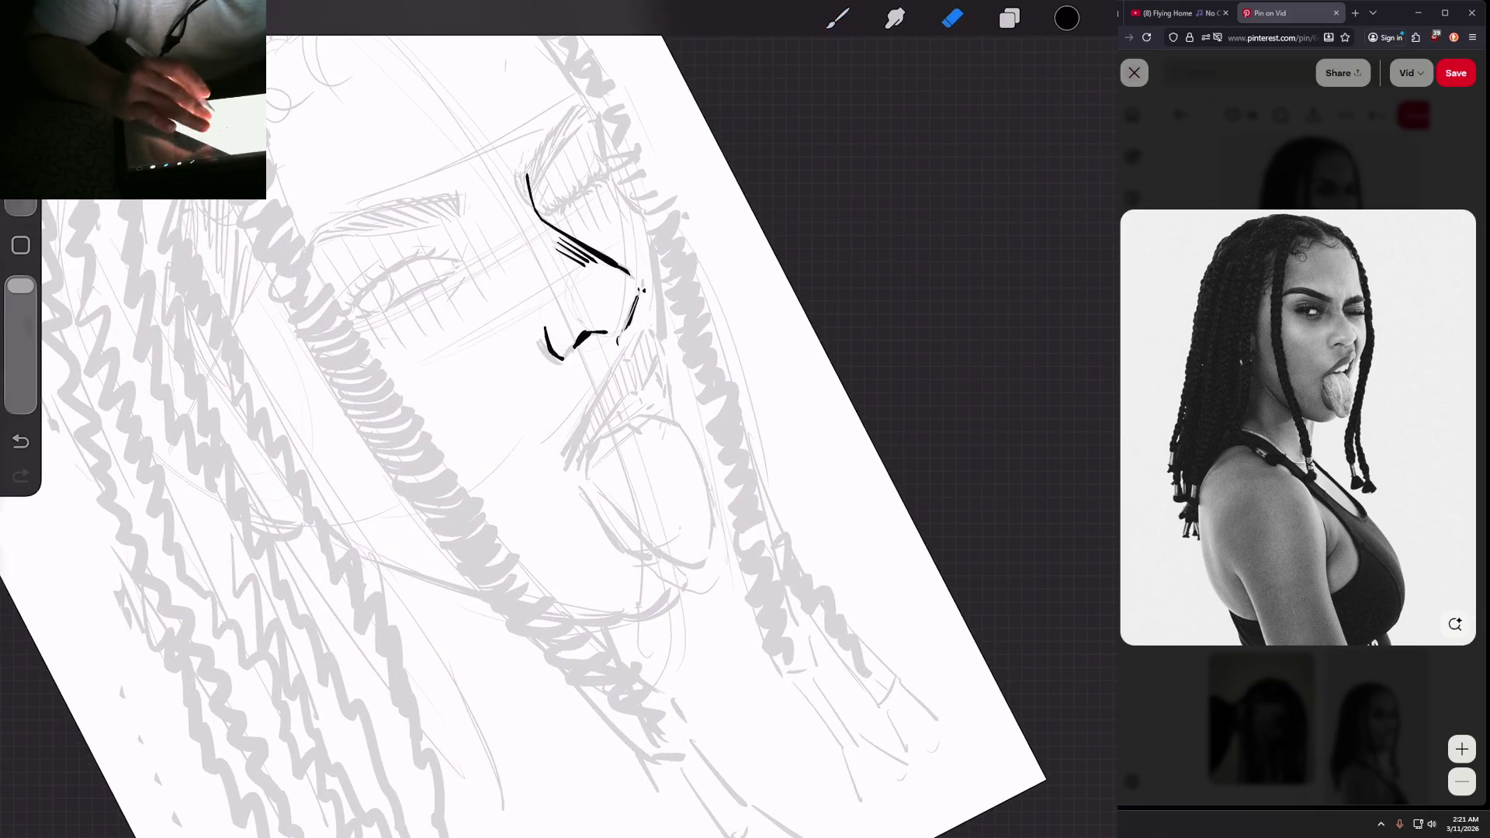
click(837, 18)
drag(635, 301, 621, 332)
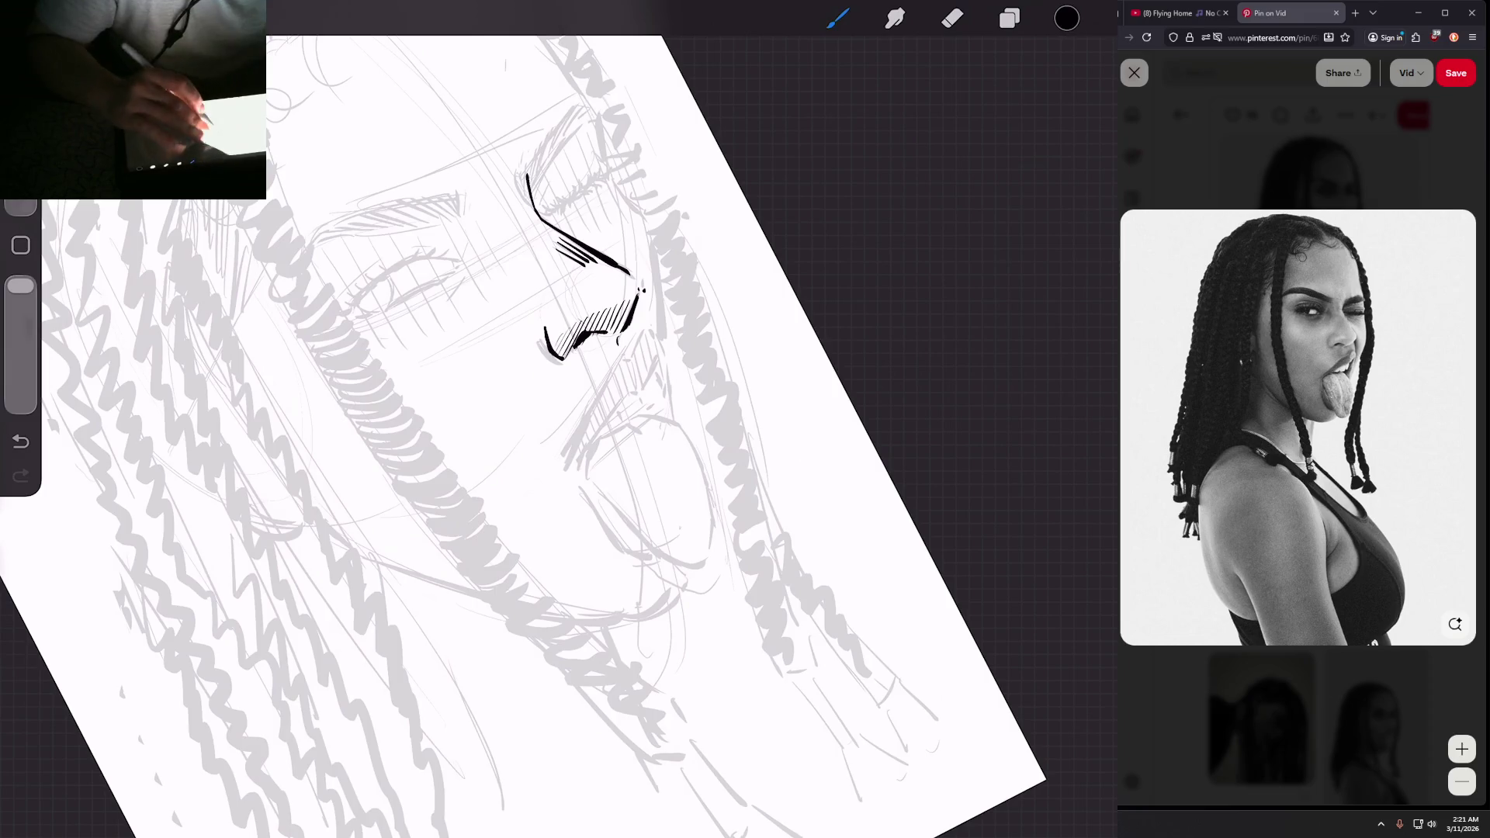
Step: Ink the short stroke under the nose and a stroke leading into the upper lip
scroll(543, 349, down, 5)
scroll(544, 310, up, 8)
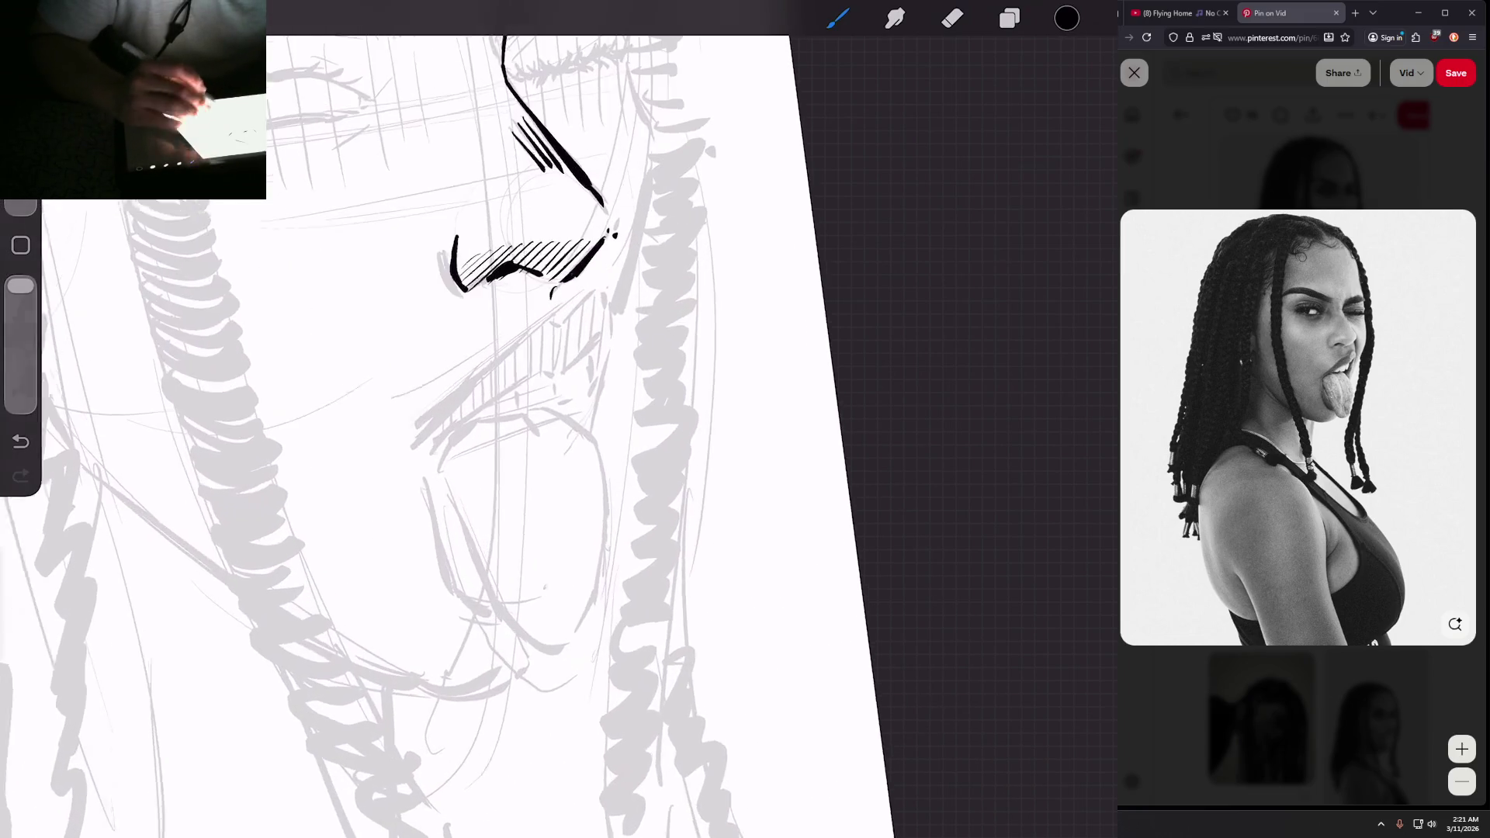
mouse_move(606, 280)
mouse_down()
mouse_move(568, 312)
mouse_move(614, 319)
mouse_up()
key(ctrl+z)
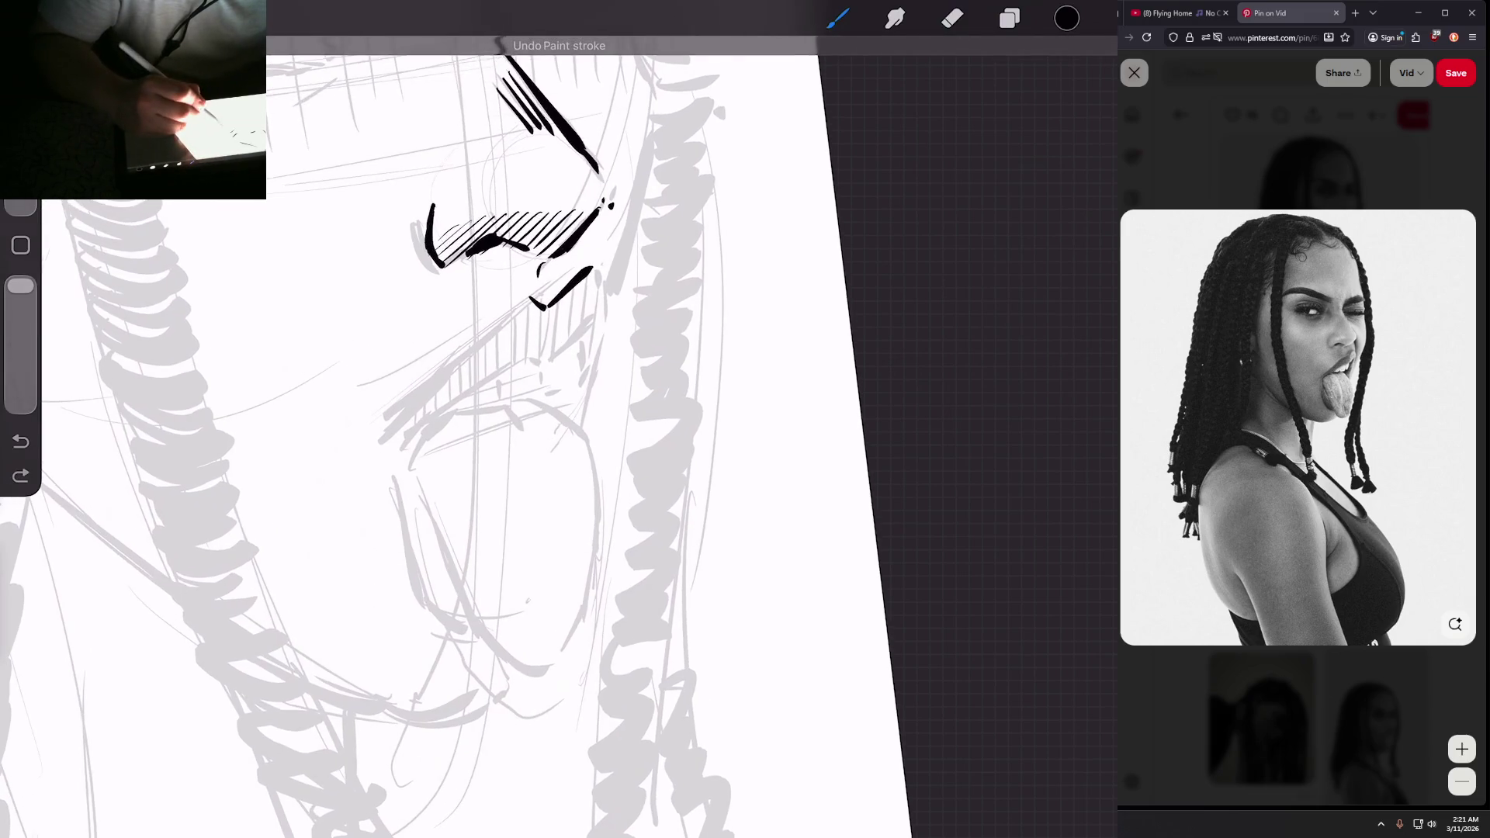
drag(599, 269, 597, 312)
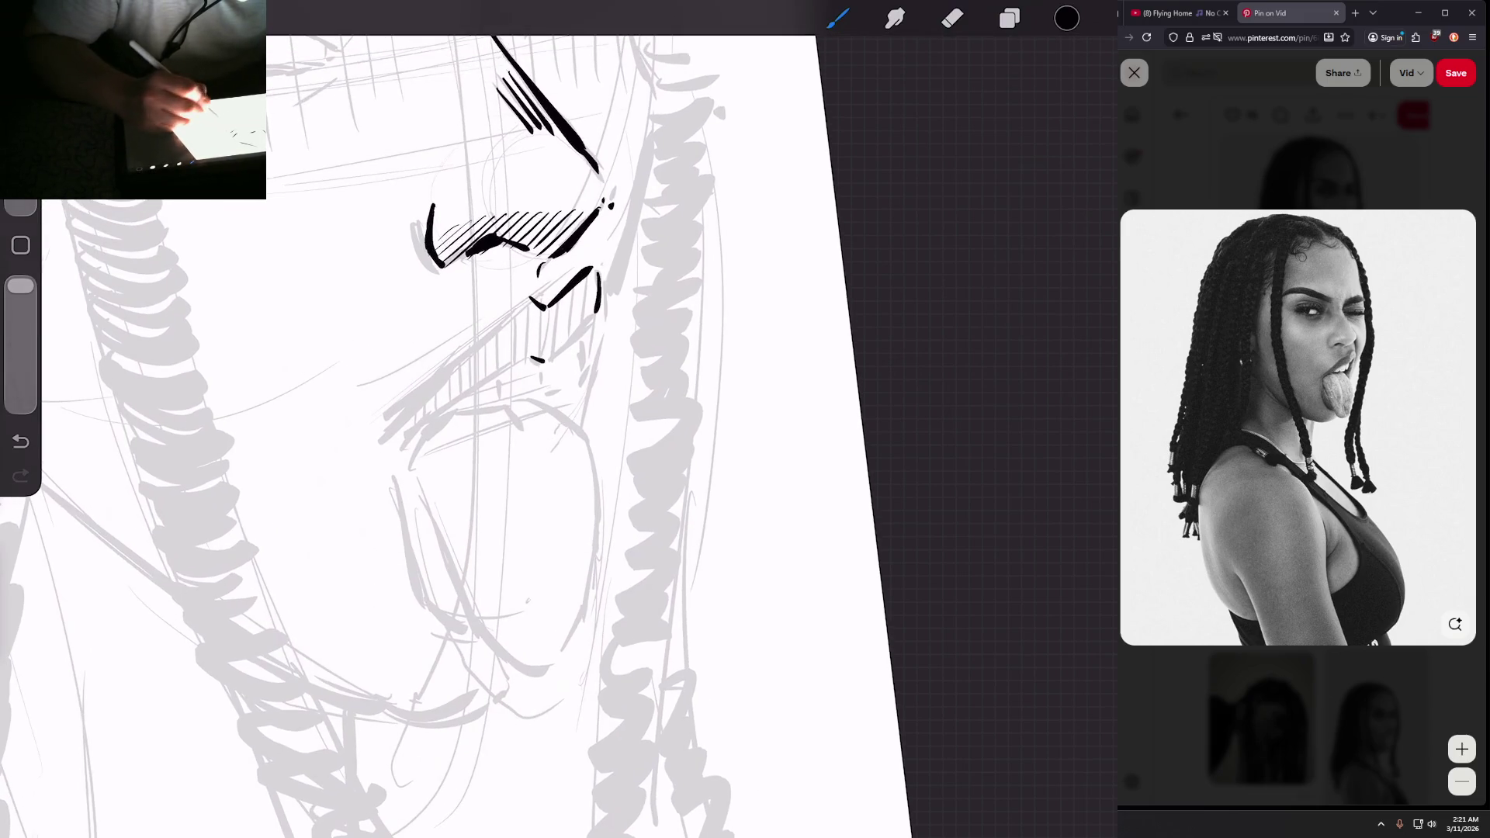
drag(548, 361, 594, 318)
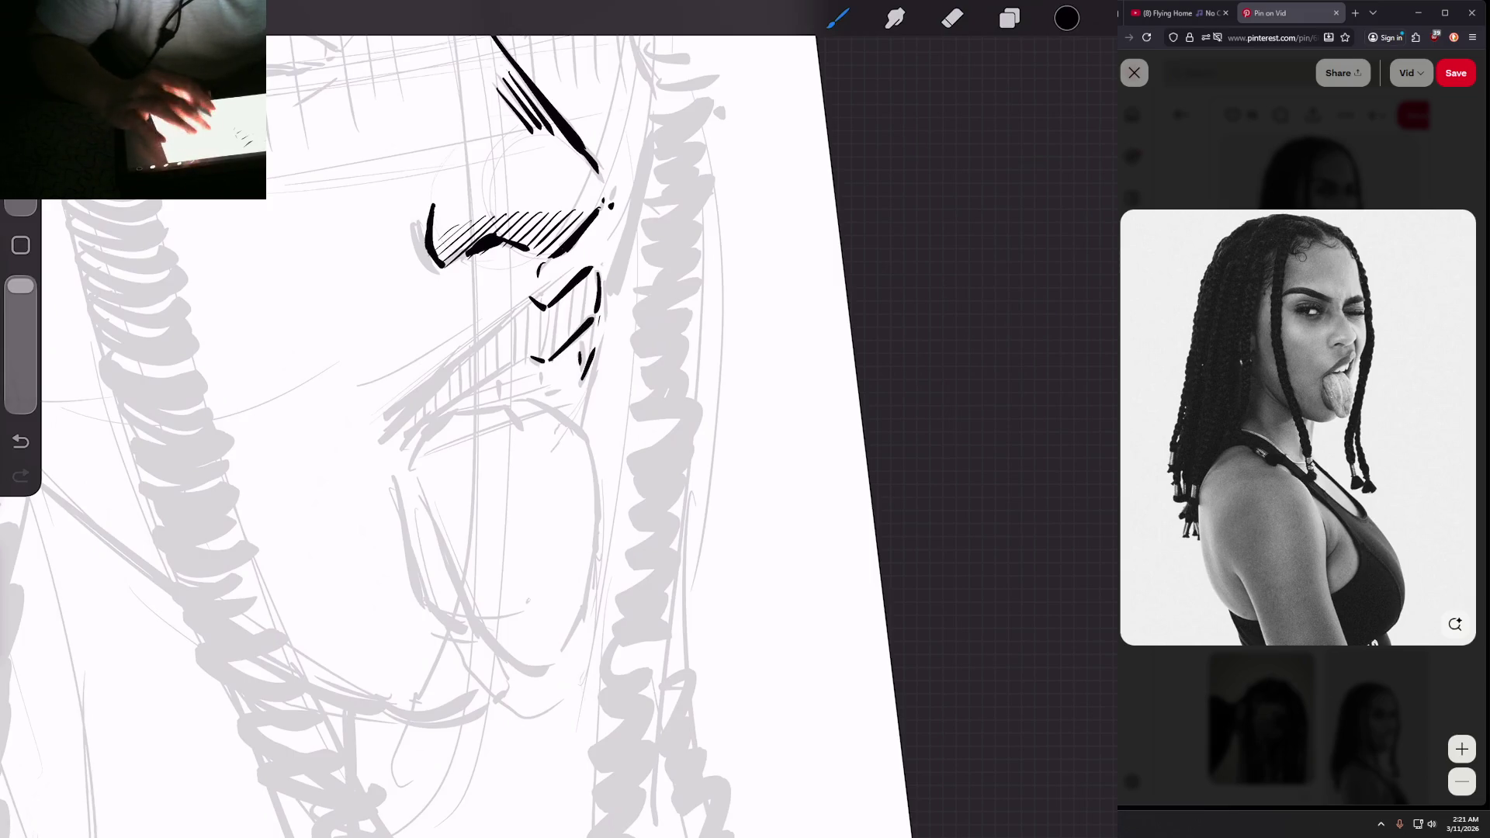
scroll(634, 579, up, 3)
Step: Ink a short stroke below the nose and two long diagonal upper-lip lines, undoing the last one
drag(535, 353, 527, 400)
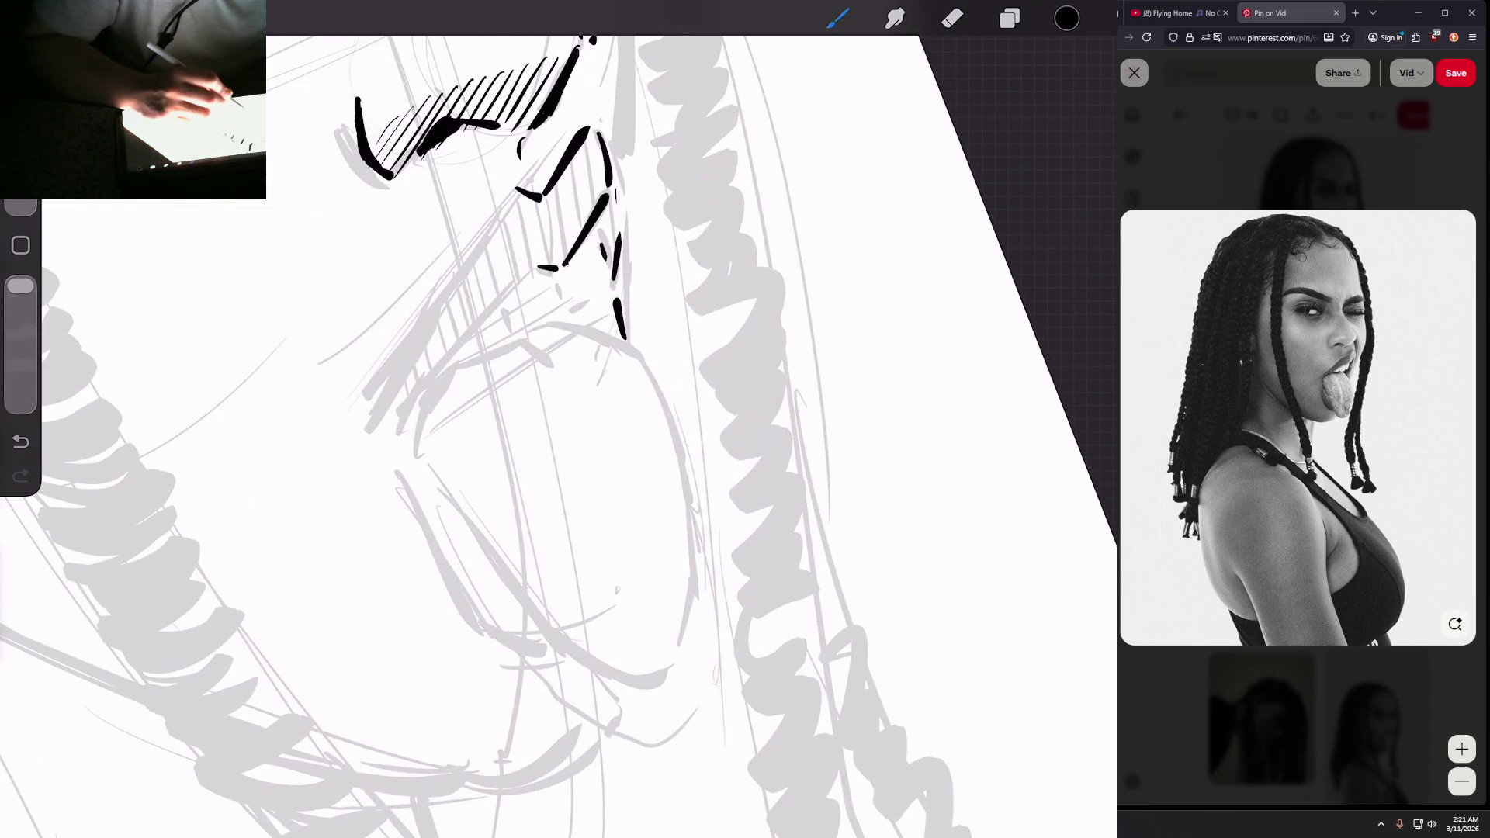
drag(397, 432, 528, 275)
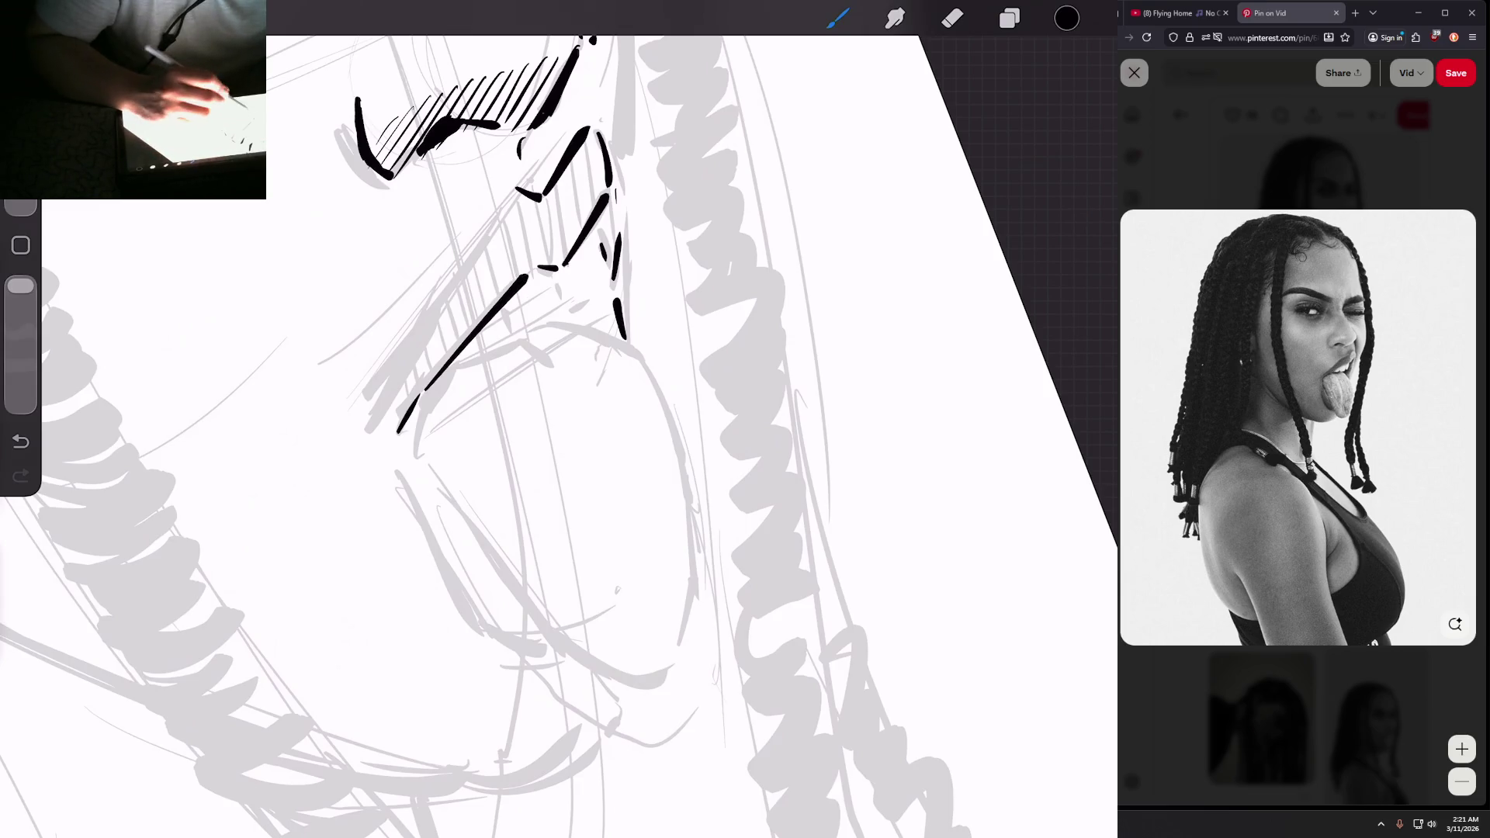
drag(379, 419, 512, 194)
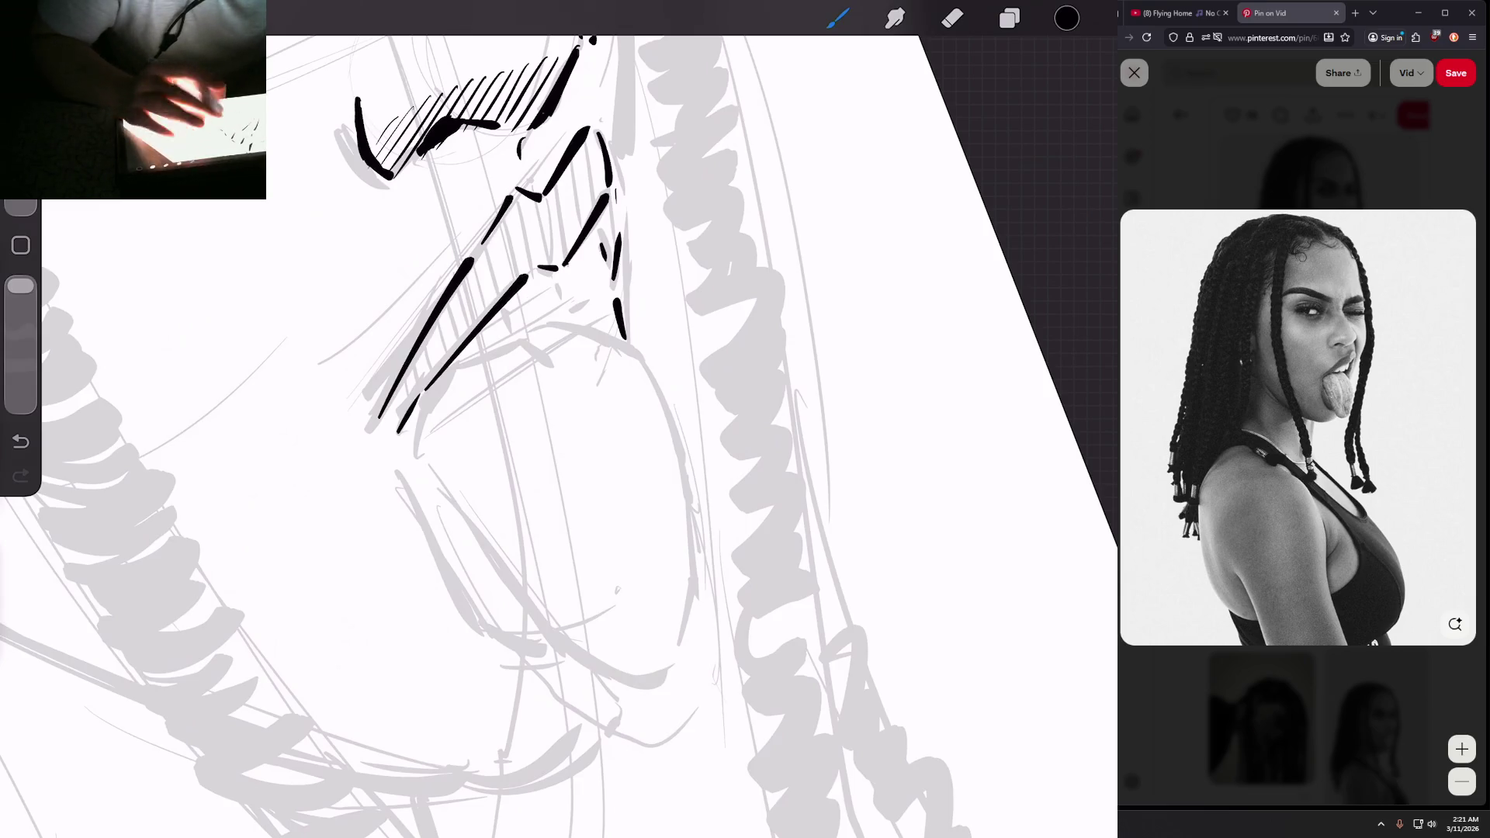
scroll(497, 435, down, 2)
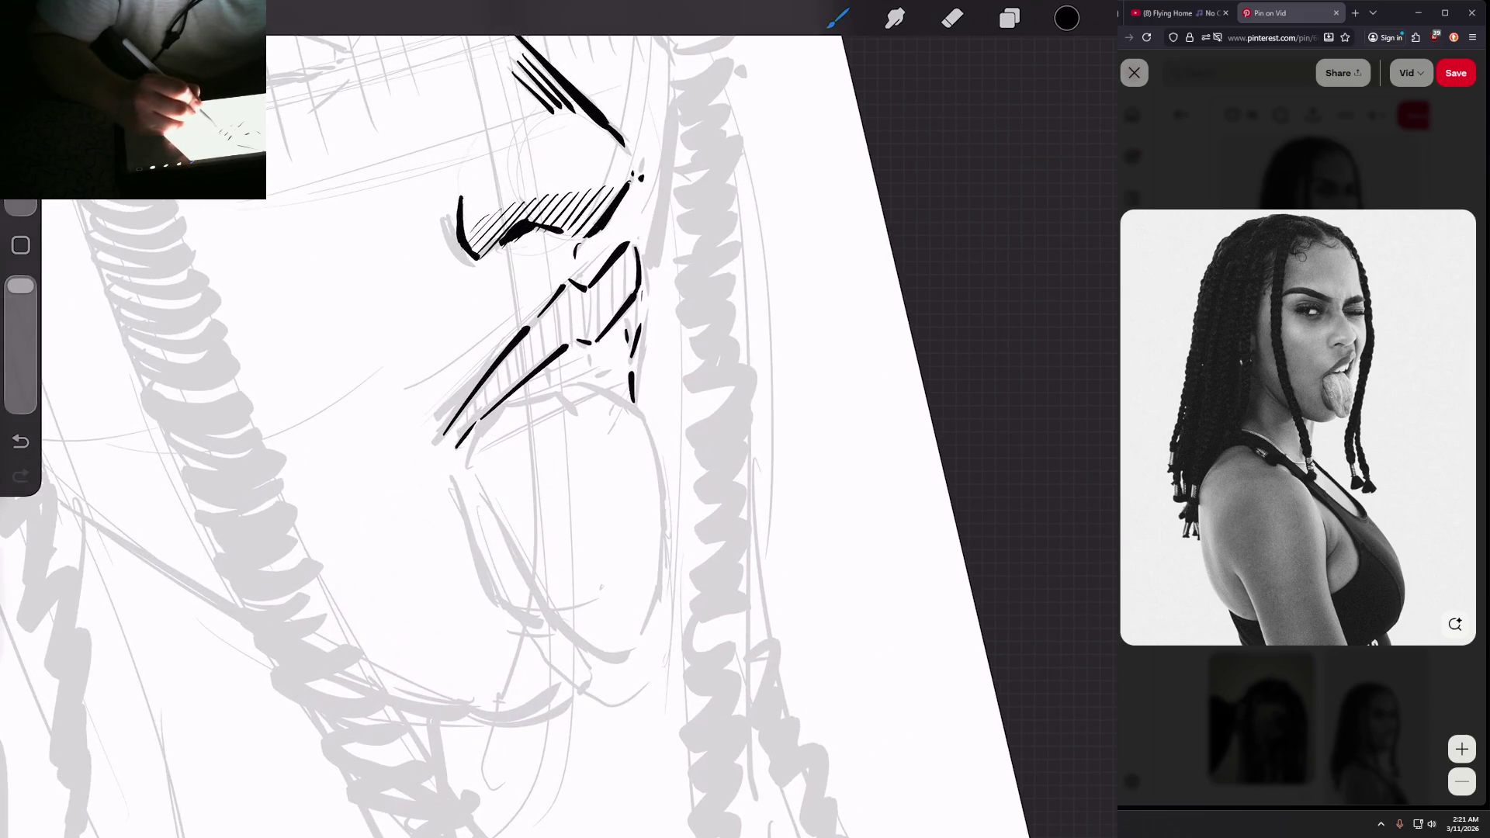
key(ctrl+z)
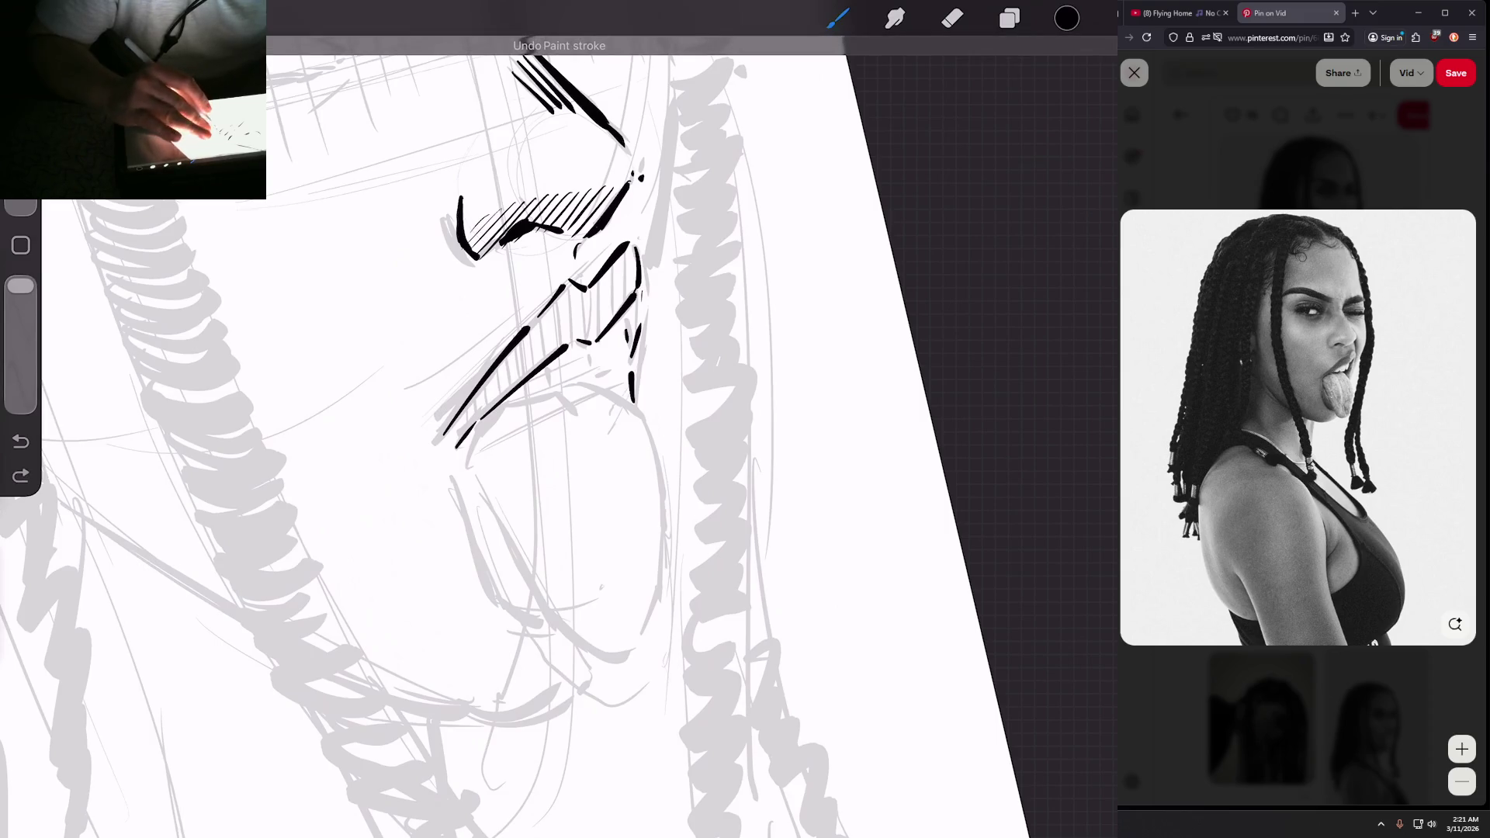
Step: Ink the left edge of the open mouth and redraw the curve at the mouth's bottom
scroll(543, 419, down, 2)
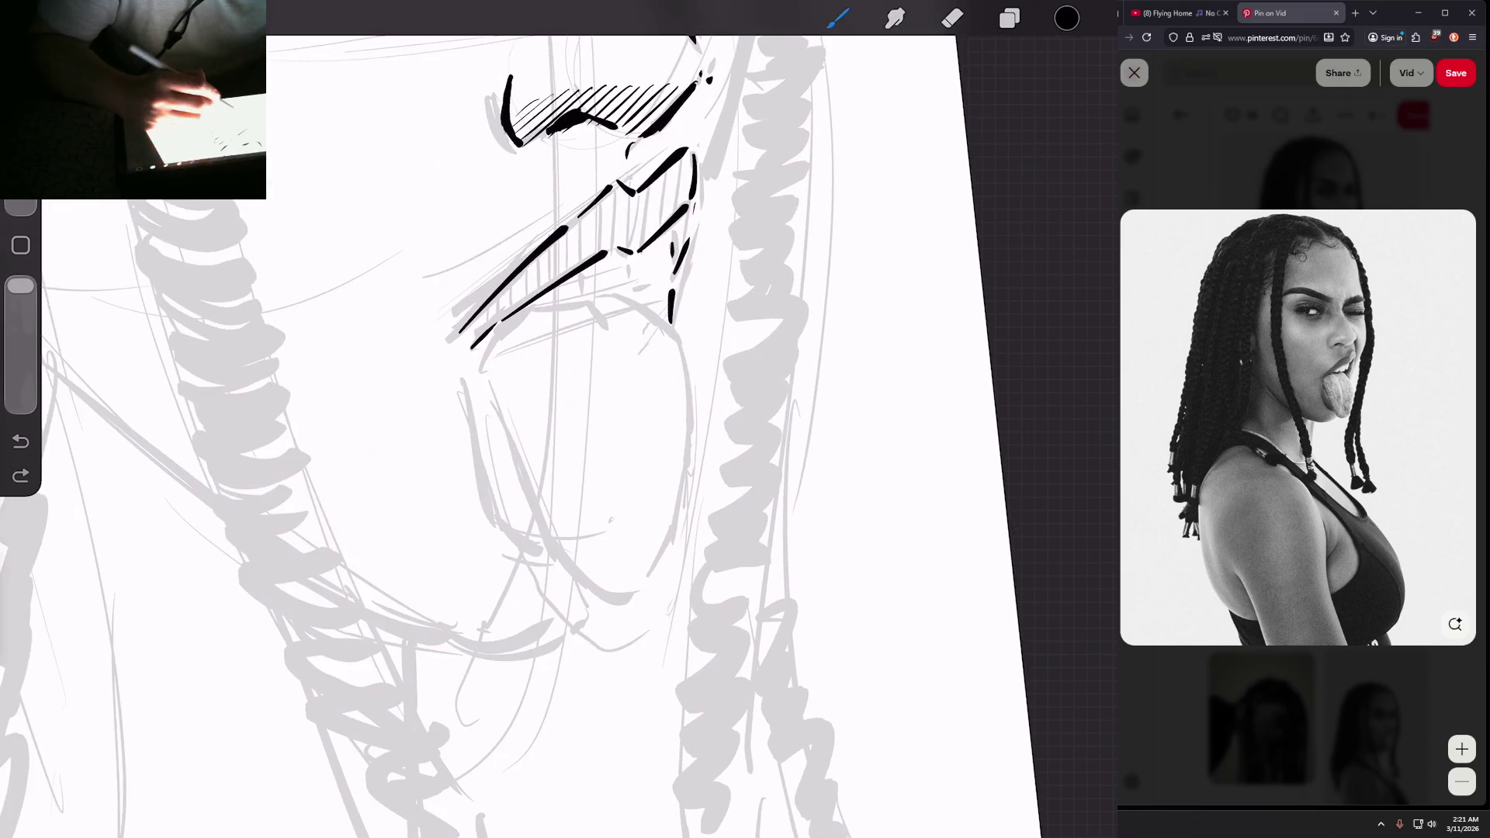
drag(457, 361, 499, 531)
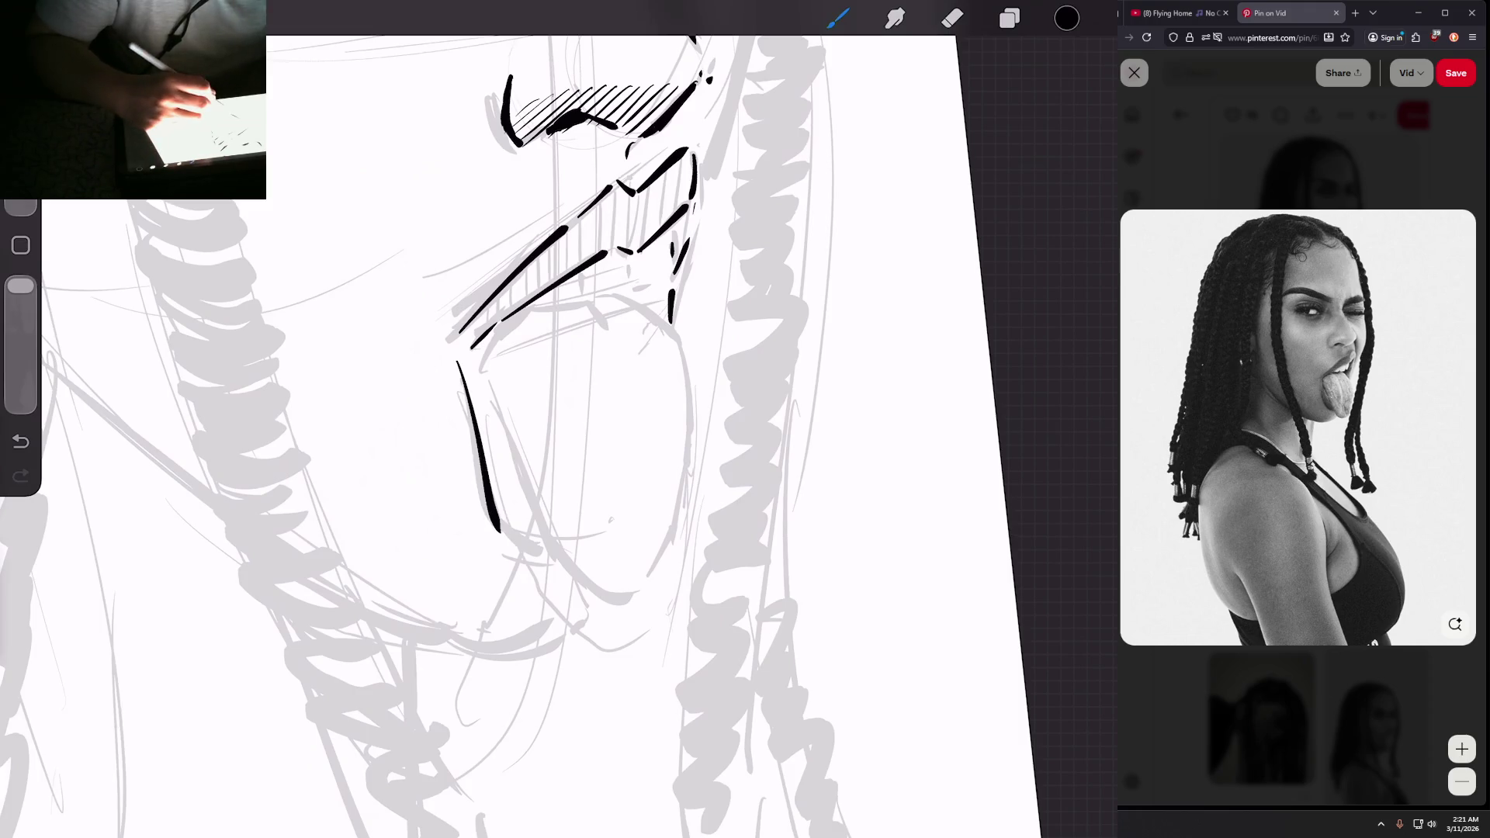
key(ctrl+z)
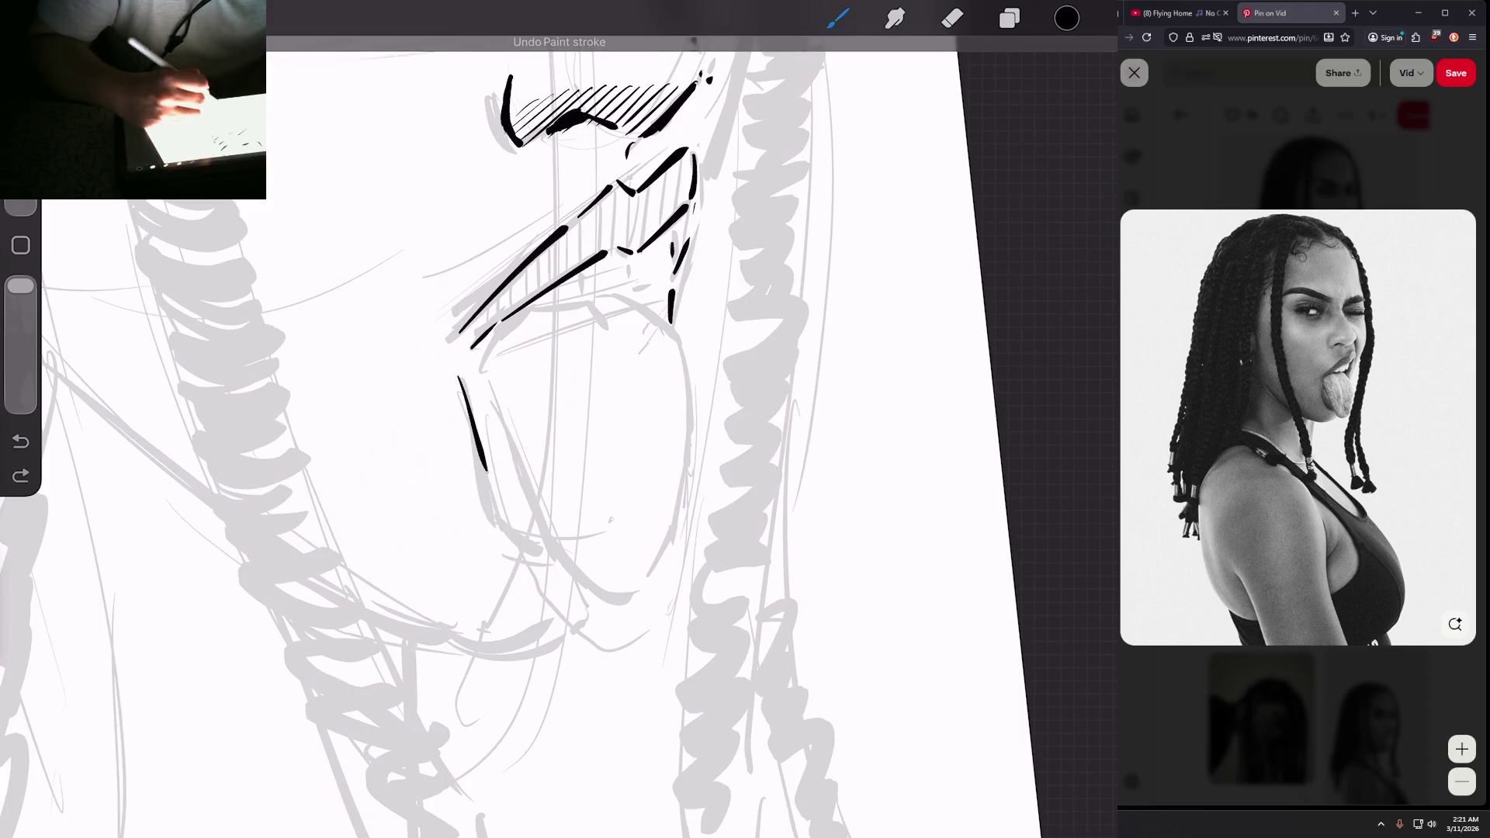
drag(487, 501, 537, 549)
key(ctrl+z)
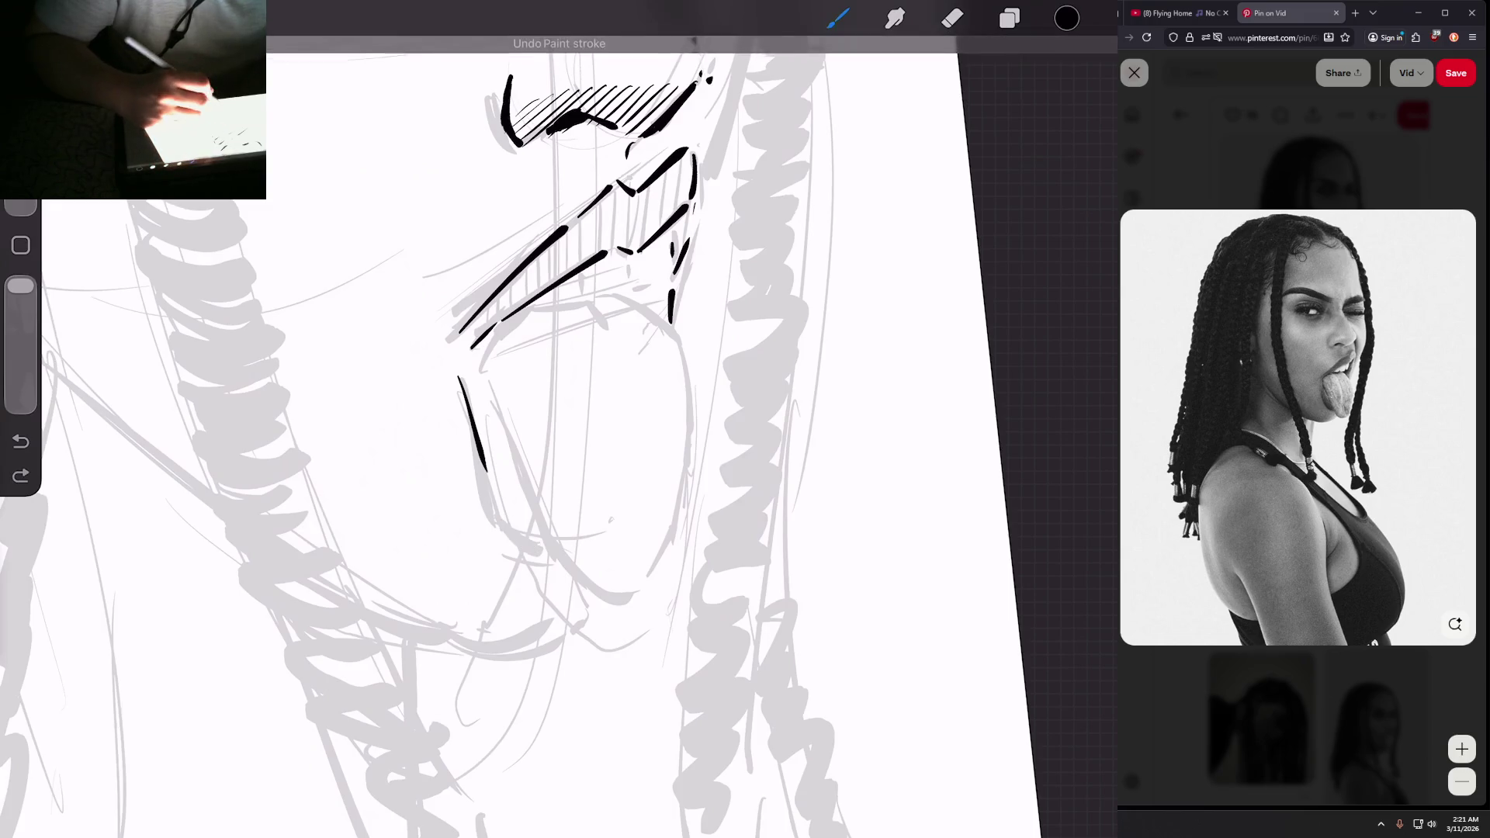
drag(488, 500, 537, 548)
scroll(543, 419, down, 3)
Step: Ink strokes along the left mouth lines and a curved stroke across the tongue's top
scroll(559, 419, down, 2)
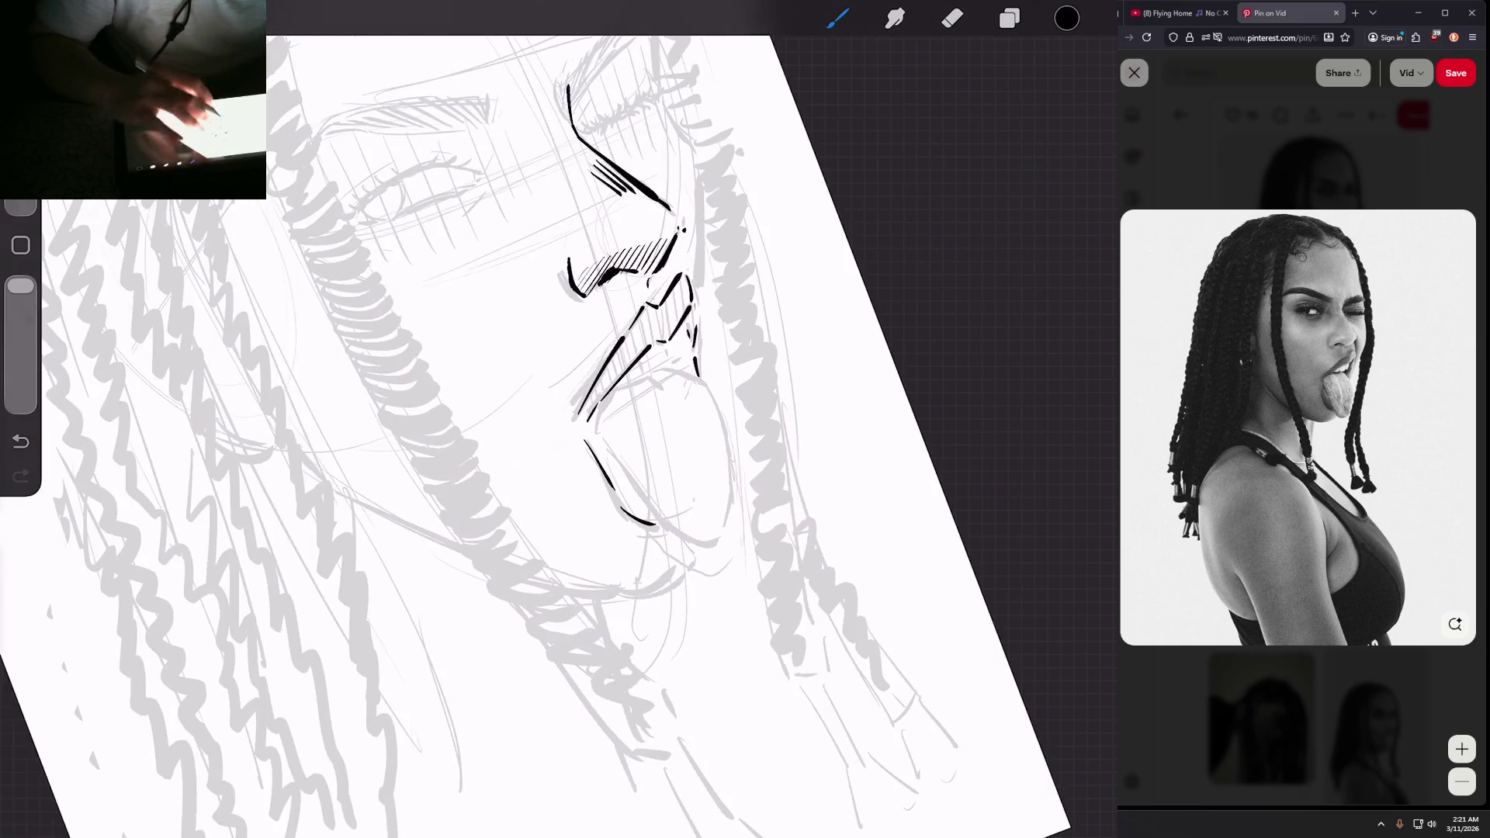
scroll(605, 388, up, 6)
scroll(605, 388, up, 1)
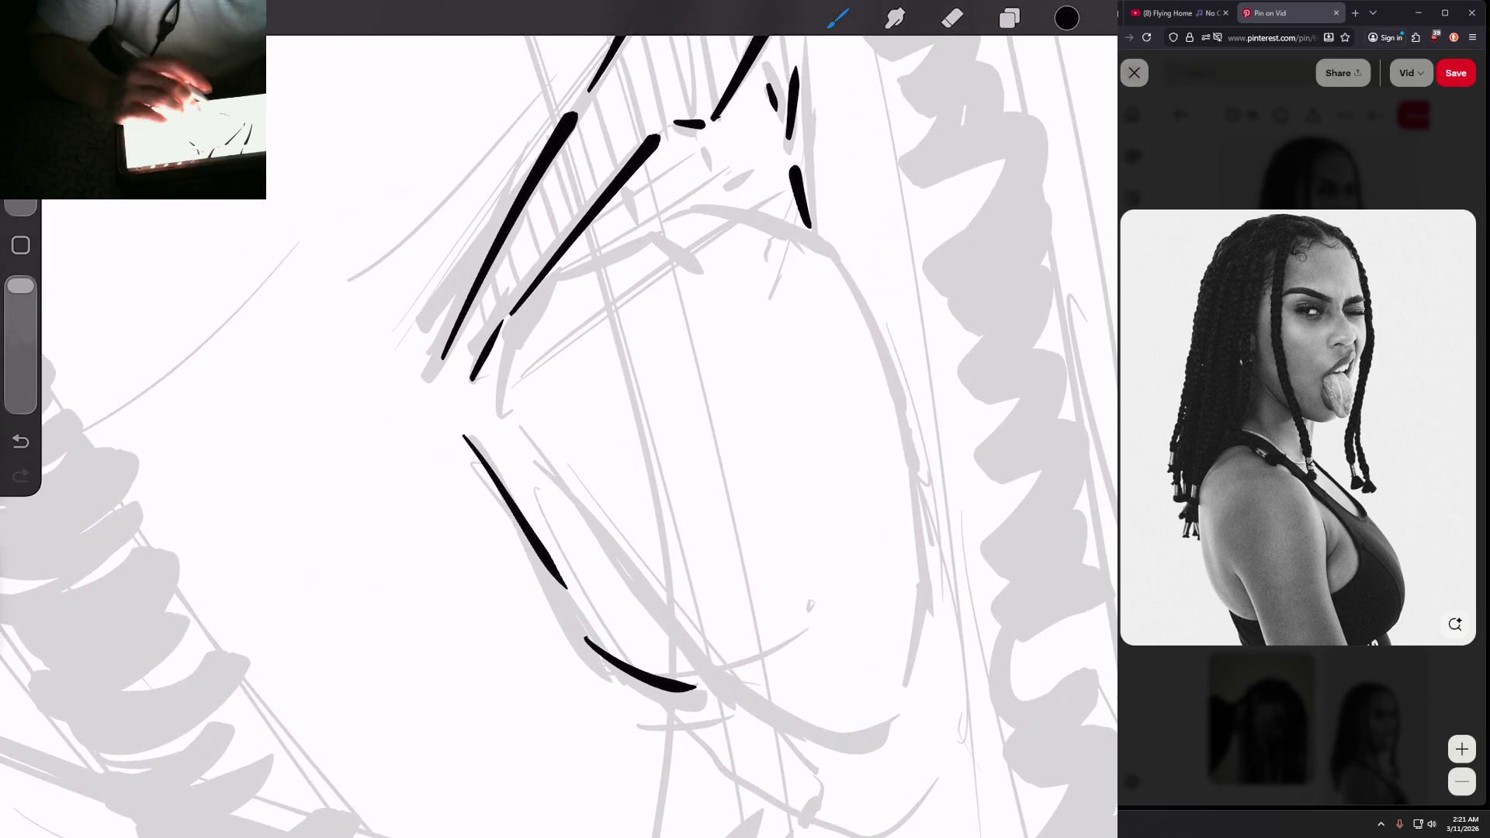
drag(494, 382, 518, 306)
scroll(559, 419, up, 2)
drag(493, 359, 570, 277)
scroll(558, 419, down, 3)
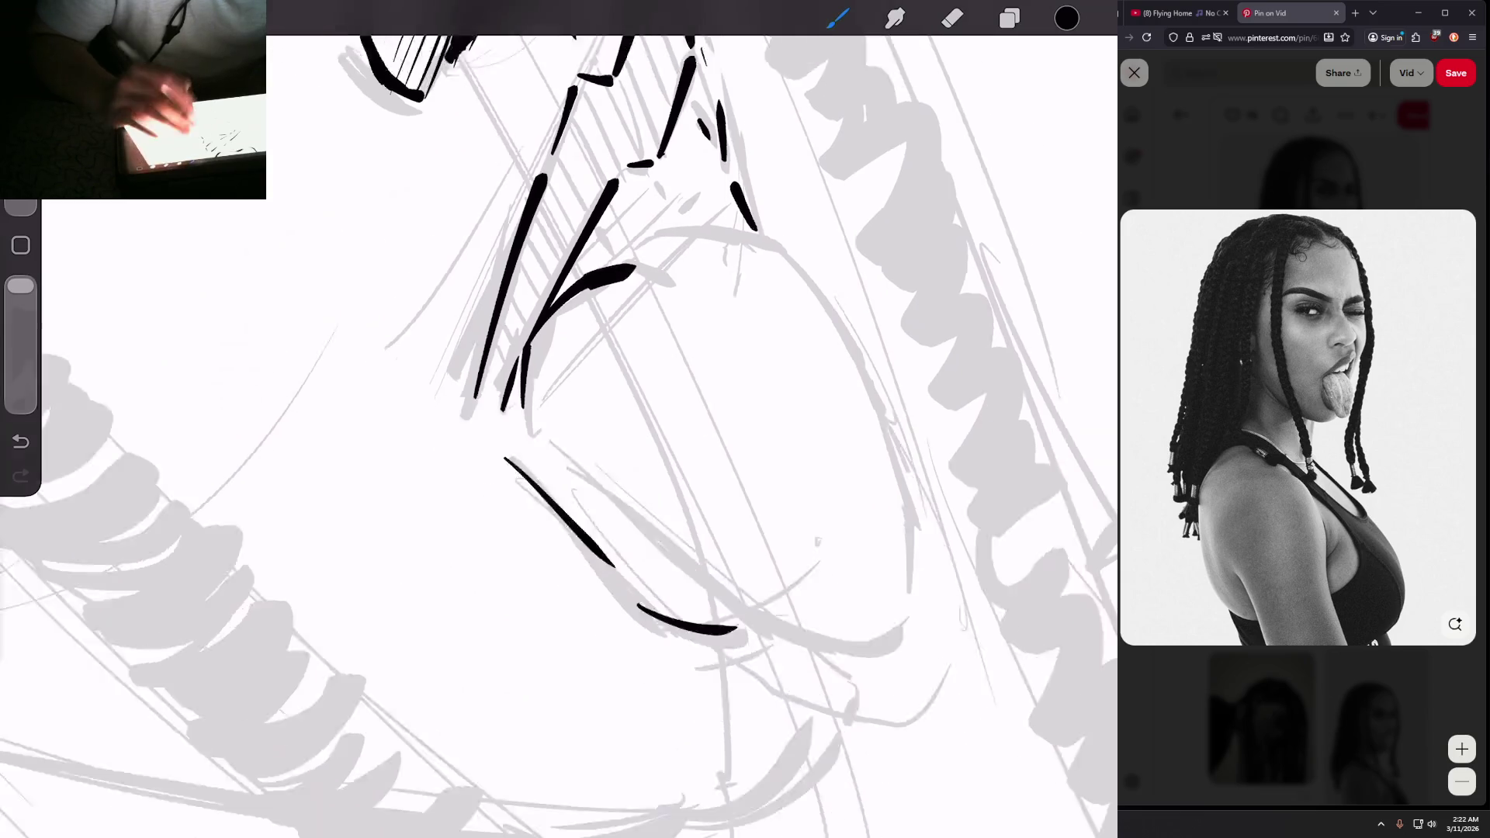
scroll(559, 419, up, 2)
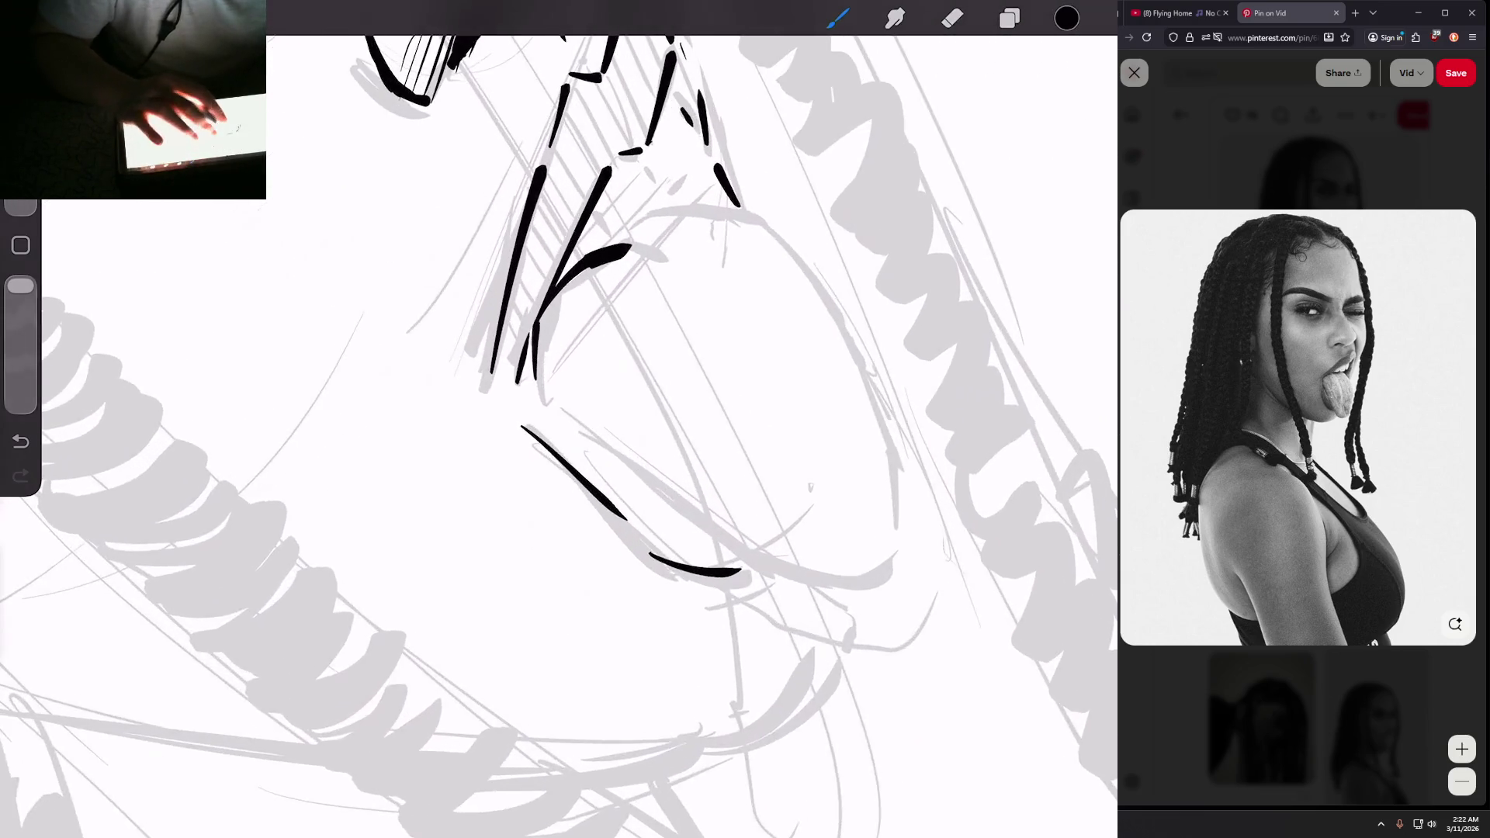
Step: Replace the misplaced mouth-corner stroke with a curve running down from the lip
mouse_move(601, 262)
mouse_down()
mouse_move(636, 241)
mouse_move(693, 291)
mouse_up()
scroll(559, 419, down, 2)
scroll(559, 419, up, 2)
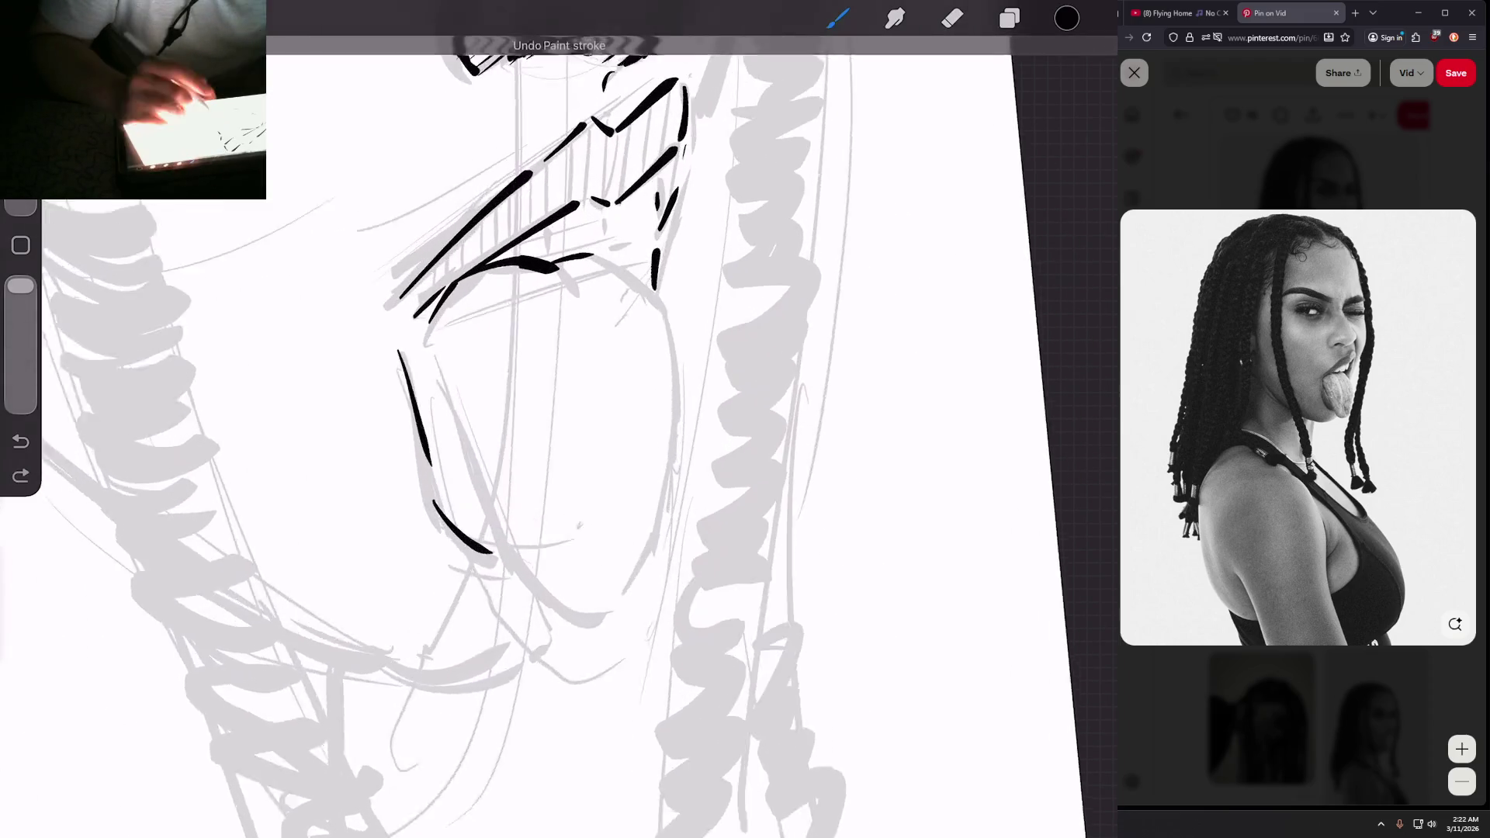
key(ctrl+z)
drag(612, 286, 668, 359)
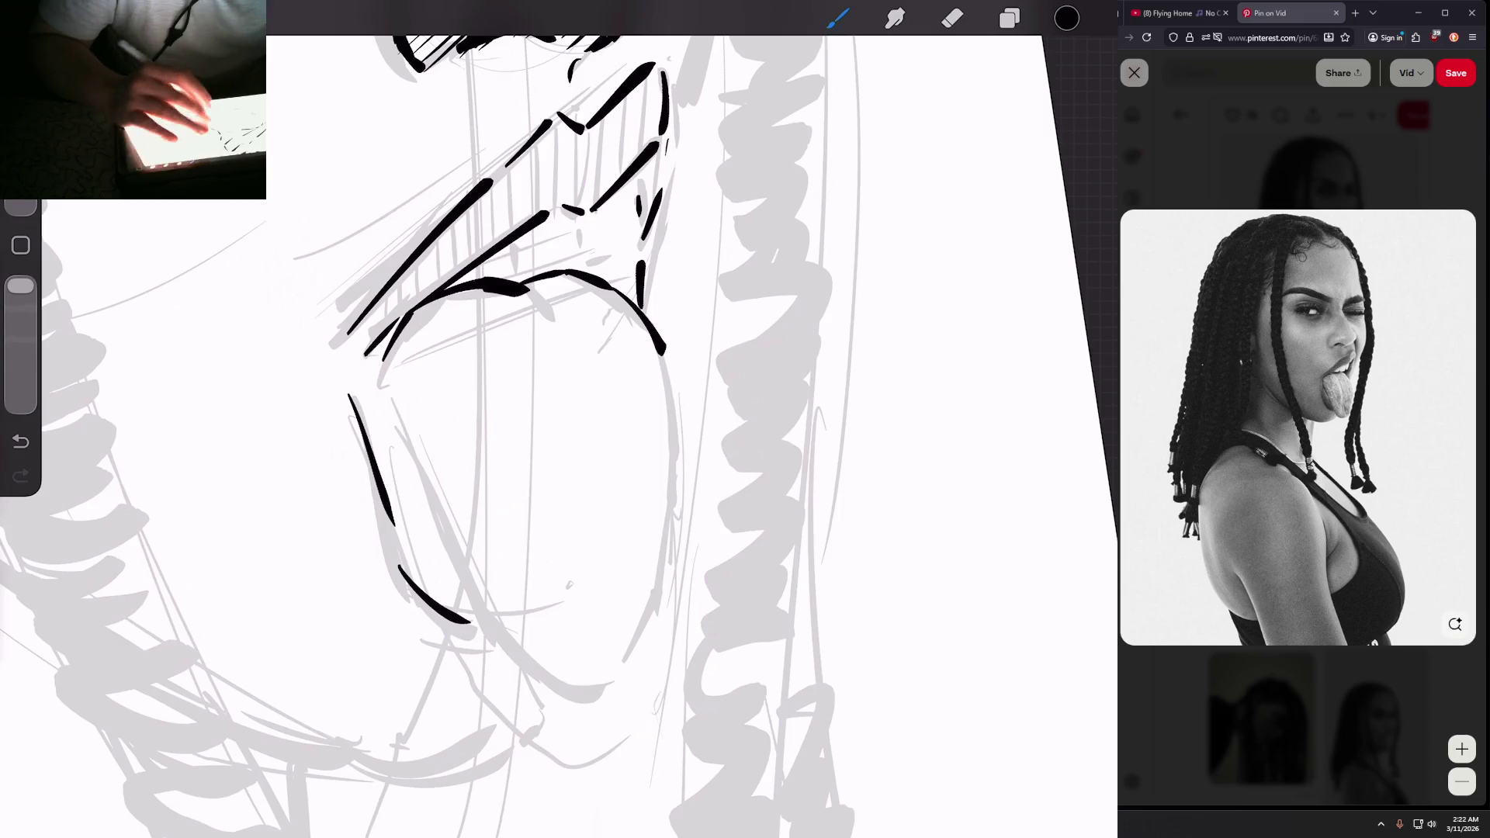
scroll(559, 419, up, 2)
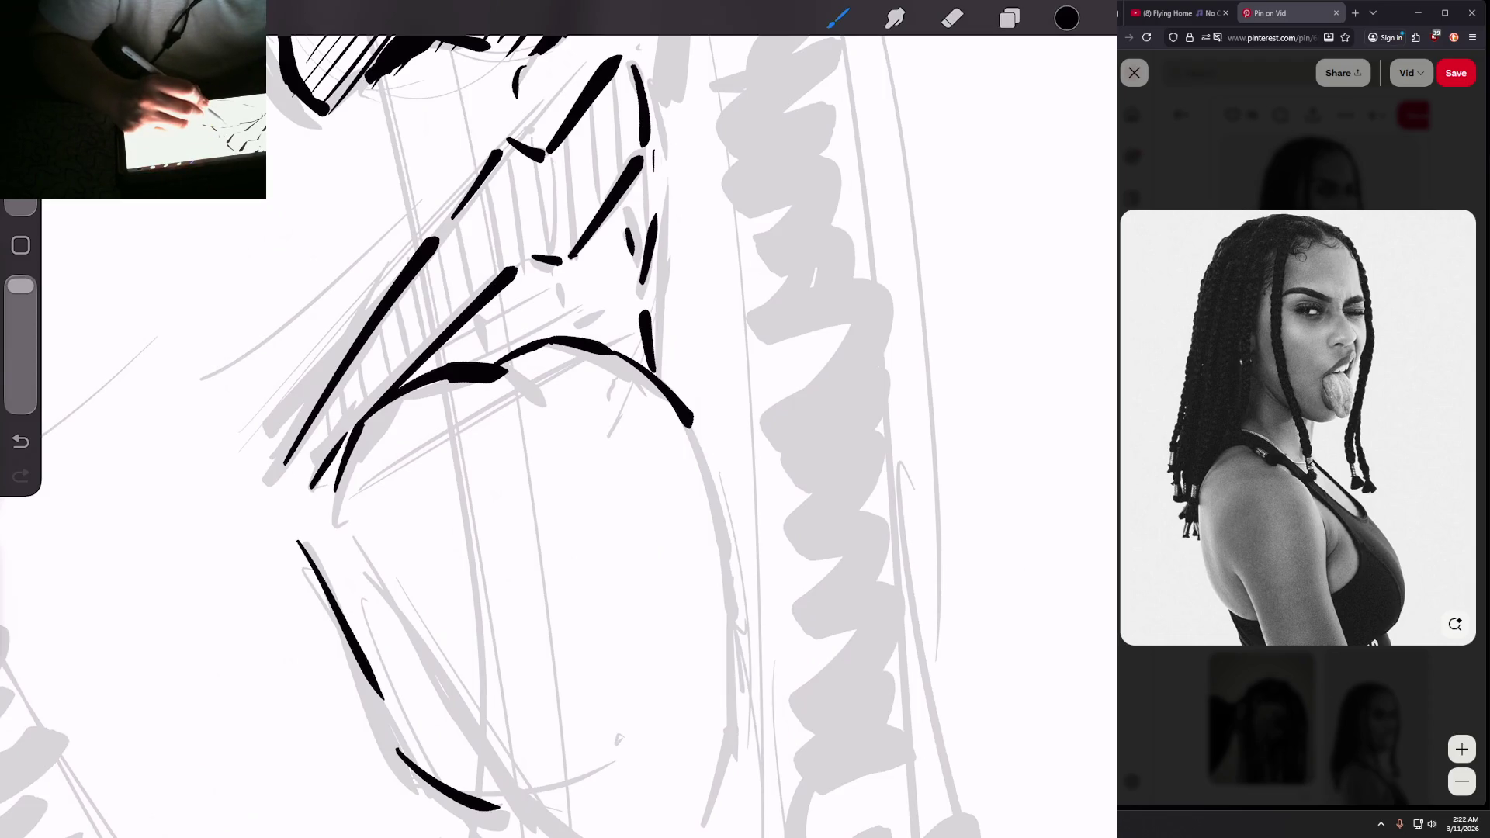
Step: Add short tooth strokes inside the mouth and small dashes near the mouth corner
drag(588, 320, 612, 309)
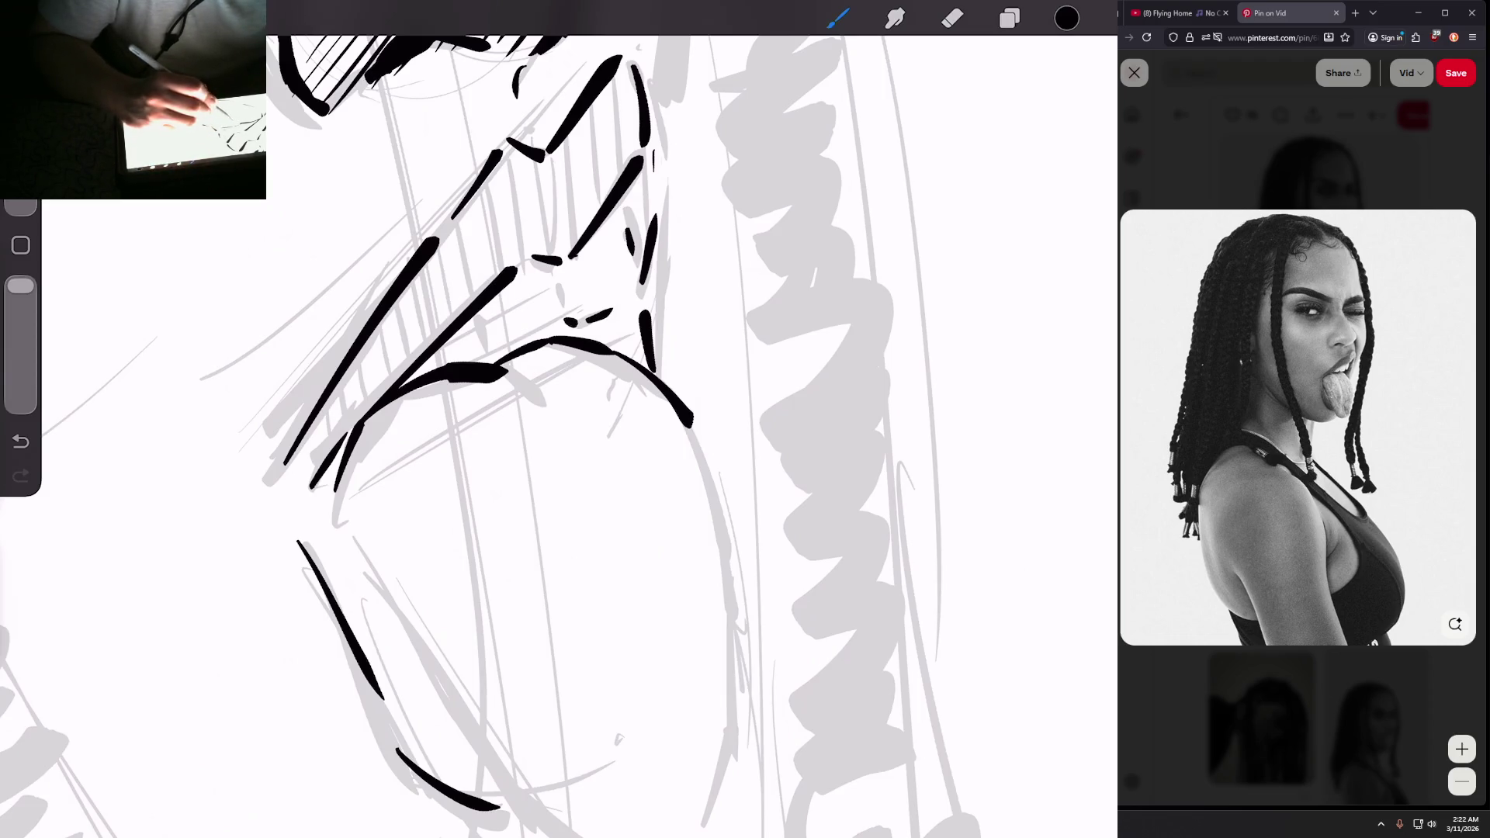
drag(524, 341, 558, 329)
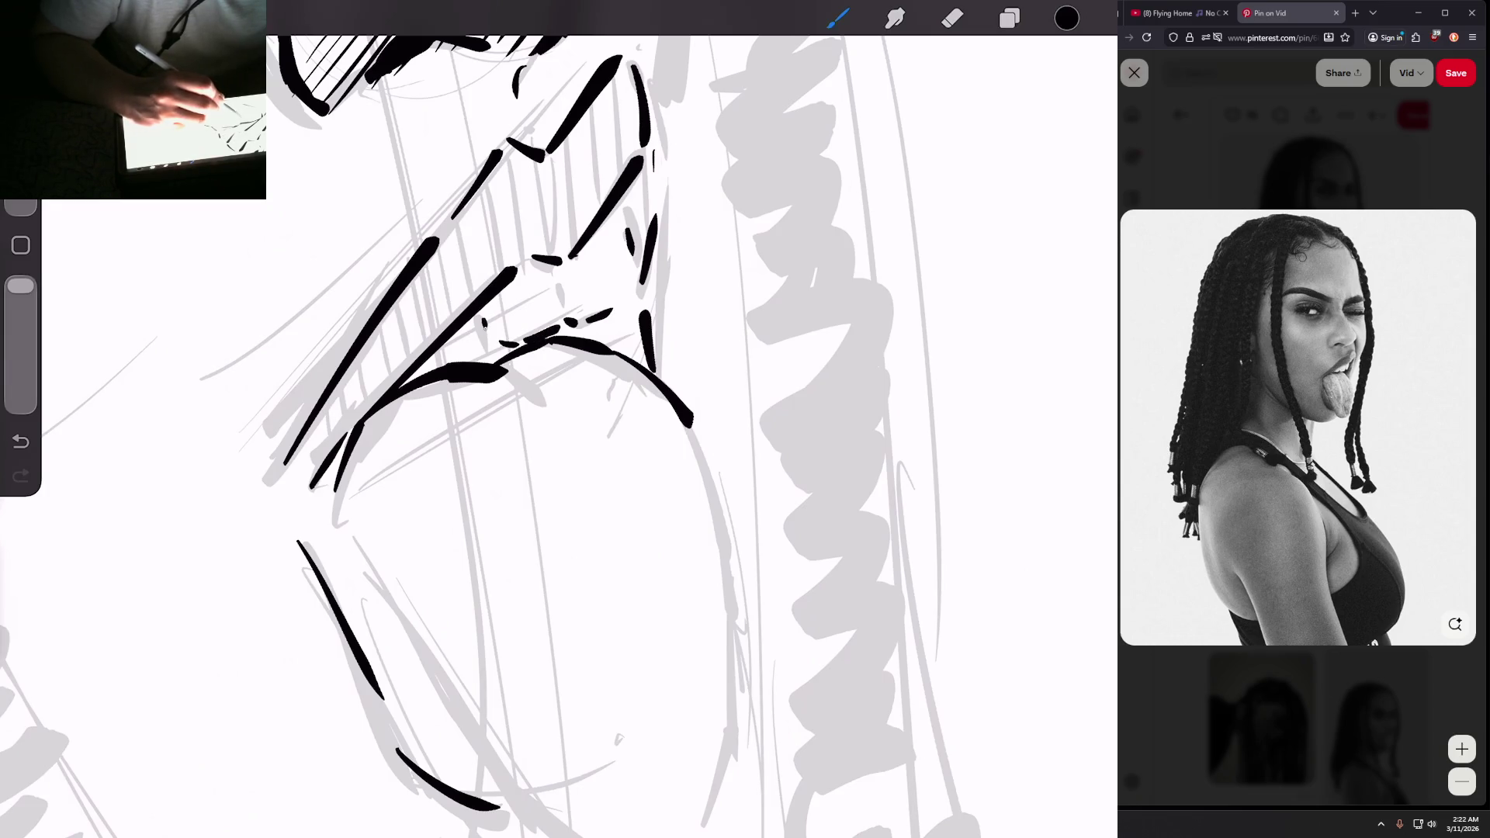
drag(614, 250, 619, 280)
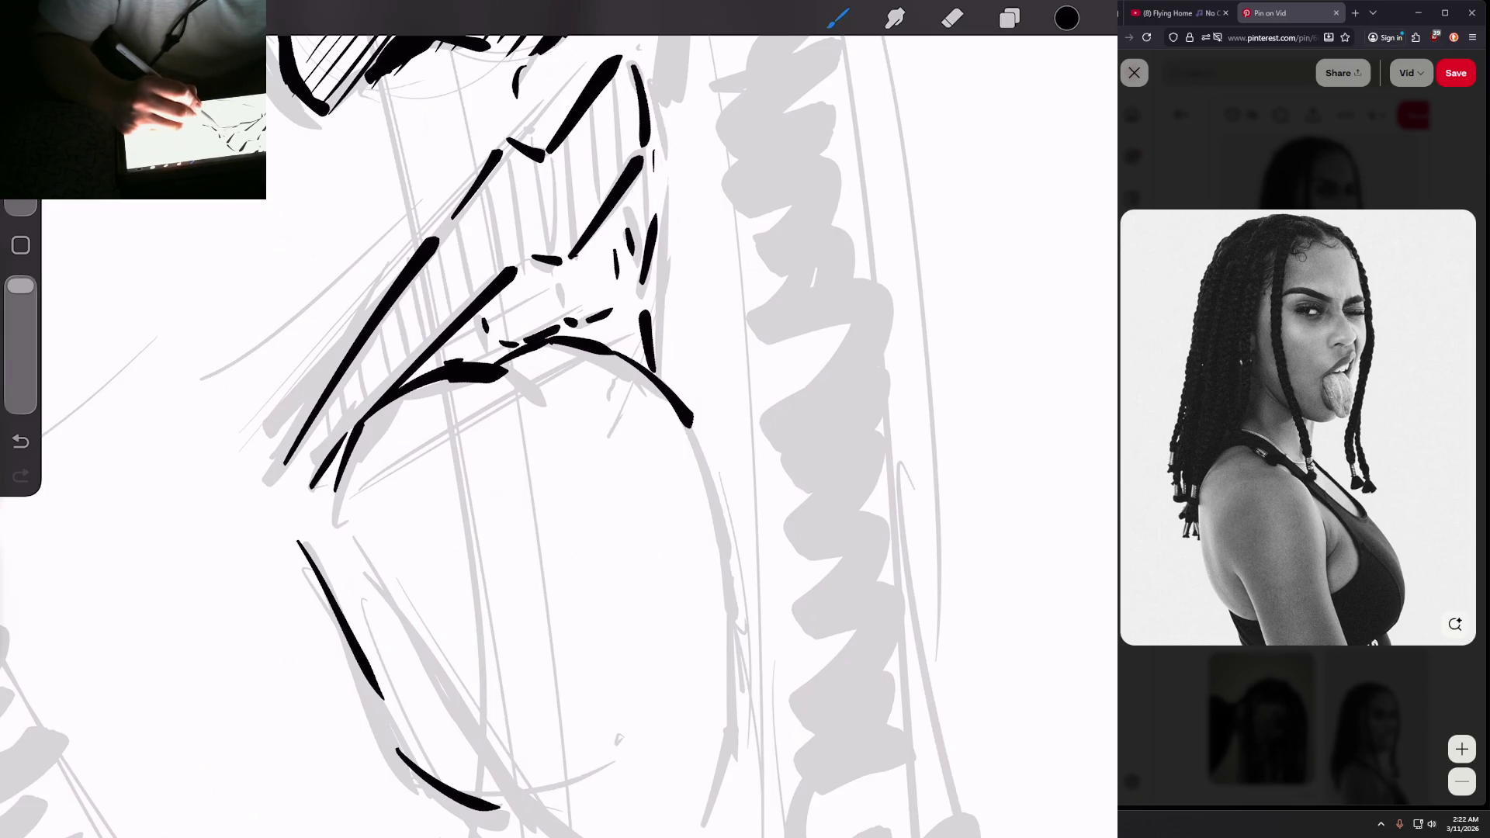
scroll(543, 419, down, 5)
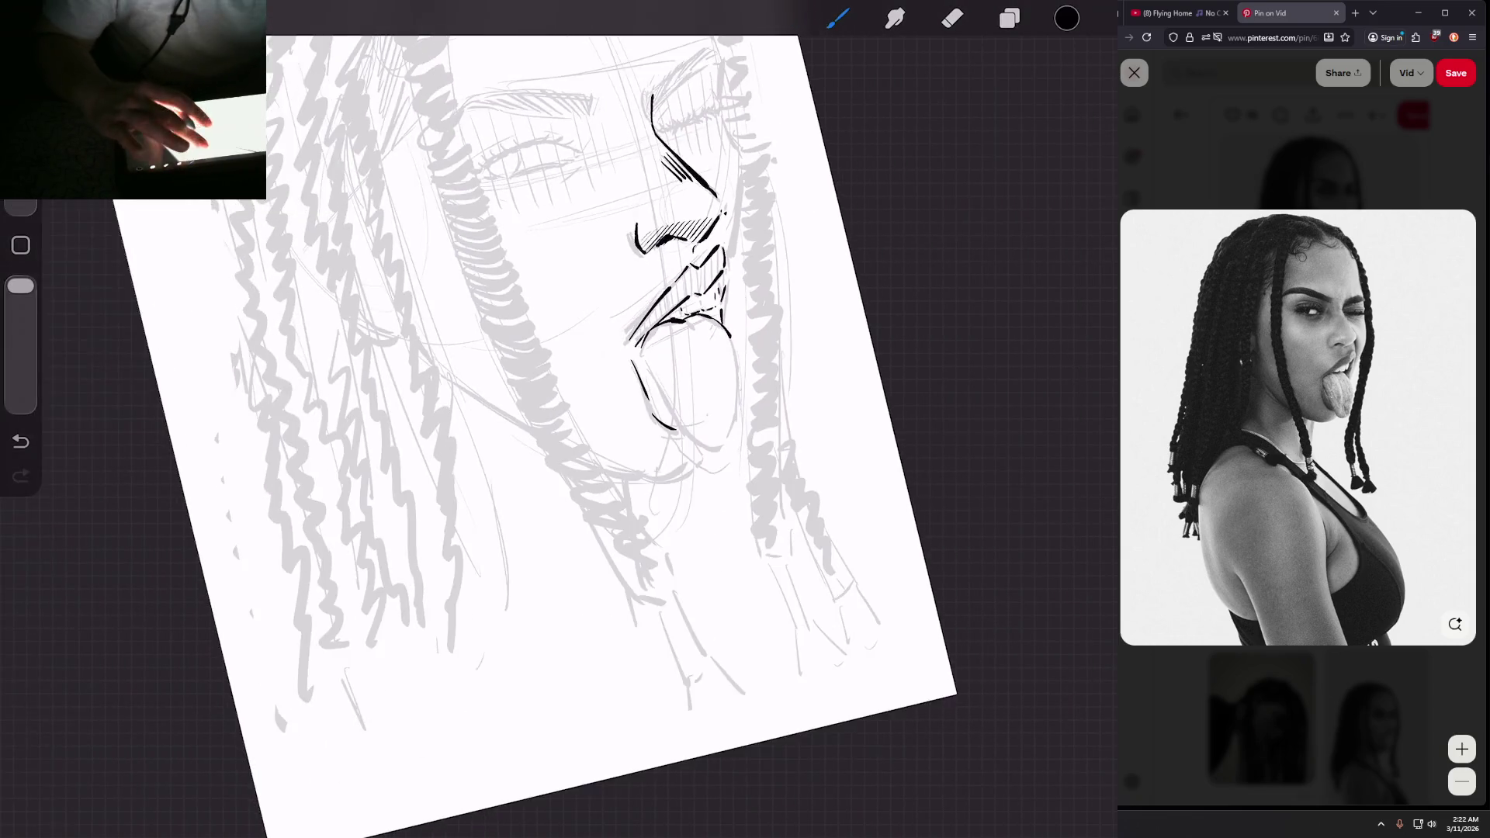
Step: Ink the tongue's left edge down from the mouth and its lower right curve
scroll(543, 419, up, 5)
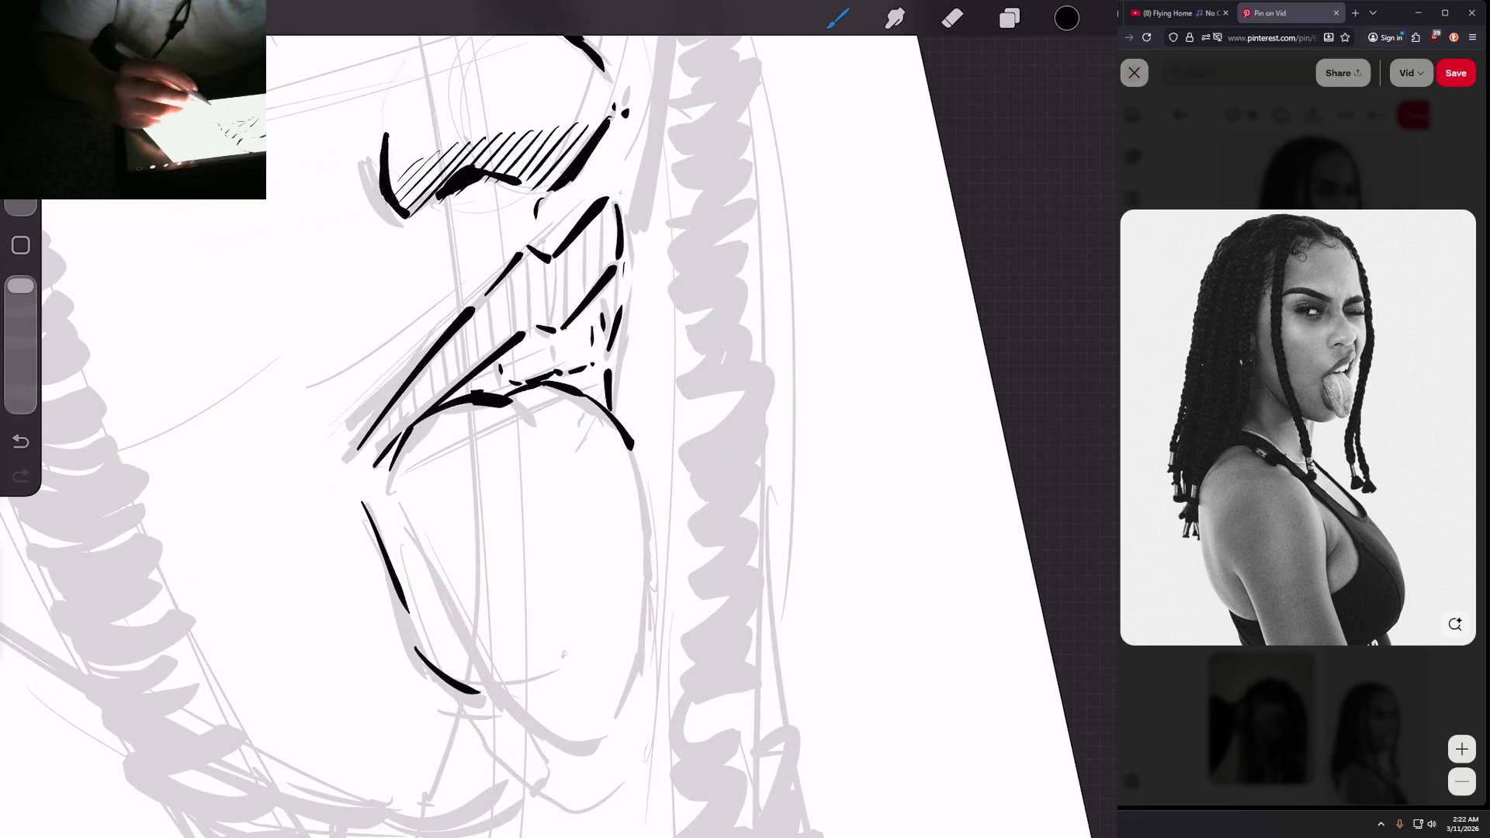
scroll(543, 419, down, 3)
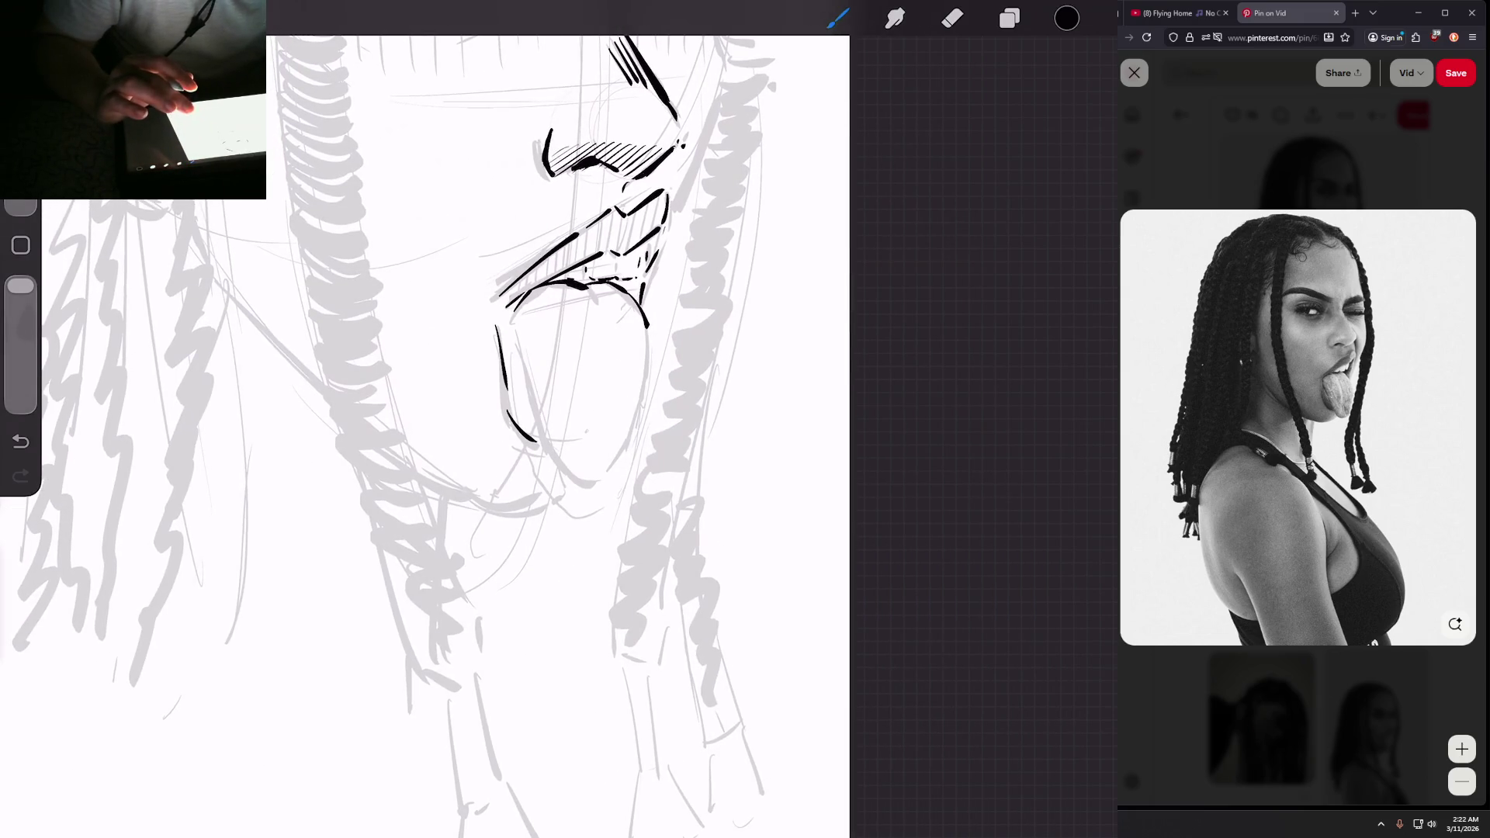
scroll(497, 388, down, 3)
scroll(496, 388, up, 5)
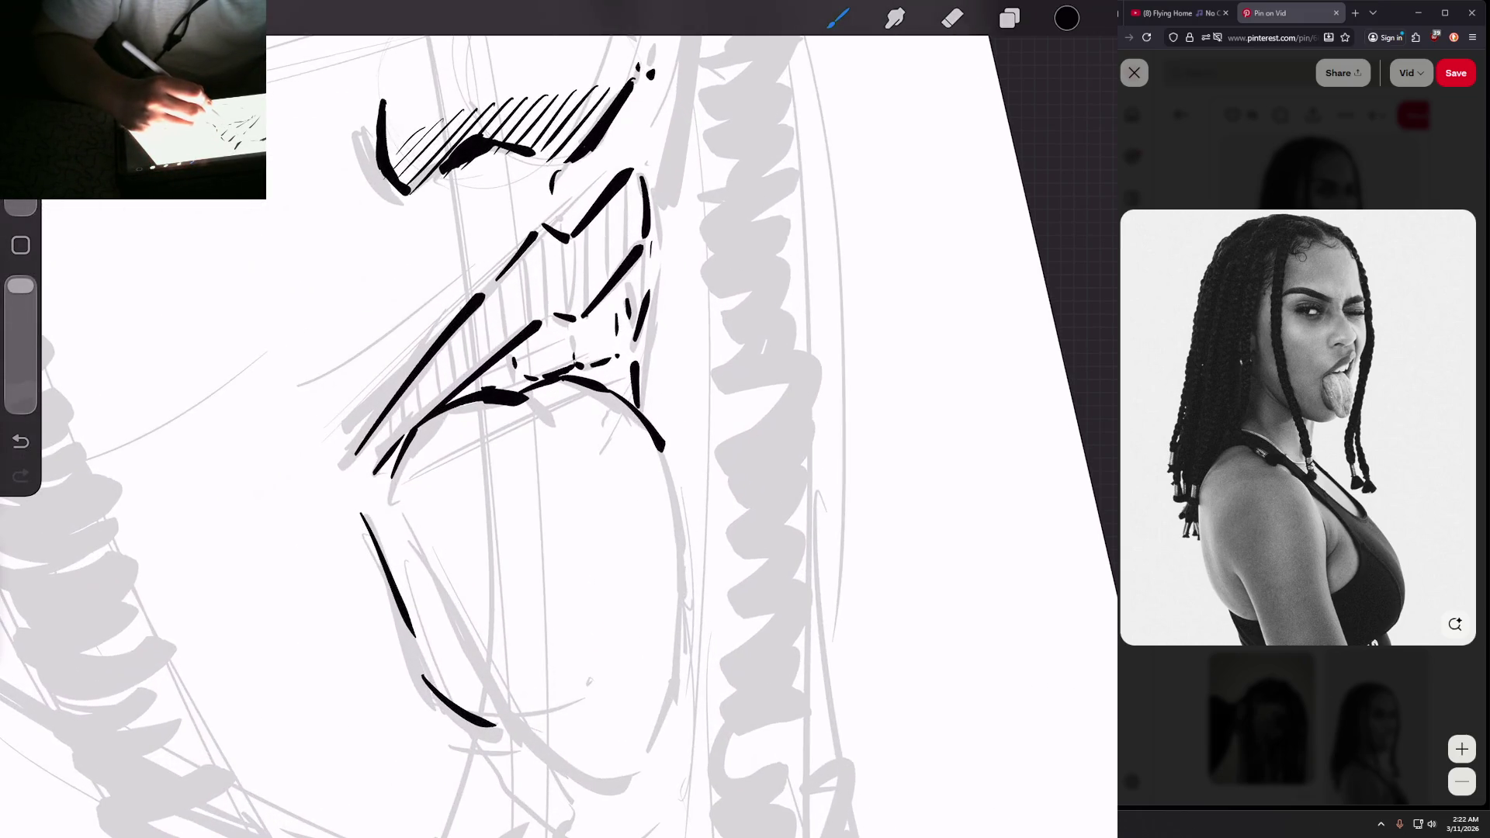
scroll(497, 388, down, 3)
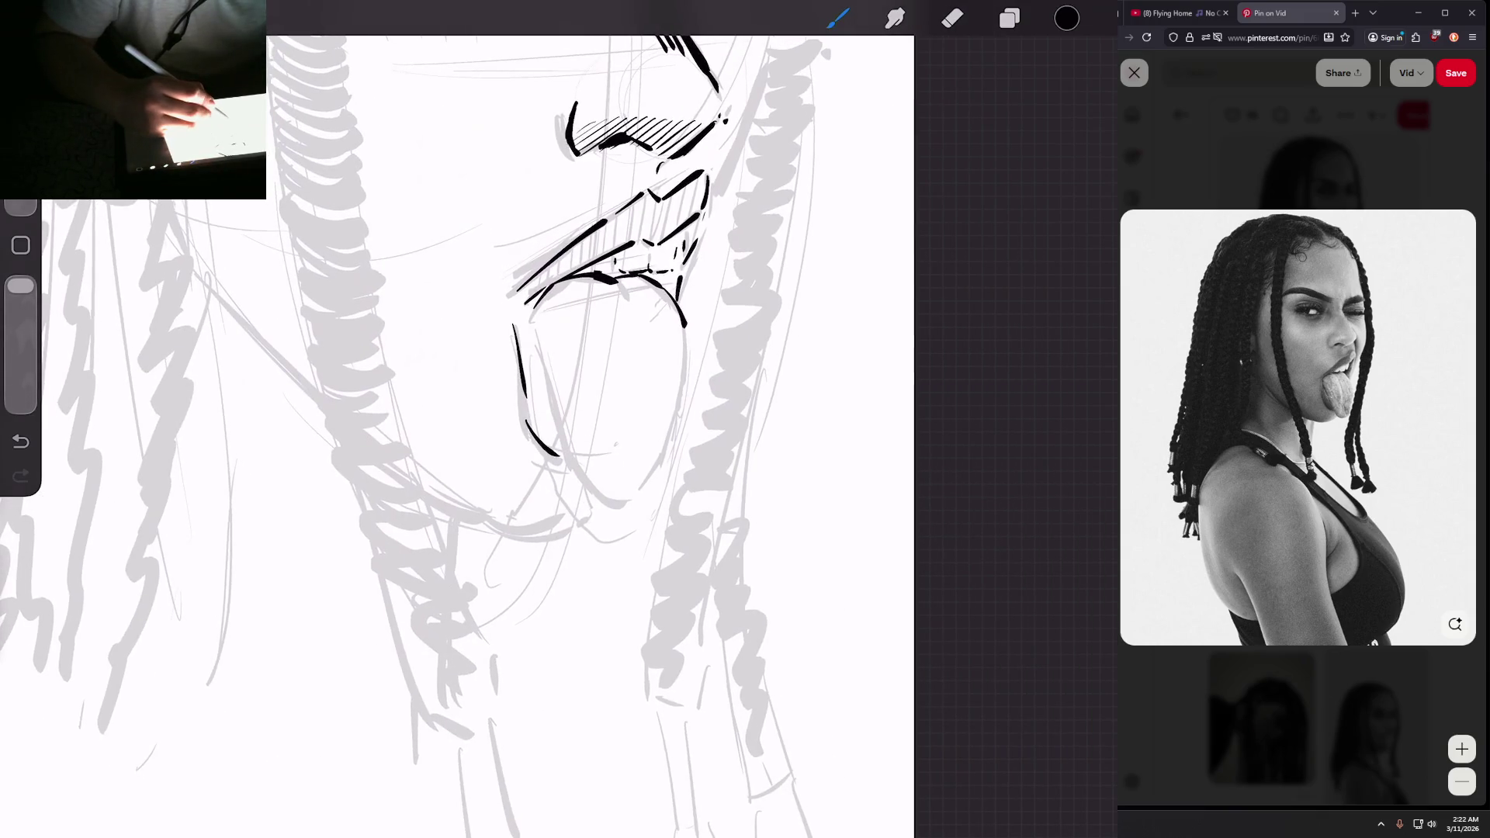
drag(533, 306, 575, 508)
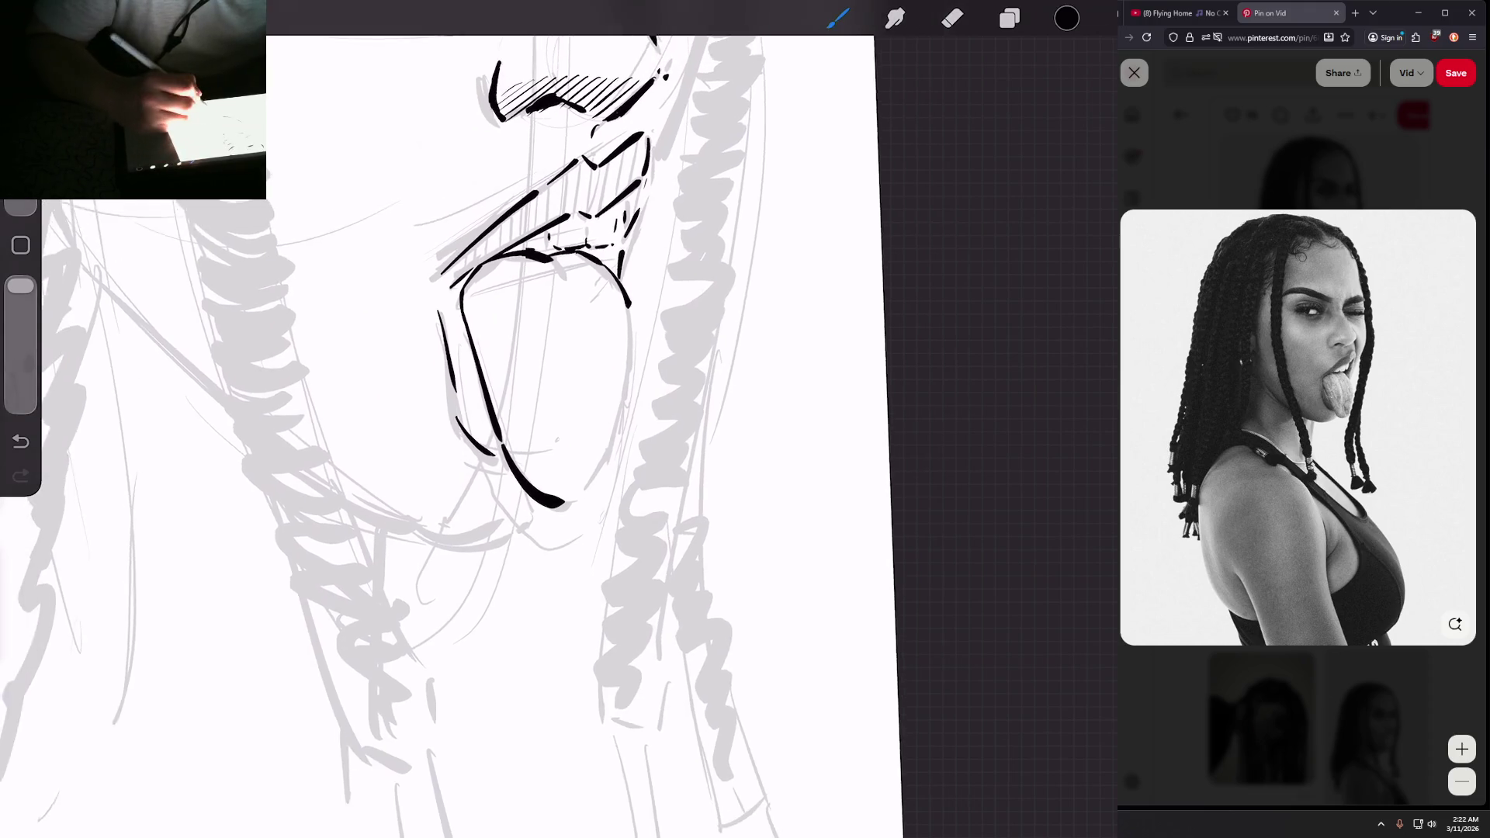
drag(612, 443, 582, 485)
Step: Ink the tongue's right edge, redrawing it thicker after an undo
drag(630, 309, 622, 427)
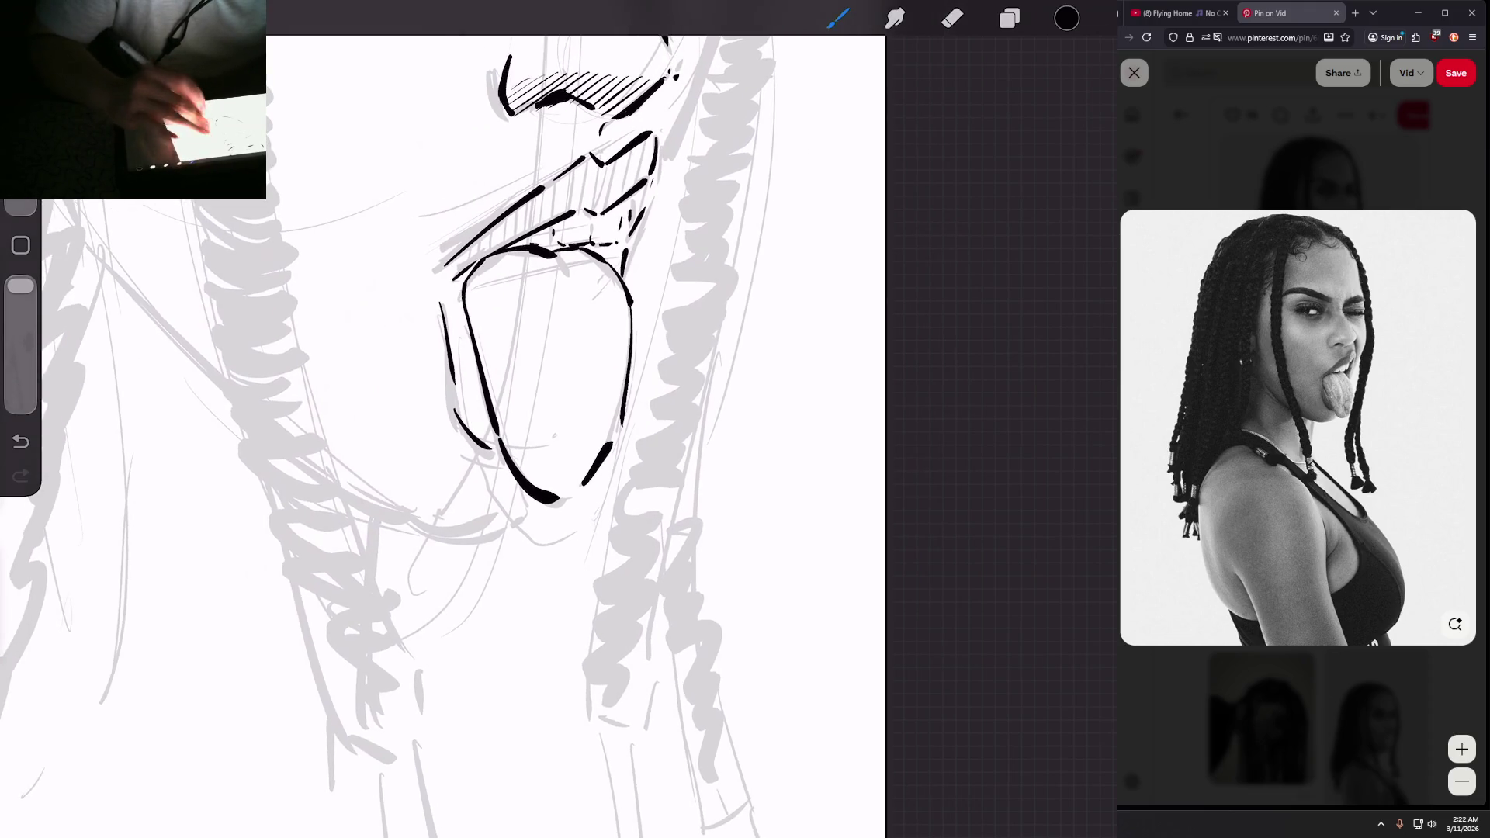
key(ctrl+z)
mouse_move(630, 307)
mouse_down()
mouse_move(623, 416)
mouse_move(636, 344)
mouse_move(633, 382)
mouse_up()
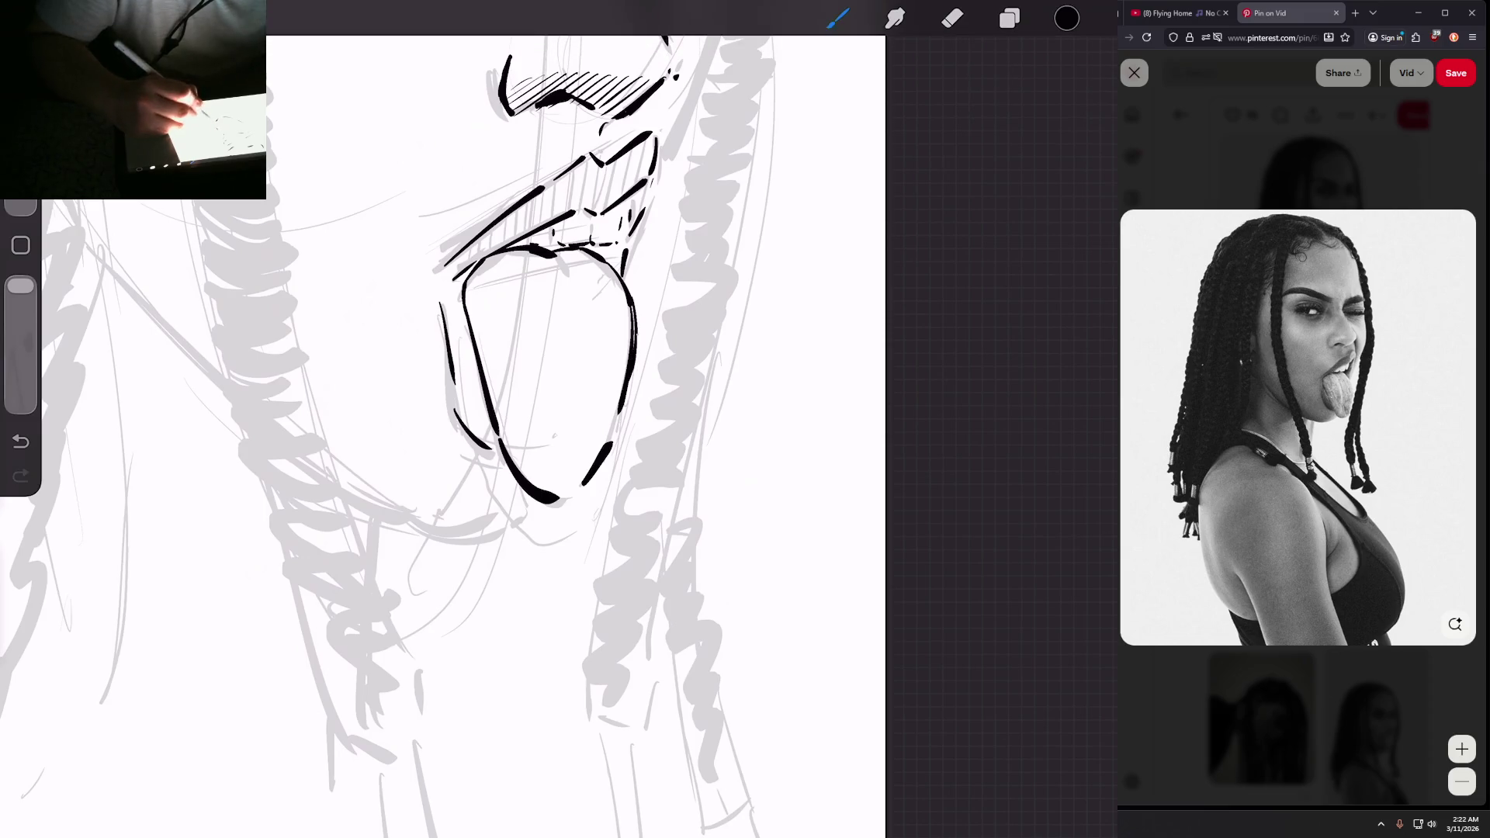
scroll(465, 419, down, 3)
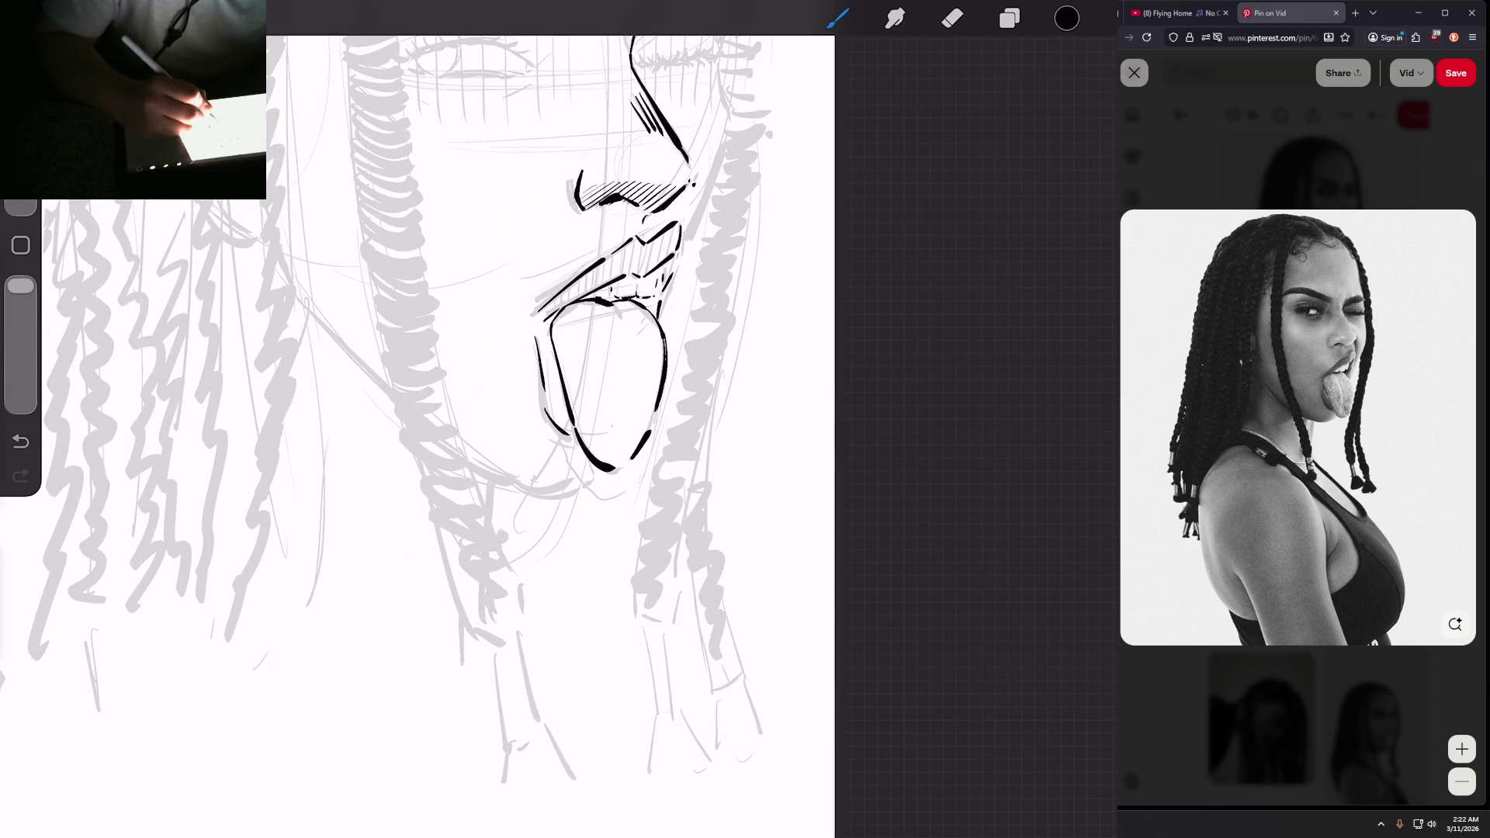
scroll(466, 419, down, 3)
scroll(466, 419, up, 2)
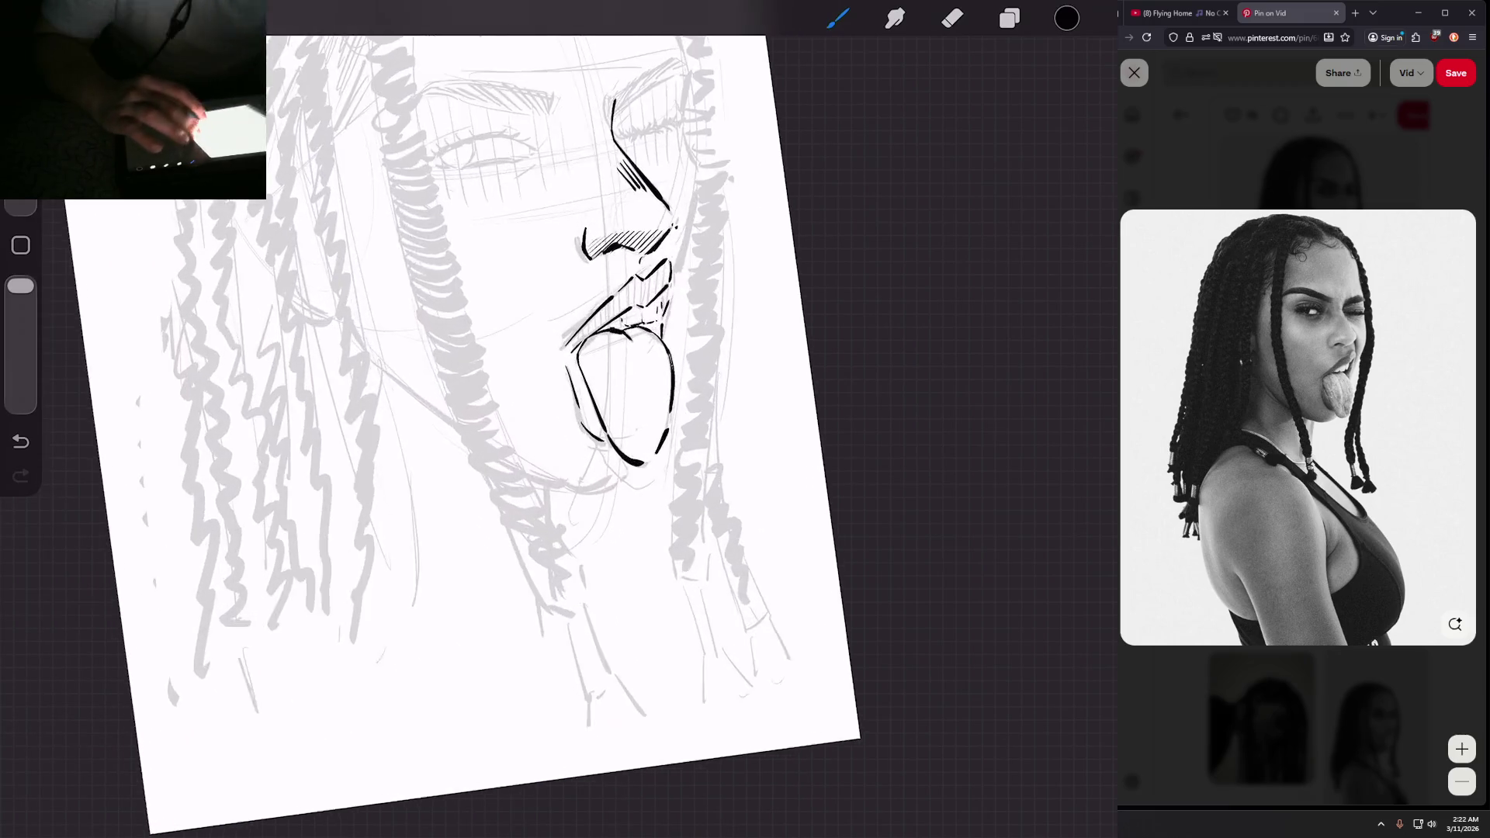
scroll(466, 419, down, 2)
scroll(520, 326, up, 3)
Step: Toggle the Layer 6 sketch off and on twice to check the ink alone
click(1009, 17)
click(1073, 184)
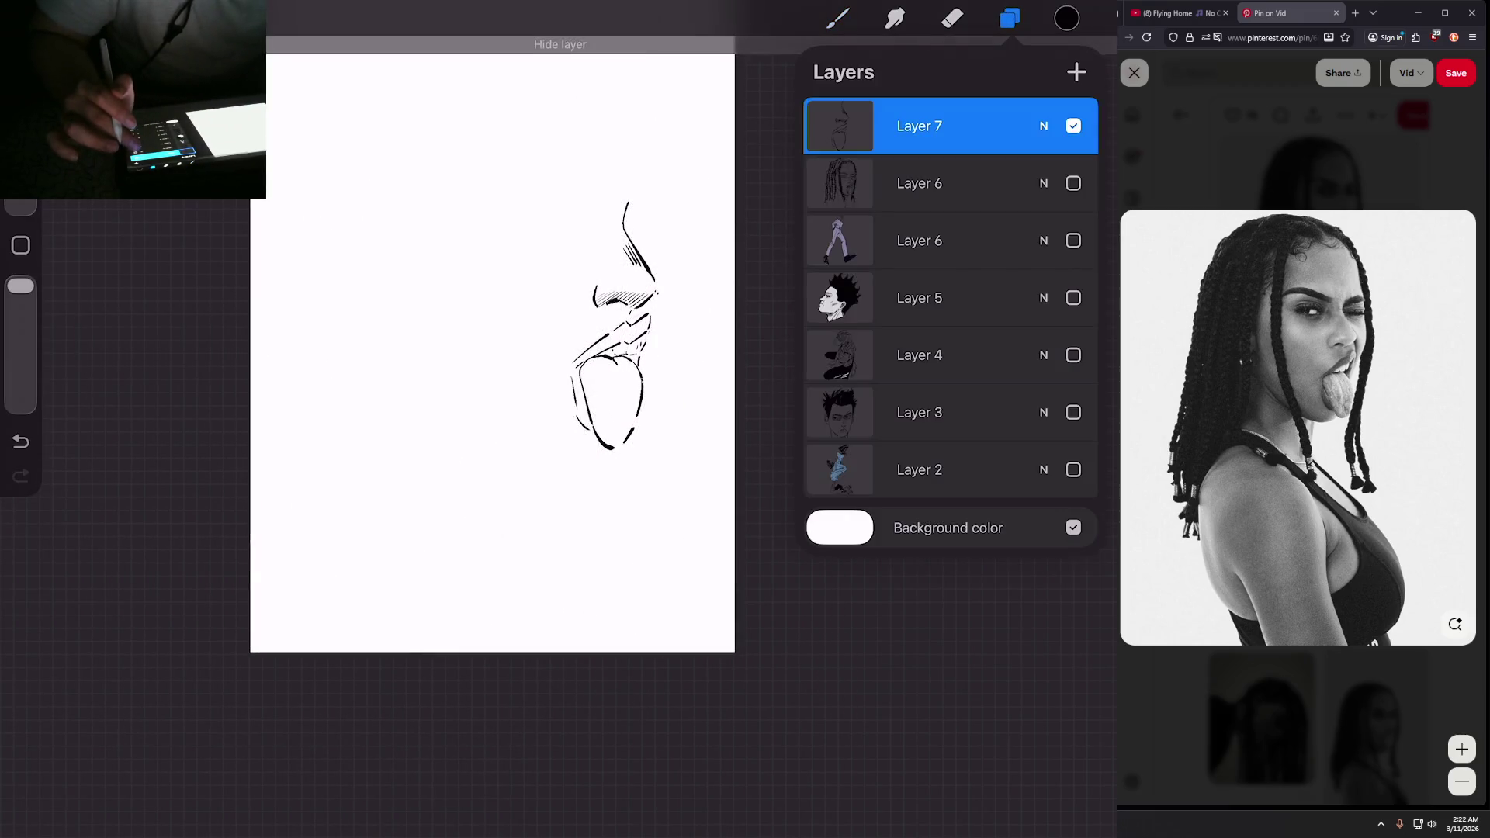
click(1073, 183)
click(1073, 183)
click(1073, 183)
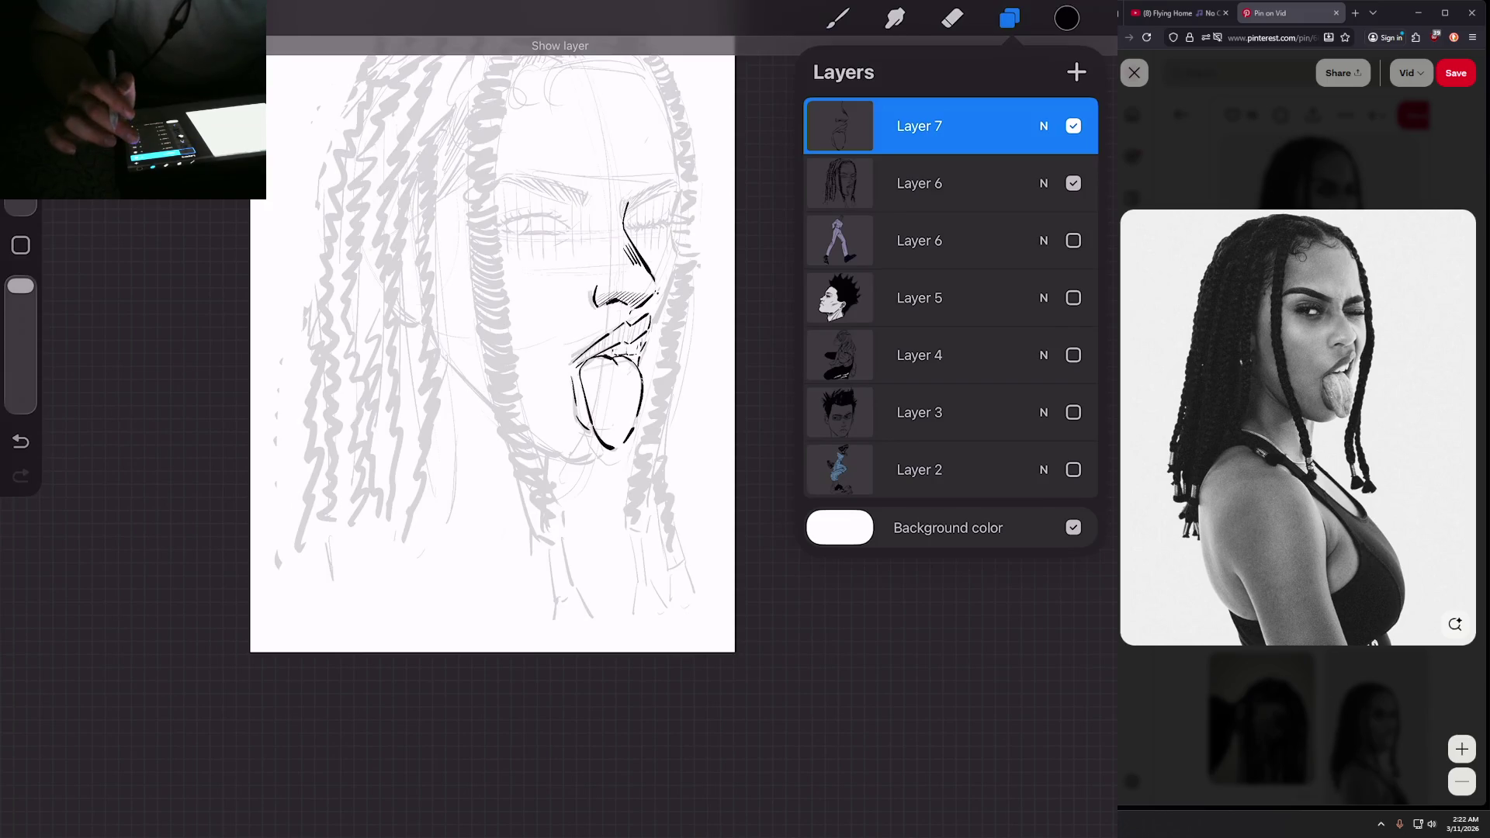
click(1010, 18)
scroll(497, 388, up, 5)
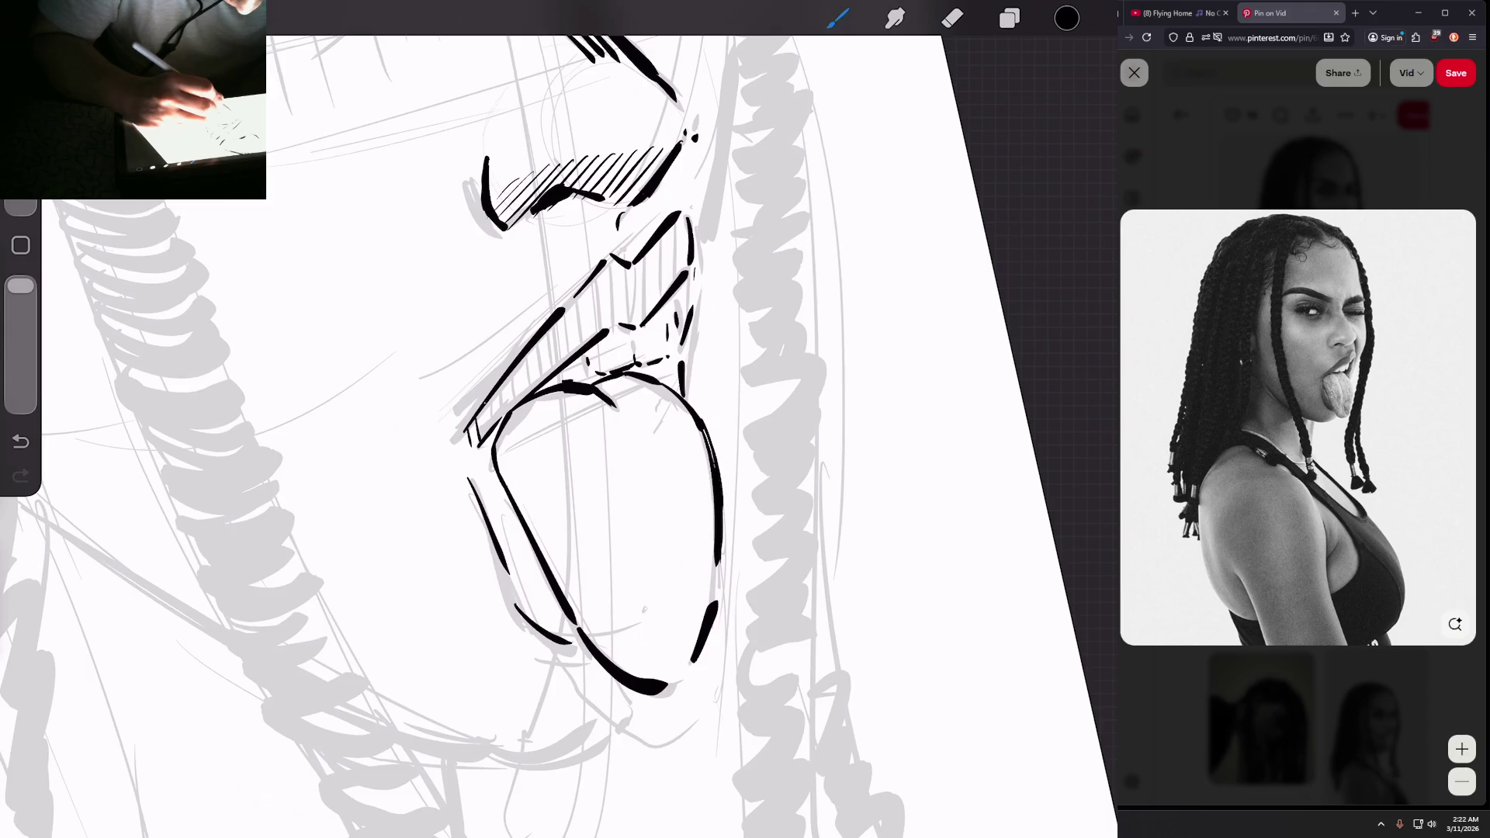
Step: Hatch the upper lip with seven diagonal strokes from its left end to its right
mouse_move(509, 382)
mouse_down()
mouse_move(502, 413)
mouse_move(511, 405)
mouse_up()
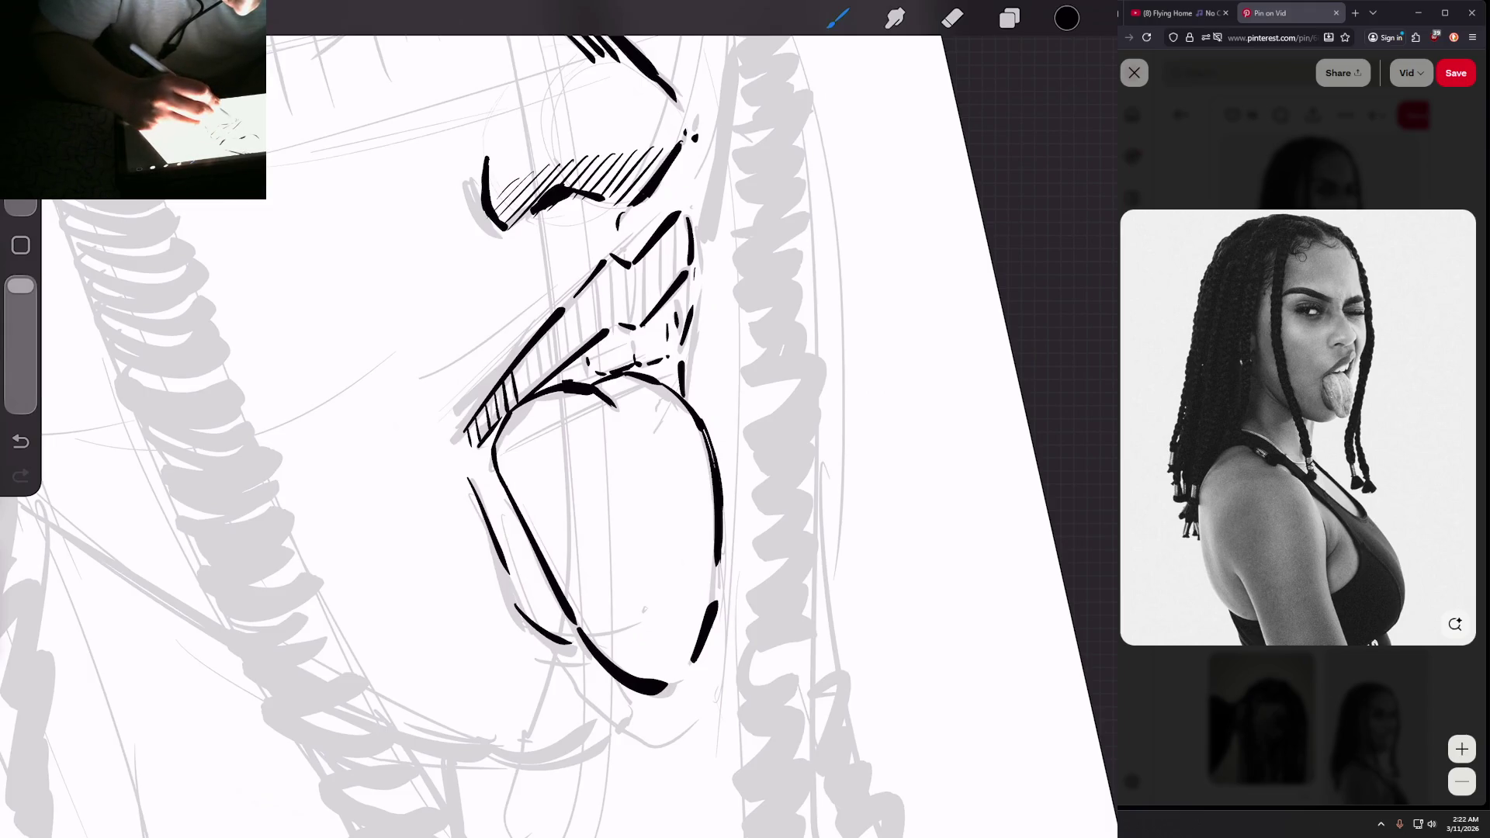
mouse_move(530, 354)
mouse_down()
mouse_move(523, 393)
mouse_move(534, 384)
mouse_up()
mouse_move(554, 333)
mouse_down()
mouse_move(545, 375)
mouse_move(556, 361)
mouse_up()
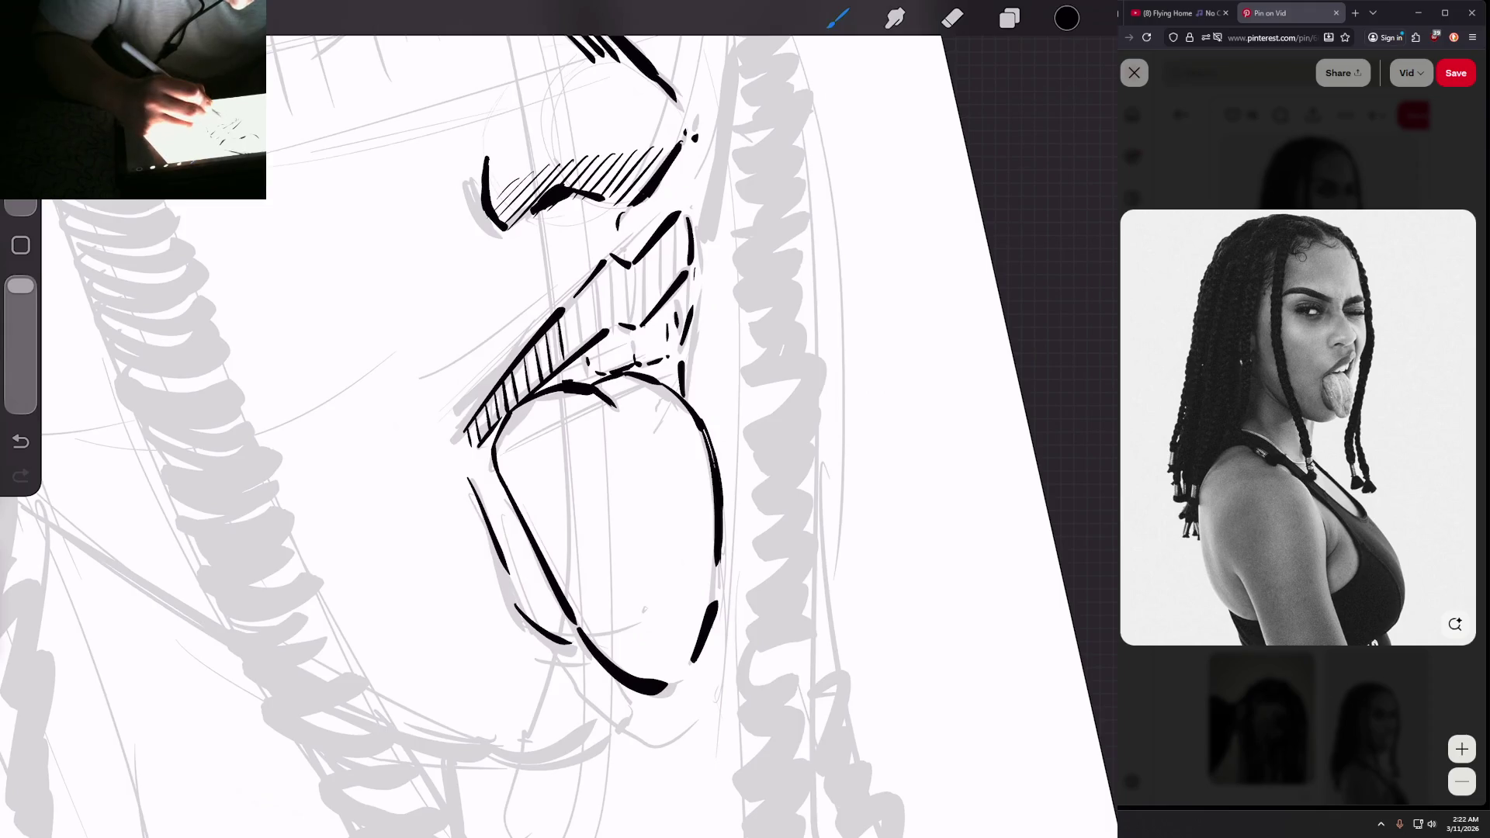
mouse_move(579, 303)
mouse_down()
mouse_move(569, 353)
mouse_move(582, 341)
mouse_up()
mouse_move(605, 273)
mouse_down()
mouse_move(596, 330)
mouse_move(628, 319)
mouse_up()
mouse_move(649, 259)
mouse_down()
mouse_move(643, 319)
mouse_move(655, 308)
mouse_up()
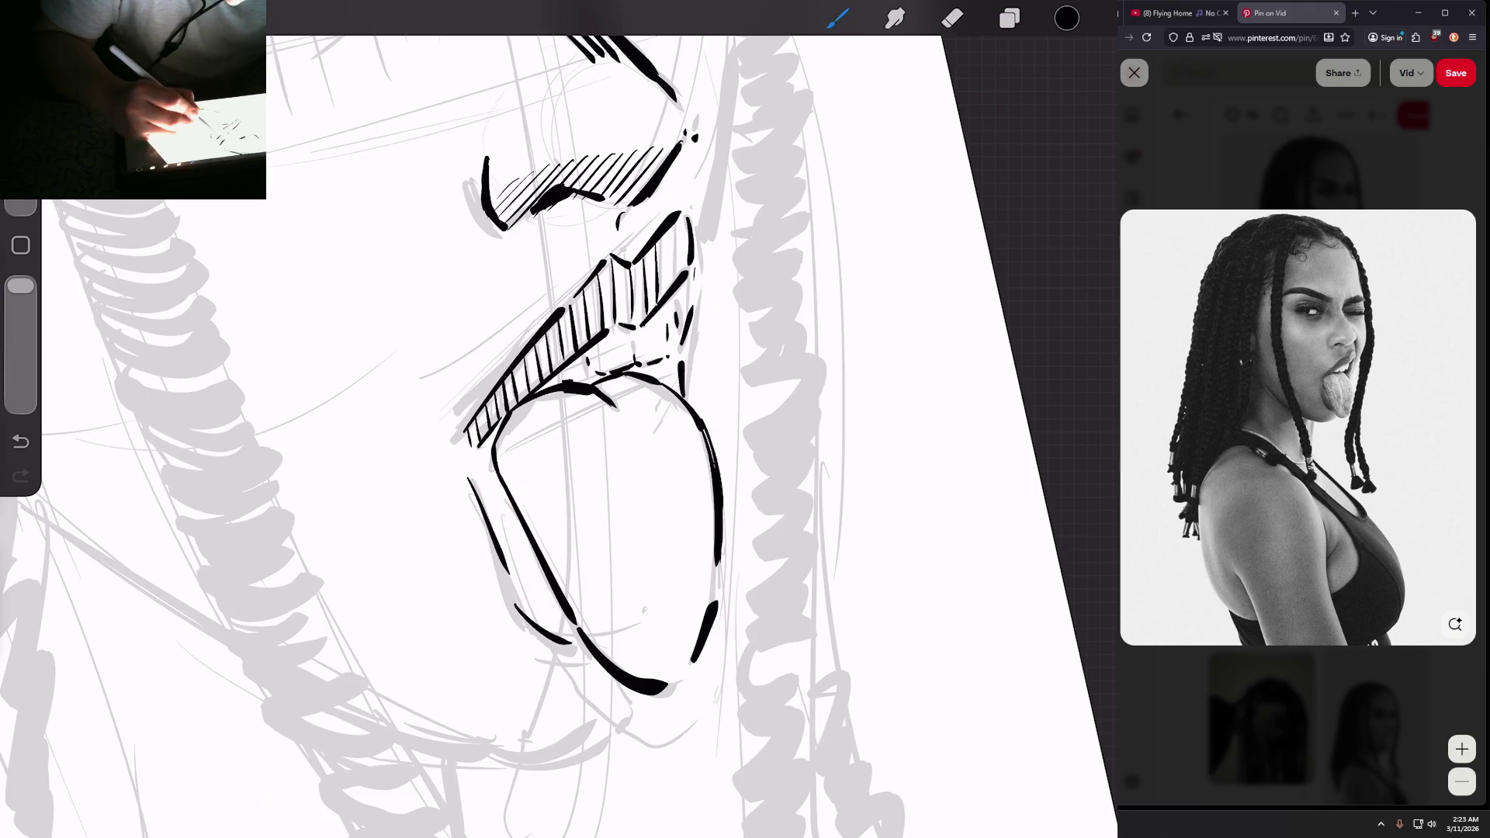
mouse_move(675, 229)
mouse_down()
mouse_move(666, 286)
mouse_move(679, 270)
mouse_up()
Step: Add small hatch marks at the upper lip's right end
scroll(559, 434, down, 5)
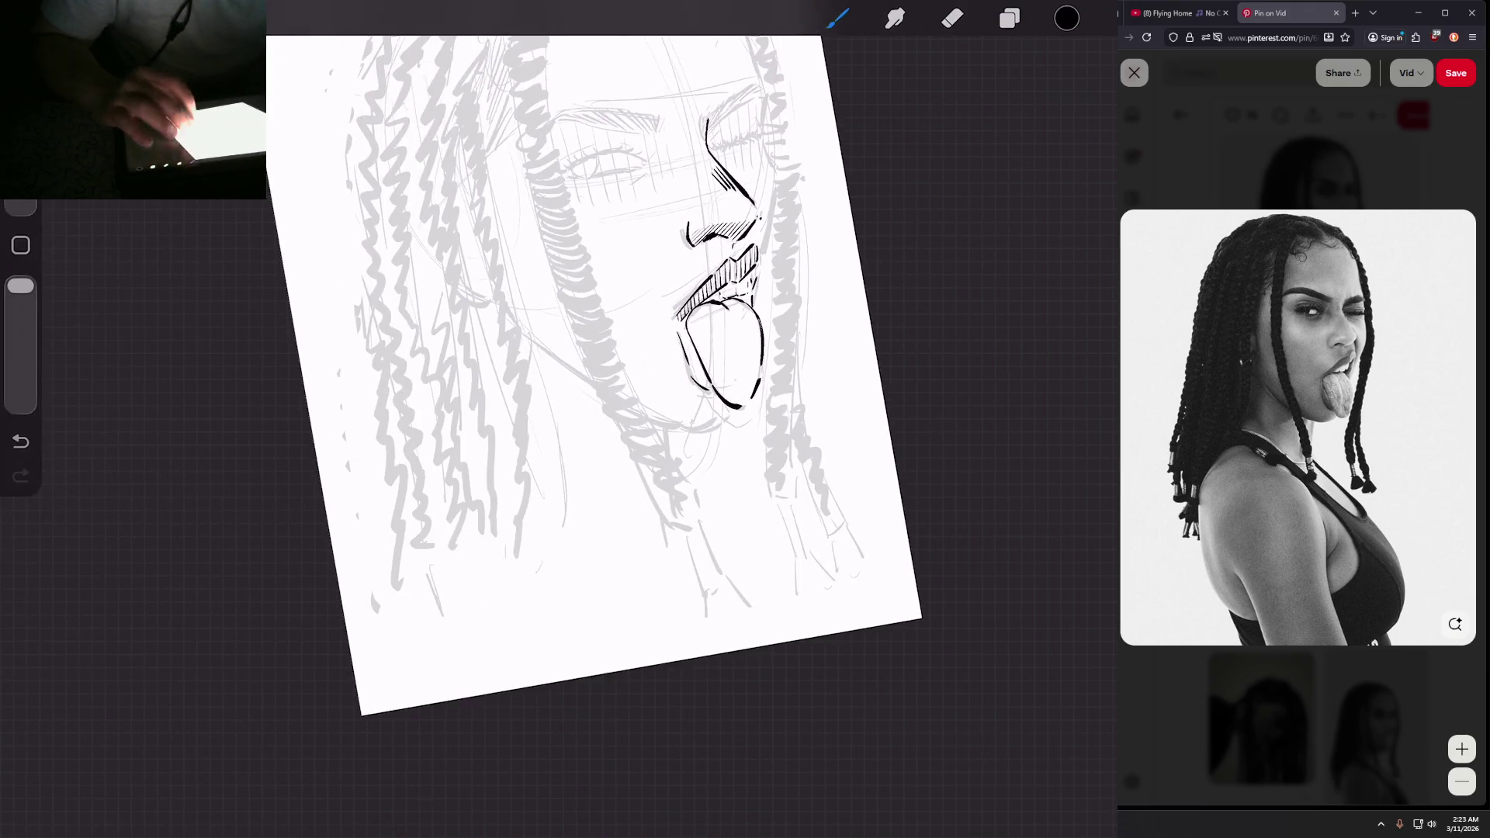
scroll(558, 434, up, 5)
scroll(558, 434, up, 3)
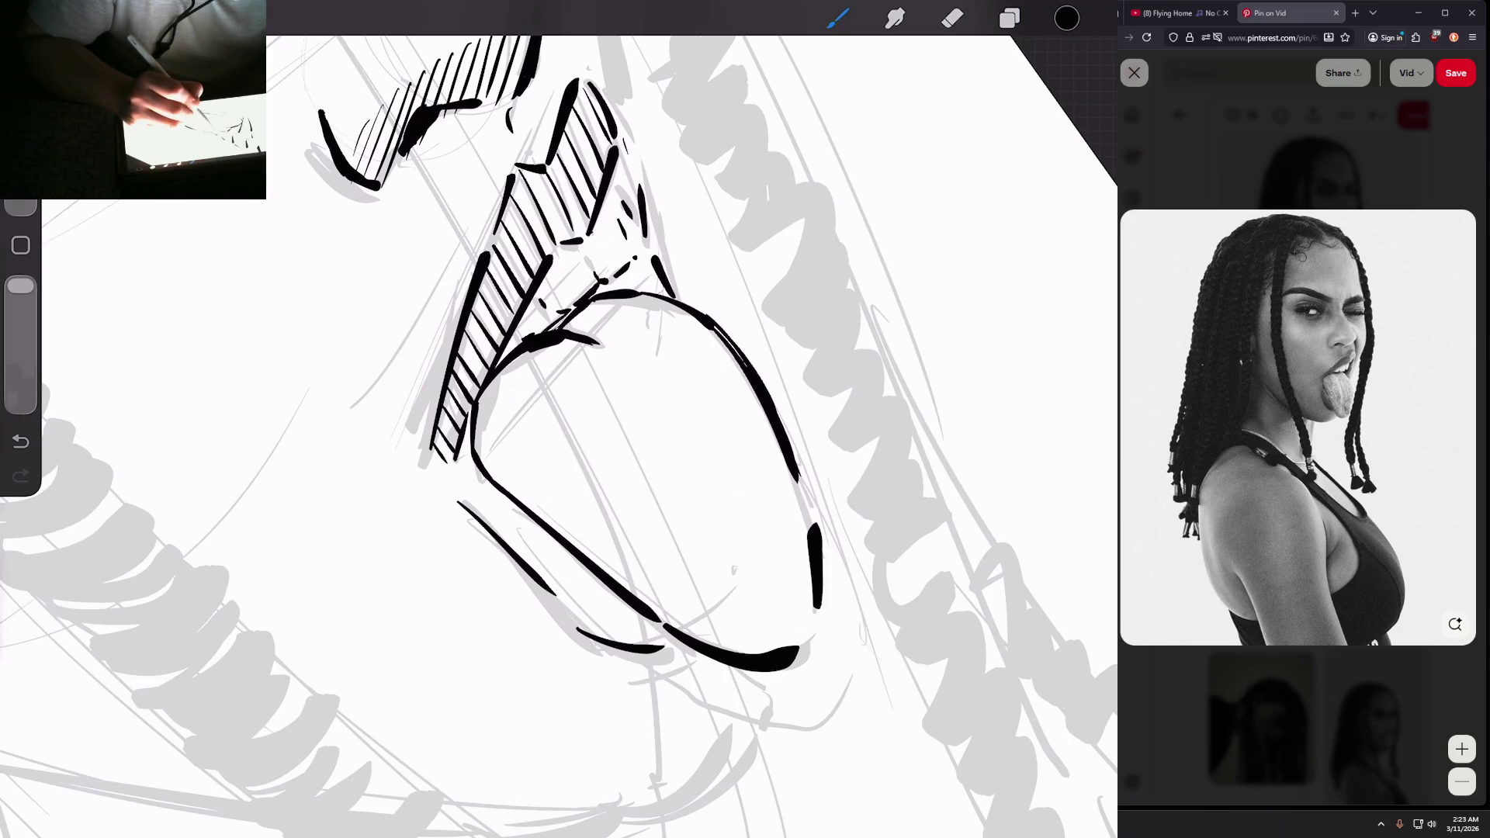
drag(650, 265, 605, 291)
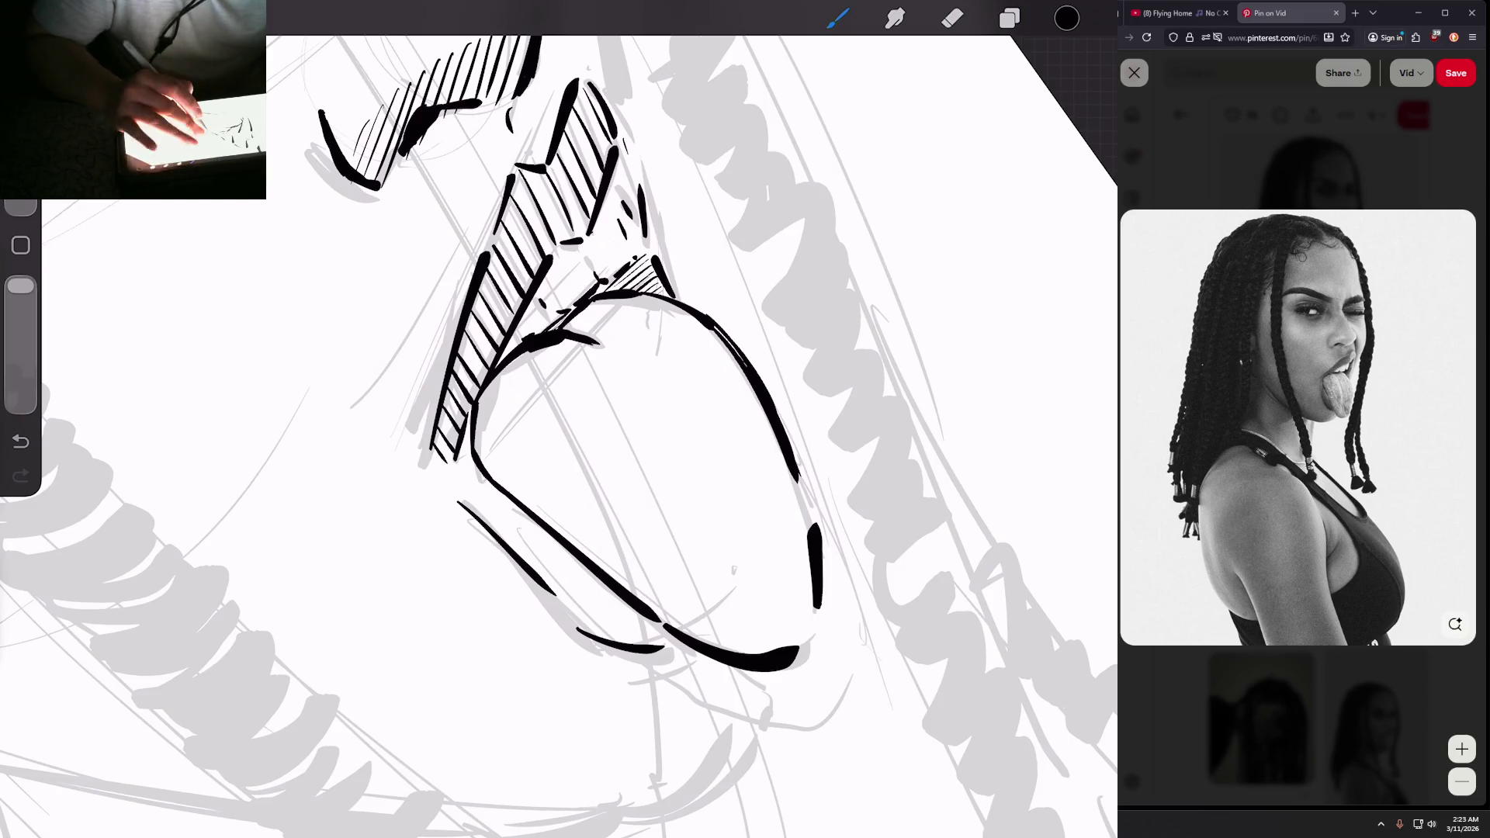
scroll(559, 434, down, 5)
scroll(698, 295, up, 3)
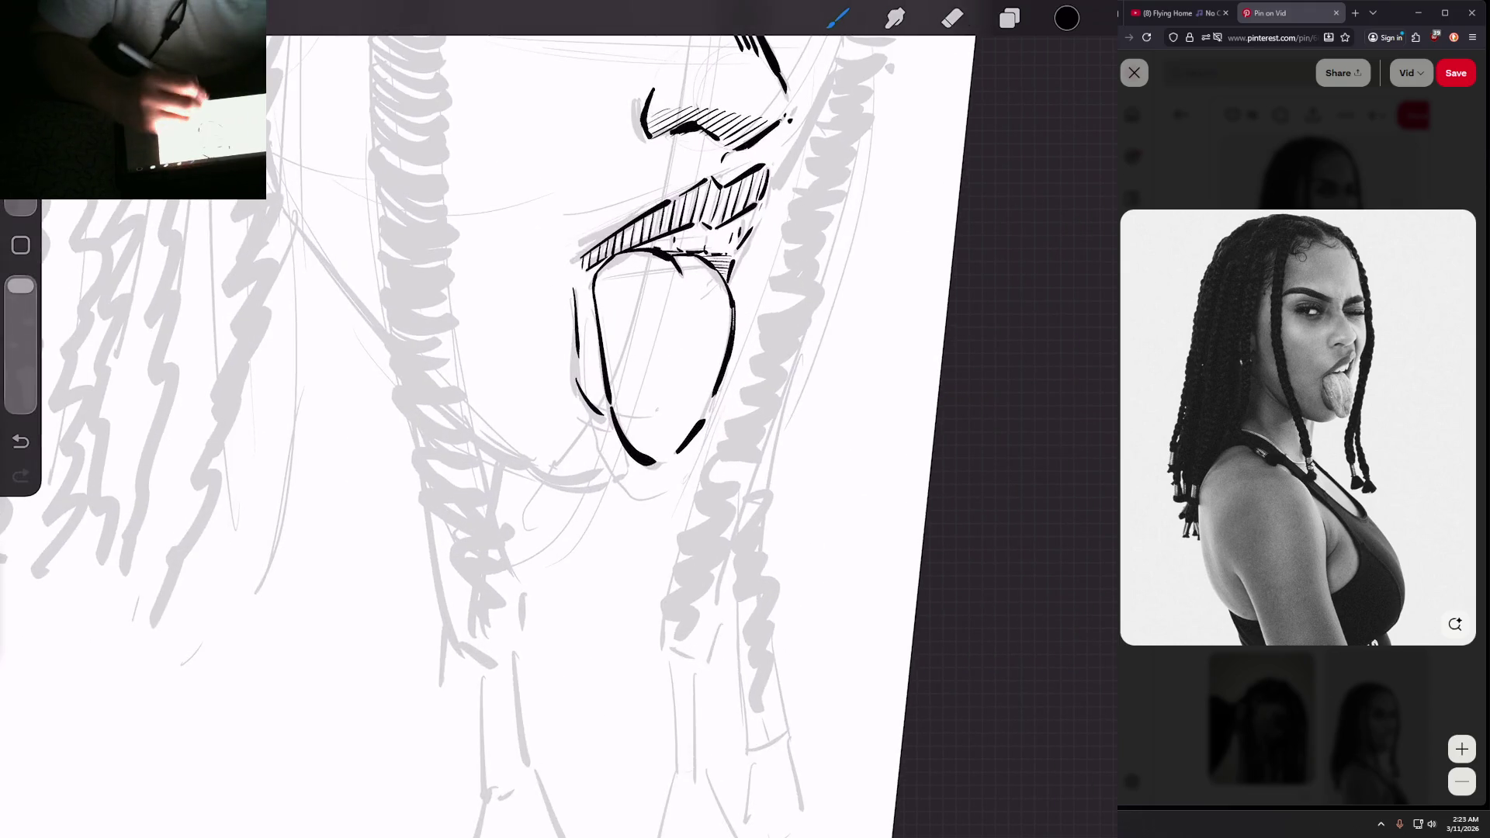
scroll(489, 419, down, 3)
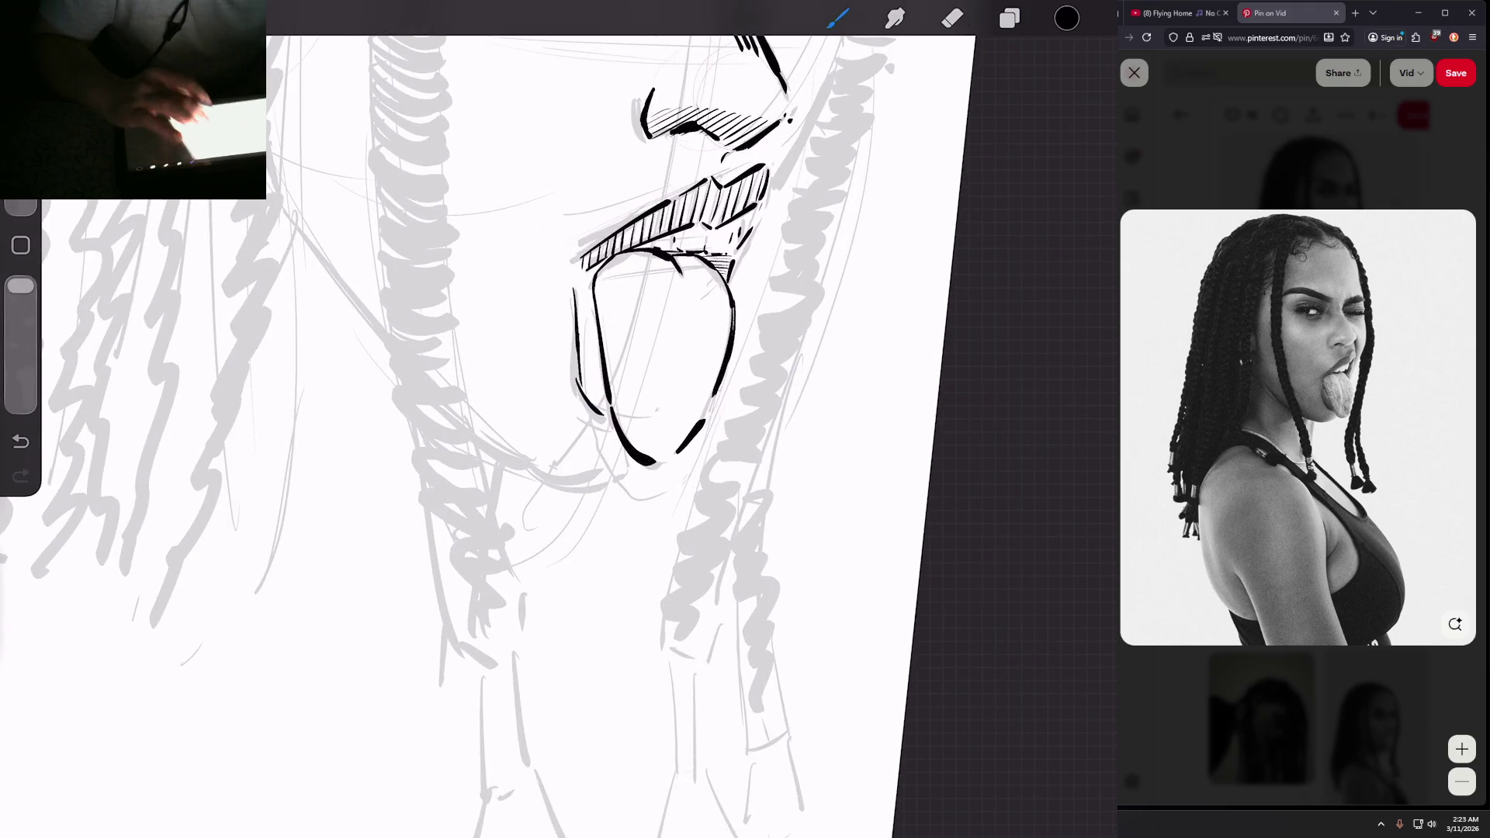
scroll(489, 419, up, 2)
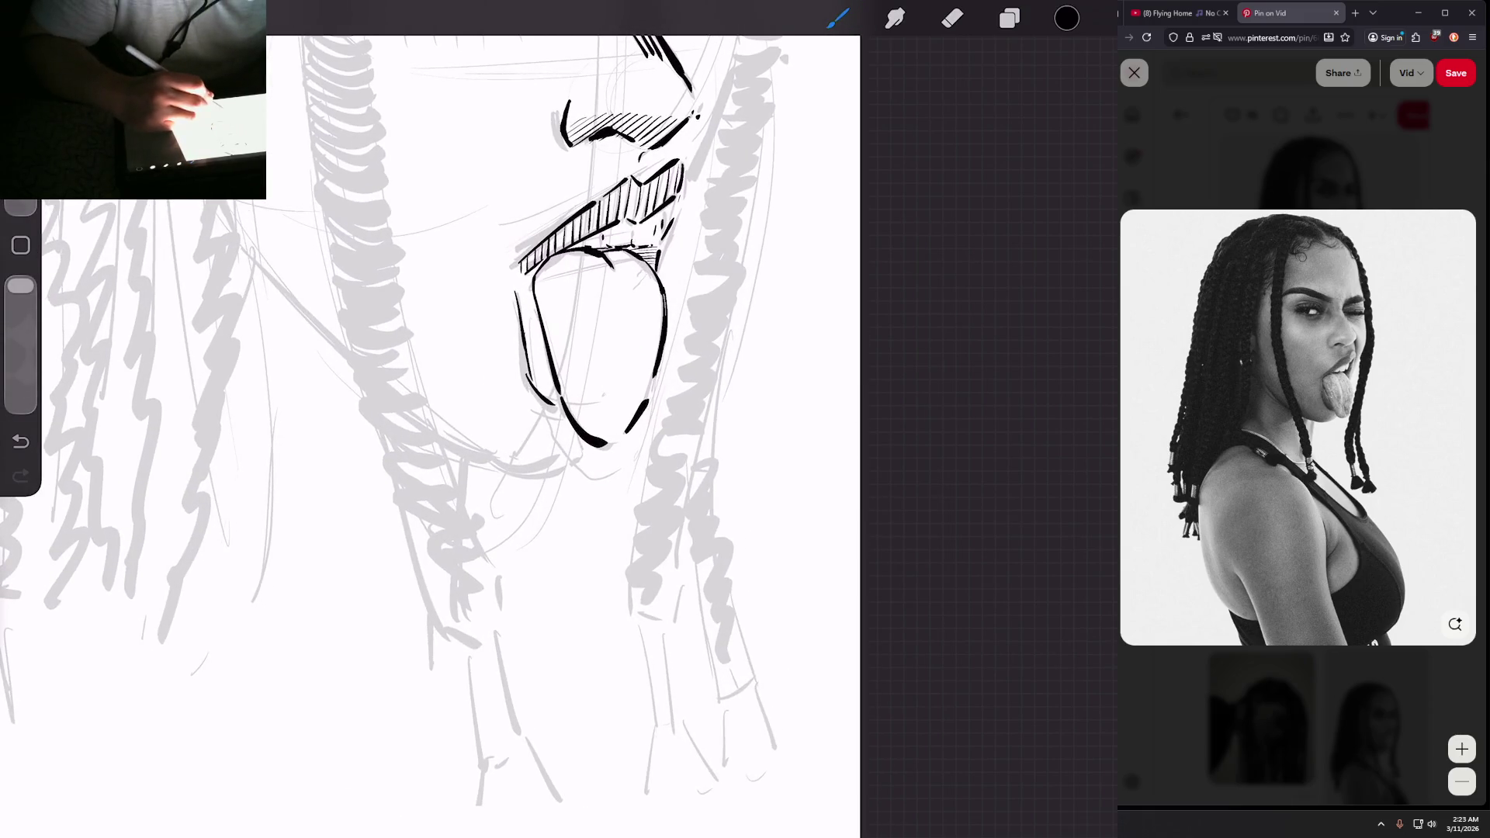
Step: Add short shadow strokes under the tongue and extend its left curve upward
drag(505, 466, 579, 453)
scroll(629, 287, down, 5)
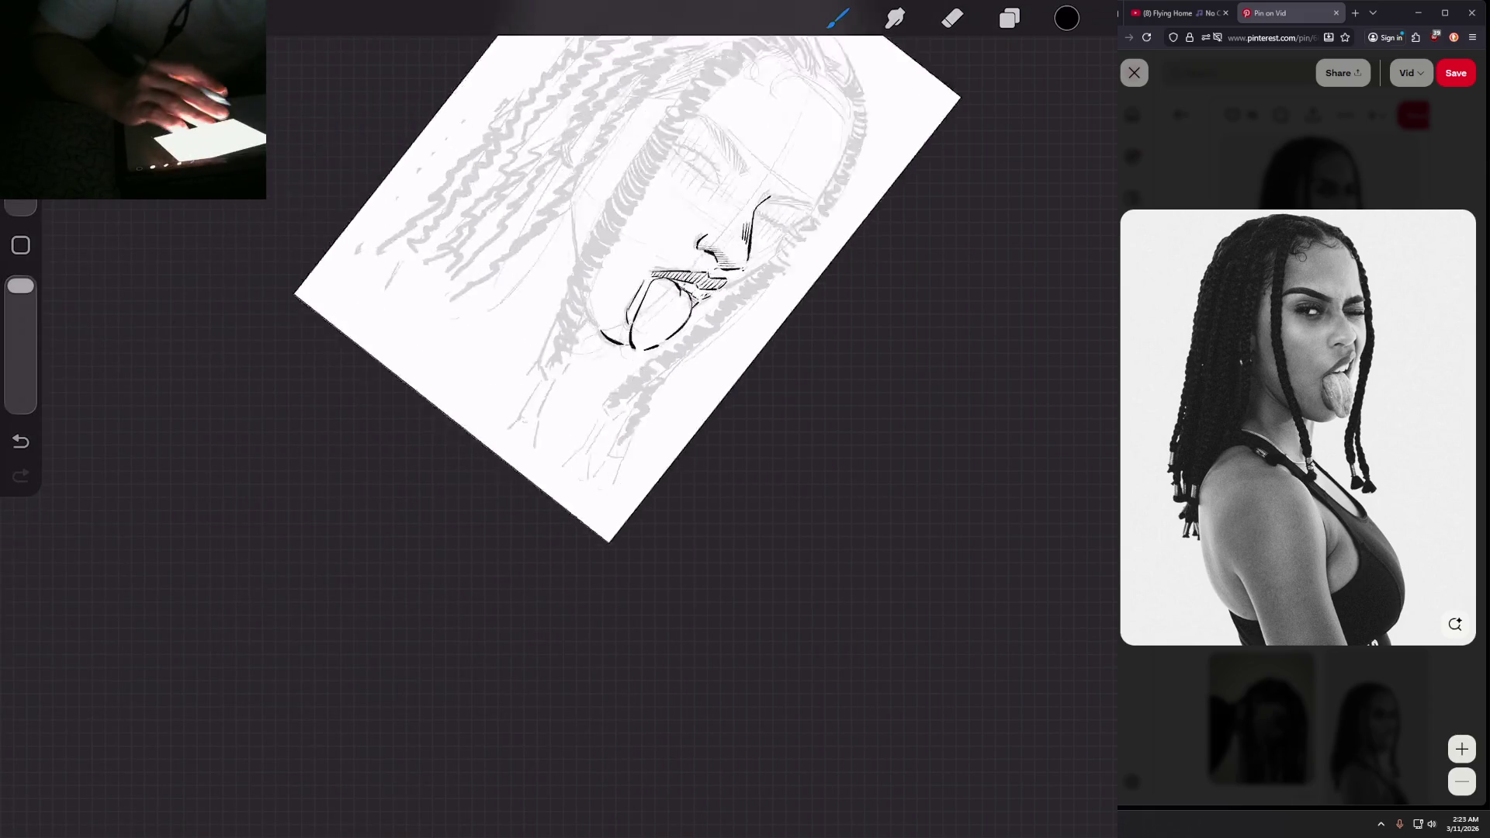
scroll(660, 311, up, 5)
drag(491, 386, 508, 333)
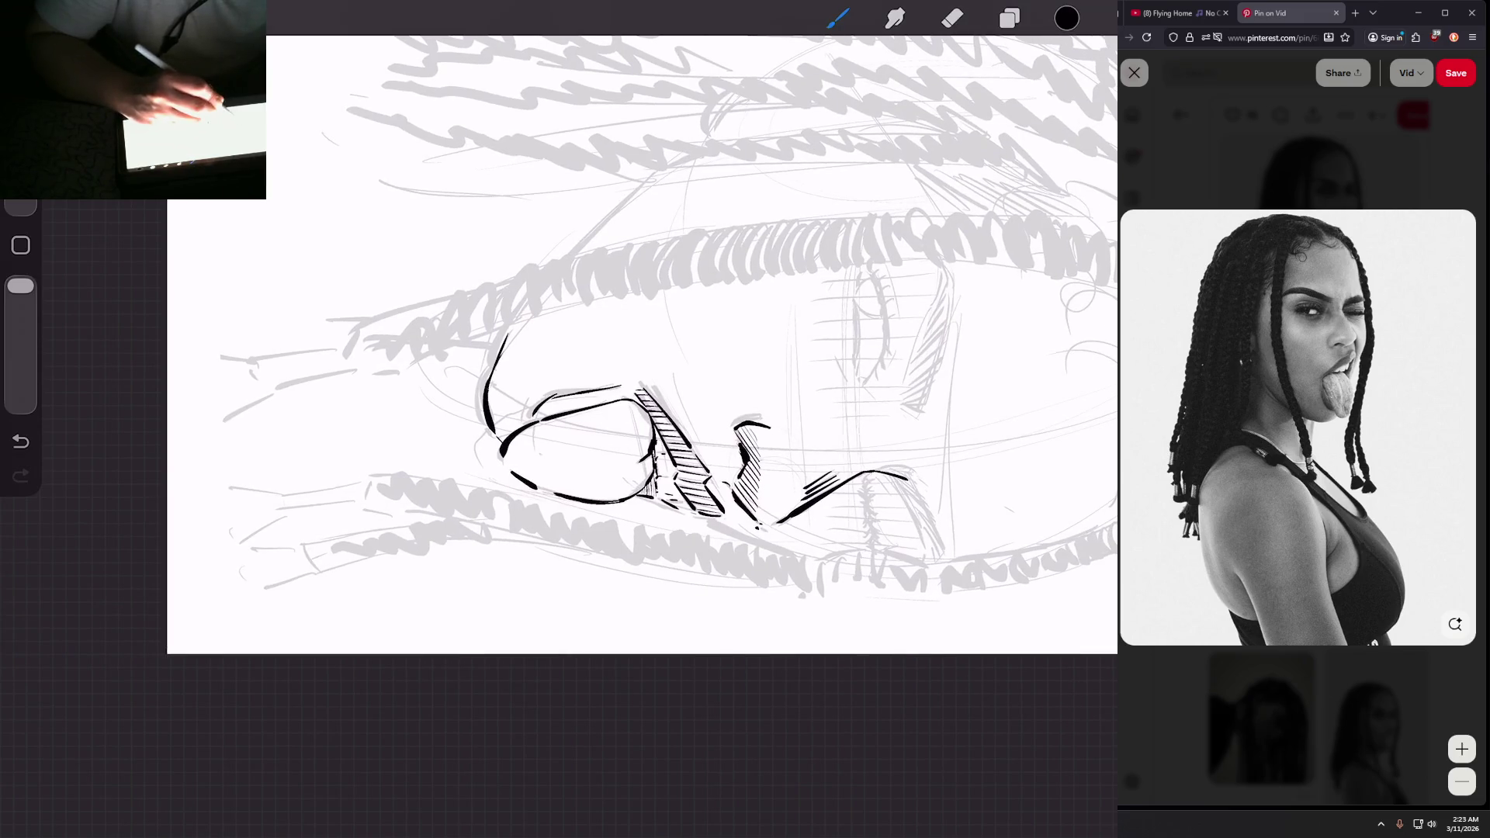
scroll(621, 349, down, 5)
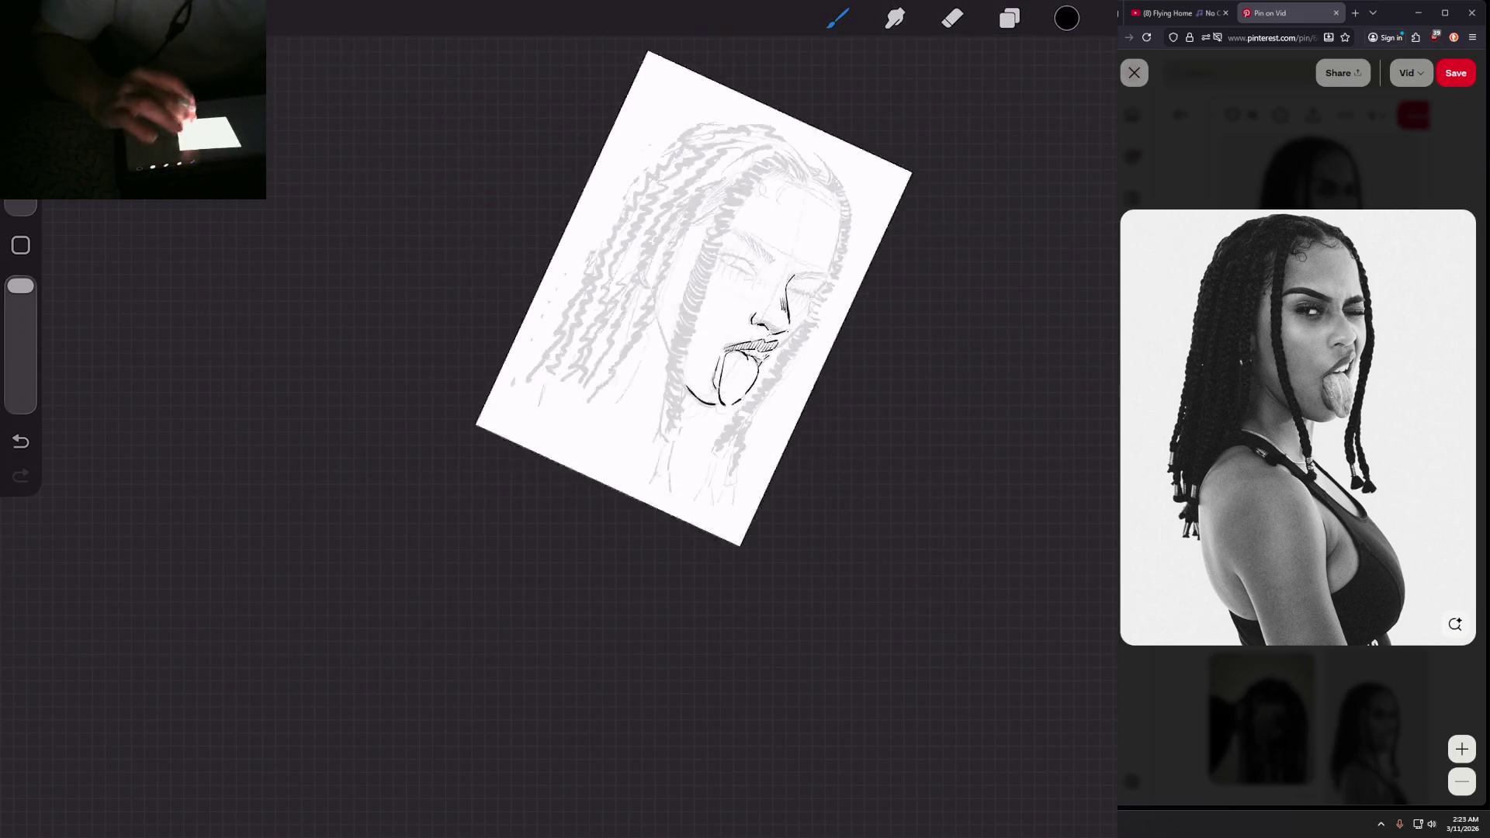
scroll(621, 349, up, 5)
scroll(699, 388, up, 5)
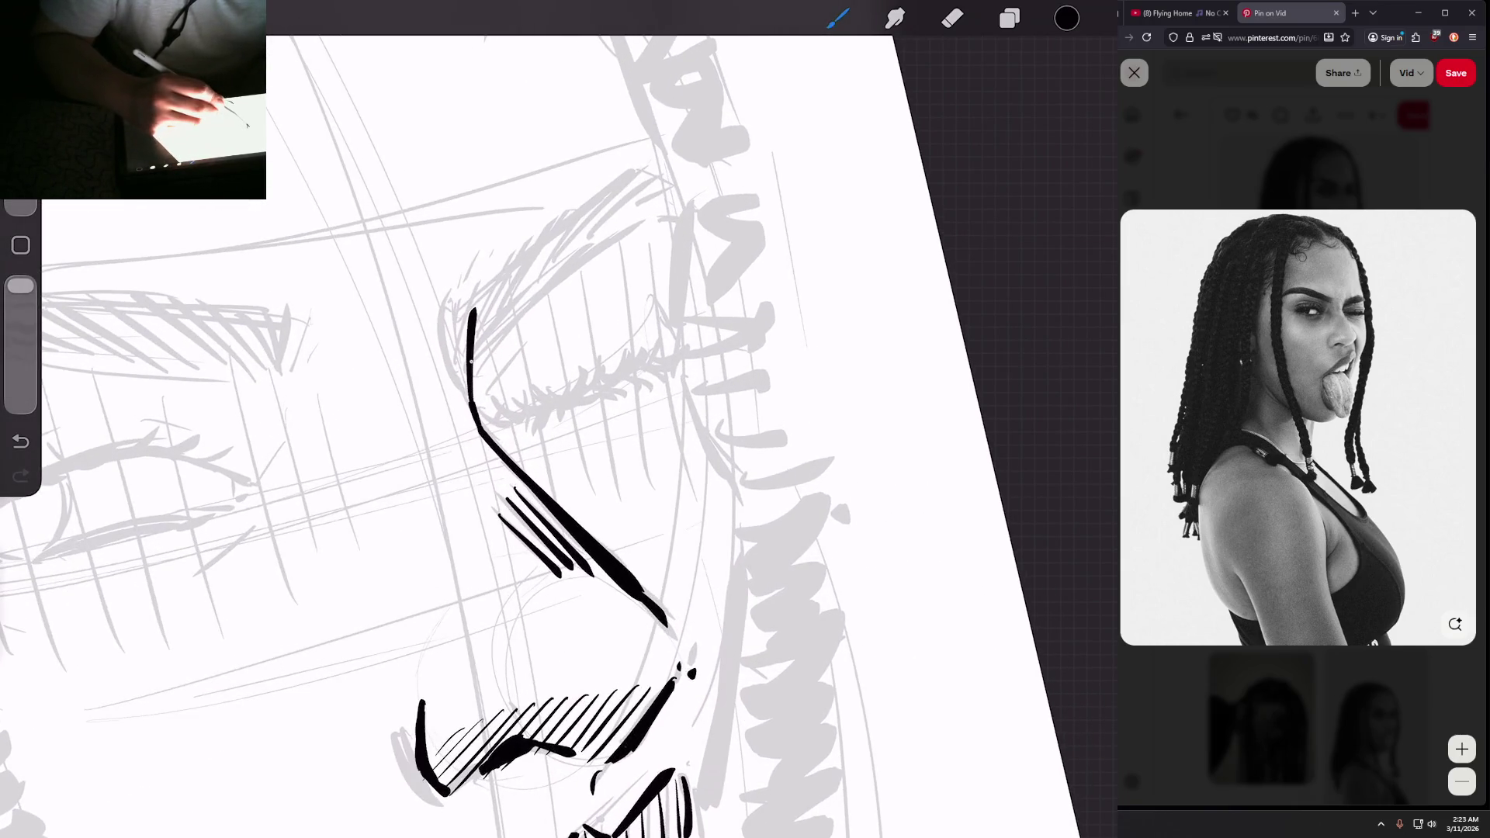
Step: Ink the nose bridge line and a first pass of hatching along the brow
drag(471, 342, 492, 285)
mouse_move(486, 350)
mouse_down()
mouse_move(492, 293)
mouse_move(518, 256)
mouse_up()
drag(508, 322, 543, 237)
mouse_move(522, 314)
mouse_down()
mouse_move(559, 224)
mouse_move(592, 204)
mouse_up()
drag(558, 275, 619, 199)
drag(596, 245, 640, 186)
mouse_move(621, 233)
mouse_down()
mouse_move(655, 183)
mouse_move(658, 195)
mouse_up()
drag(644, 216, 668, 202)
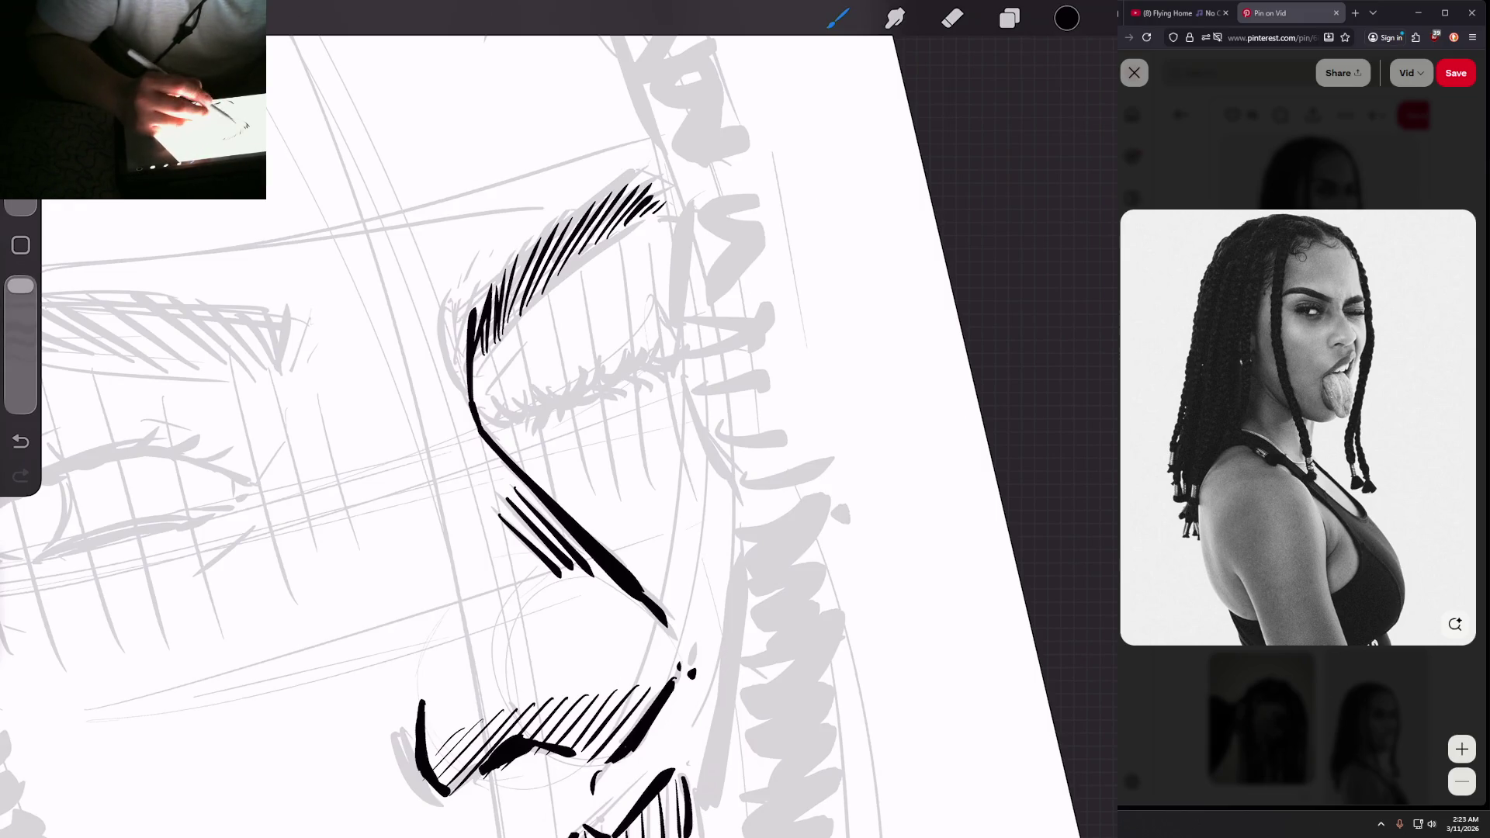
Step: Thicken the eyebrow with dense hatching and taper its outer tip with short strokes
drag(505, 312, 540, 239)
mouse_move(516, 306)
mouse_down()
mouse_move(558, 223)
mouse_move(537, 260)
mouse_up()
drag(528, 291, 583, 207)
drag(544, 280, 614, 185)
drag(583, 237, 630, 169)
drag(613, 193, 647, 174)
drag(612, 209, 658, 180)
drag(644, 195, 685, 189)
mouse_move(648, 194)
mouse_down()
mouse_move(675, 175)
mouse_move(680, 195)
mouse_up()
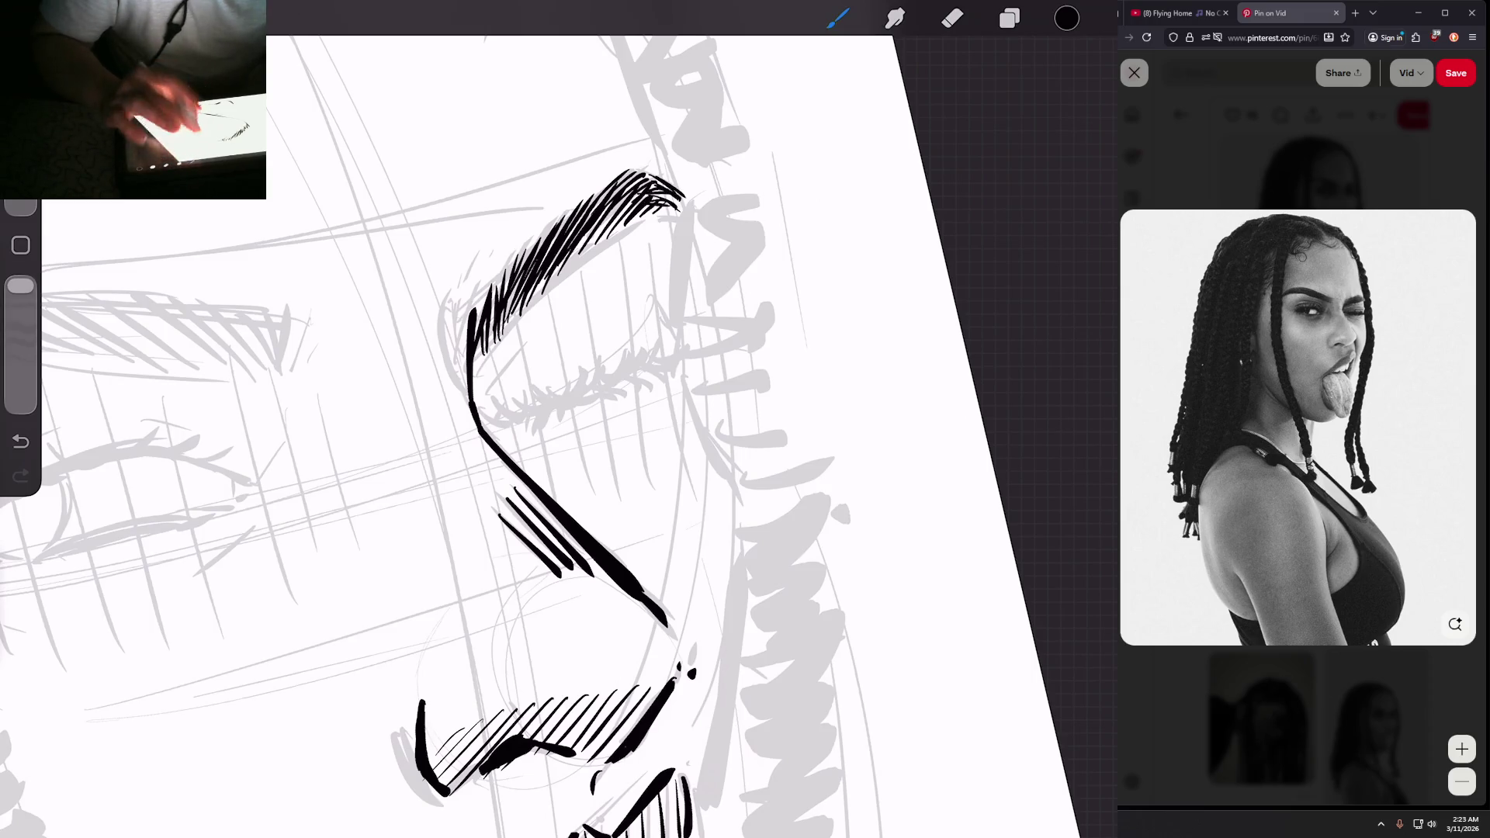
scroll(388, 434, down, 3)
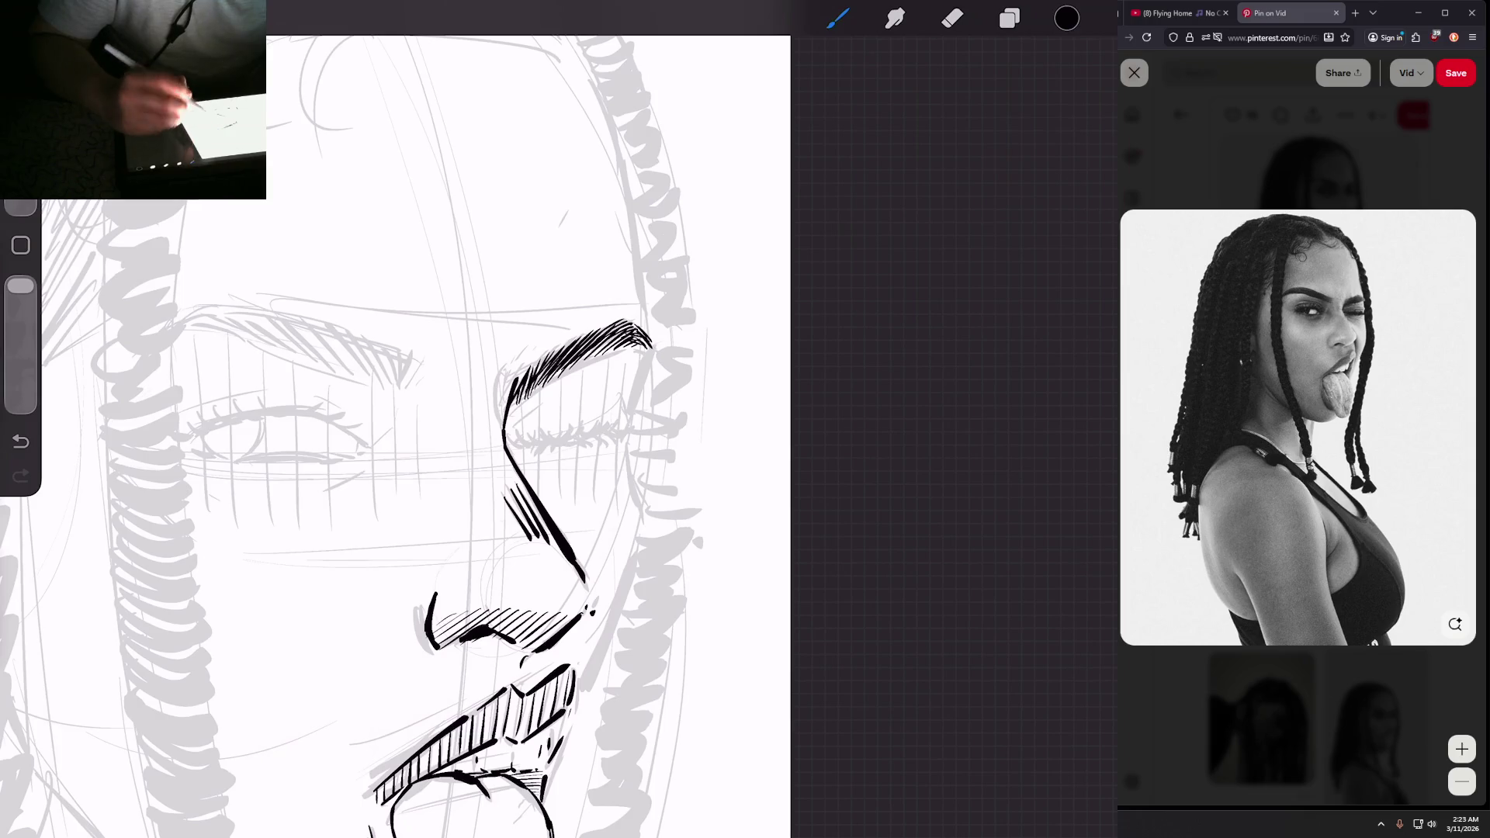
scroll(357, 435, down, 3)
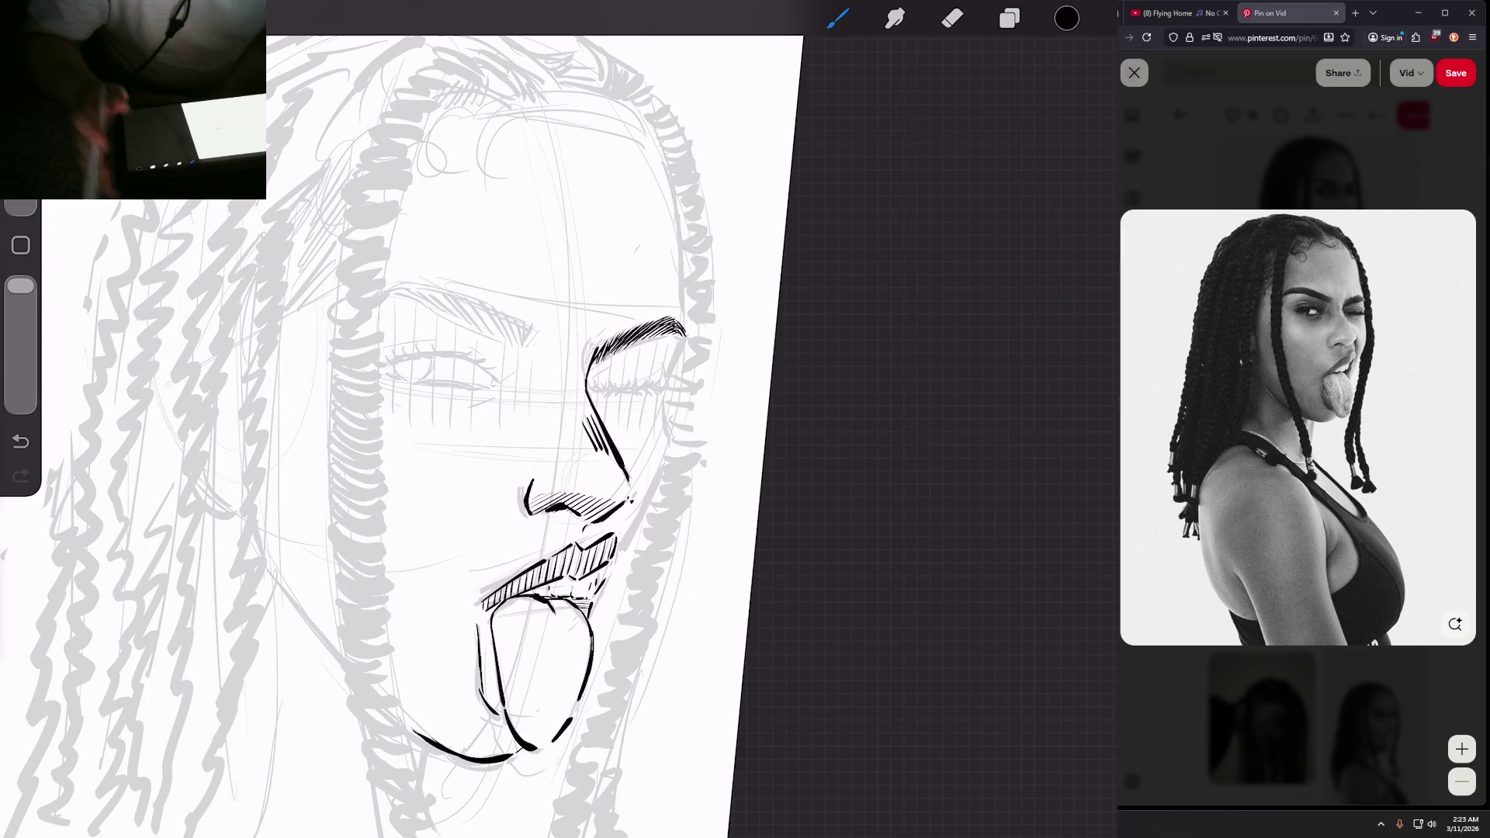
Step: Return to the gallery and preview the perspective study artwork
click(31, 9)
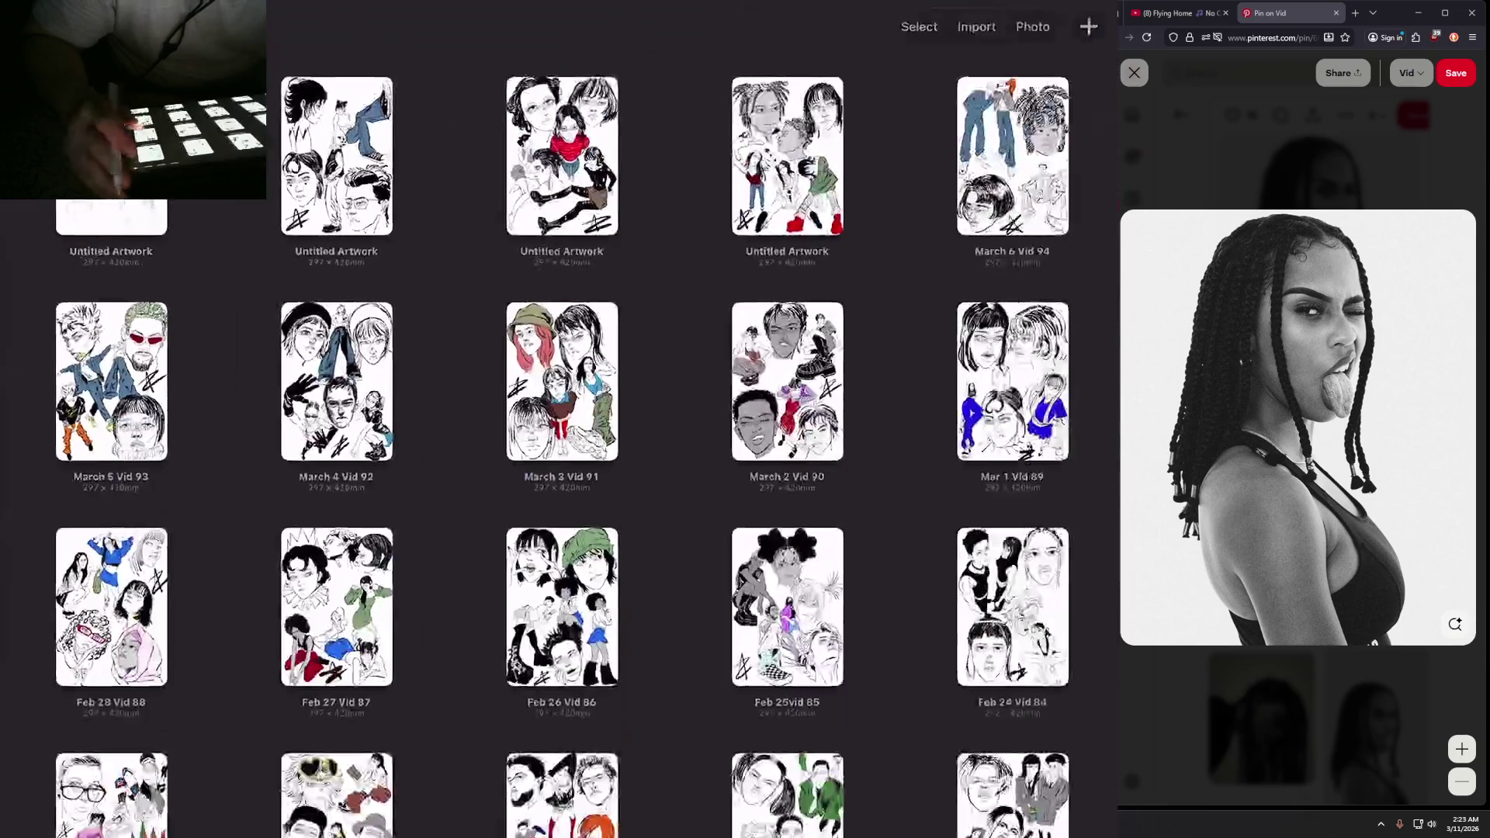
scroll(558, 419, down, 10)
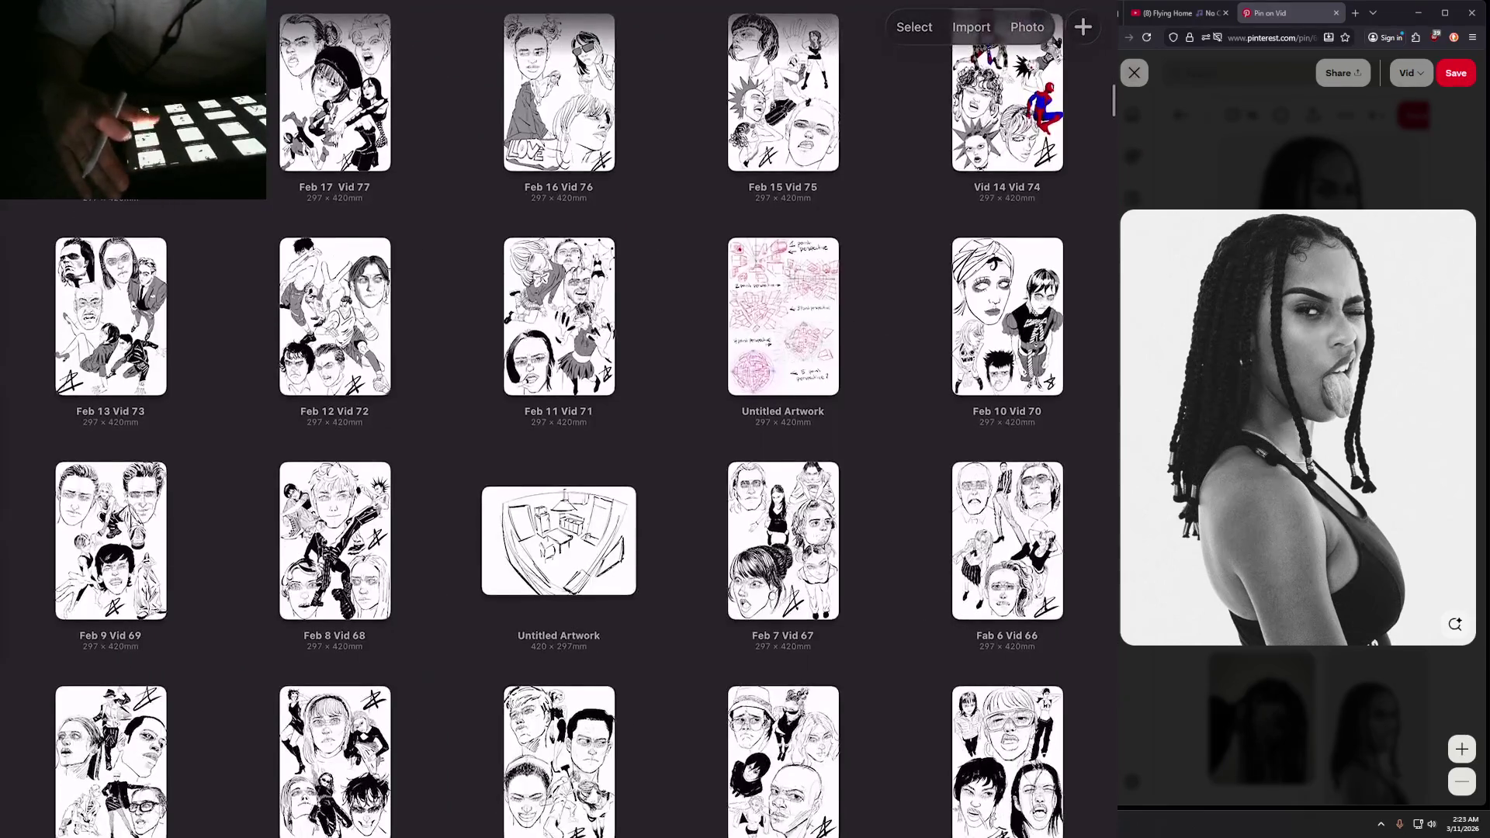
click(783, 317)
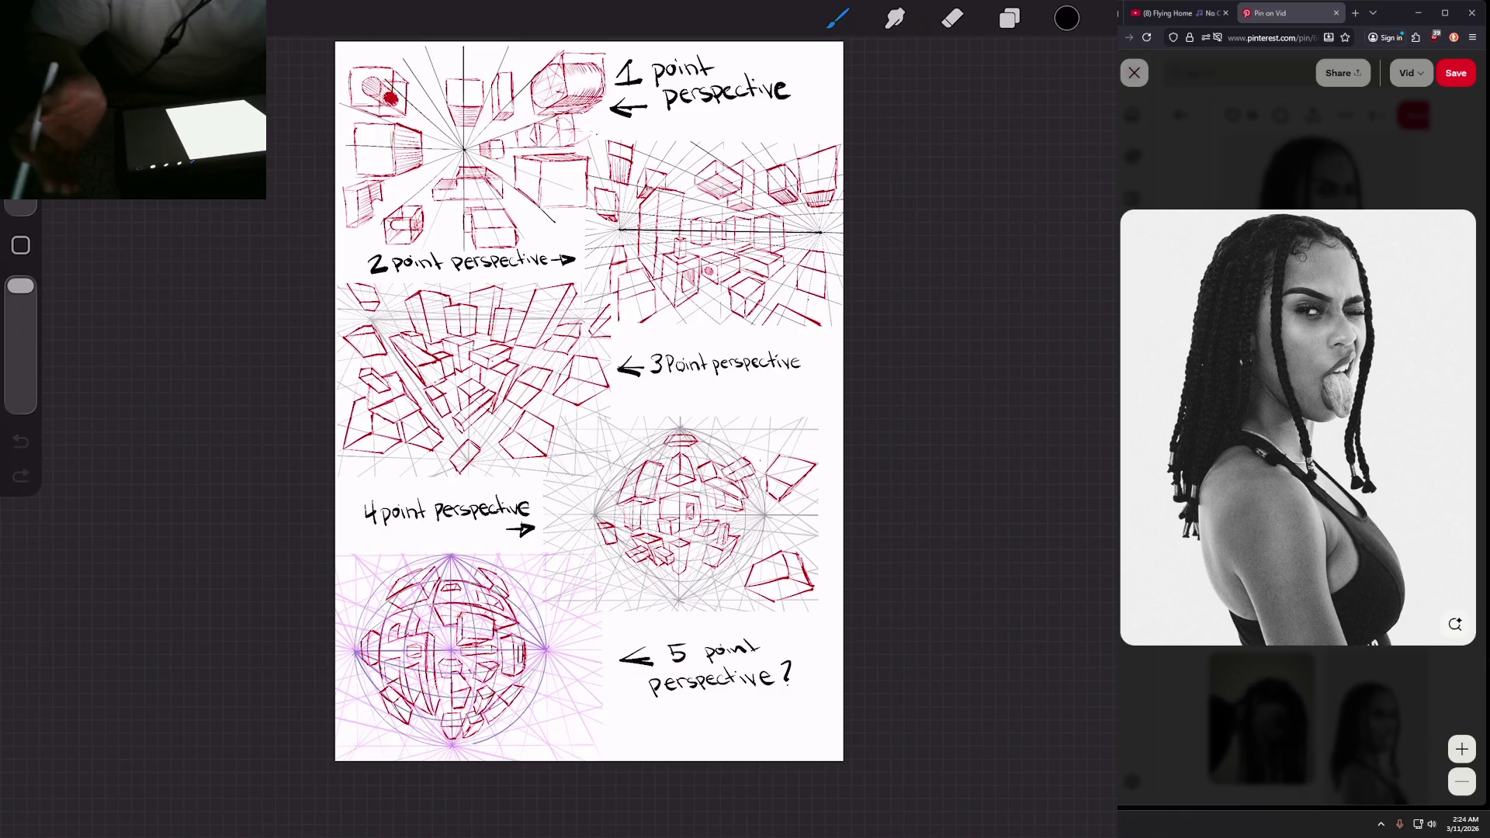
click(31, 9)
scroll(559, 419, down, 10)
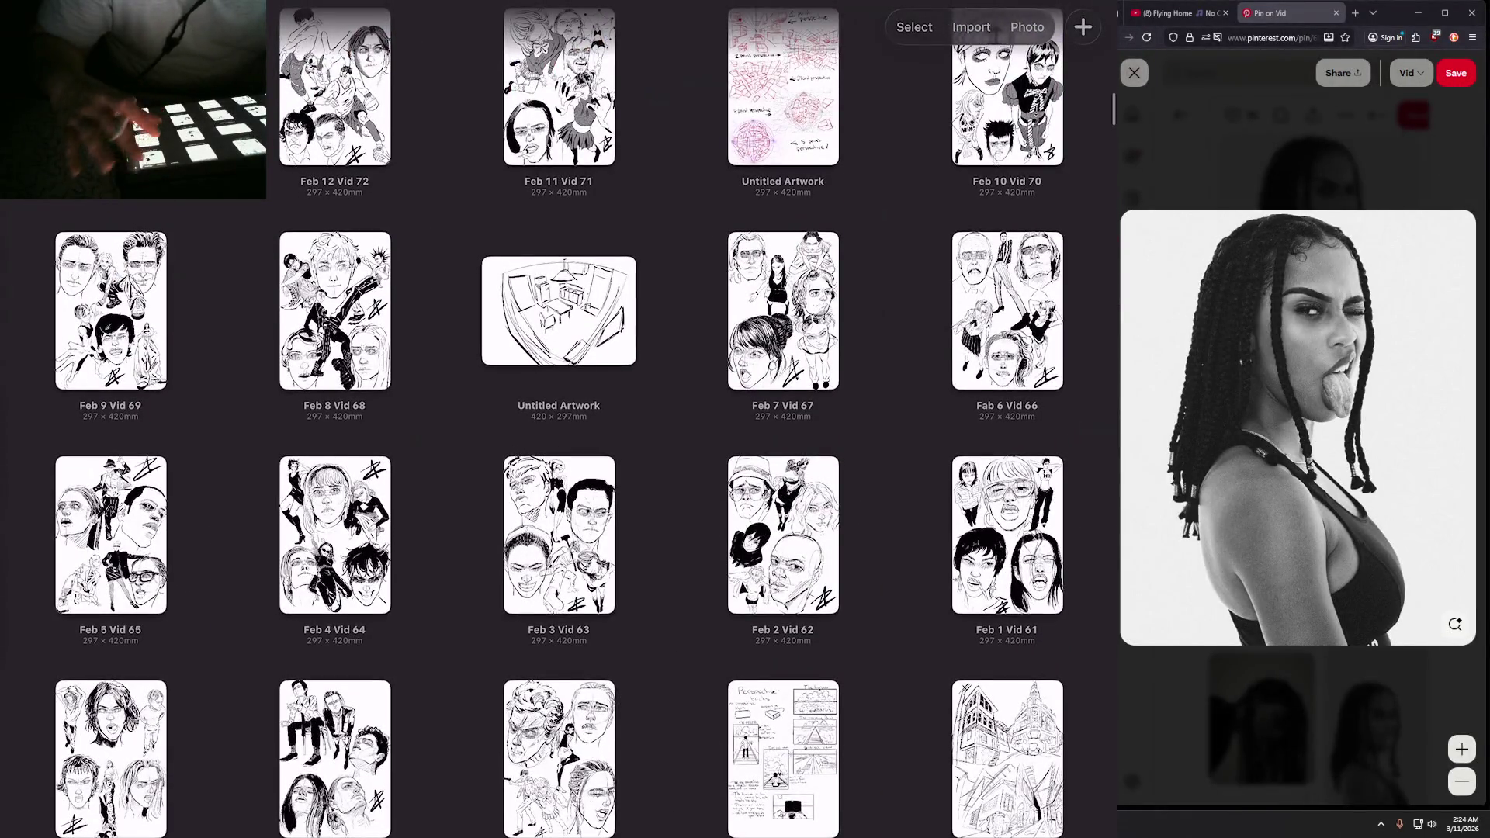
scroll(559, 419, up, 7)
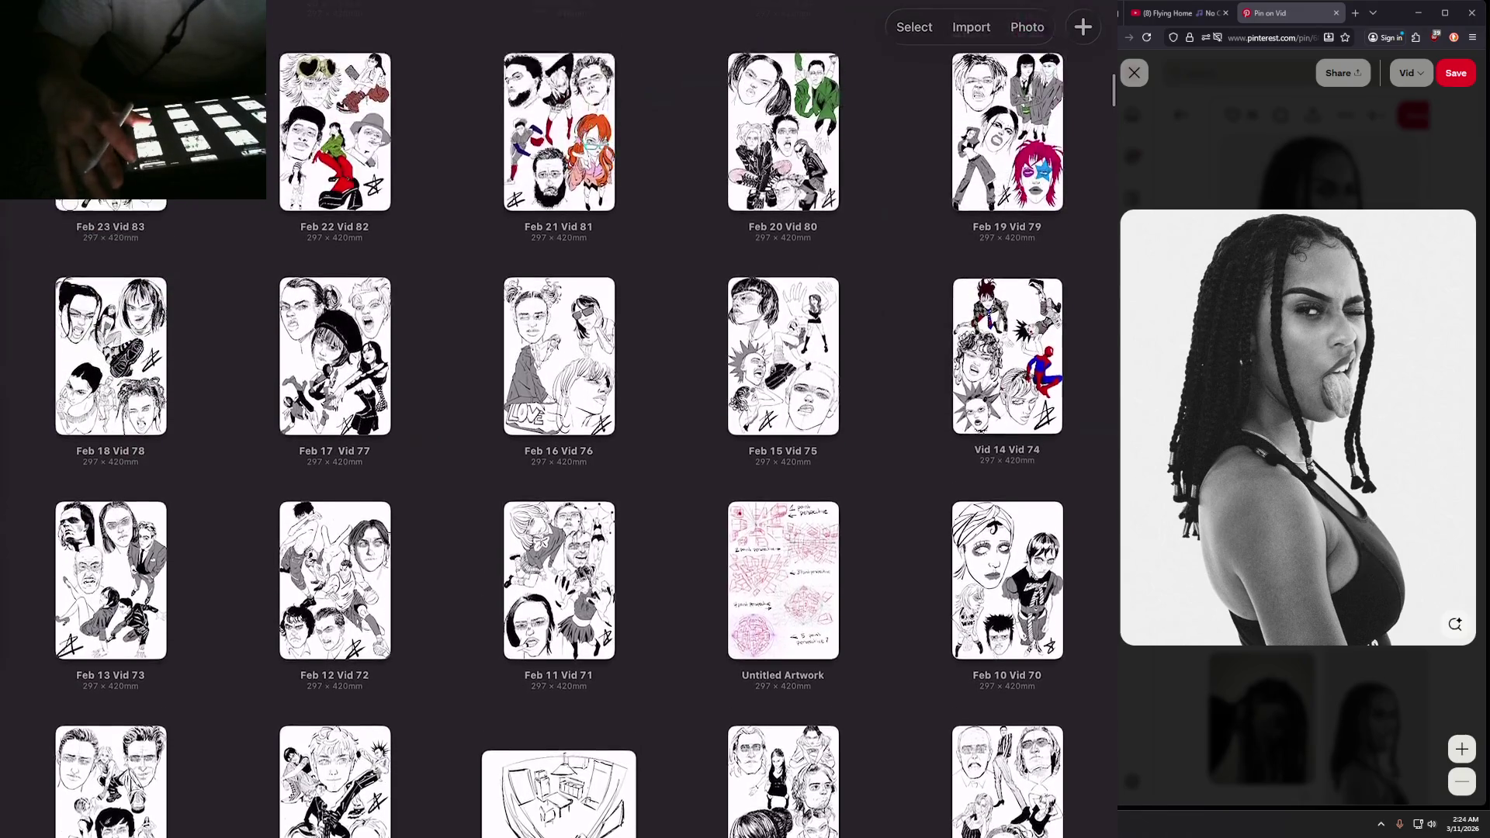
scroll(559, 419, down, 10)
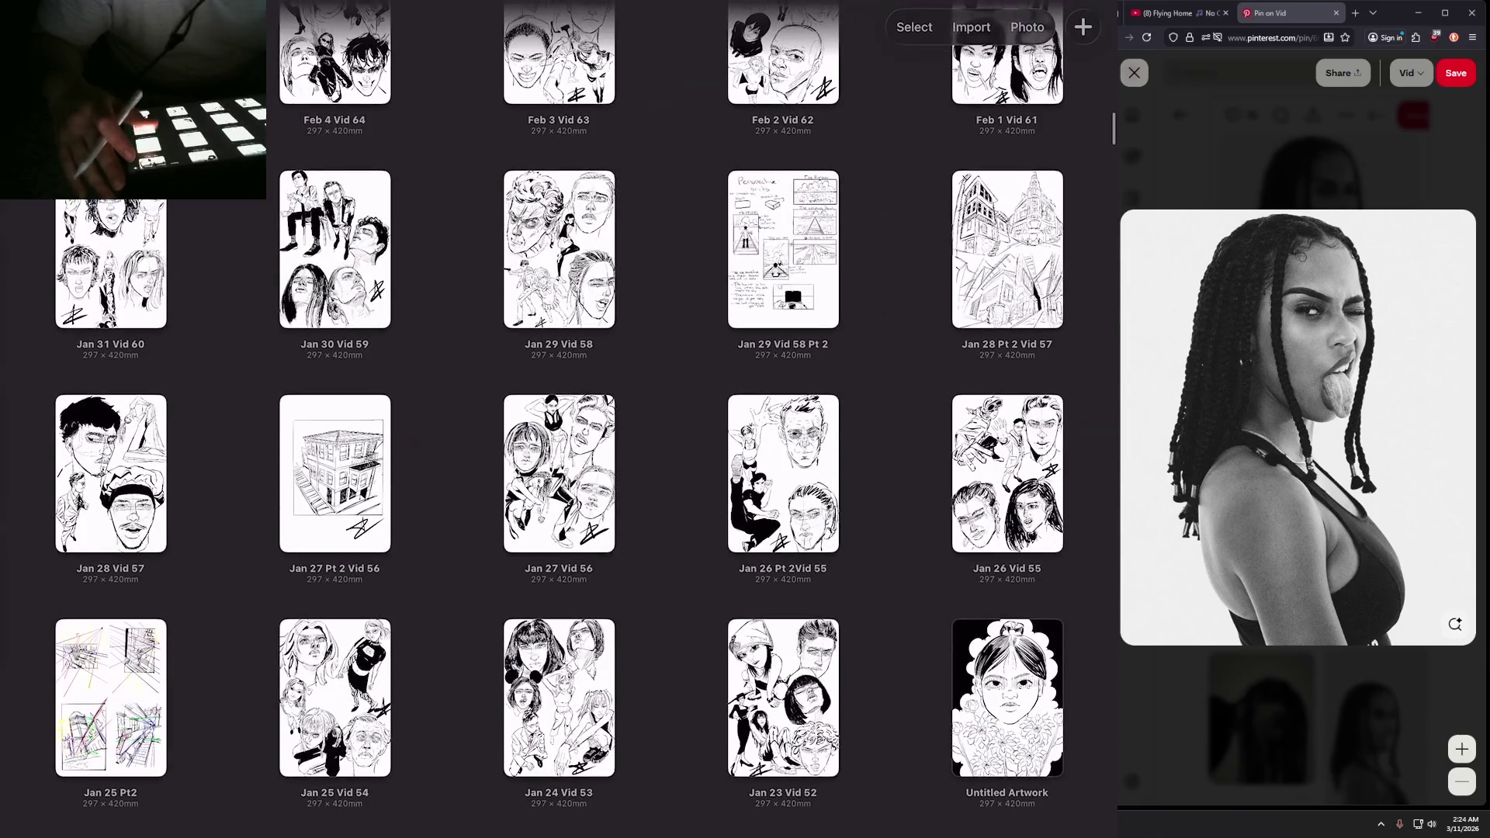
Step: Preview the Jan 28 Pt 2 Vid 57, Jan 27 Pt 2 Vid 56 and Jan 25 Pt2 artworks
click(1007, 248)
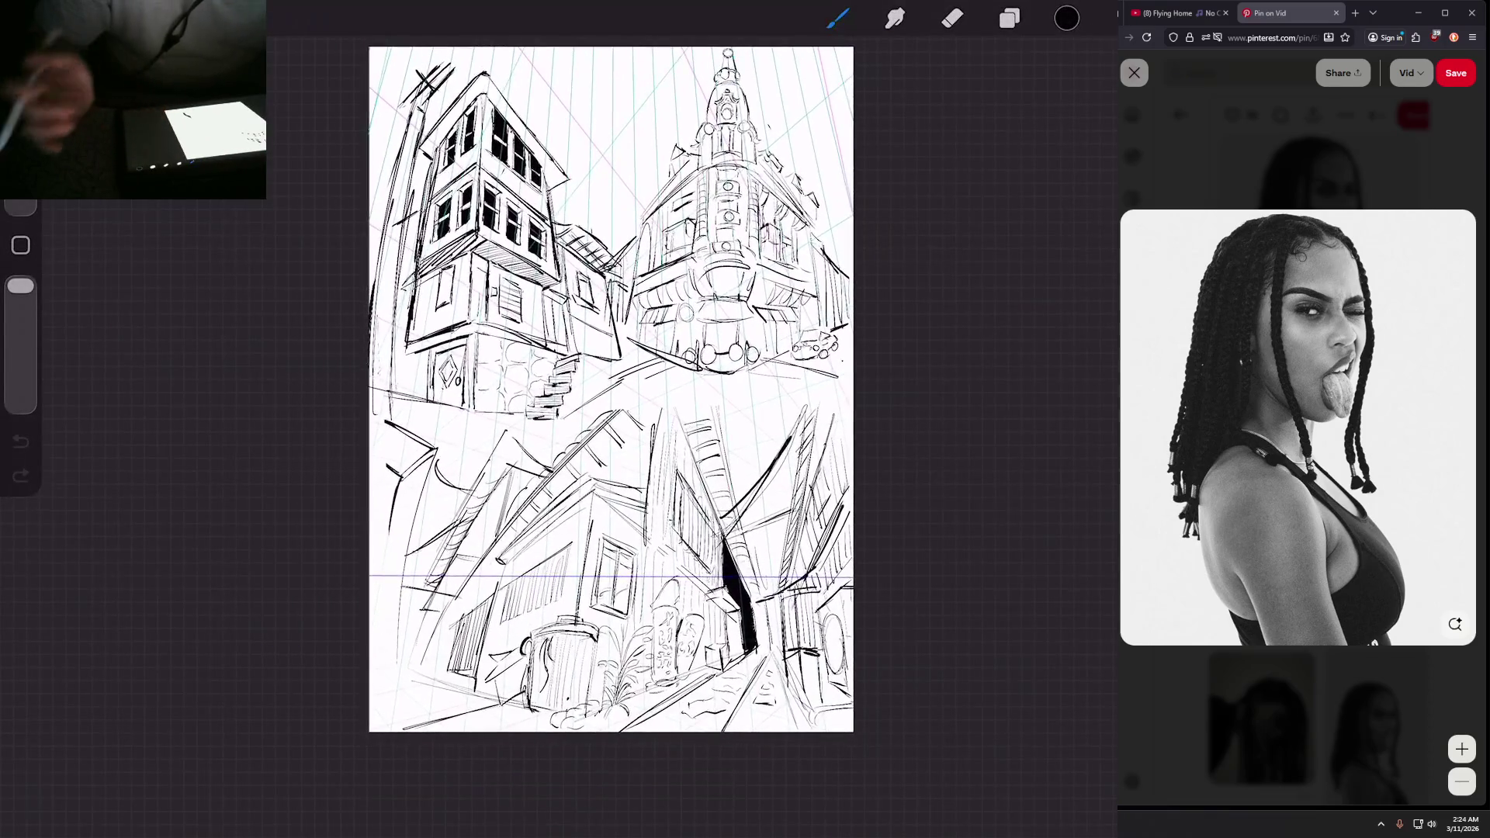
click(23, 16)
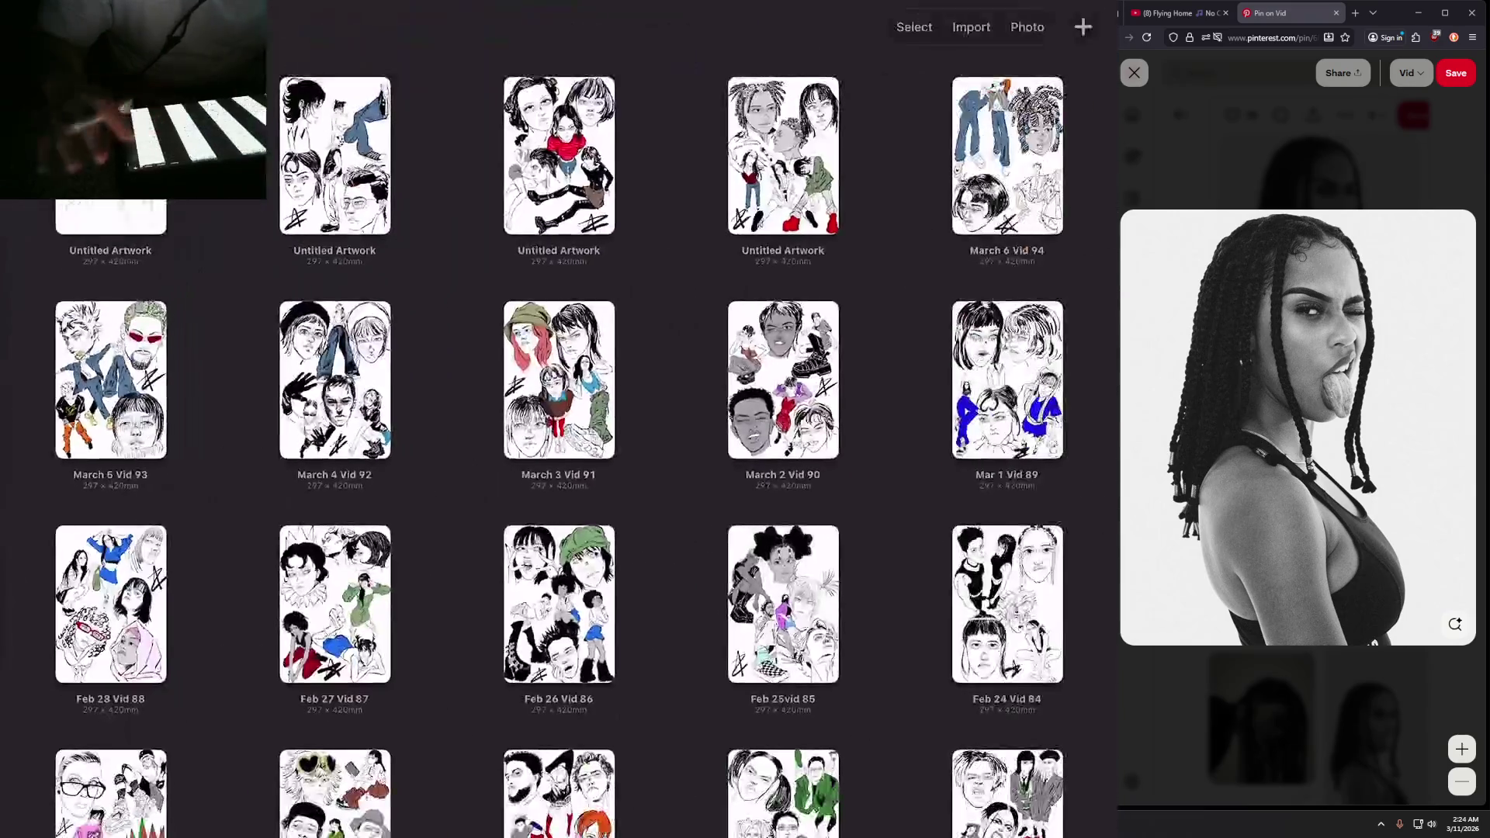
scroll(559, 419, down, 10)
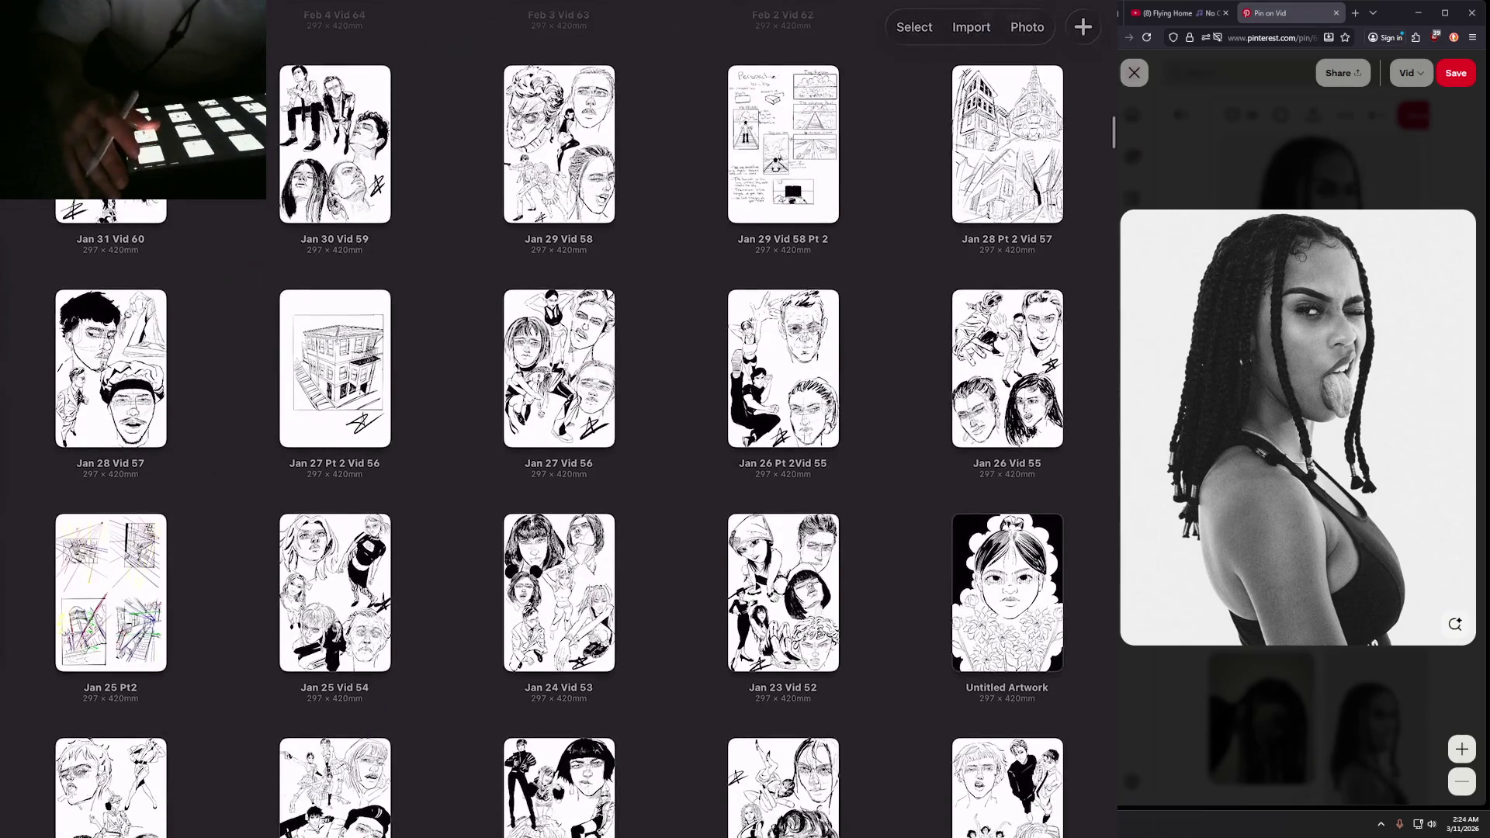
click(333, 360)
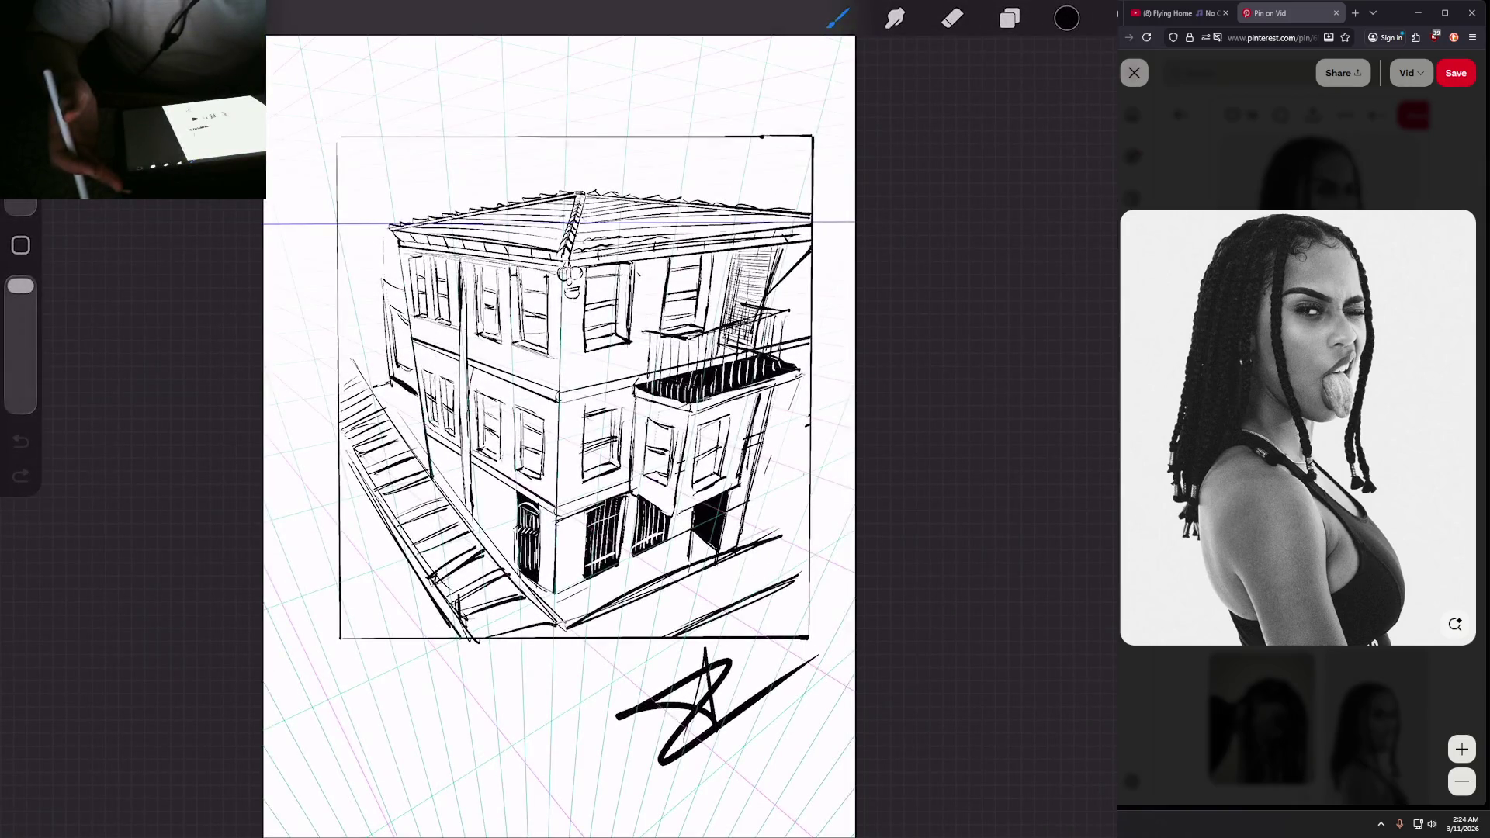
click(23, 15)
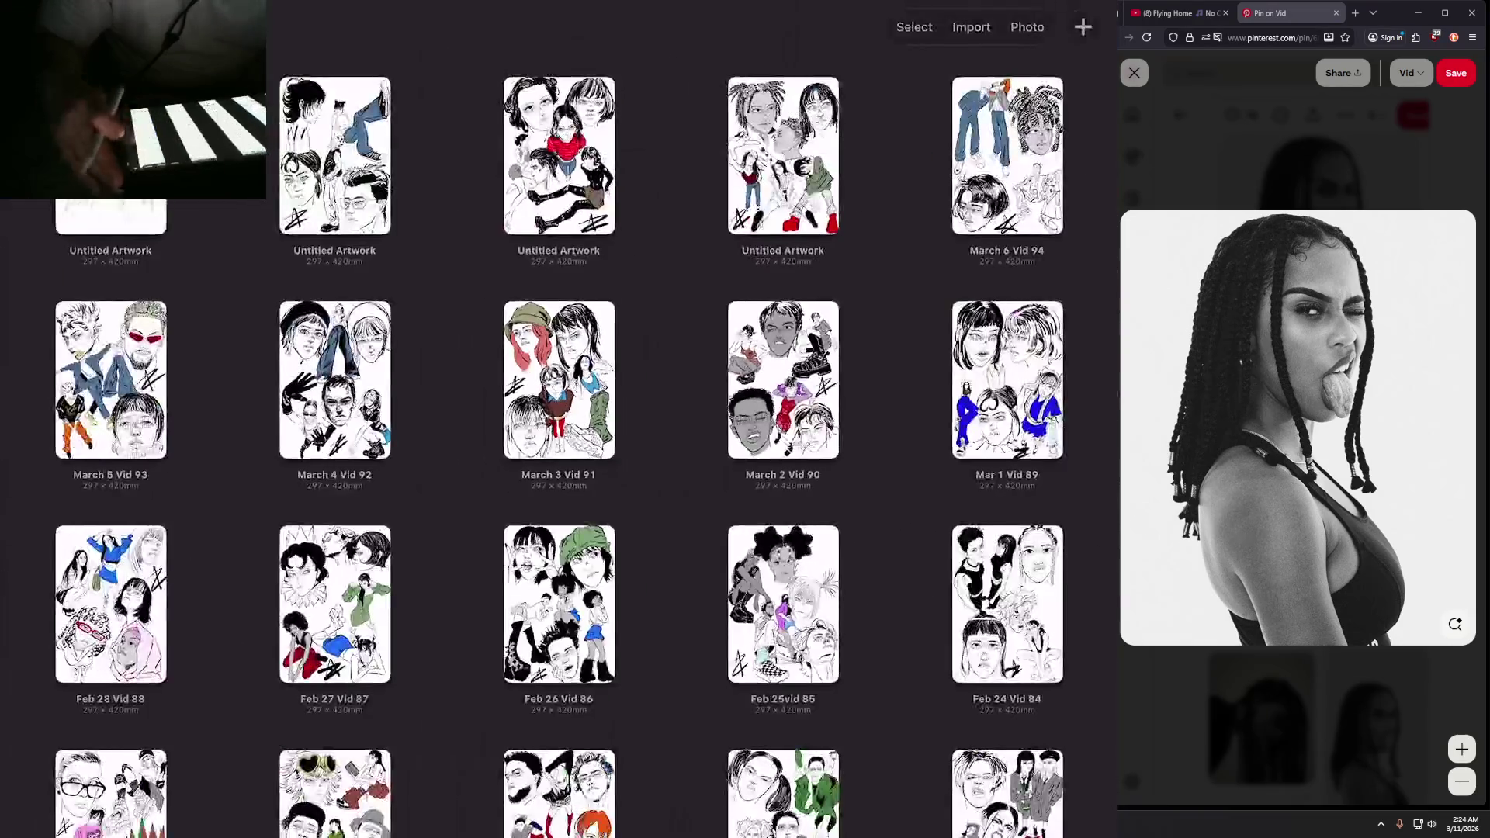
scroll(558, 419, down, 10)
click(110, 297)
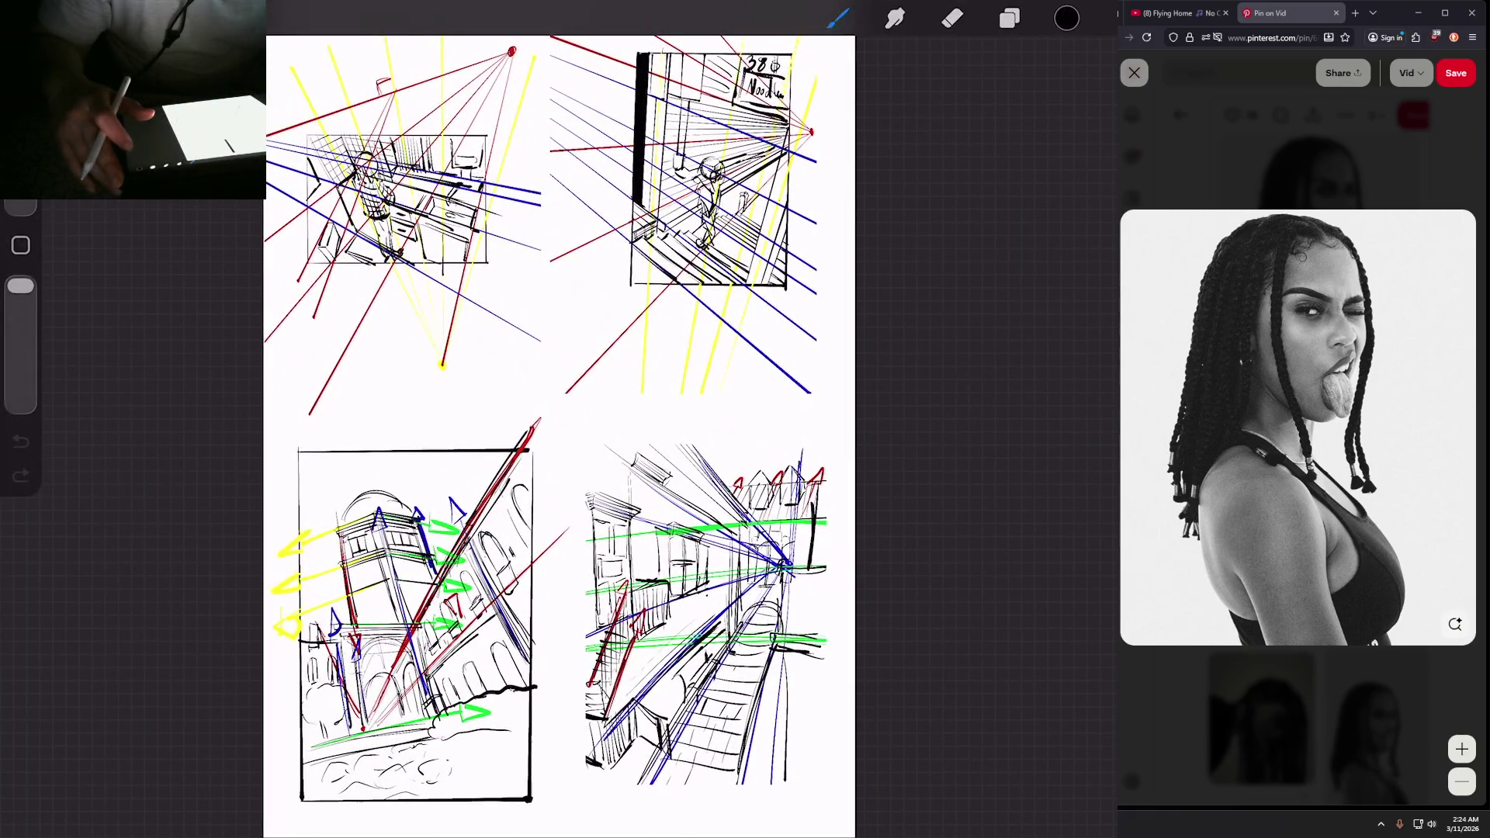
click(24, 16)
Step: Preview the Jan 29 Vid 58 Pt 2 sheet, then reopen the braided-hair portrait sketch
scroll(559, 419, down, 5)
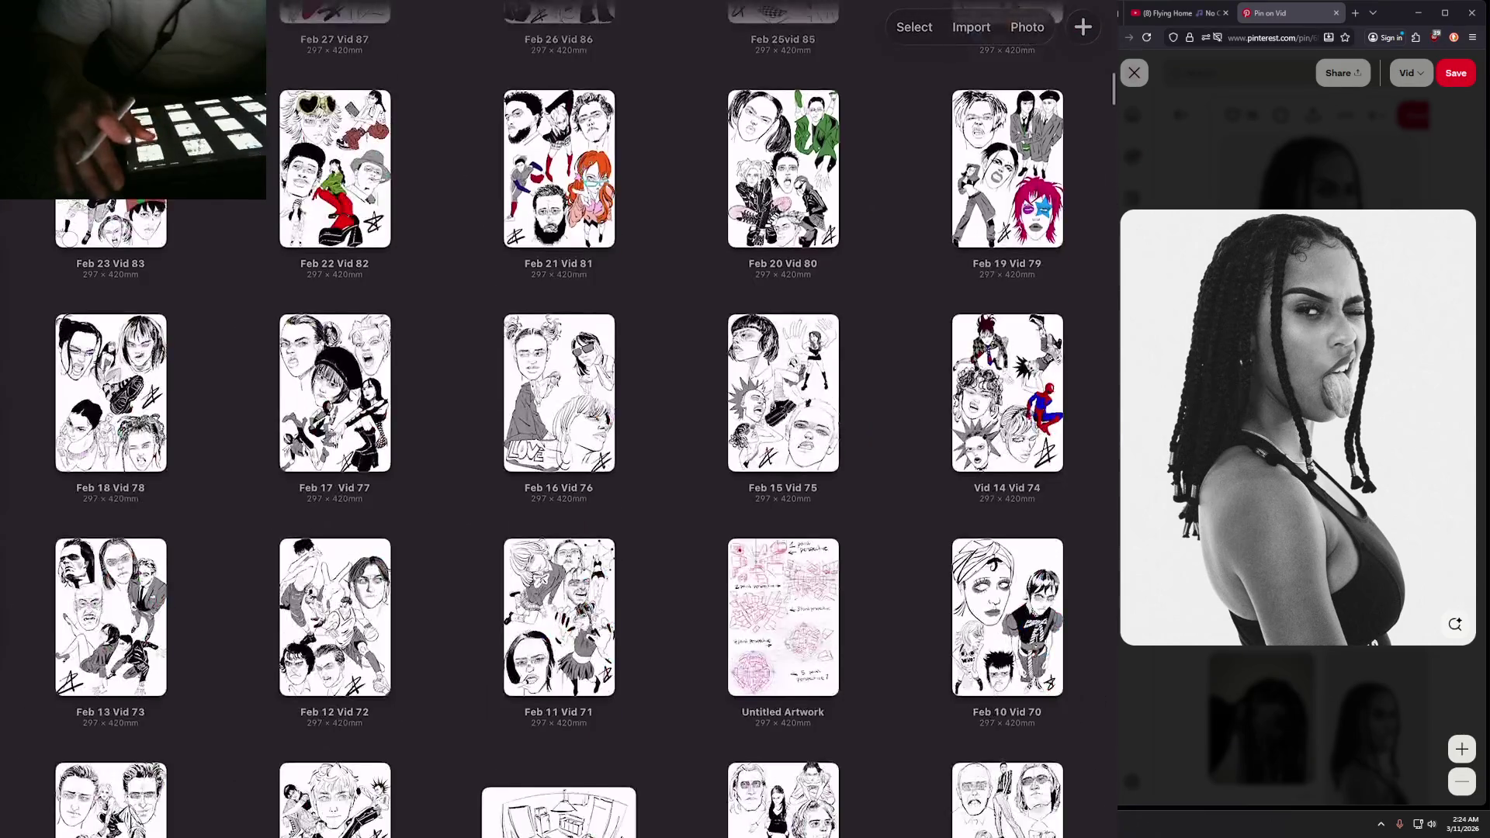
scroll(558, 419, down, 7)
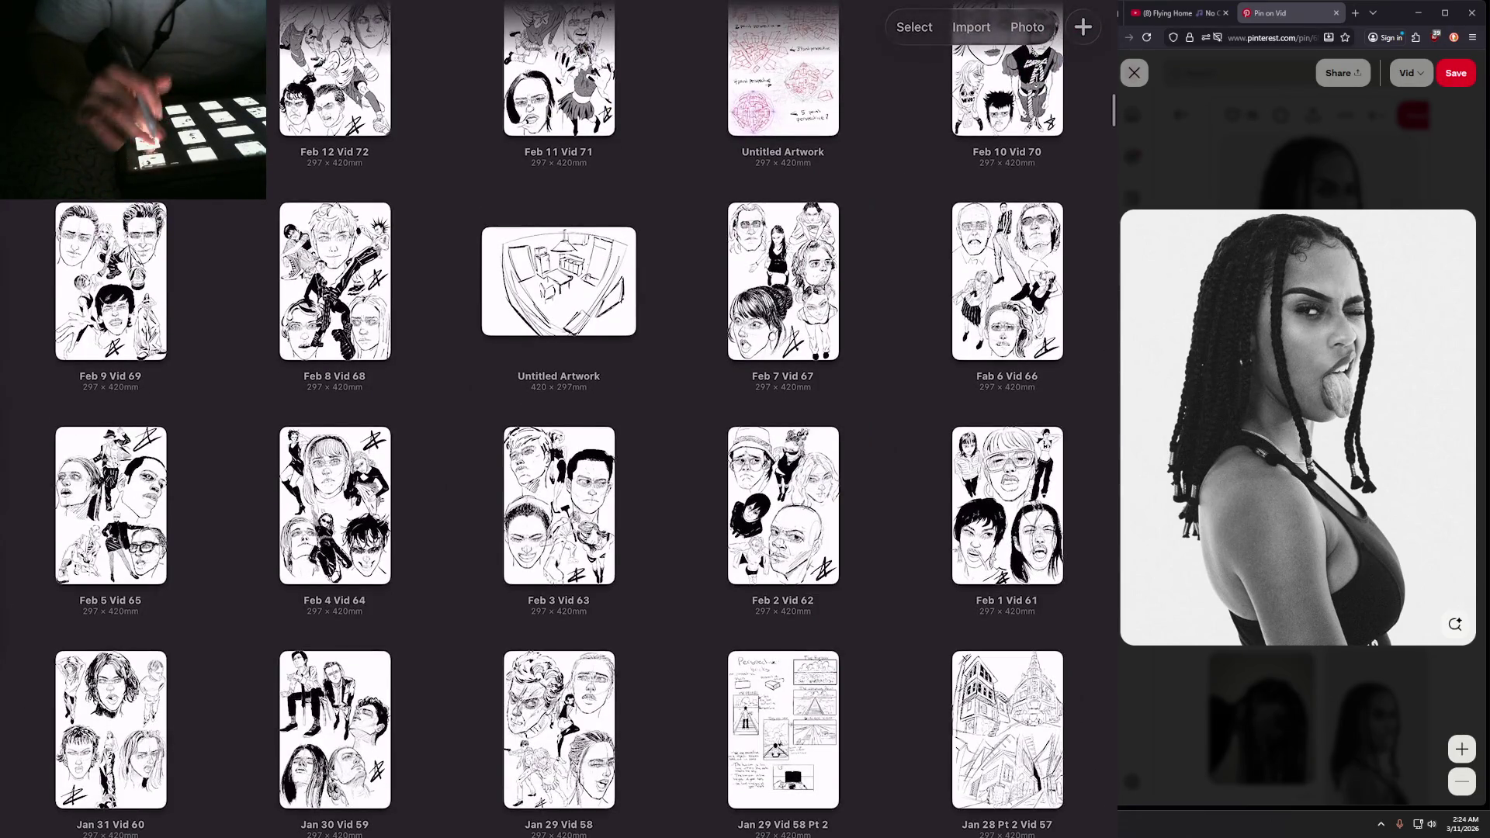
scroll(559, 419, down, 5)
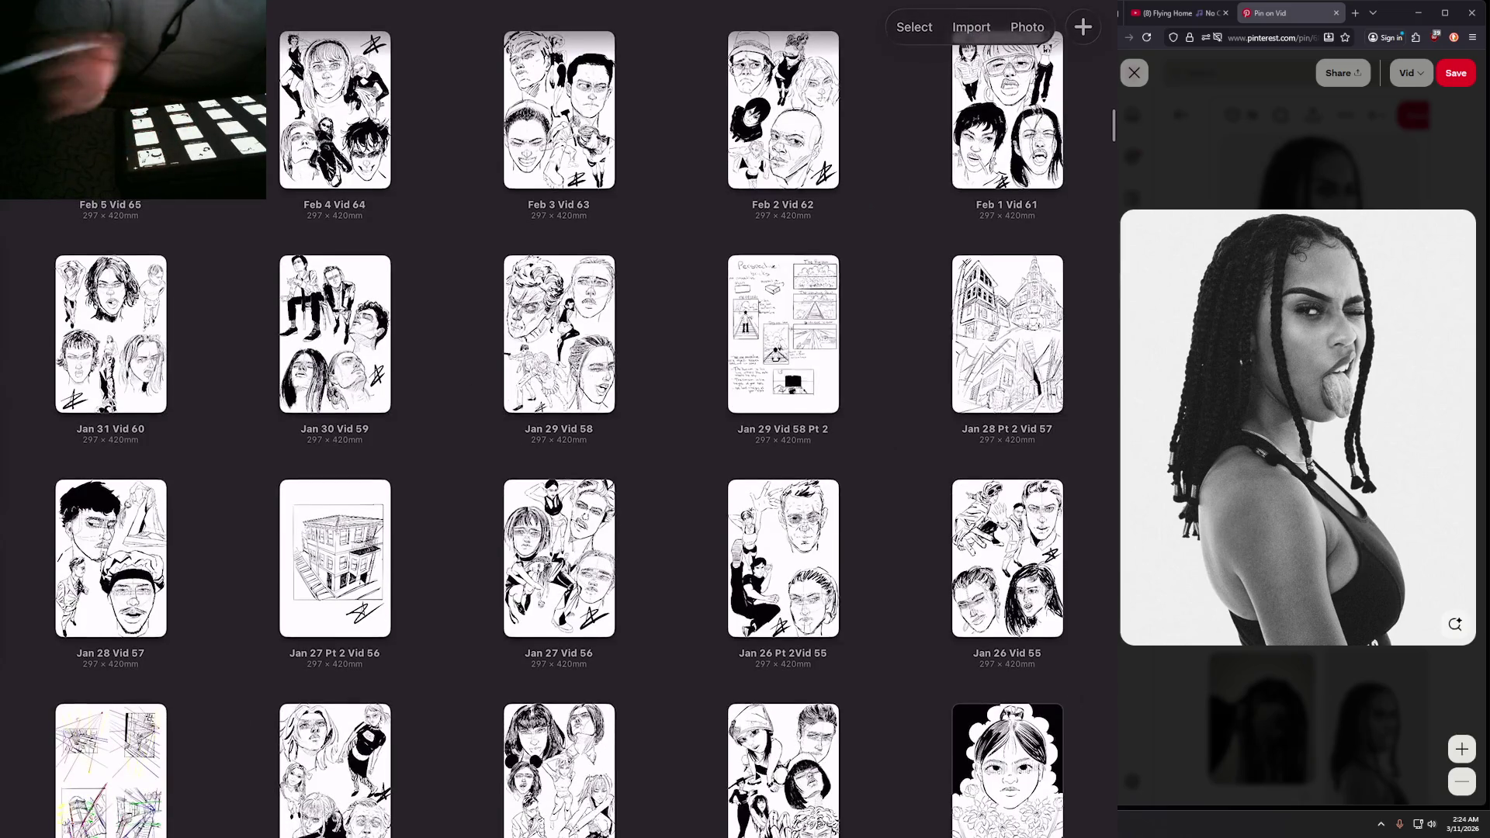
click(783, 334)
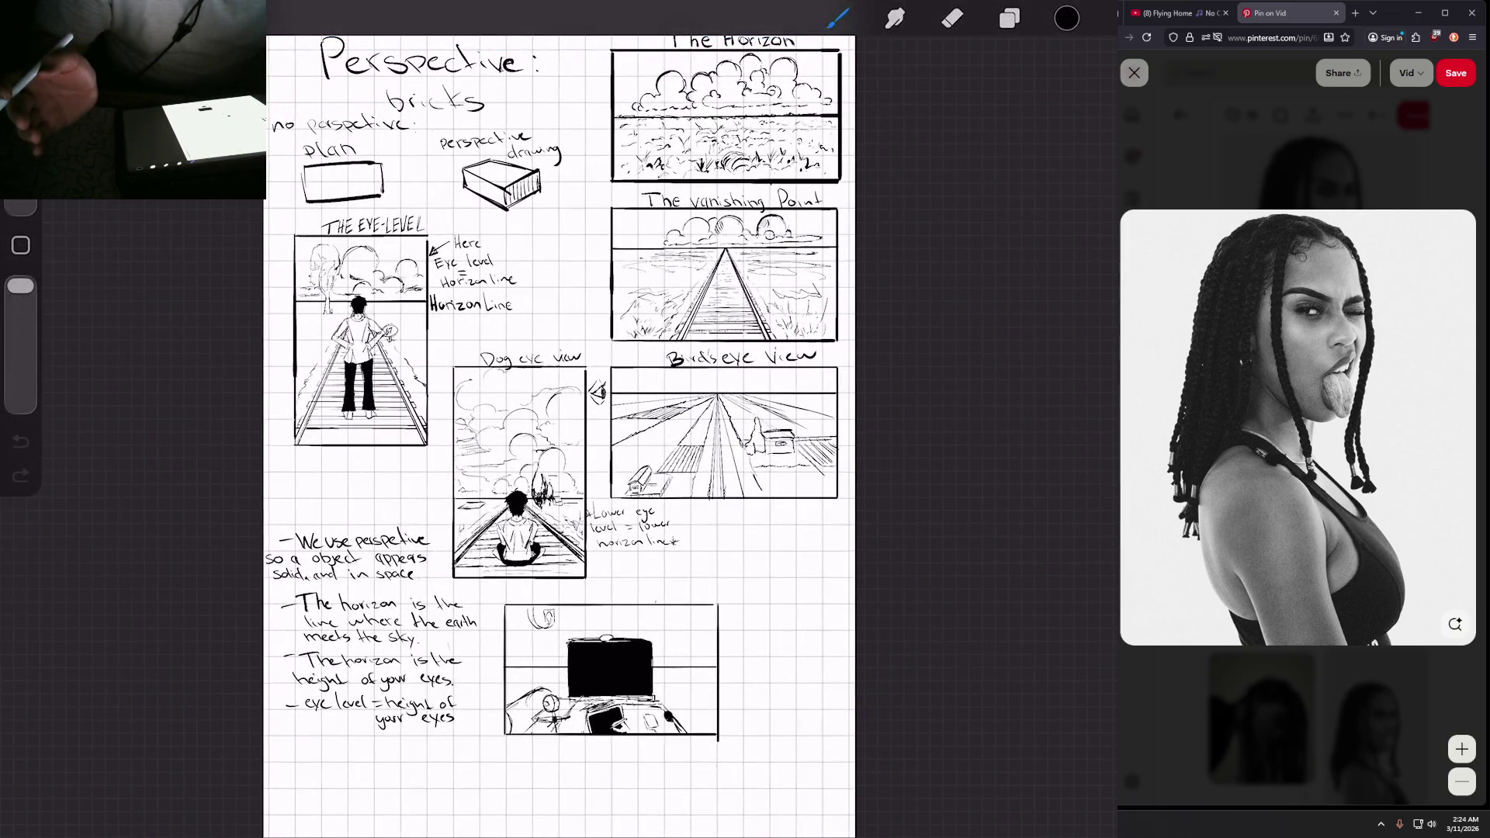
click(31, 17)
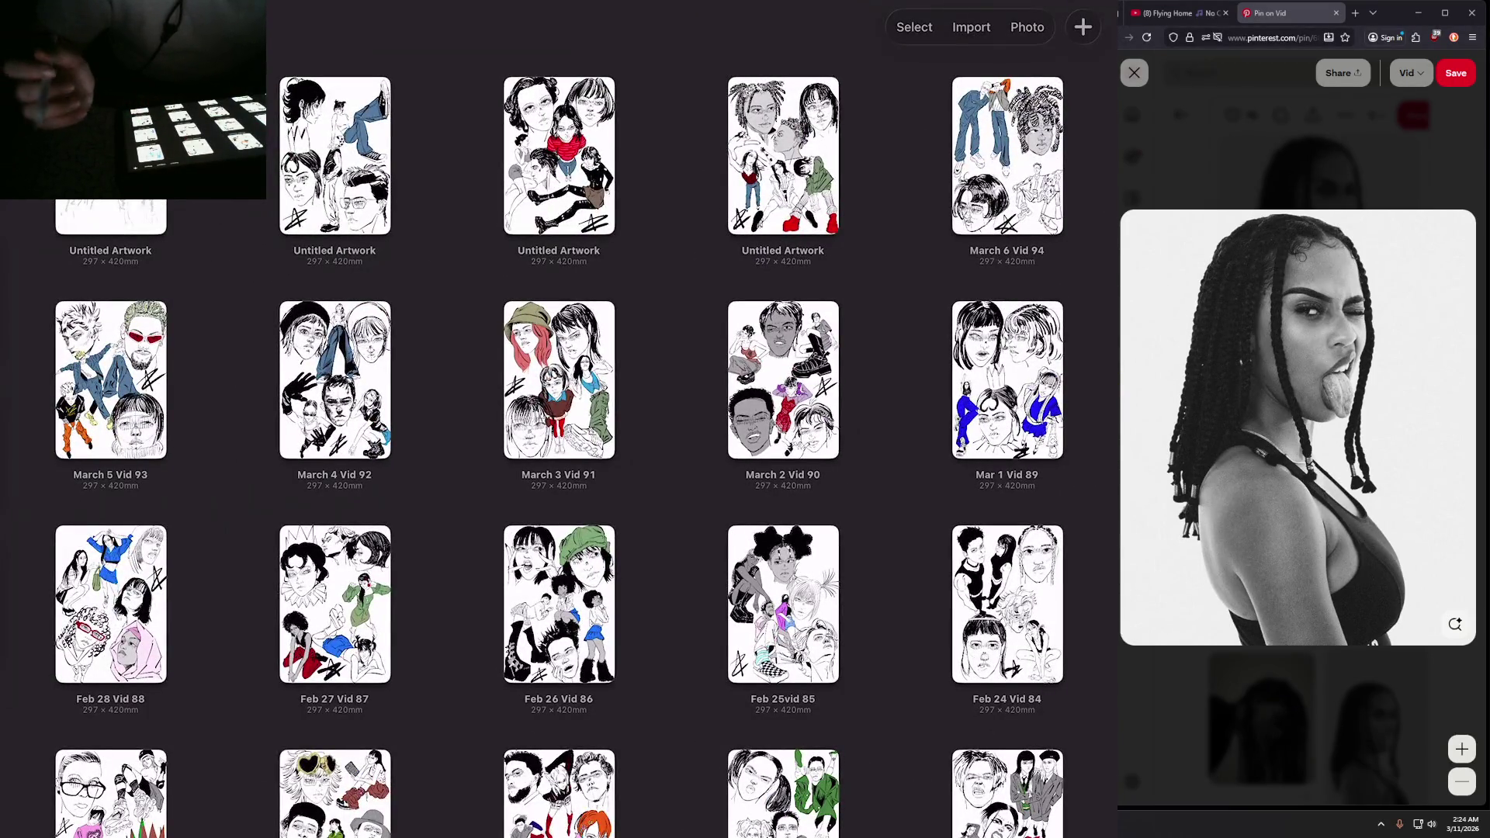
click(110, 217)
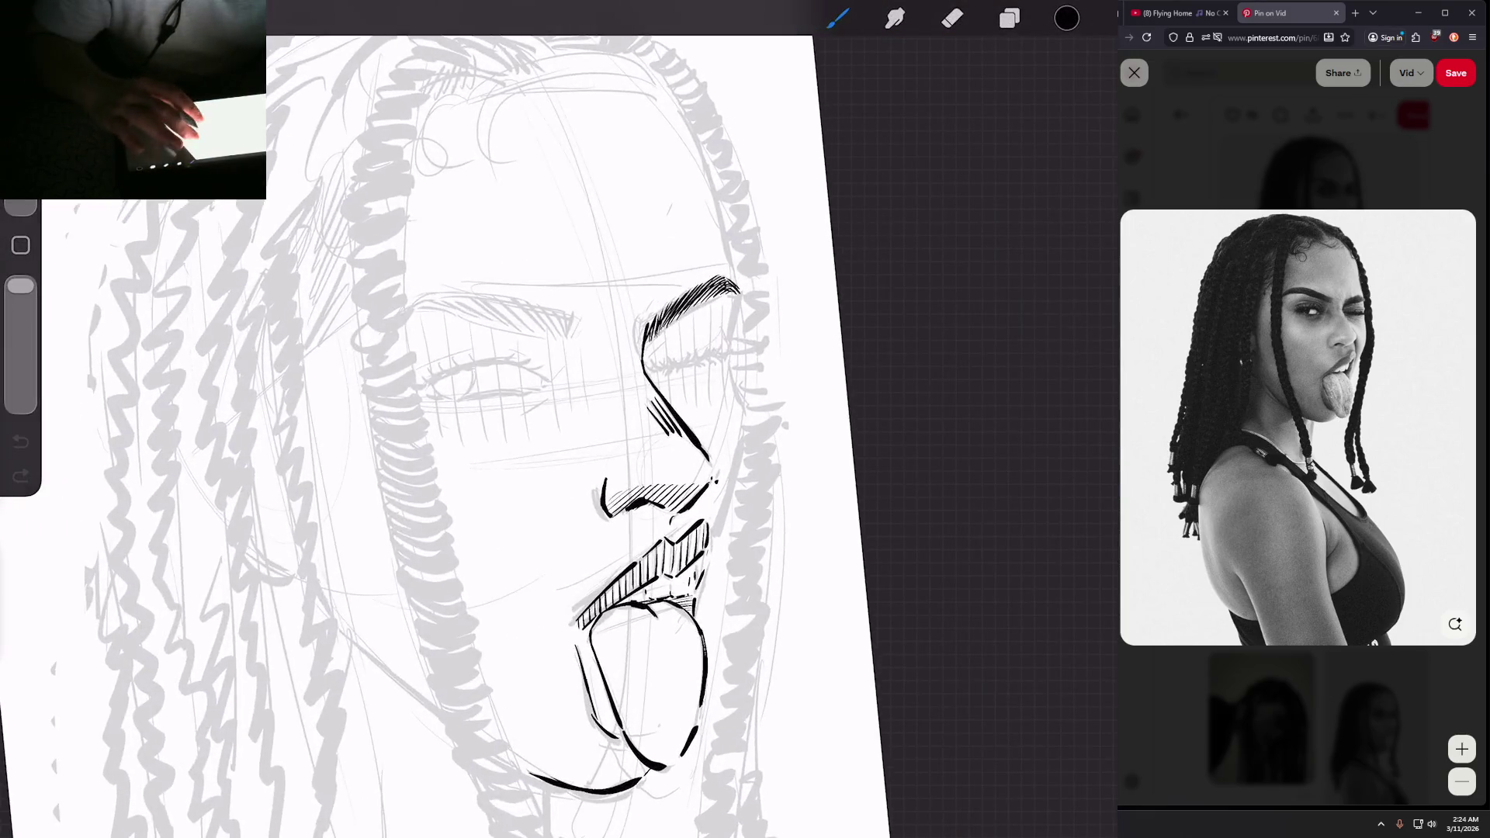
Step: Hatch the winking eye's eyebrow, including strokes at its tip
scroll(714, 345, up, 5)
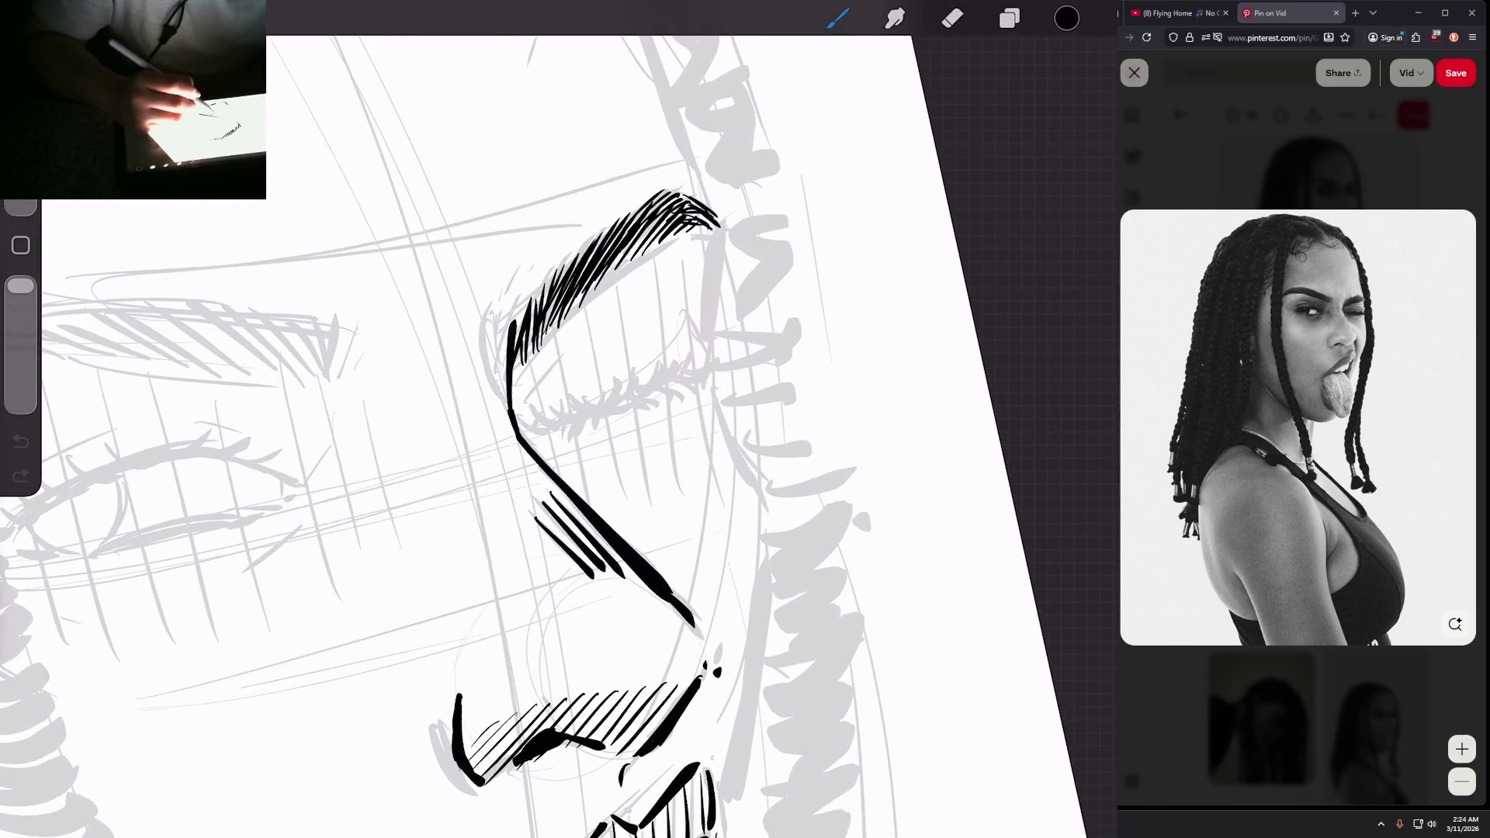
mouse_move(525, 402)
mouse_down()
mouse_move(587, 332)
mouse_move(696, 342)
mouse_up()
drag(674, 310, 700, 339)
Step: Ink curved black eyelashes along the closed eye, adding extras at its outer end
scroll(606, 434, up, 1)
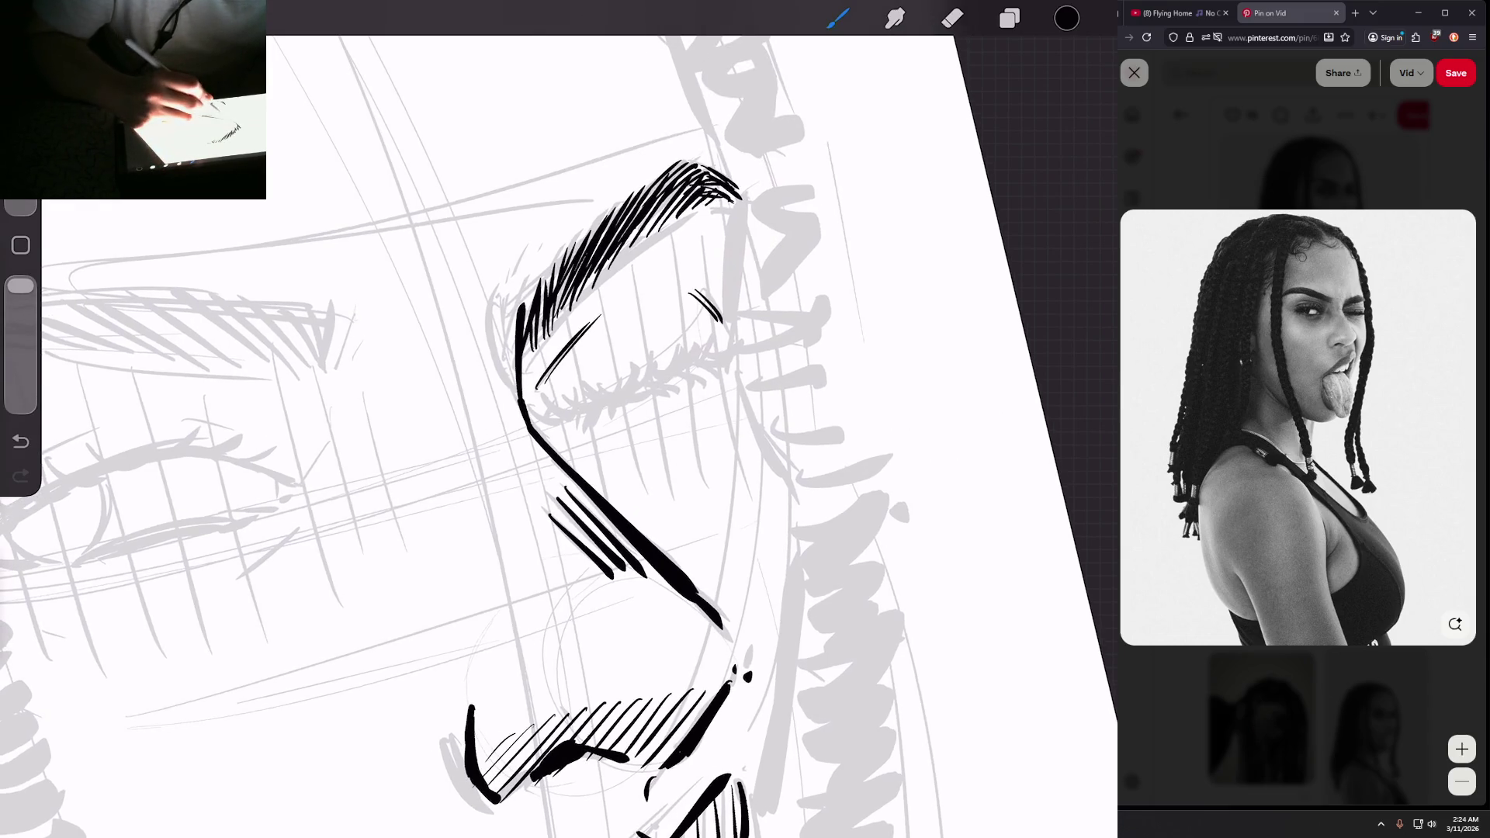
mouse_move(534, 427)
mouse_down()
mouse_move(578, 398)
mouse_move(612, 404)
mouse_move(712, 335)
mouse_up()
drag(695, 371, 732, 342)
drag(711, 369, 741, 350)
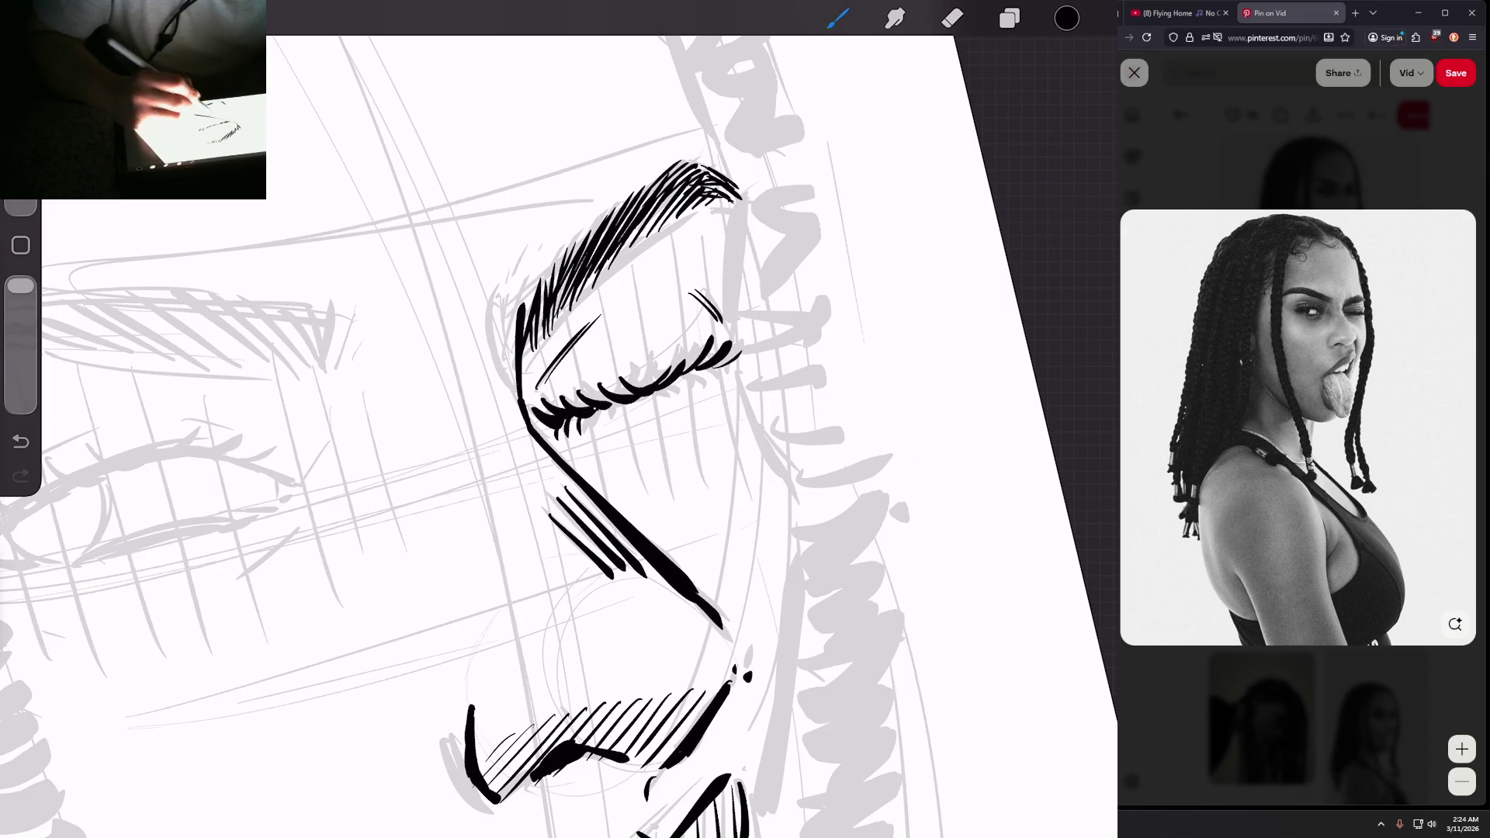
drag(635, 417, 646, 397)
drag(641, 409, 656, 399)
mouse_move(616, 423)
mouse_down()
mouse_move(615, 399)
mouse_move(724, 367)
mouse_up()
drag(691, 375, 711, 368)
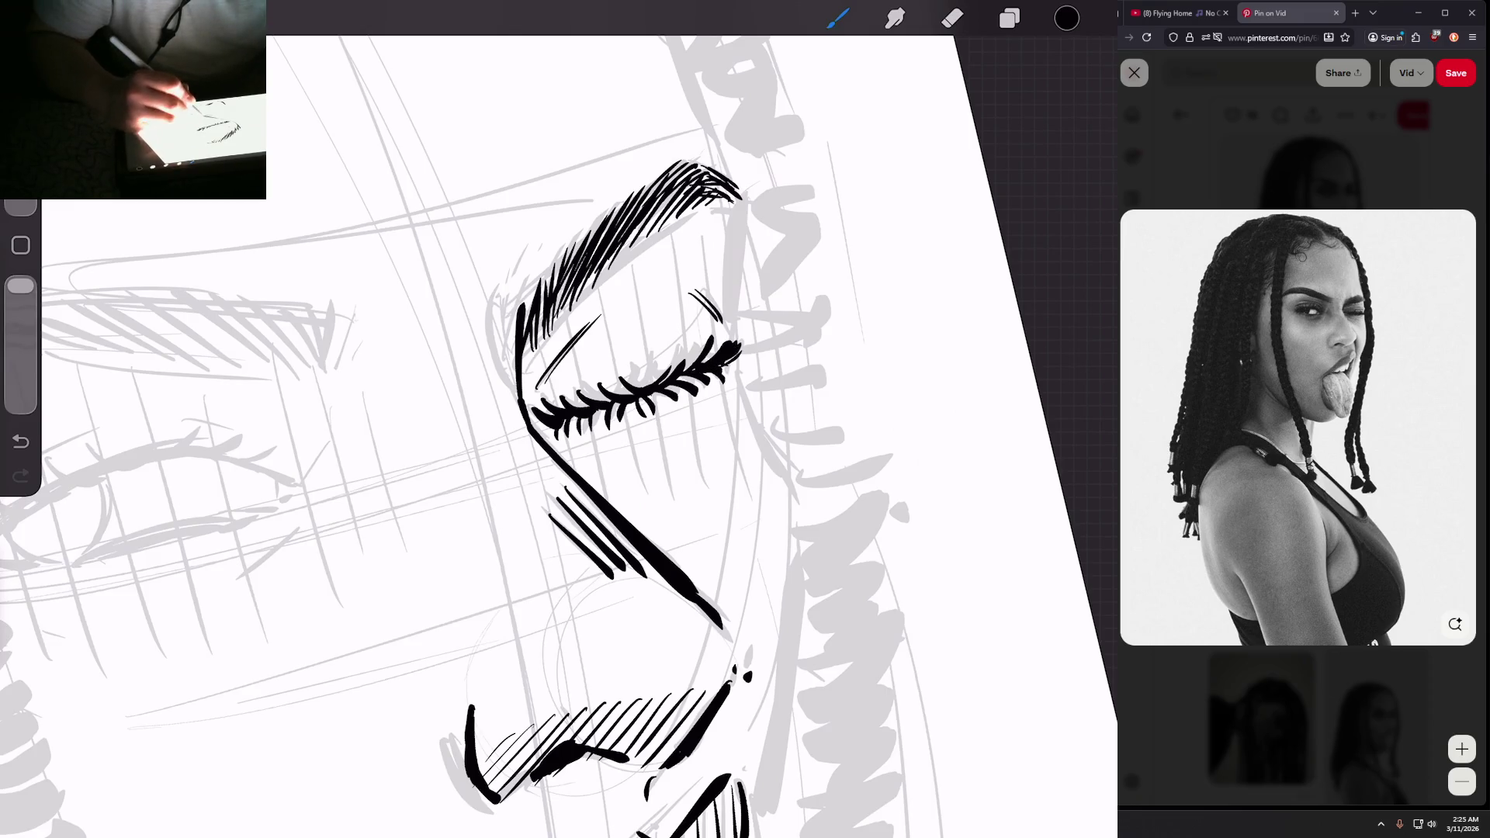
drag(661, 385, 704, 348)
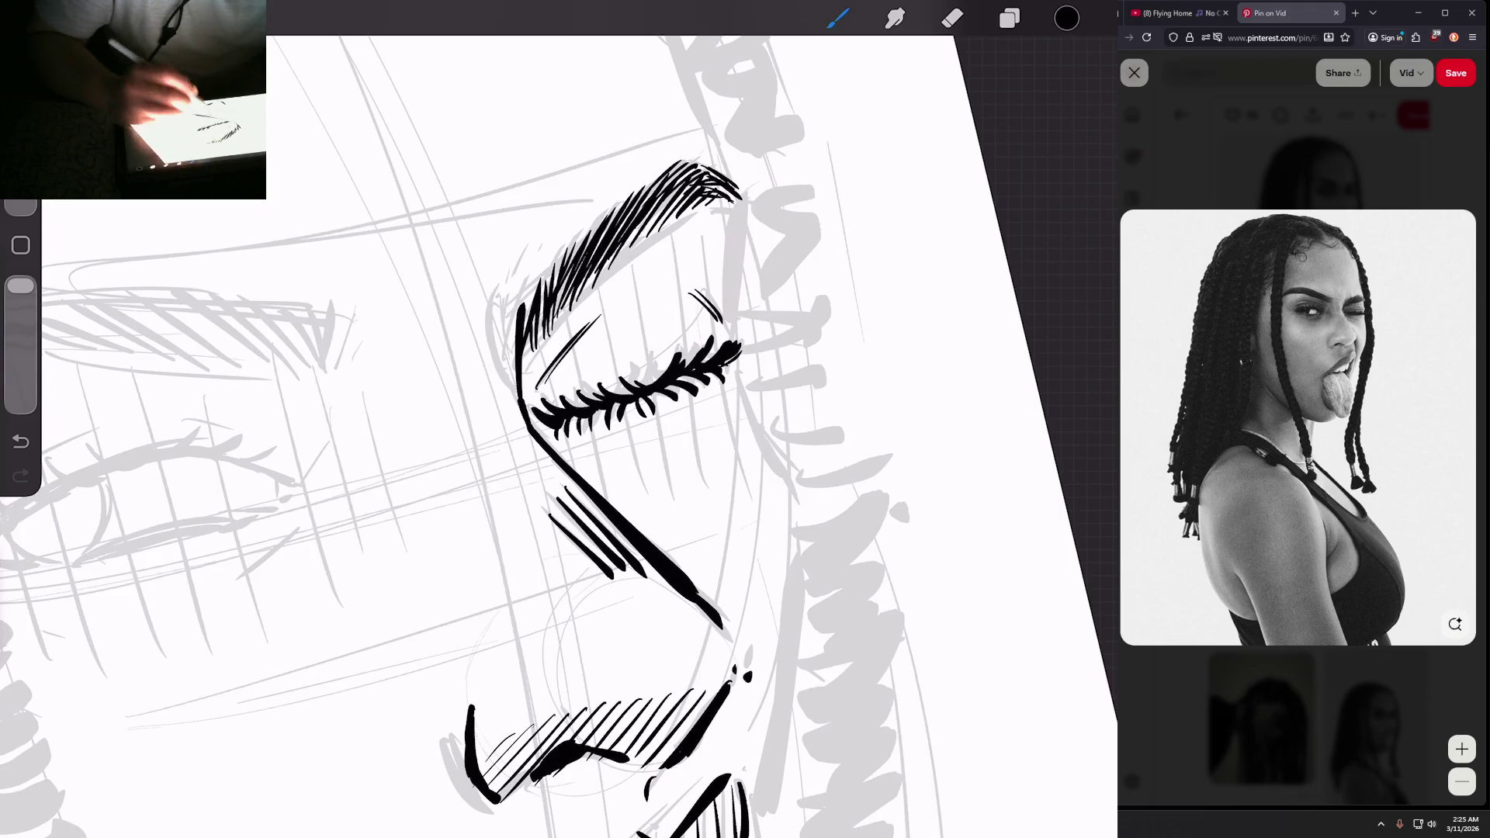
Step: Ink a line at the outer eye corner, a short stroke below it, and a cheek line
scroll(497, 434, down, 5)
scroll(435, 465, up, 5)
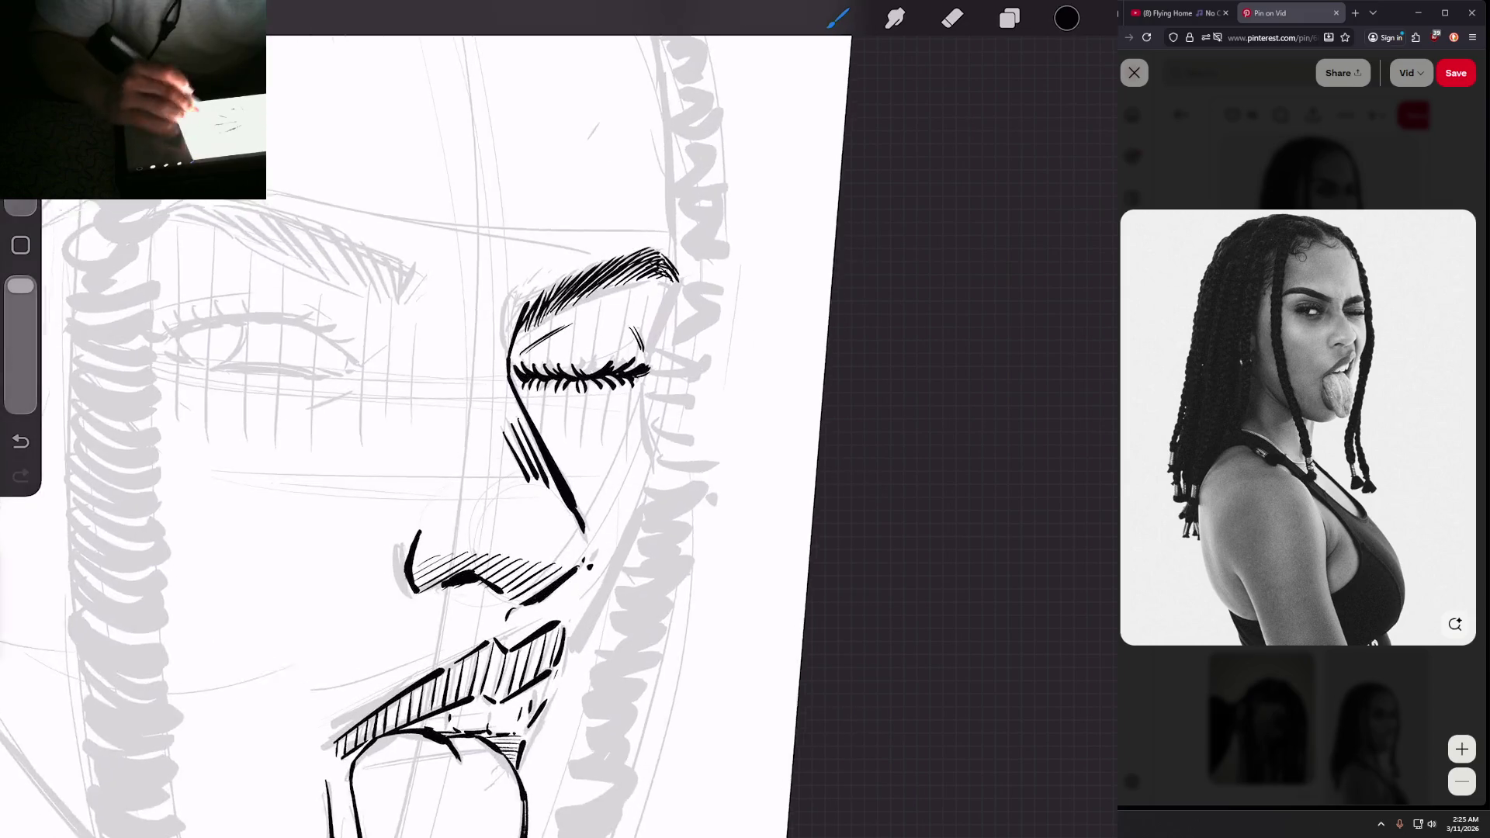
drag(663, 329, 642, 380)
scroll(497, 465, down, 2)
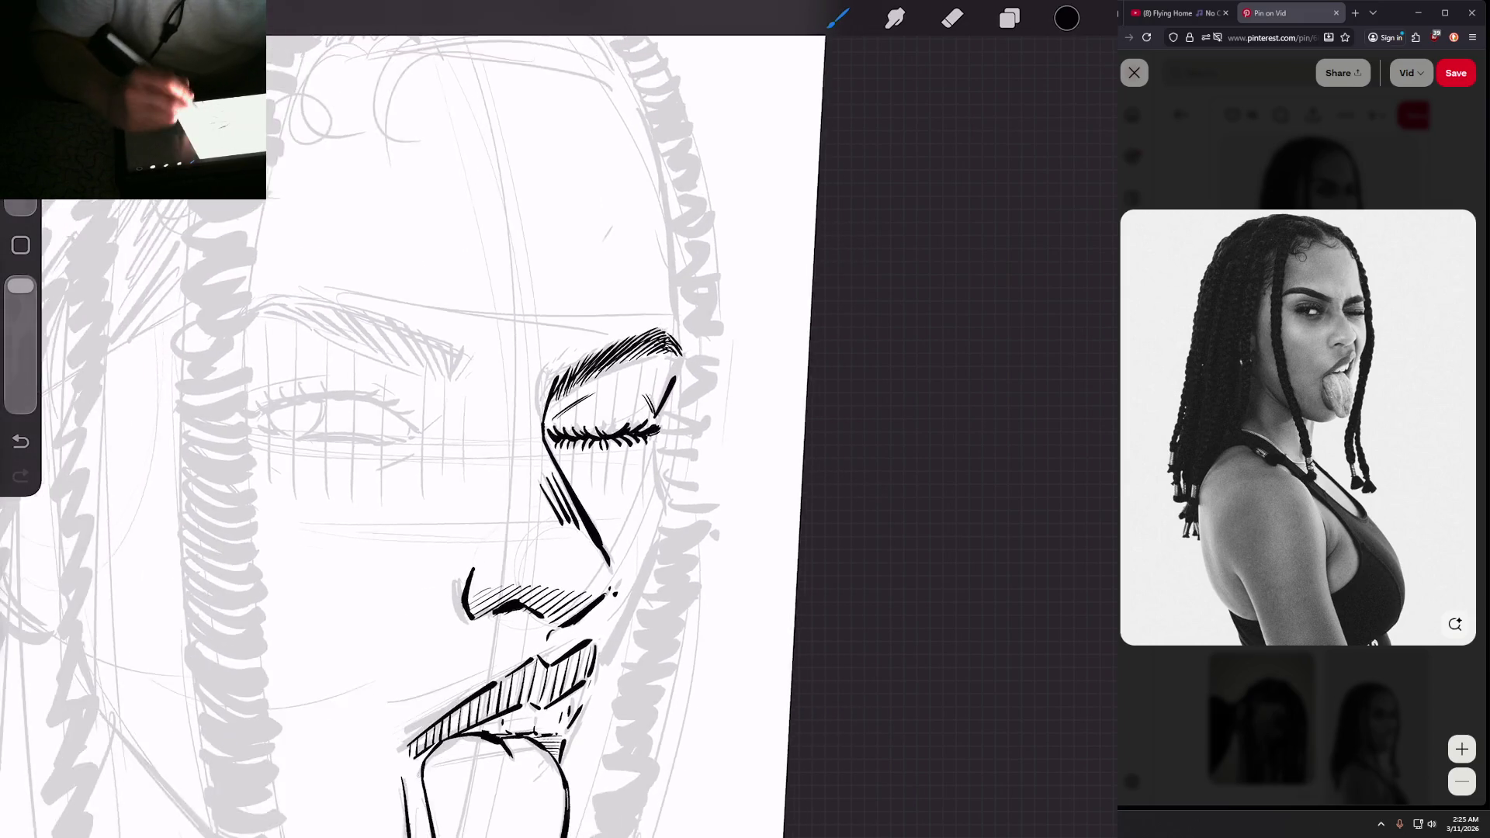
scroll(466, 466, up, 3)
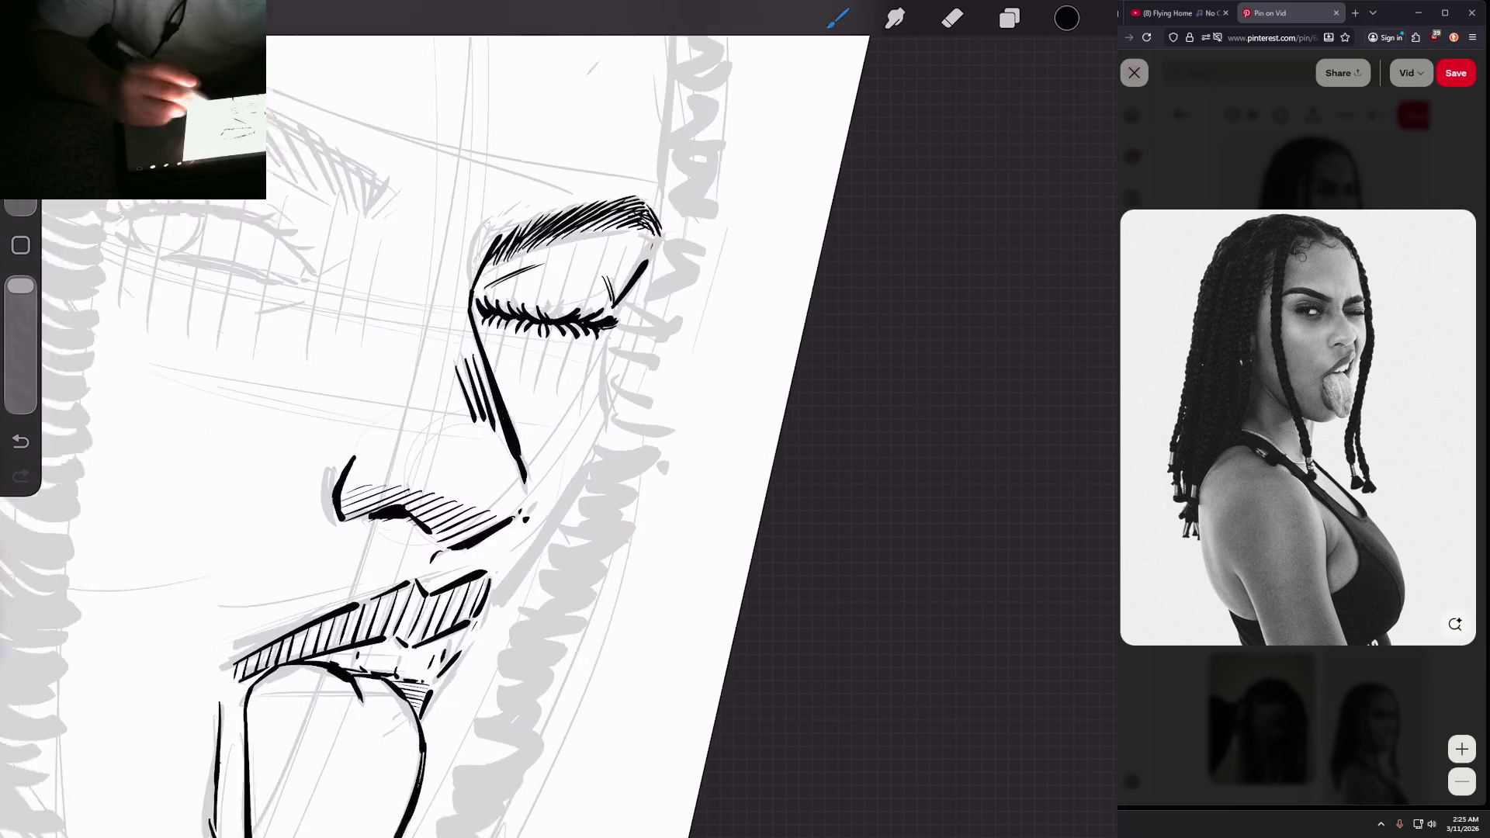
mouse_move(604, 358)
mouse_down()
mouse_move(596, 417)
mouse_move(615, 357)
mouse_up()
scroll(465, 465, down, 2)
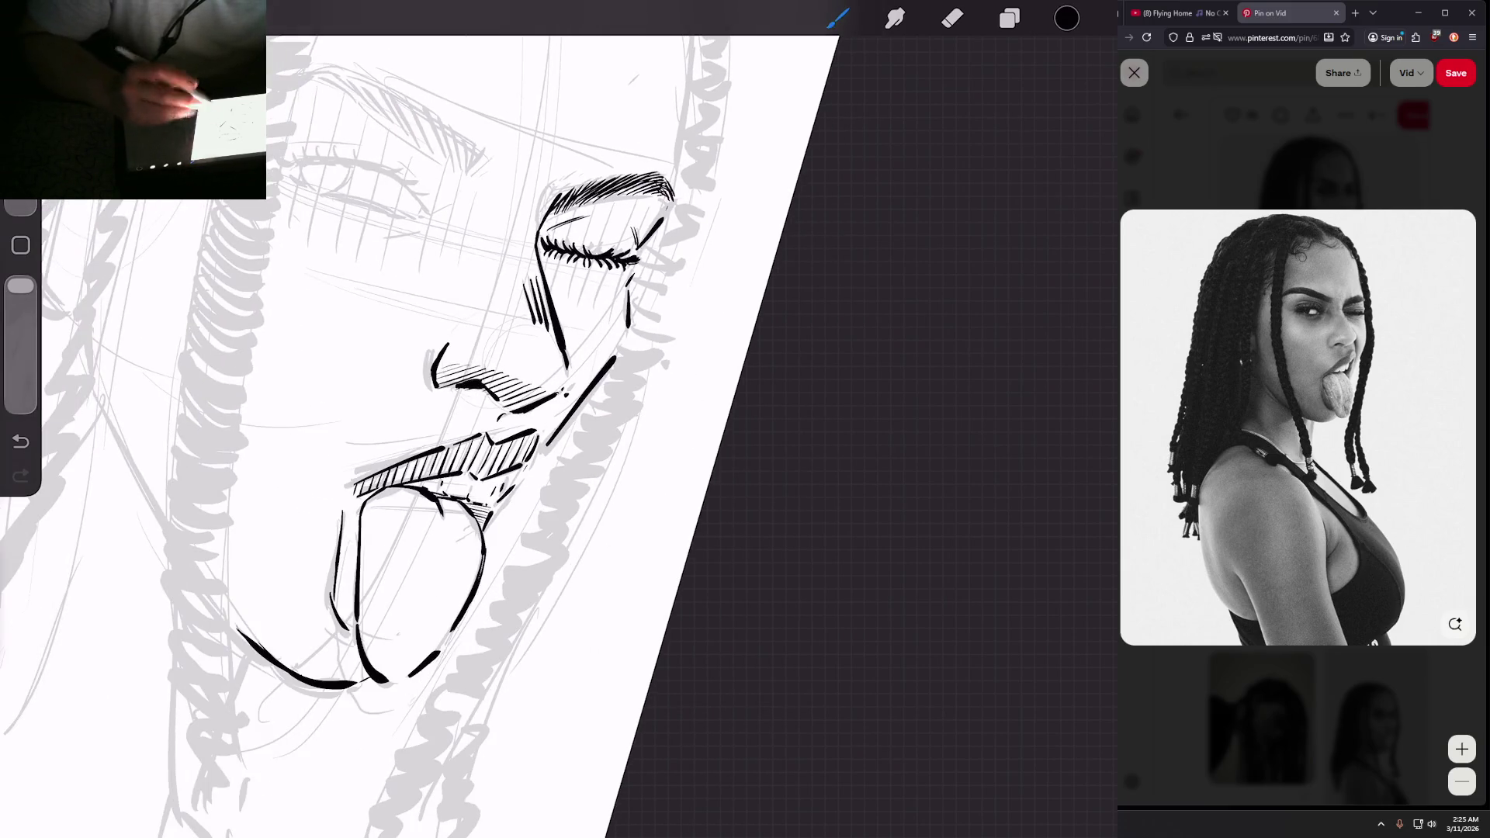
scroll(466, 465, down, 3)
scroll(465, 465, up, 4)
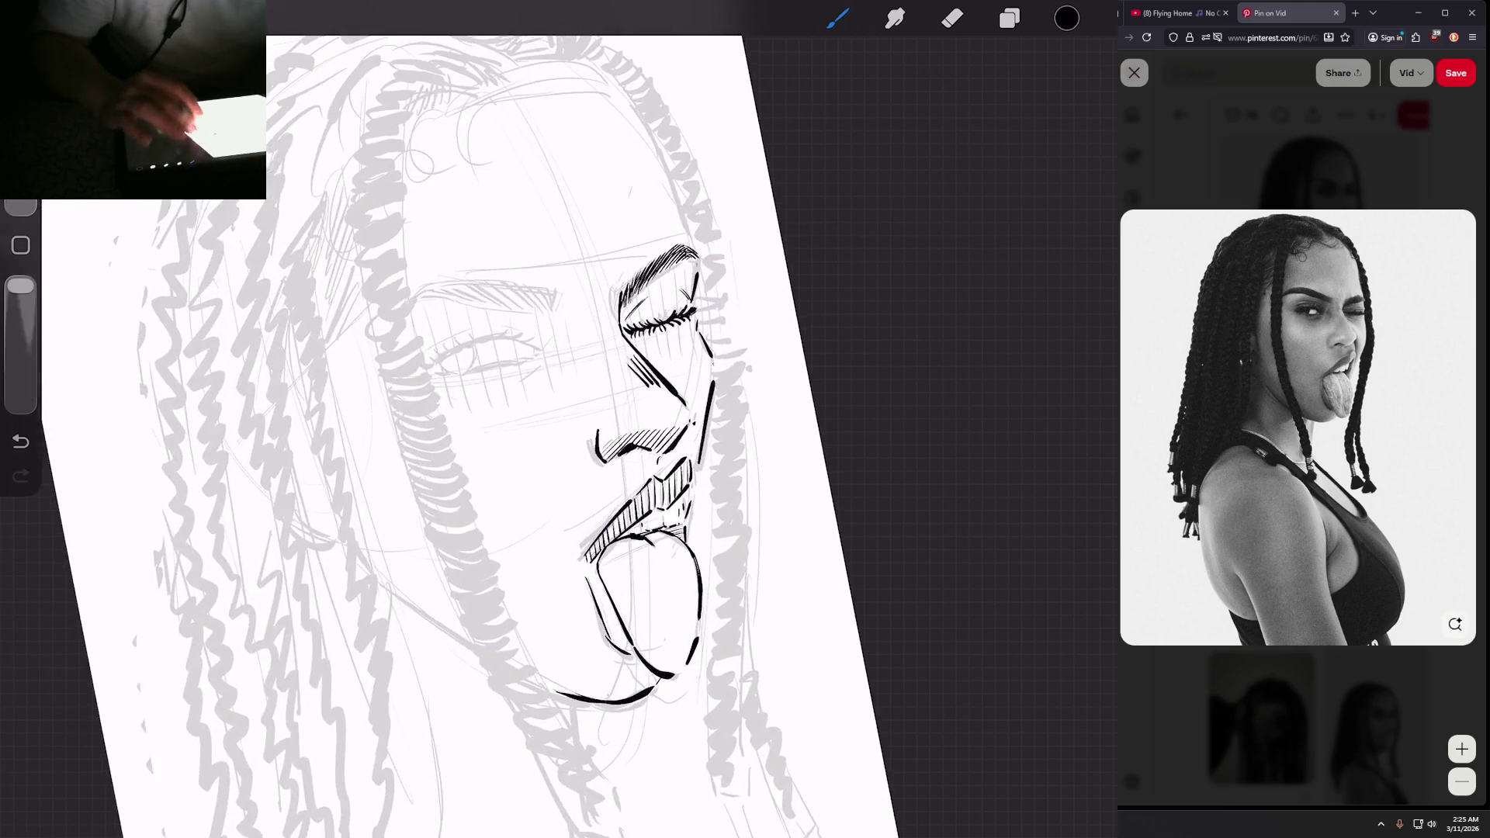
scroll(465, 465, up, 2)
drag(567, 401, 623, 419)
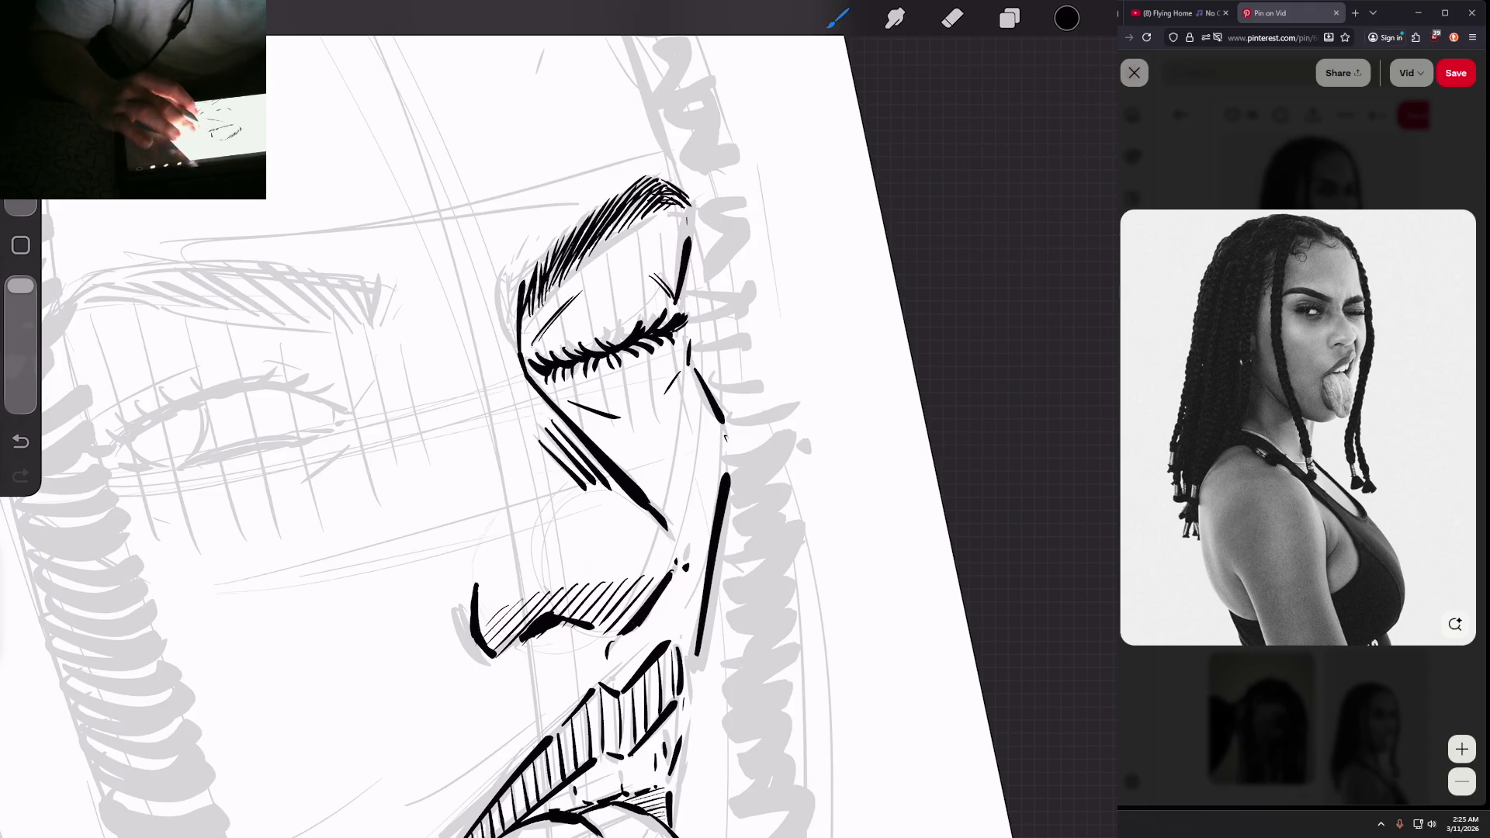
Step: Place a first short stroke at the inner end of the open eye's eyebrow
scroll(466, 466, down, 3)
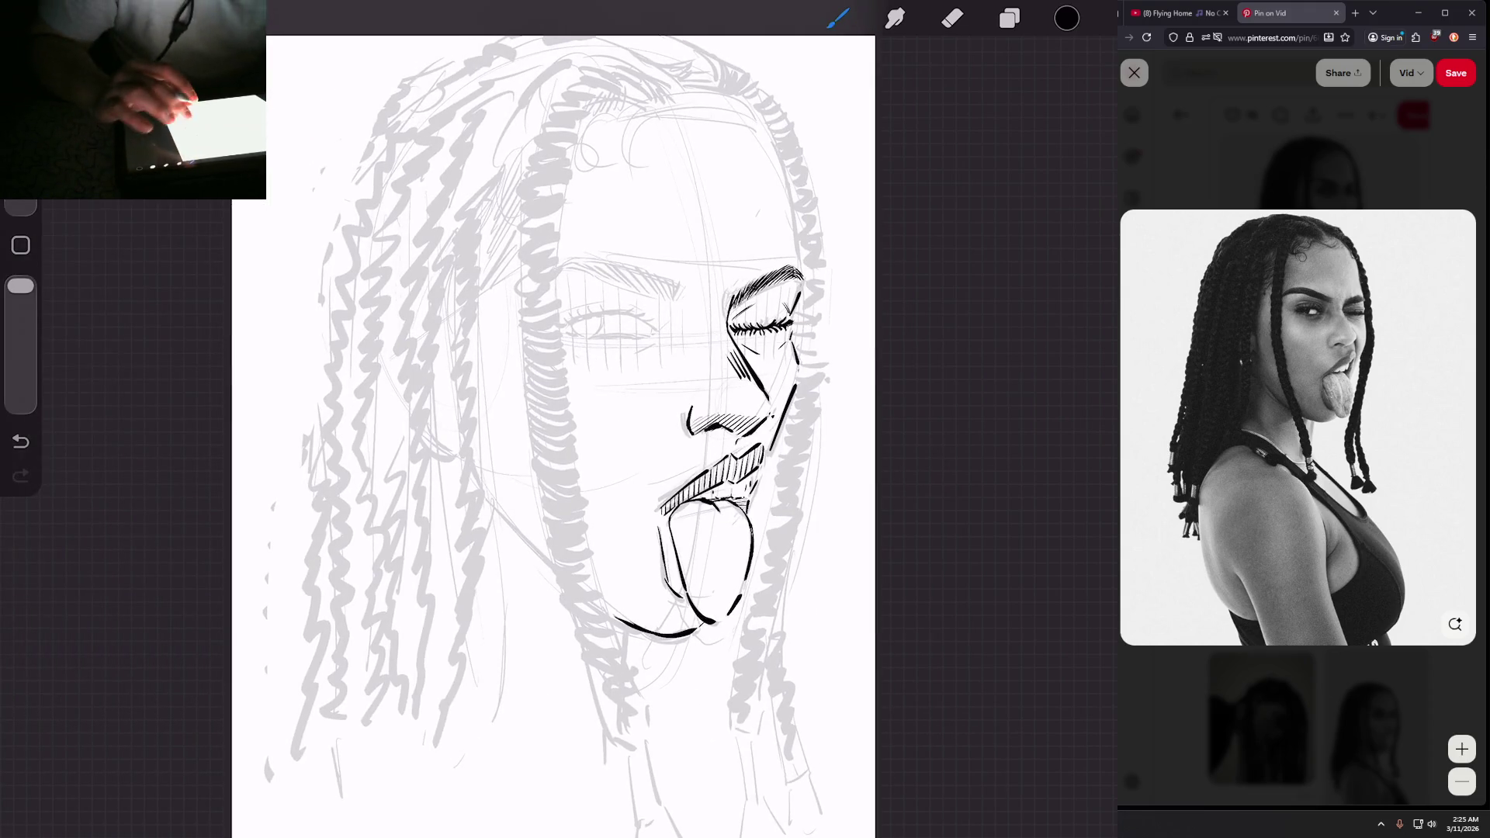
scroll(543, 434, up, 3)
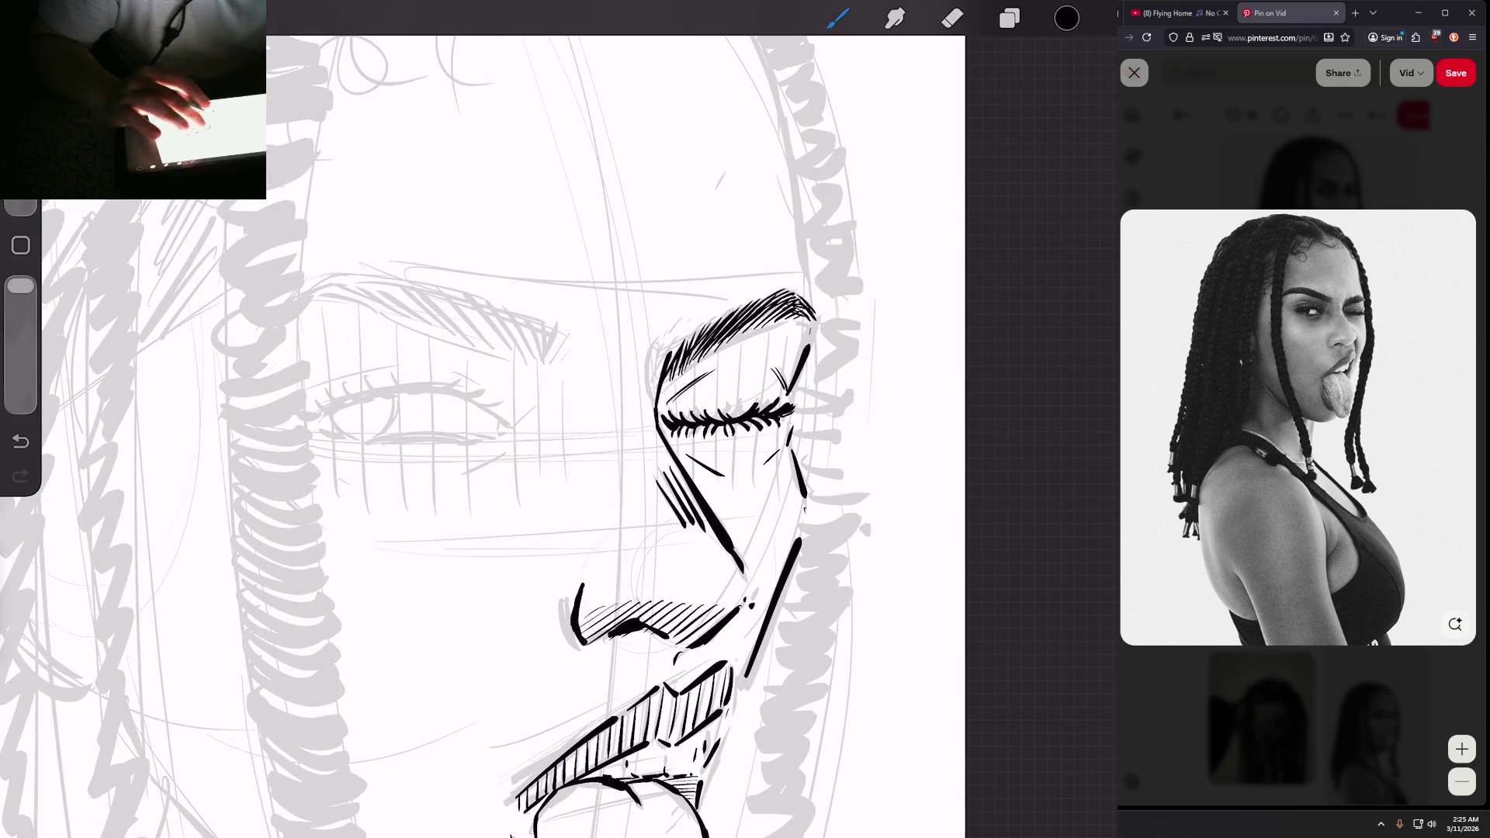
scroll(698, 544, up, 1)
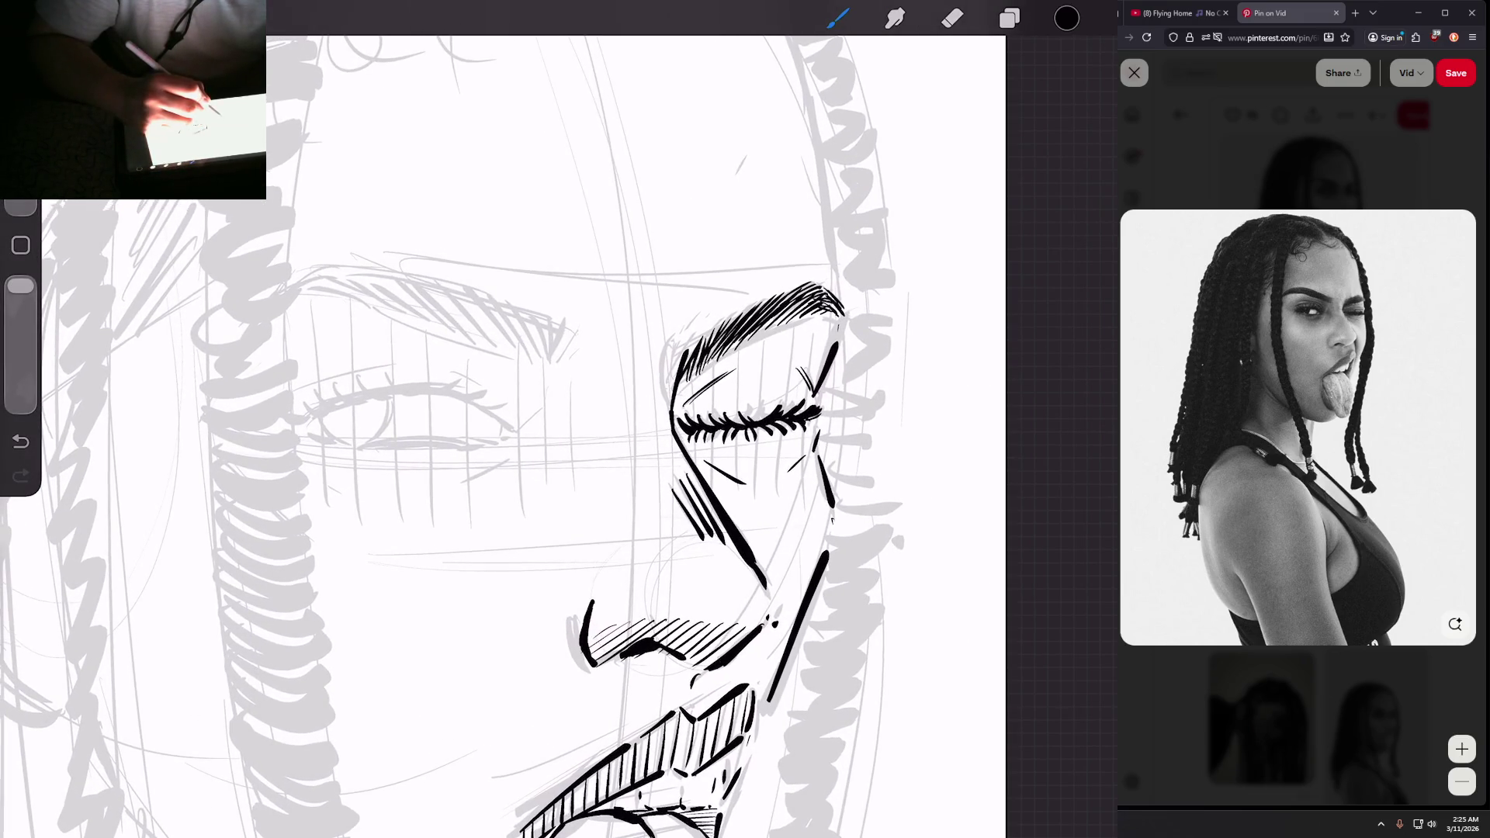
mouse_move(570, 337)
mouse_down()
mouse_move(564, 372)
mouse_move(550, 368)
mouse_up()
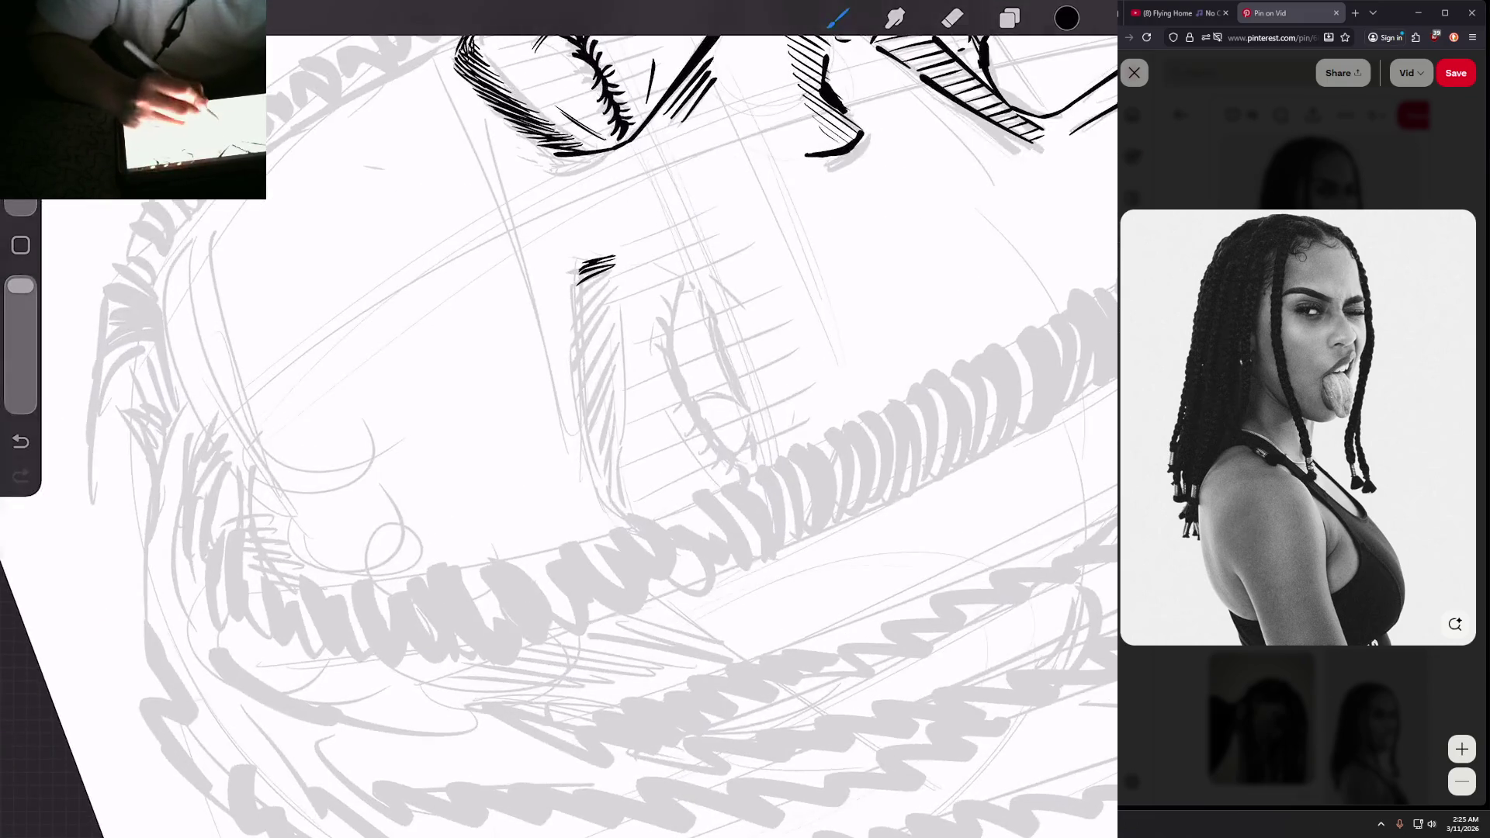
Step: Densely hatch the open eye's eyebrow from its lower end up to the darker upper edge
mouse_move(611, 264)
mouse_down()
mouse_move(577, 307)
mouse_move(579, 369)
mouse_up()
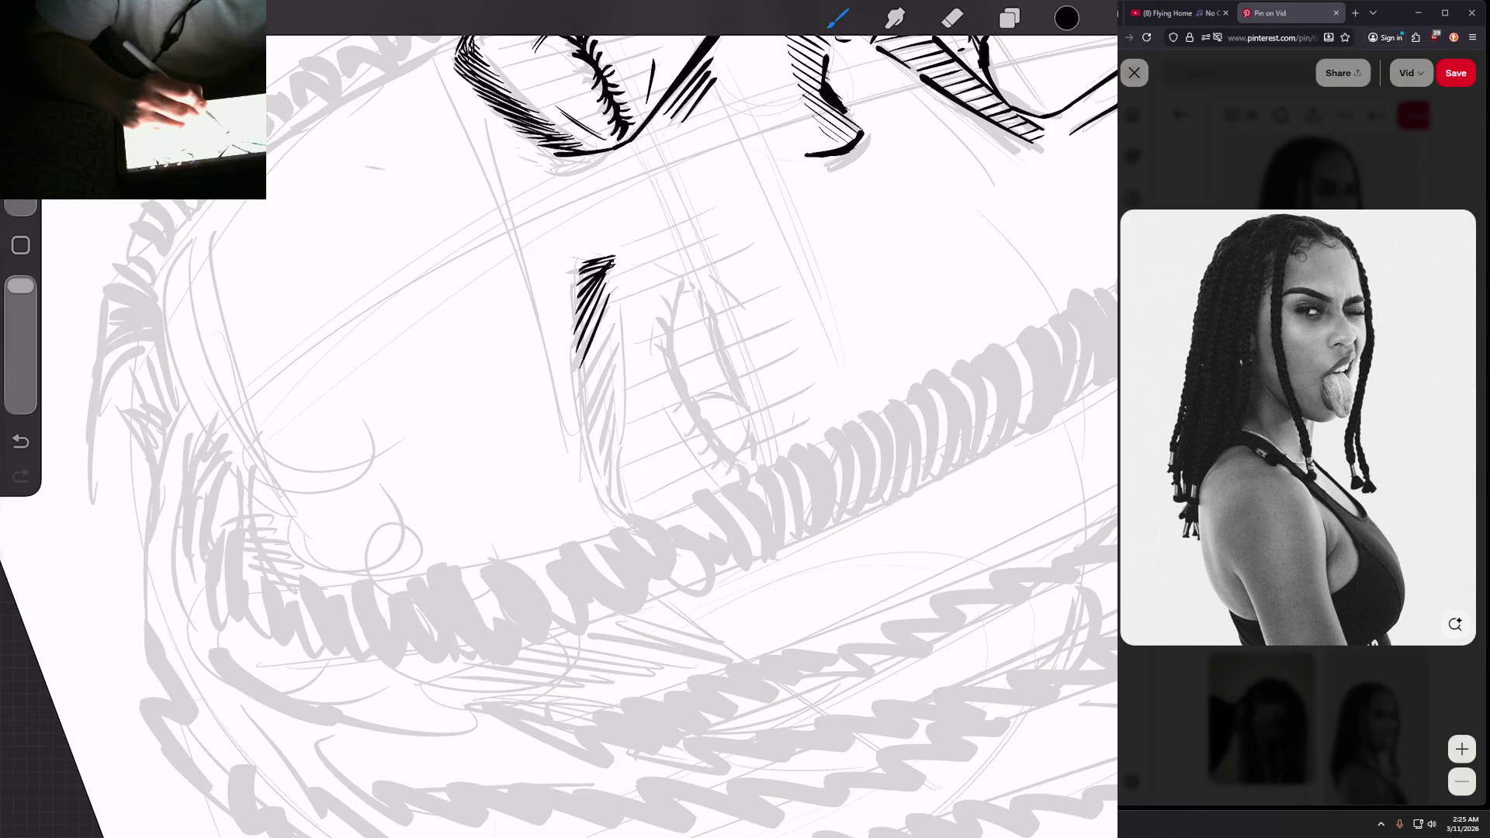
drag(609, 311, 593, 412)
drag(612, 351, 596, 441)
drag(614, 376, 602, 460)
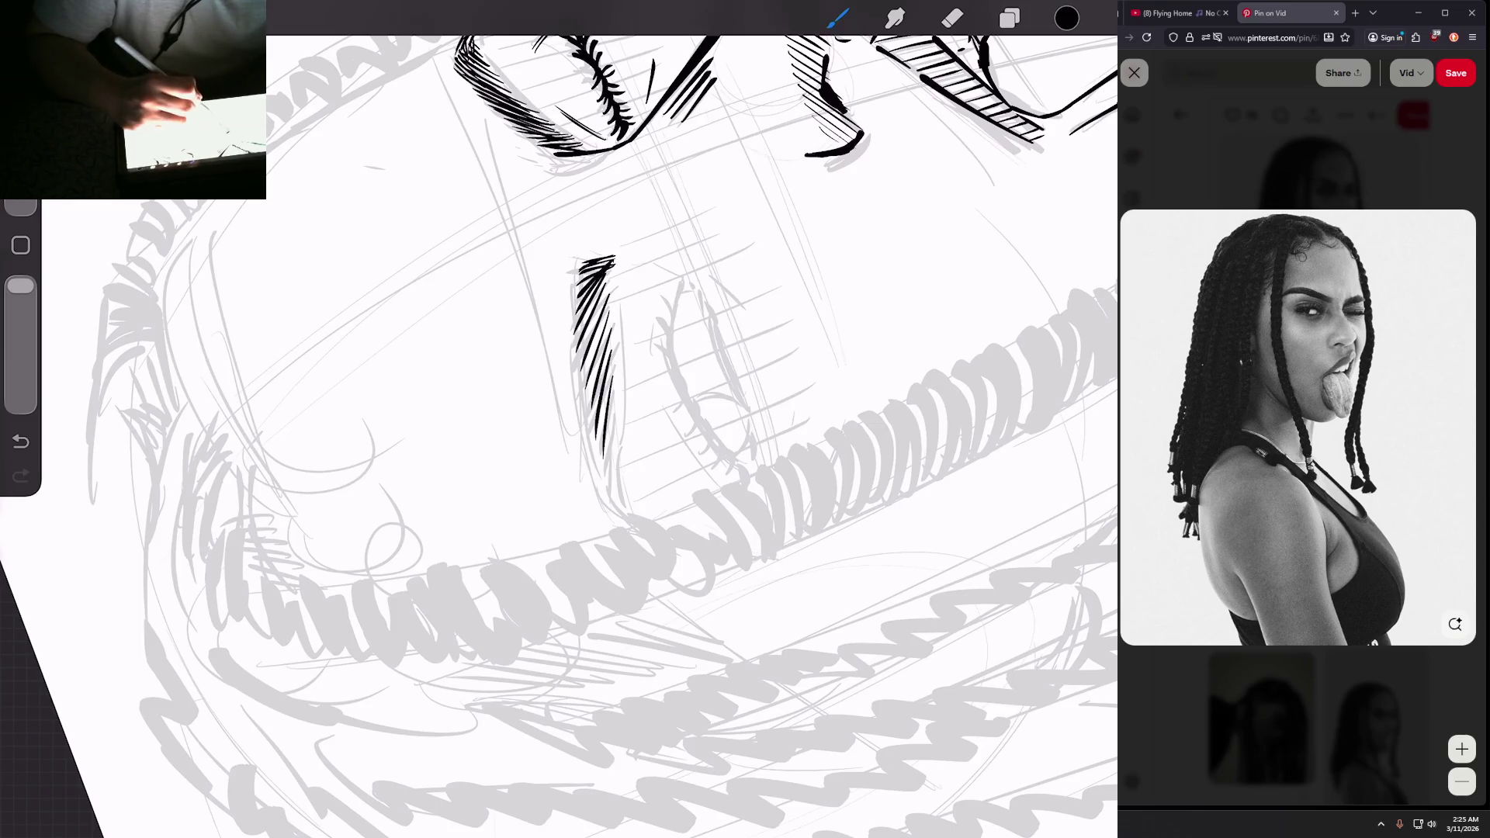
mouse_move(610, 393)
mouse_down()
mouse_move(596, 454)
mouse_move(615, 507)
mouse_up()
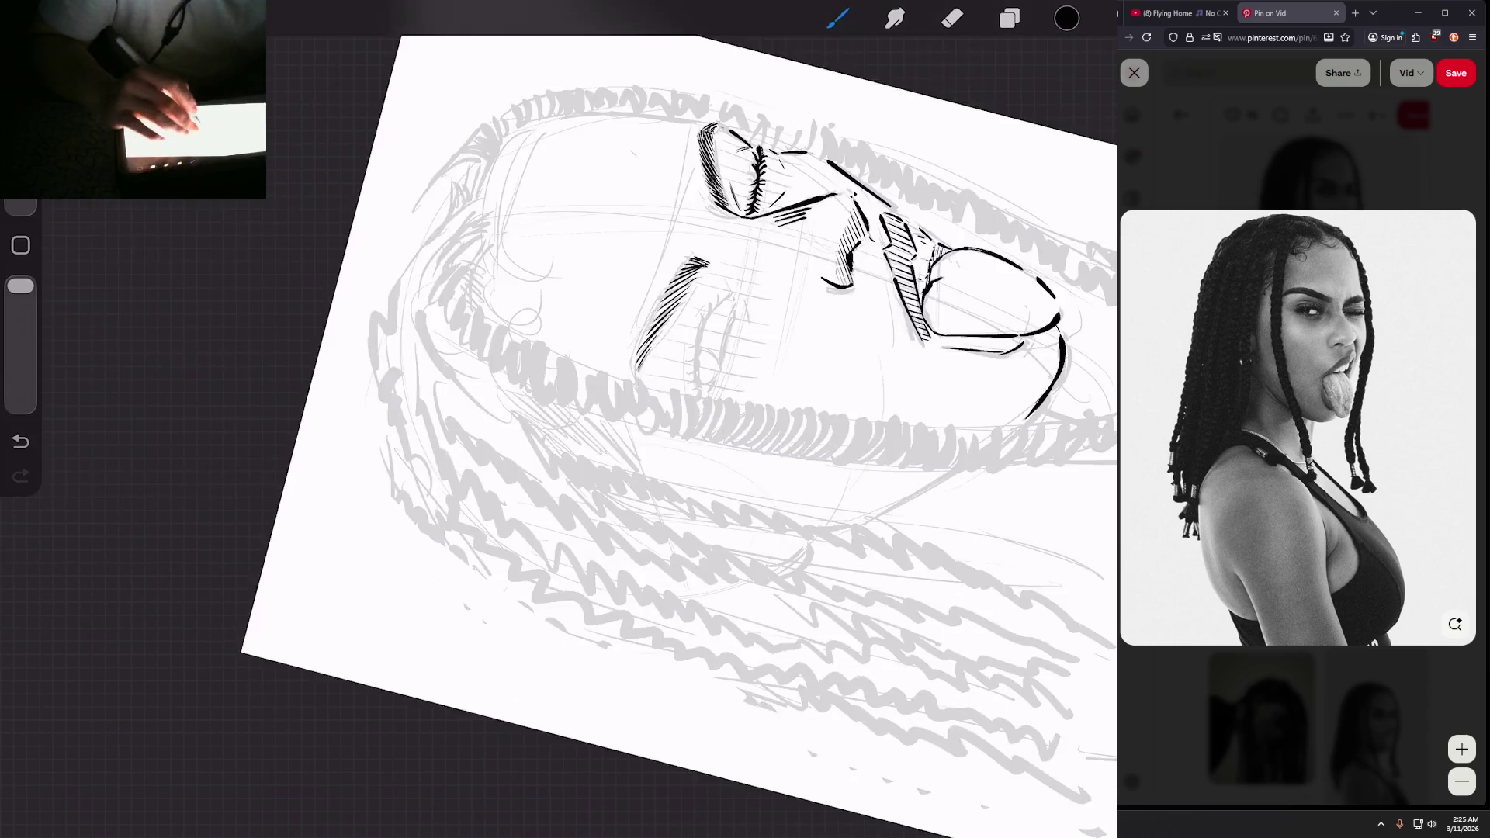
scroll(558, 419, up, 5)
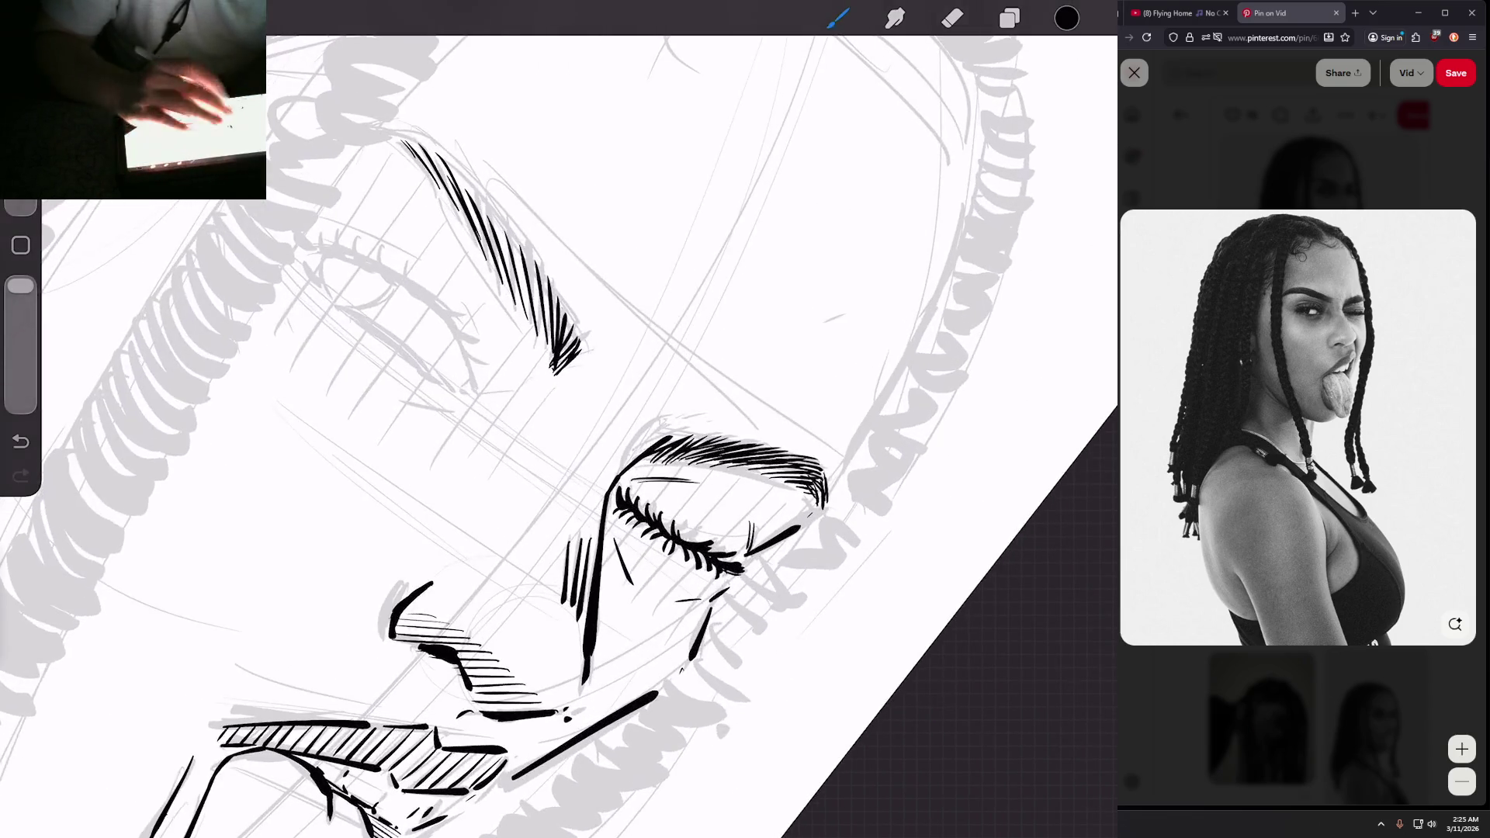
scroll(559, 435, down, 2)
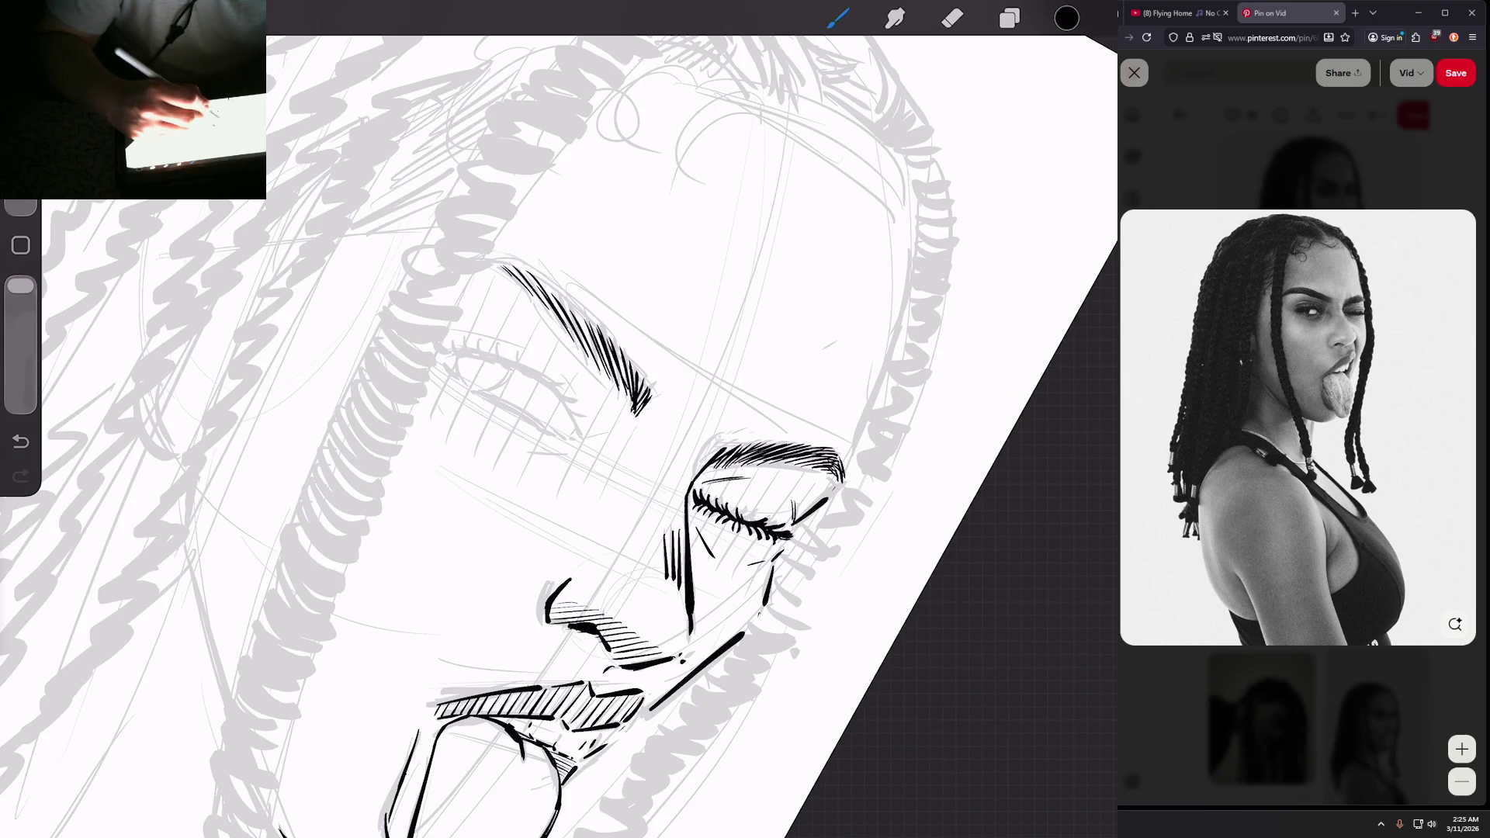
mouse_move(590, 342)
mouse_down()
mouse_move(559, 286)
mouse_move(520, 267)
mouse_up()
drag(542, 297, 521, 265)
Step: Undo a stray line under the left eyebrow and ink the first lashes along the lid
scroll(683, 373, up, 10)
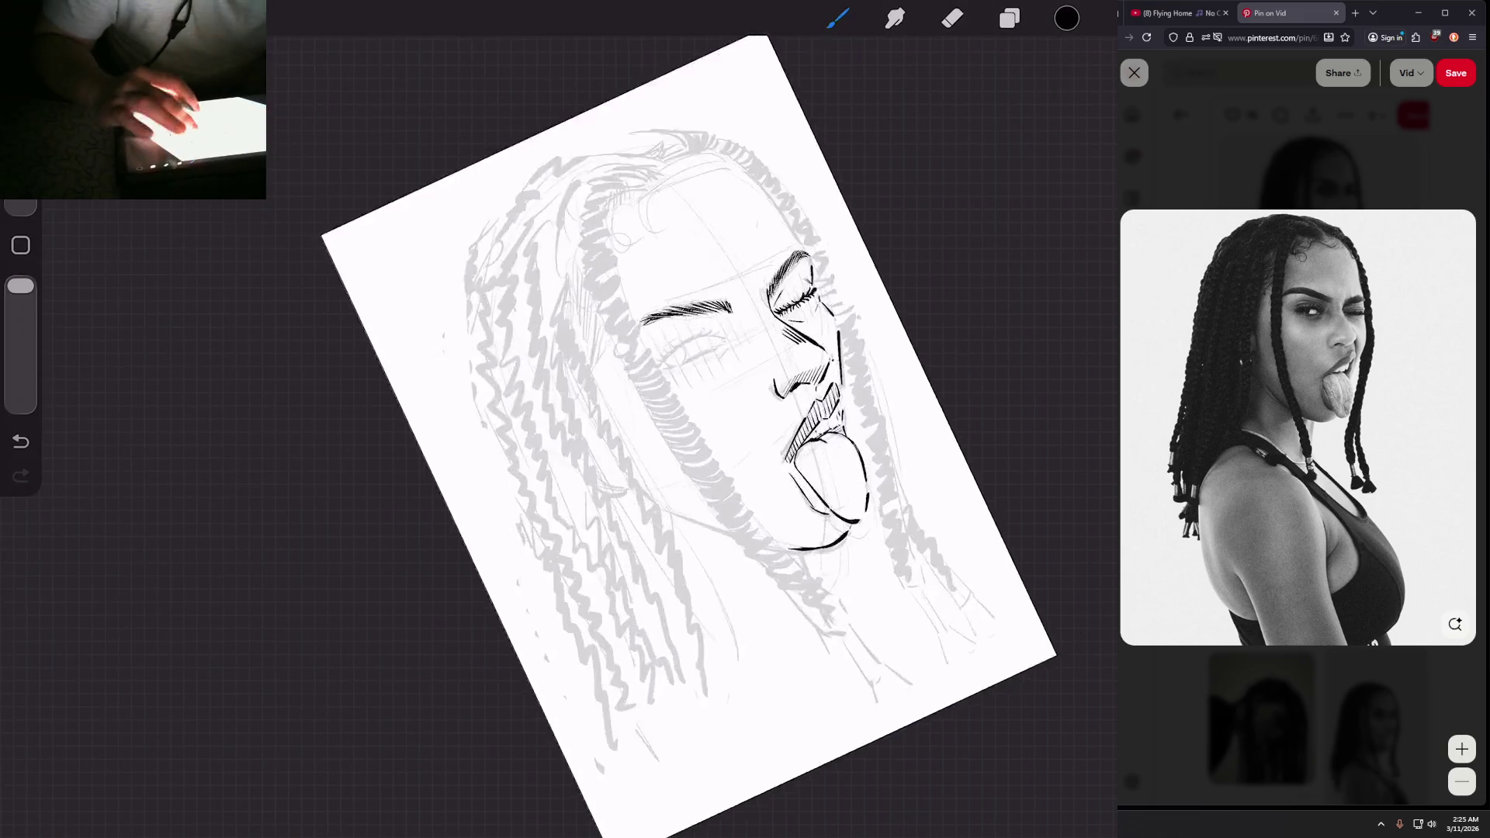
scroll(589, 404, up, 4)
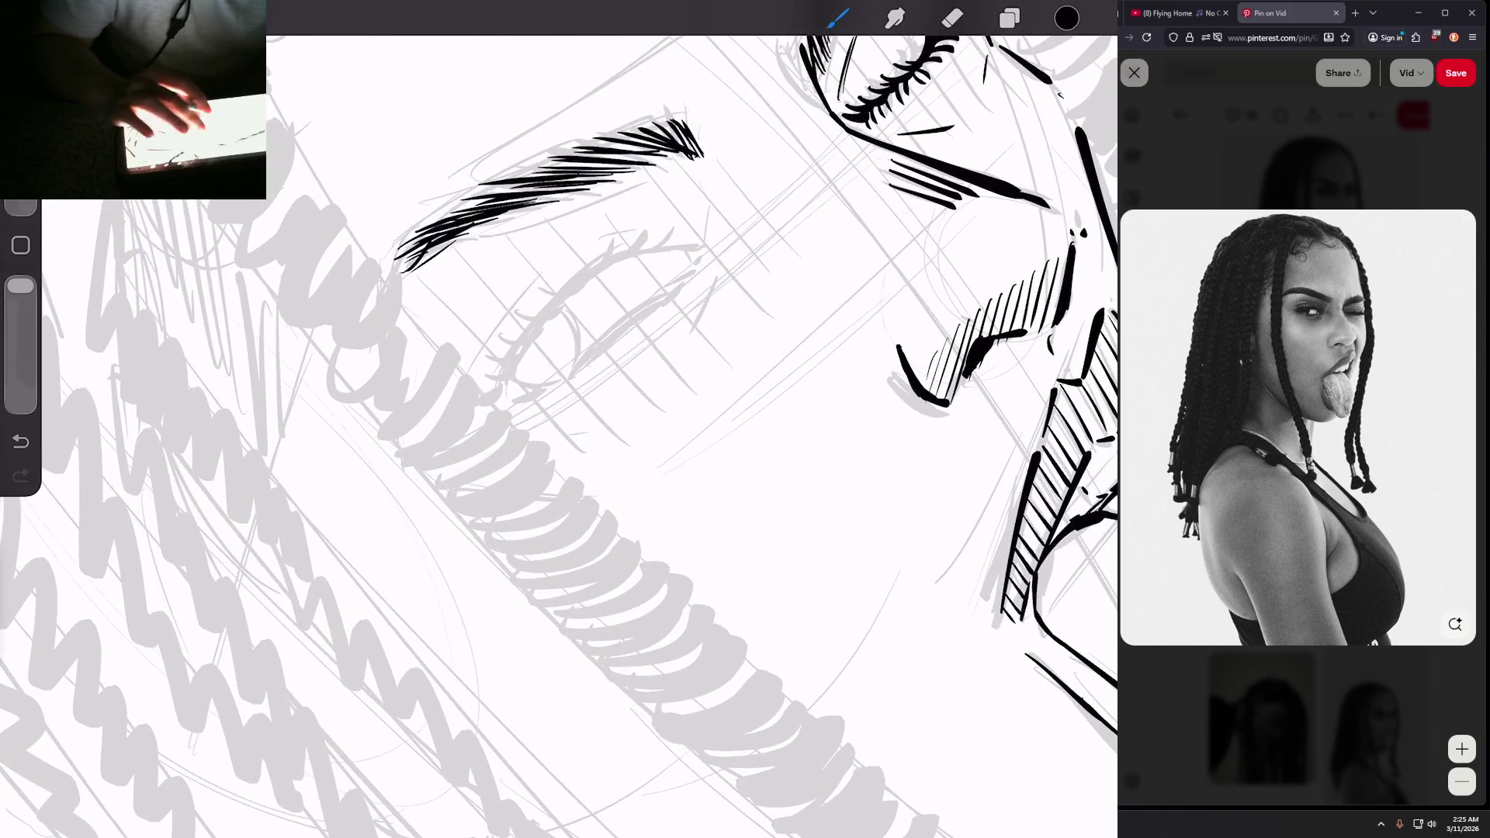
scroll(558, 419, down, 5)
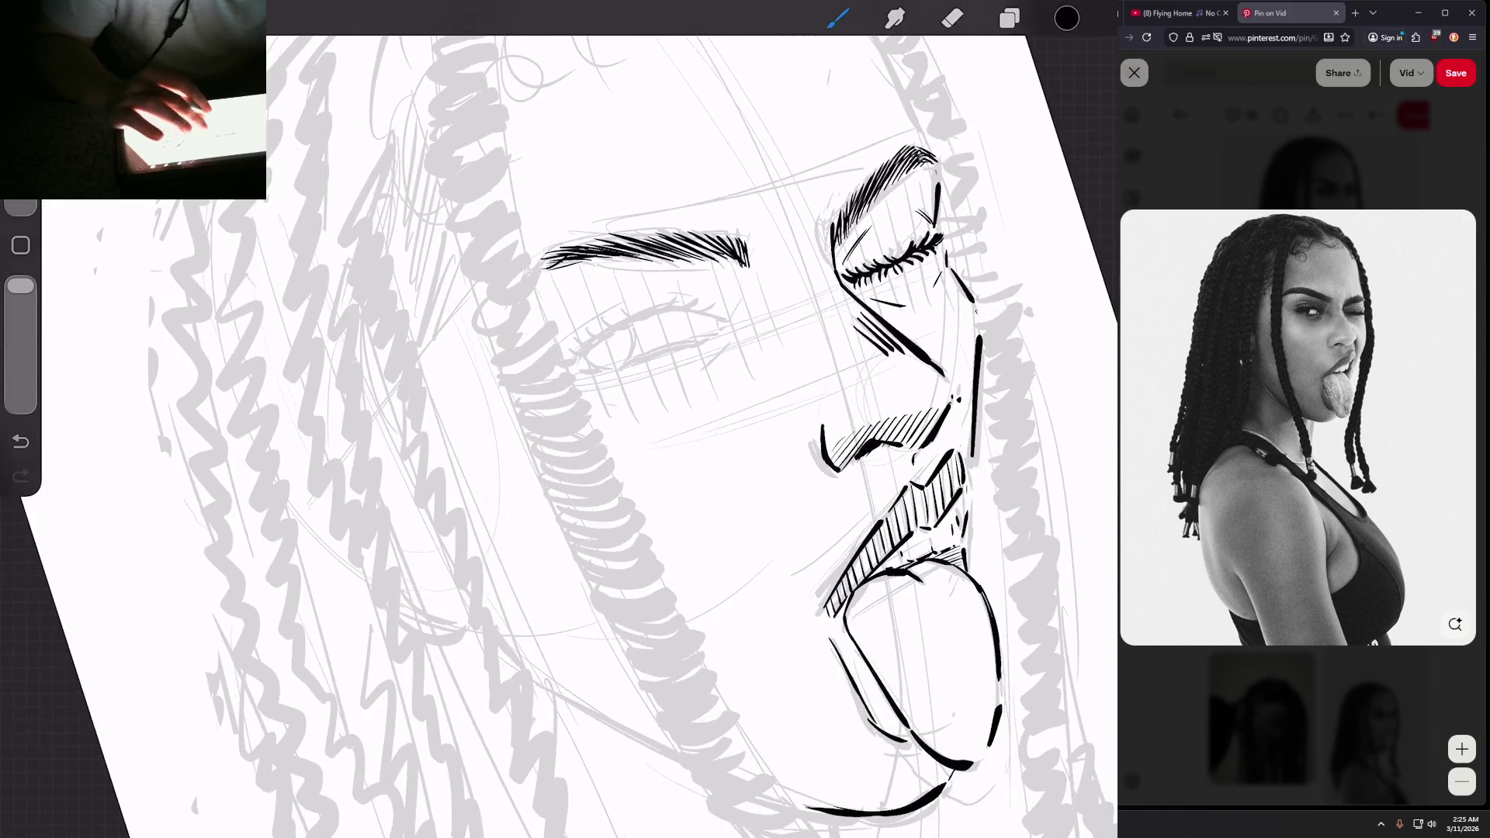
scroll(582, 435, down, 3)
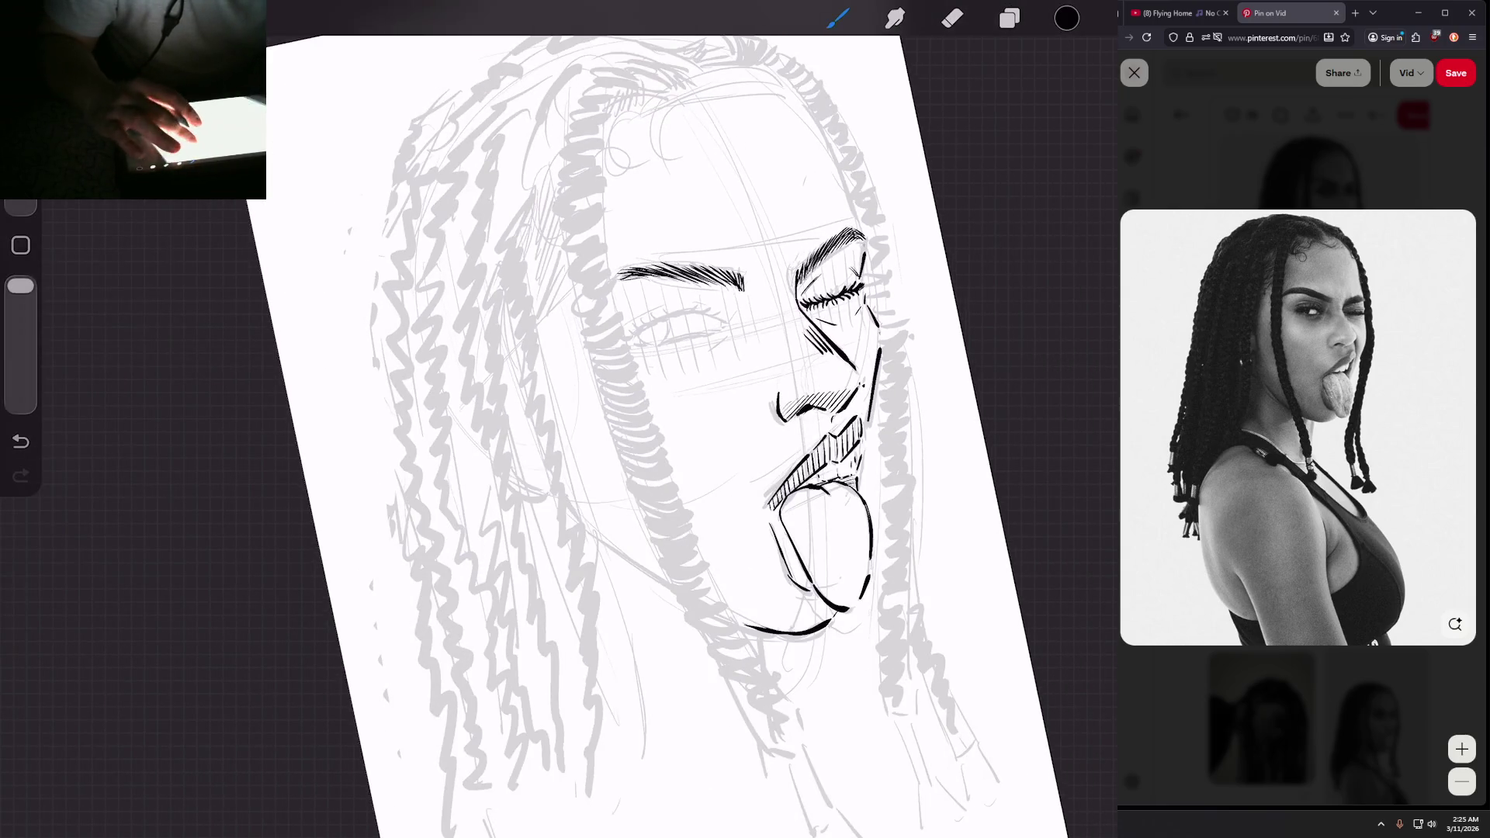
scroll(776, 427, up, 4)
drag(688, 299, 678, 329)
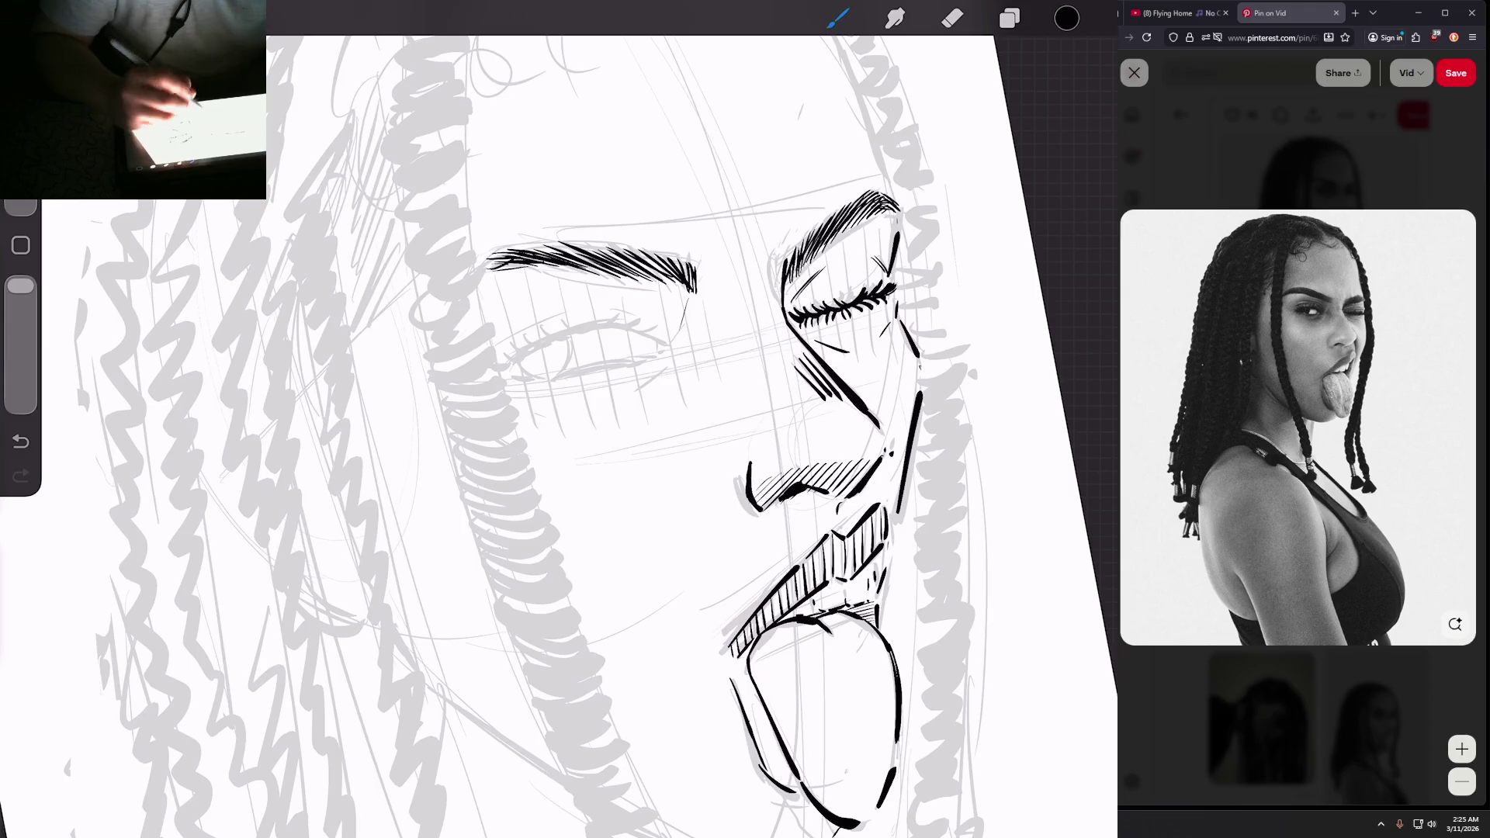
scroll(737, 434, up, 2)
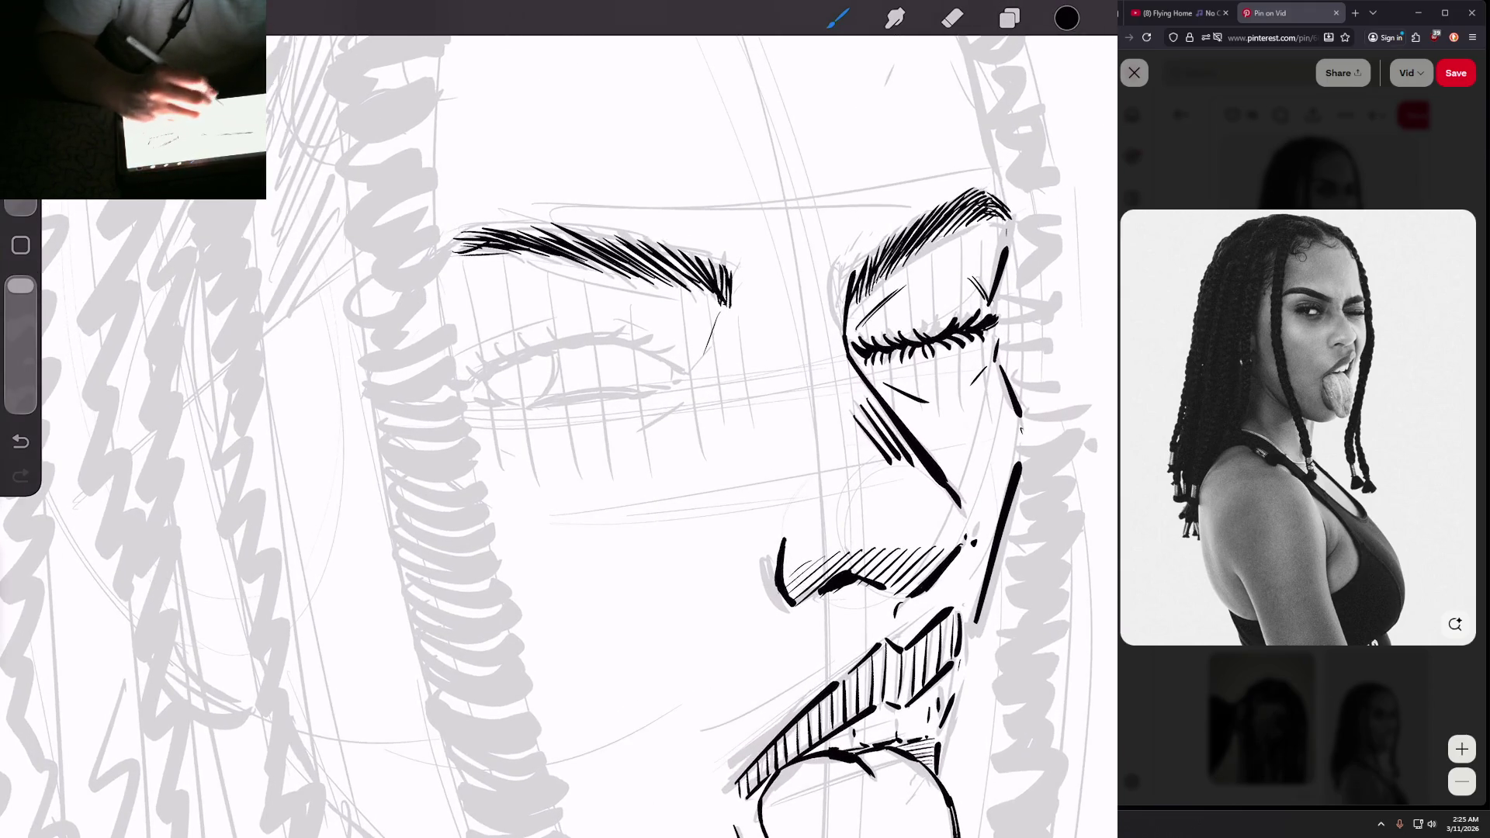
key(ctrl+z)
mouse_move(464, 369)
mouse_down()
mouse_move(491, 379)
mouse_move(549, 339)
mouse_move(625, 321)
mouse_move(682, 358)
mouse_up()
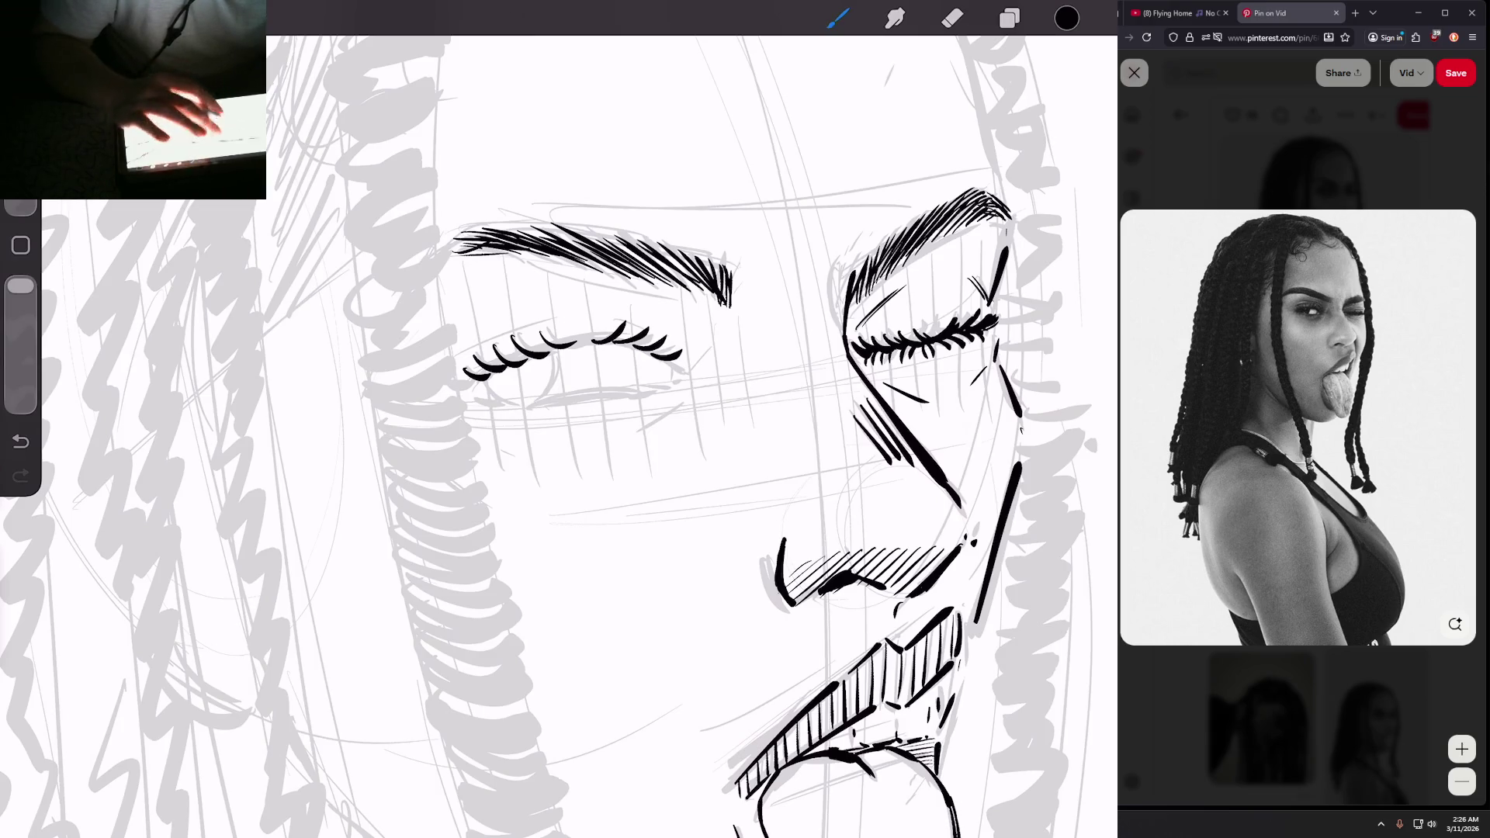
Step: Ink and thicken the lash strokes along the left eyelid
scroll(466, 357, up, 2)
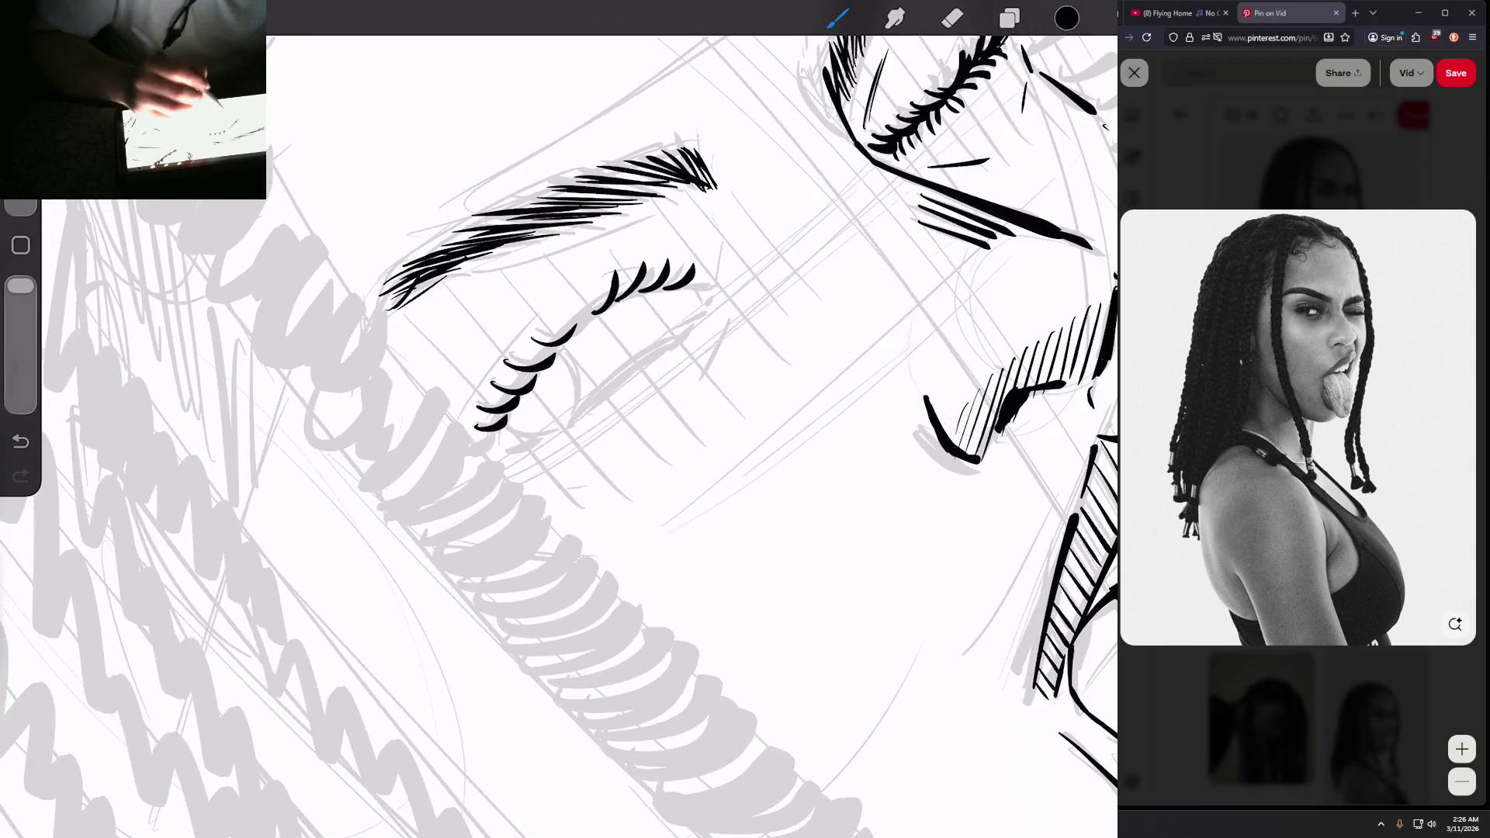
drag(559, 347, 522, 389)
drag(584, 324, 550, 358)
drag(517, 407, 501, 440)
drag(554, 346, 540, 362)
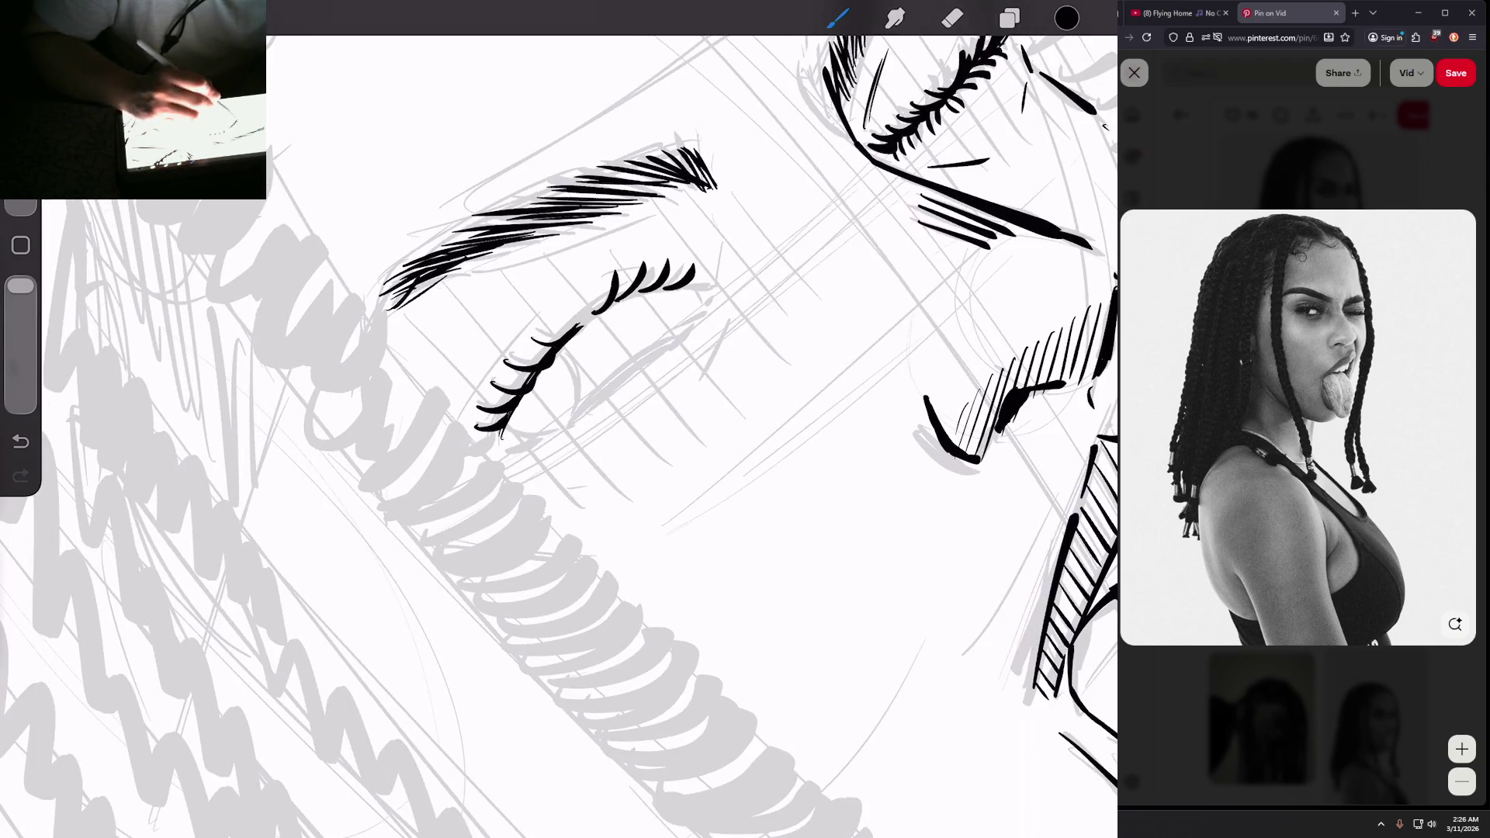
drag(588, 314, 535, 364)
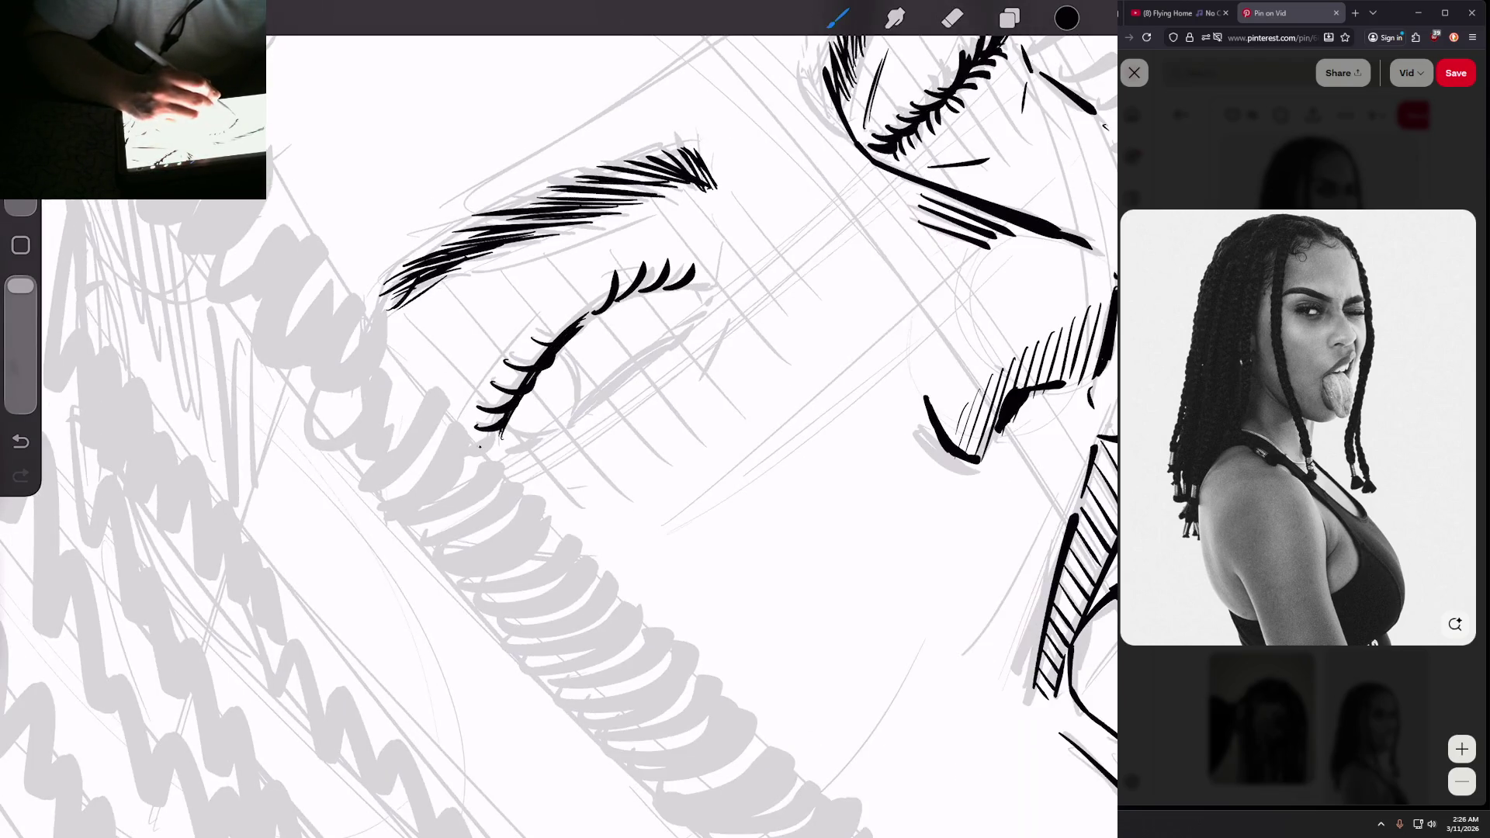
drag(500, 430, 477, 448)
drag(530, 365, 596, 314)
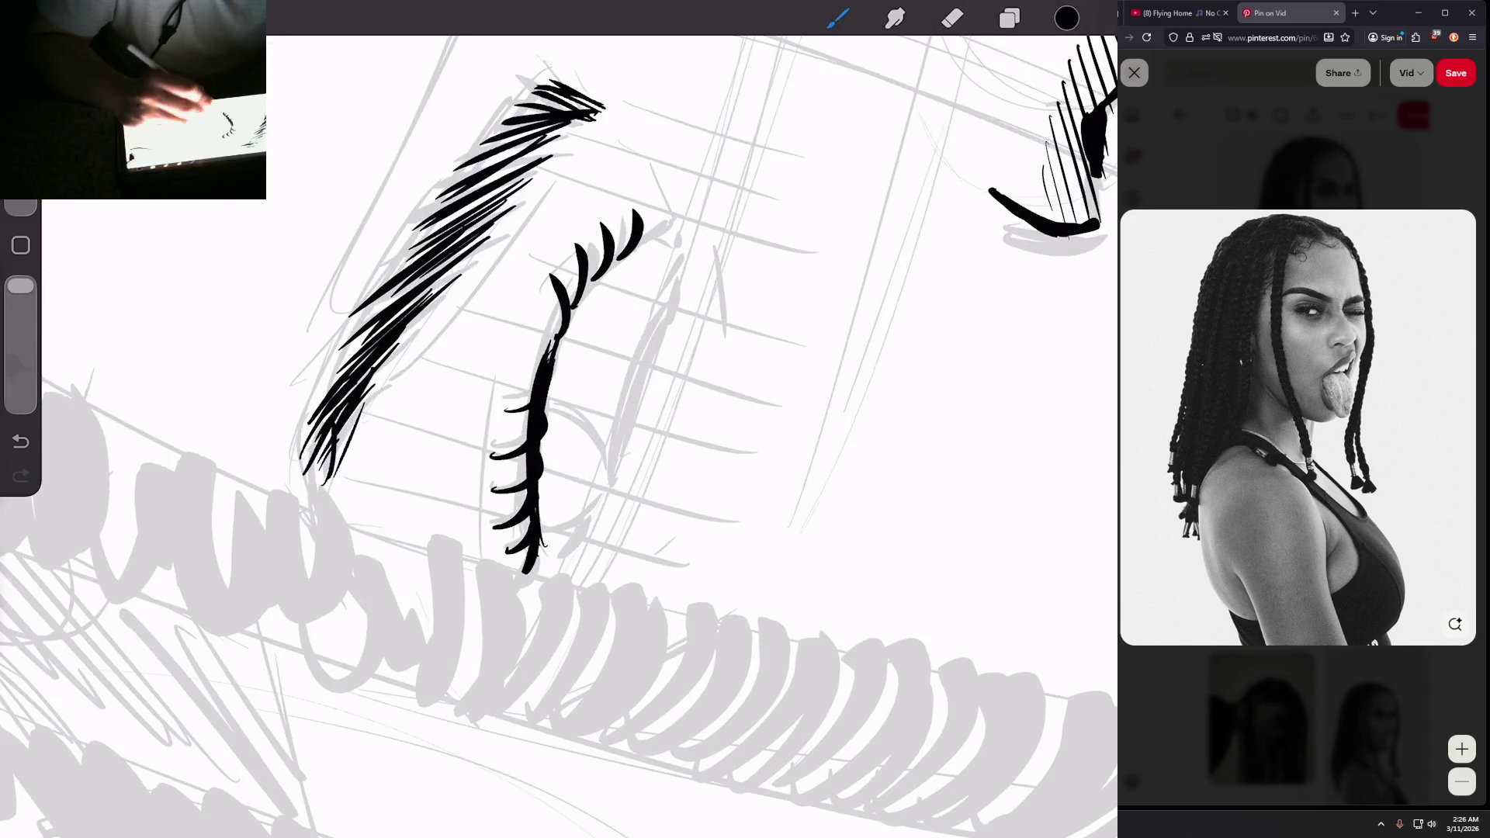
Step: Thicken the upper lash line and extend it toward the outer end, adding small lash strokes
mouse_move(604, 279)
mouse_down()
mouse_move(557, 349)
mouse_move(578, 302)
mouse_up()
drag(627, 246, 538, 365)
drag(601, 263, 586, 283)
drag(562, 310, 539, 360)
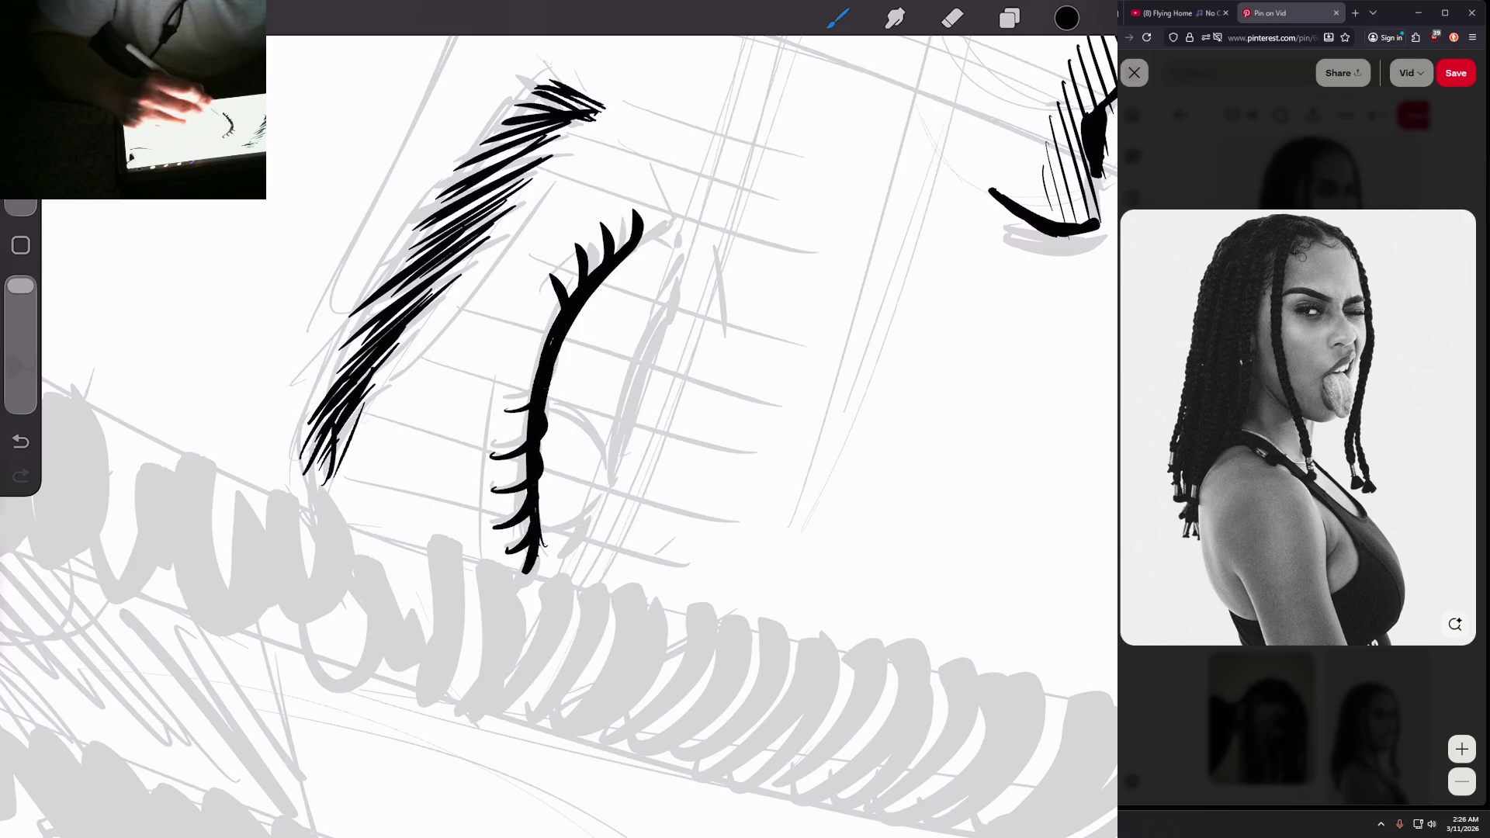
mouse_move(638, 245)
mouse_down()
mouse_move(676, 216)
mouse_move(680, 242)
mouse_up()
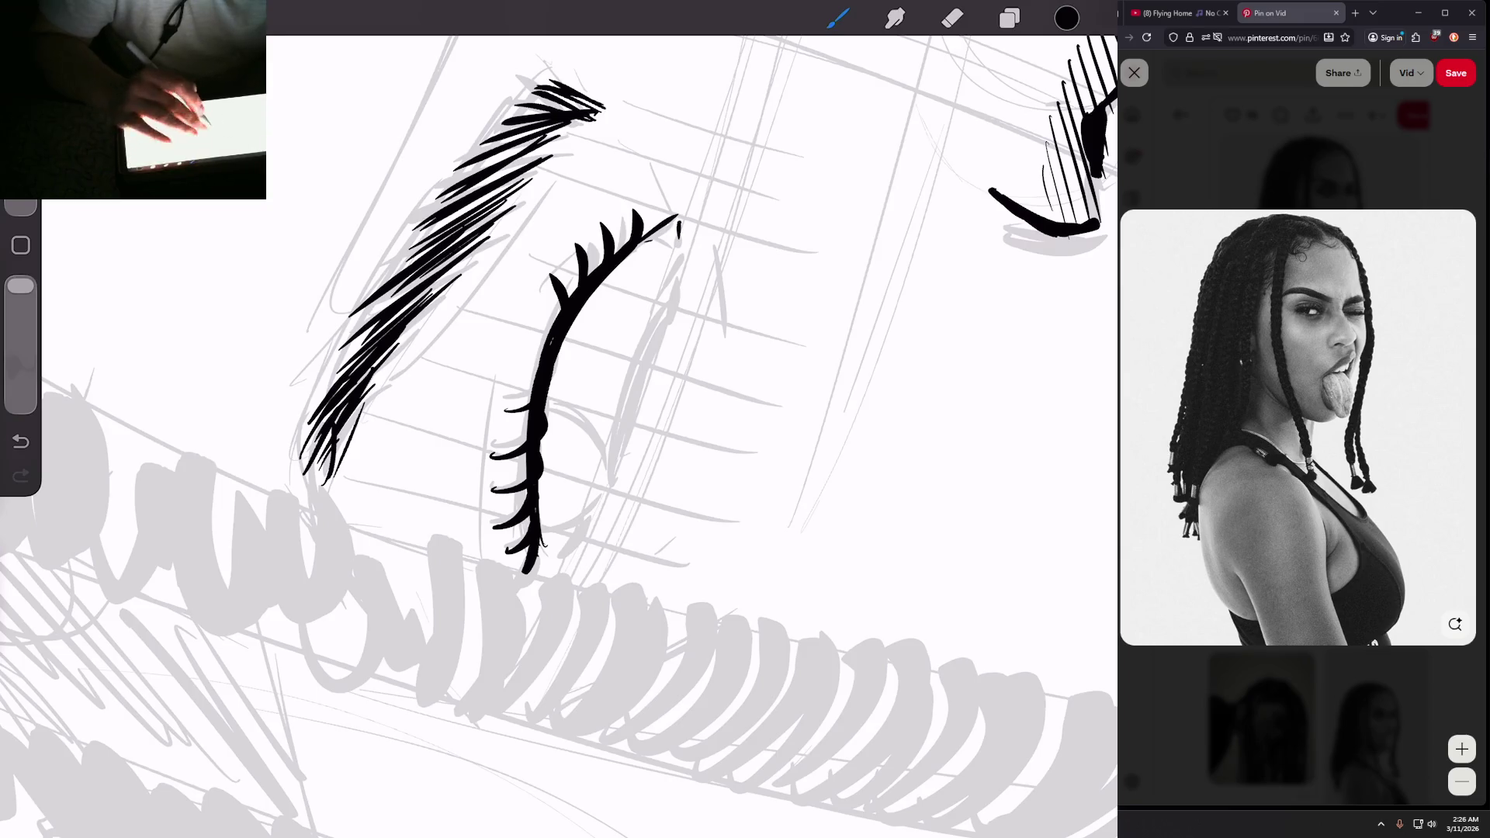
mouse_move(525, 566)
mouse_down()
mouse_move(499, 426)
mouse_move(393, 476)
mouse_up()
mouse_move(471, 448)
mouse_down()
mouse_move(432, 476)
mouse_move(474, 372)
mouse_move(547, 341)
mouse_move(600, 295)
mouse_up()
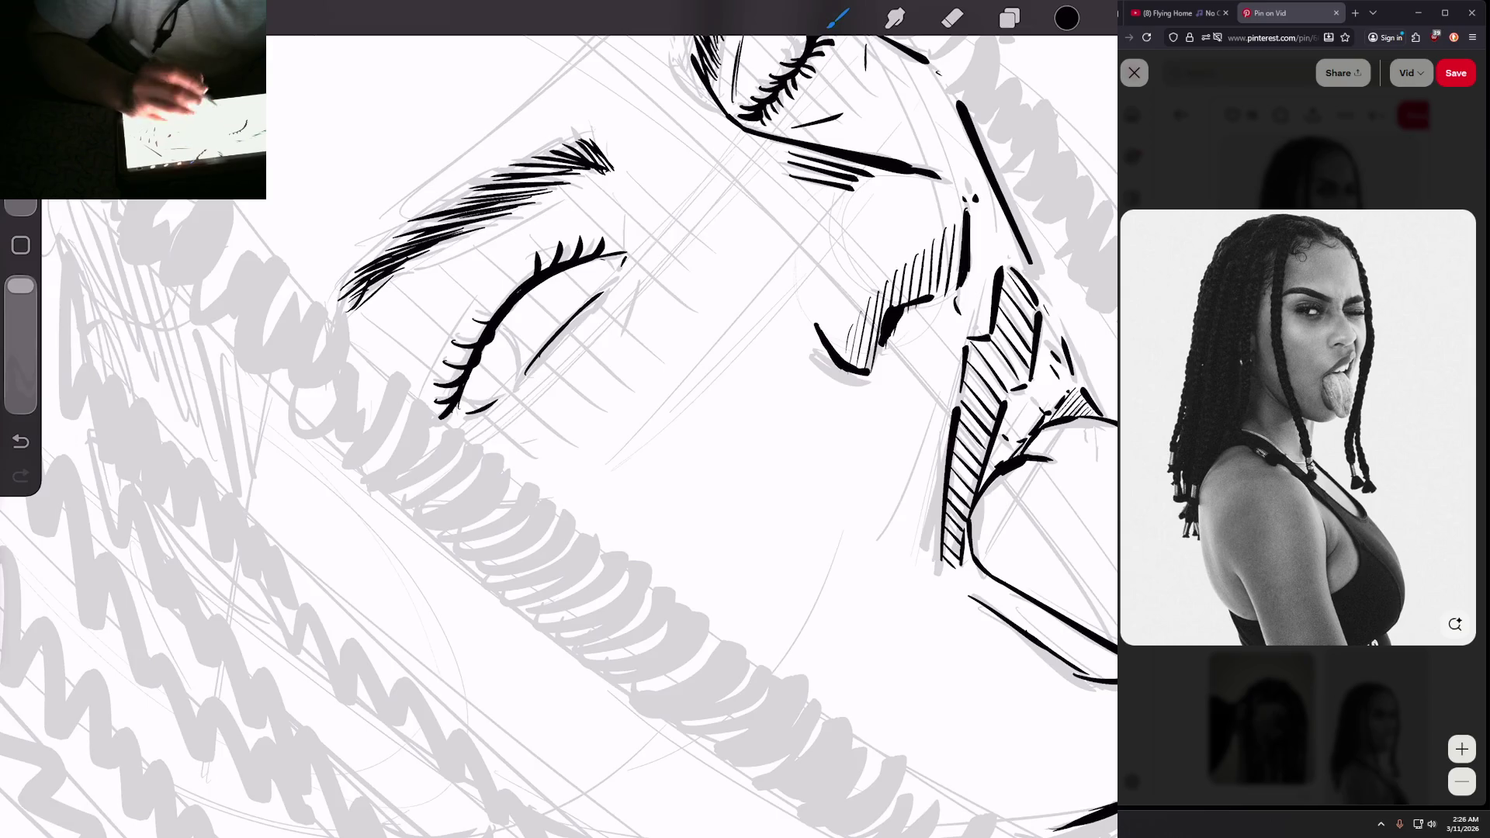
Step: Undo the long stroke inside the eye and redraw a shorter lower lid line
scroll(613, 240, up, 5)
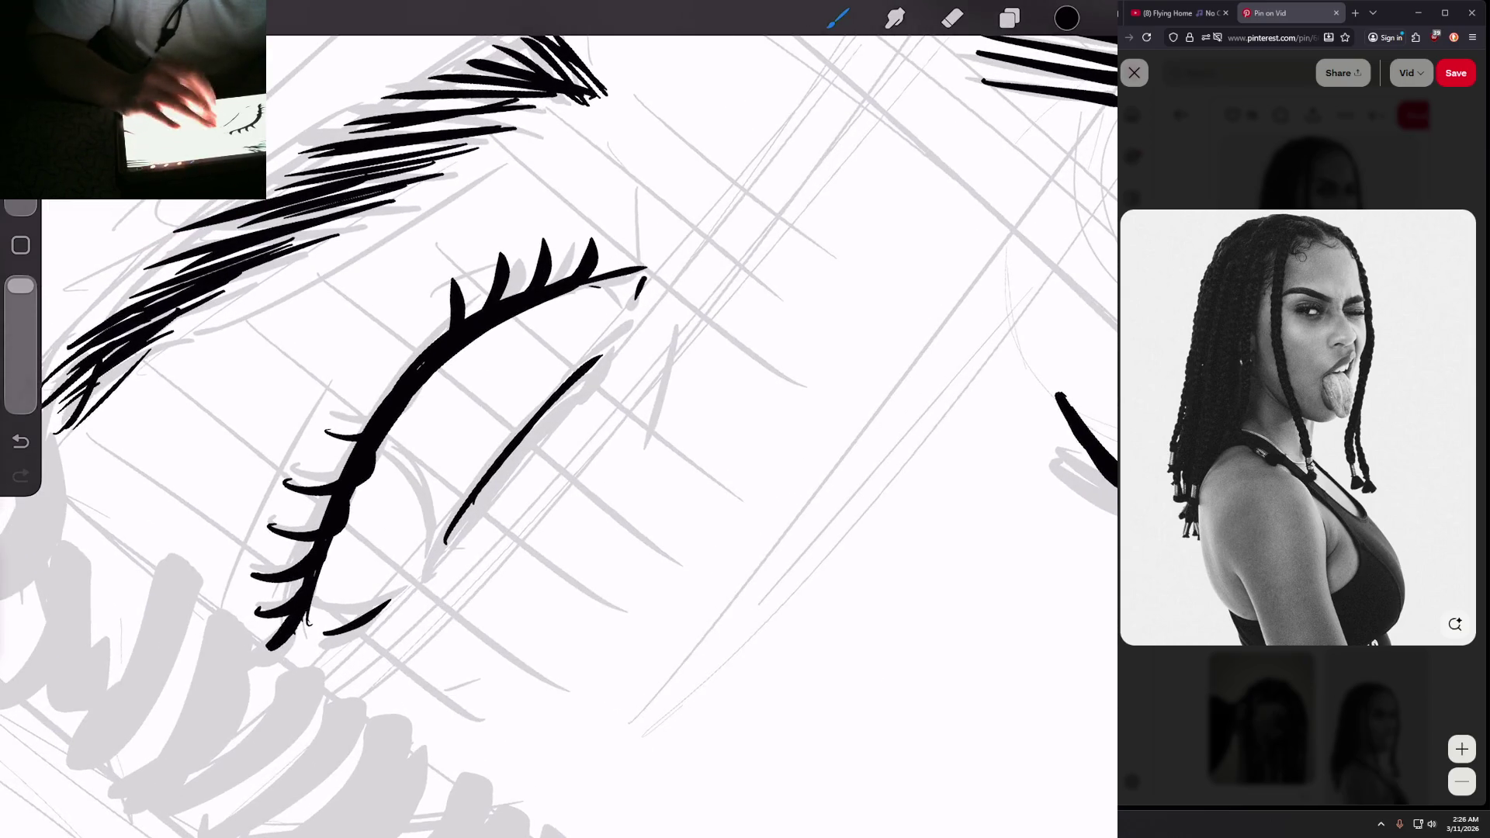
scroll(558, 419, down, 1)
key(ctrl+z)
drag(405, 543, 611, 292)
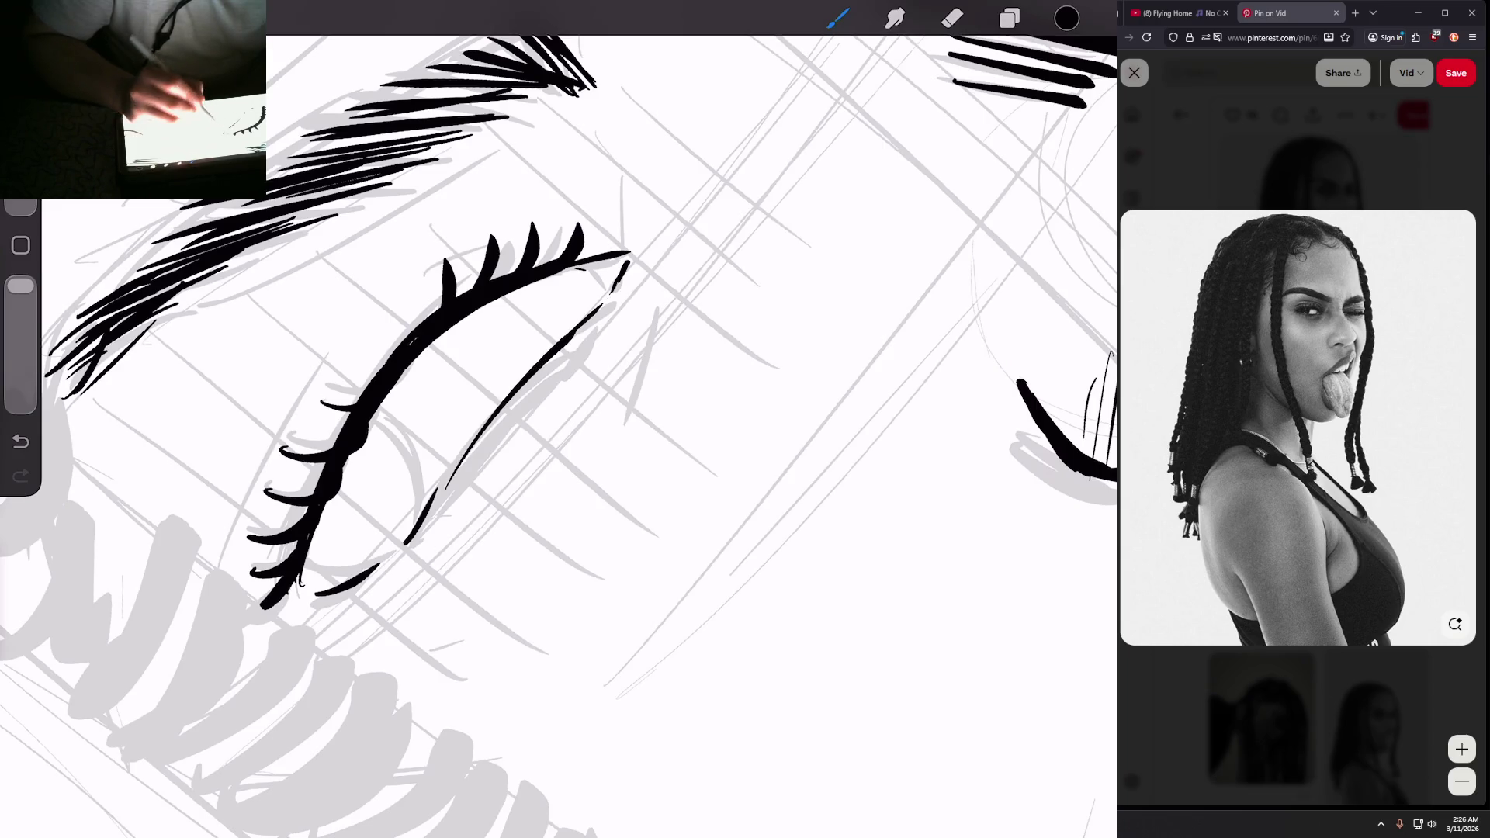
scroll(559, 419, down, 5)
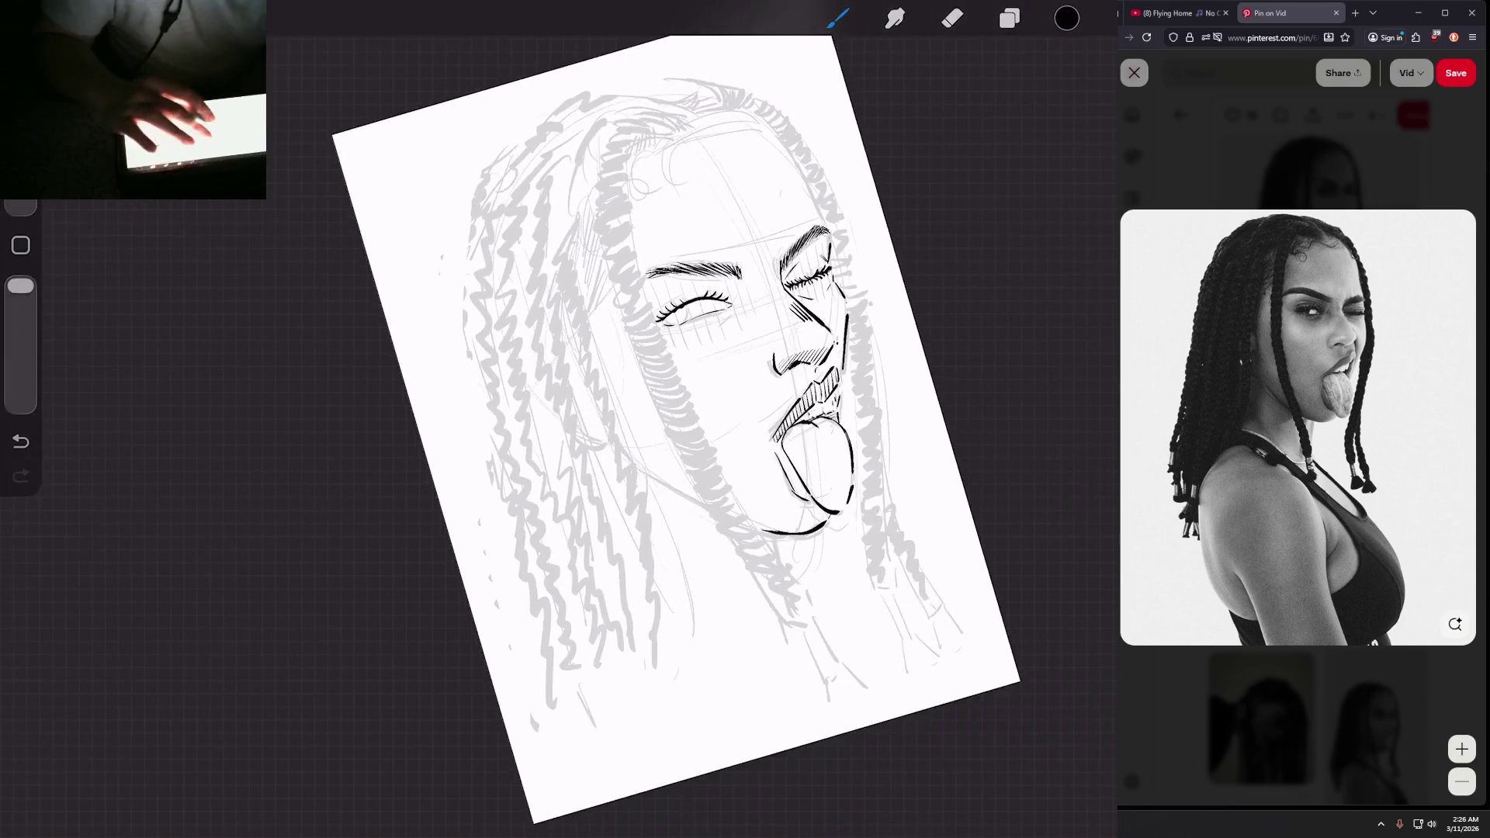
scroll(558, 419, up, 5)
Step: Add extra lash strokes near the lower eyelid and ink the left eye's lower lid
drag(559, 419, 575, 481)
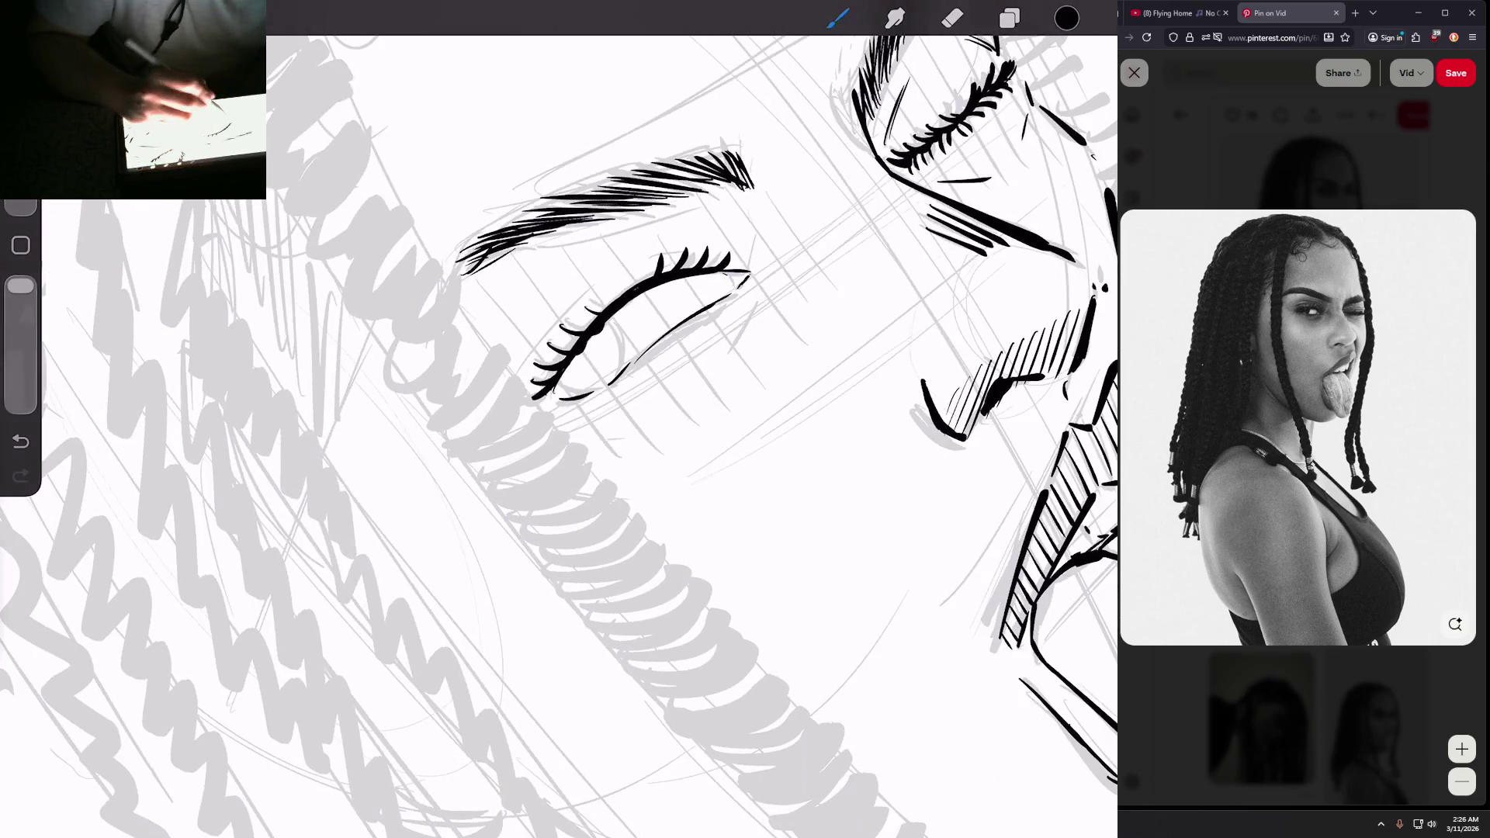
drag(551, 322, 537, 361)
drag(537, 367, 527, 388)
drag(568, 312, 539, 360)
drag(580, 300, 562, 322)
drag(559, 419, 574, 465)
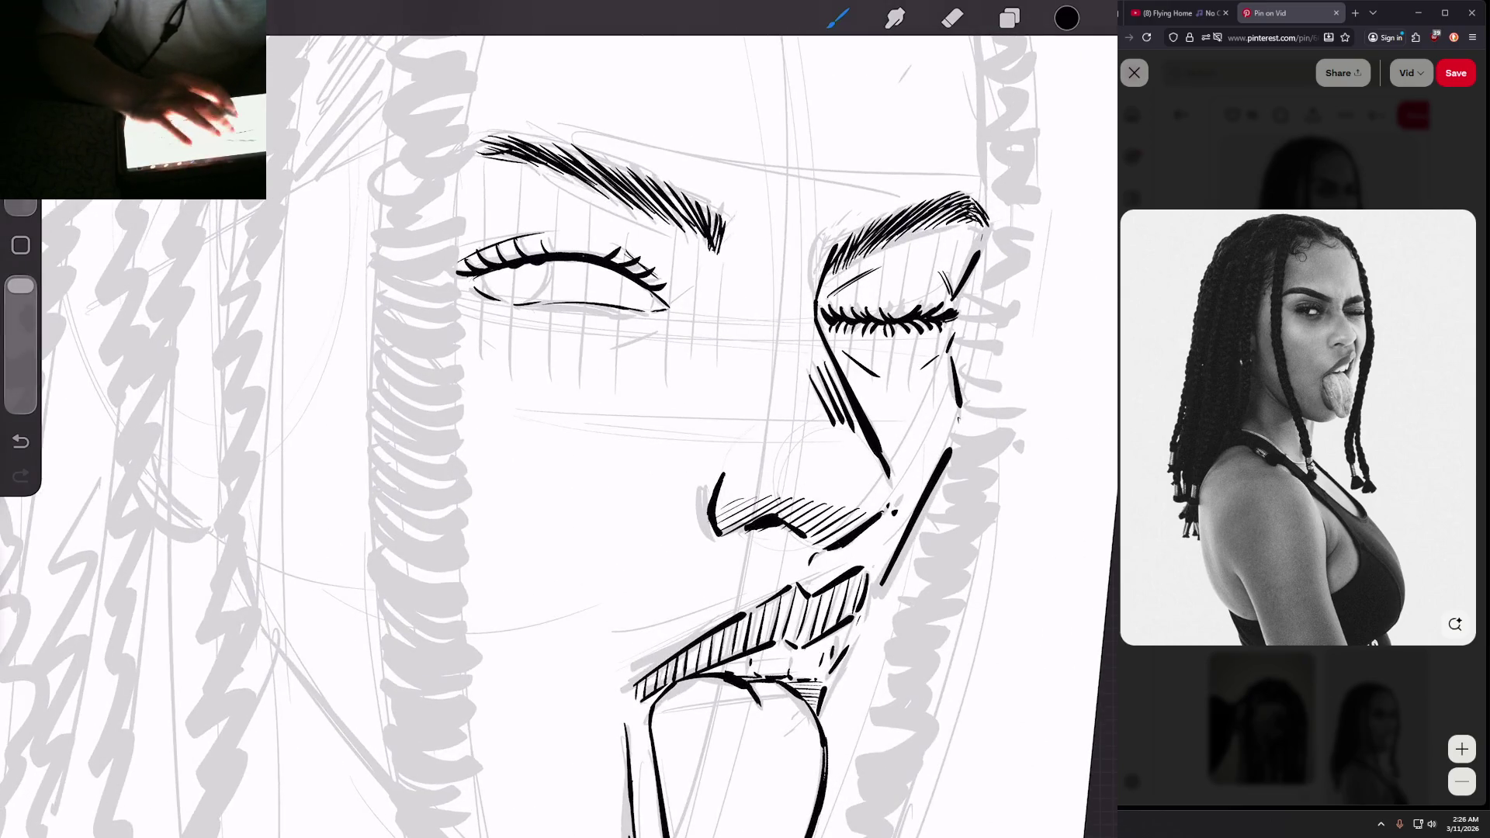
scroll(559, 311, up, 5)
mouse_move(380, 356)
mouse_down()
mouse_move(466, 411)
mouse_move(528, 309)
mouse_move(505, 395)
mouse_up()
Step: Draw the iris curve inside the left eye and fill it solid black
mouse_move(528, 306)
mouse_down()
mouse_move(516, 388)
mouse_move(487, 402)
mouse_up()
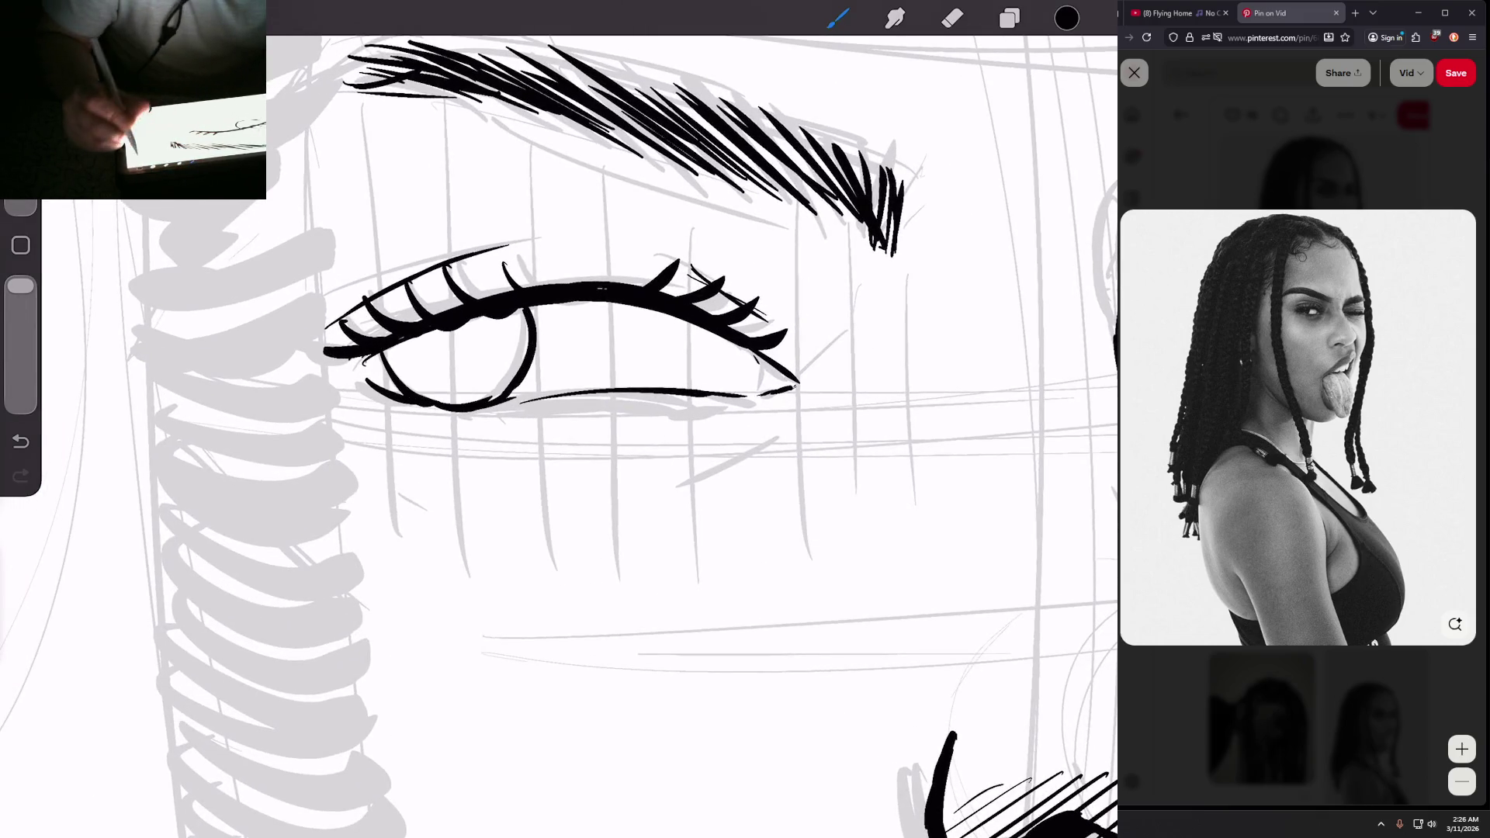
mouse_move(1066, 18)
mouse_down()
mouse_move(698, 194)
mouse_move(485, 353)
mouse_move(528, 353)
mouse_up()
drag(383, 458, 421, 495)
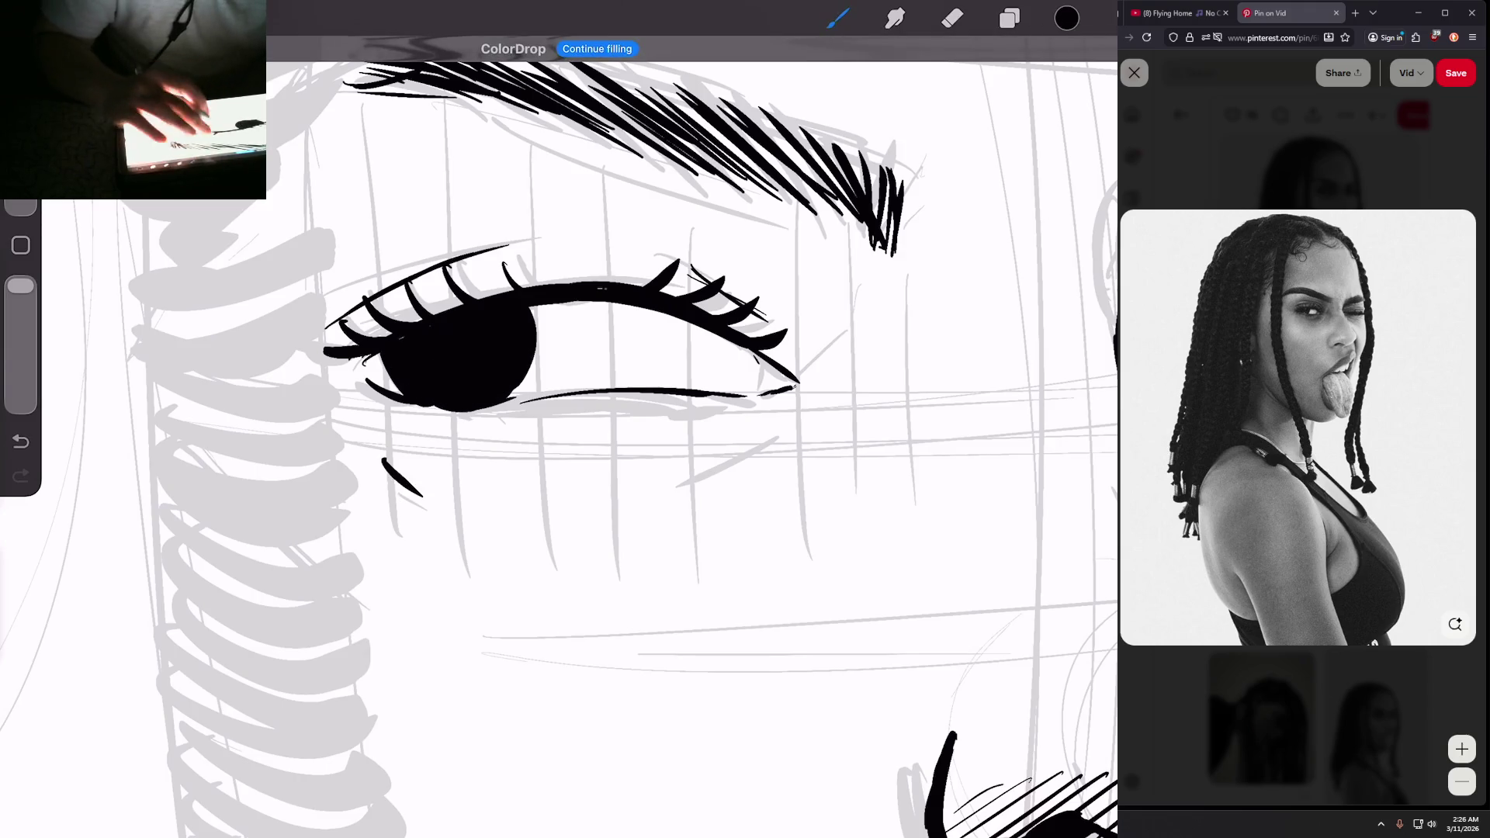
scroll(558, 419, down, 5)
scroll(558, 419, up, 5)
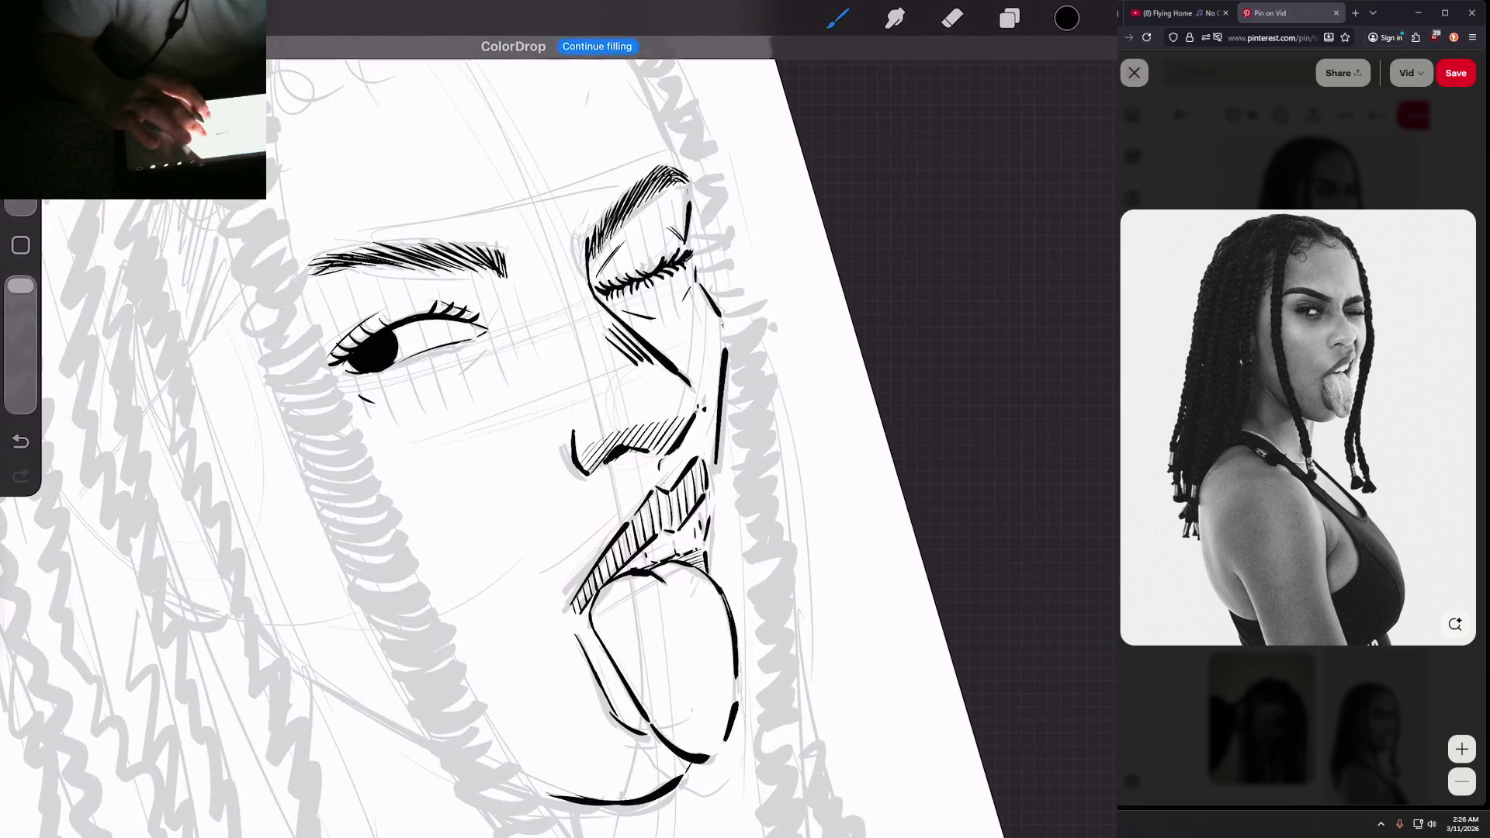
scroll(559, 419, up, 2)
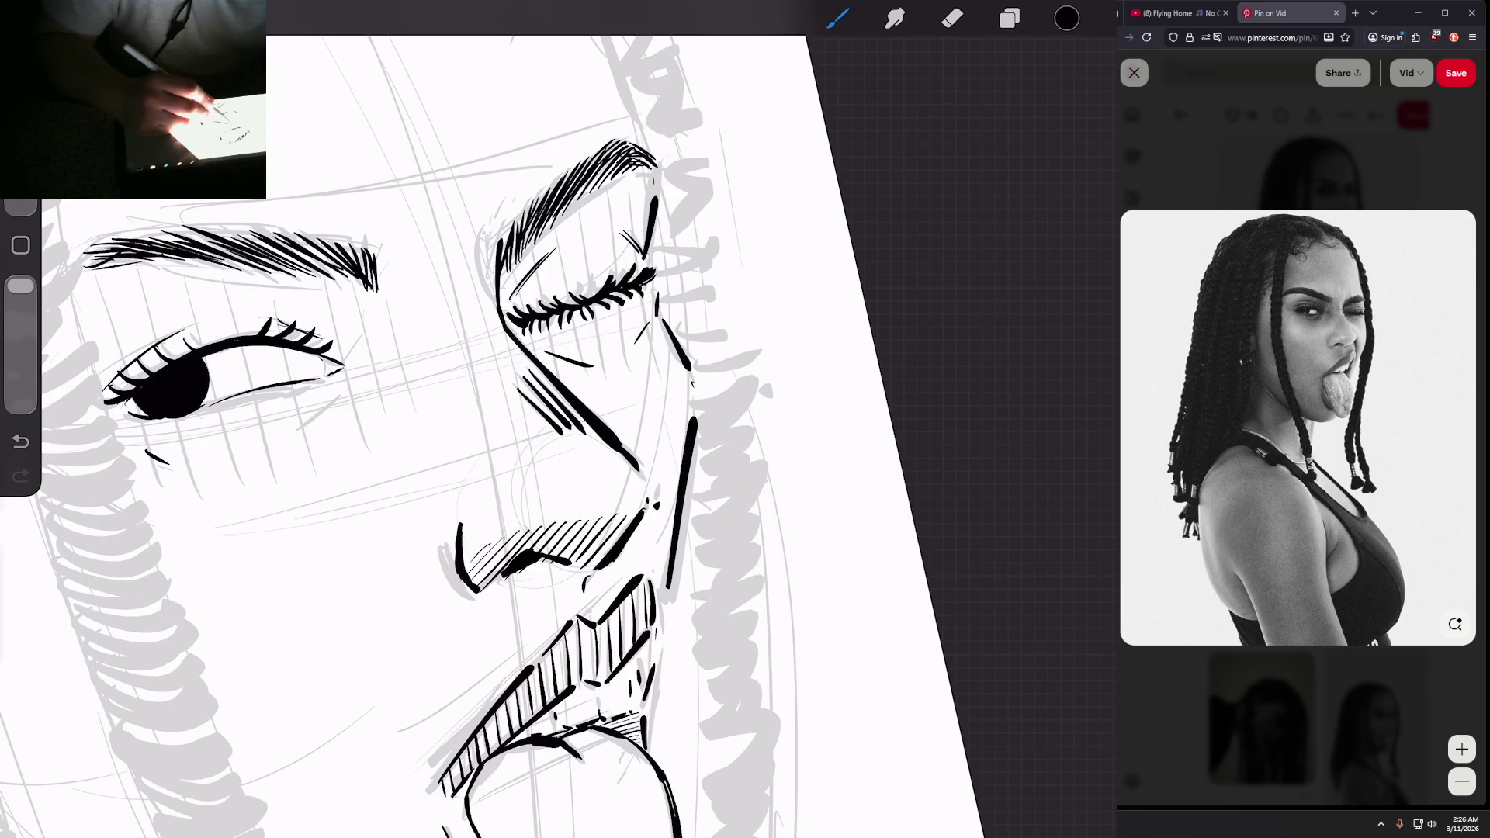
Step: Touch up with the eraser, then add a short dark stroke near the nose
click(953, 18)
click(839, 18)
drag(533, 347, 564, 363)
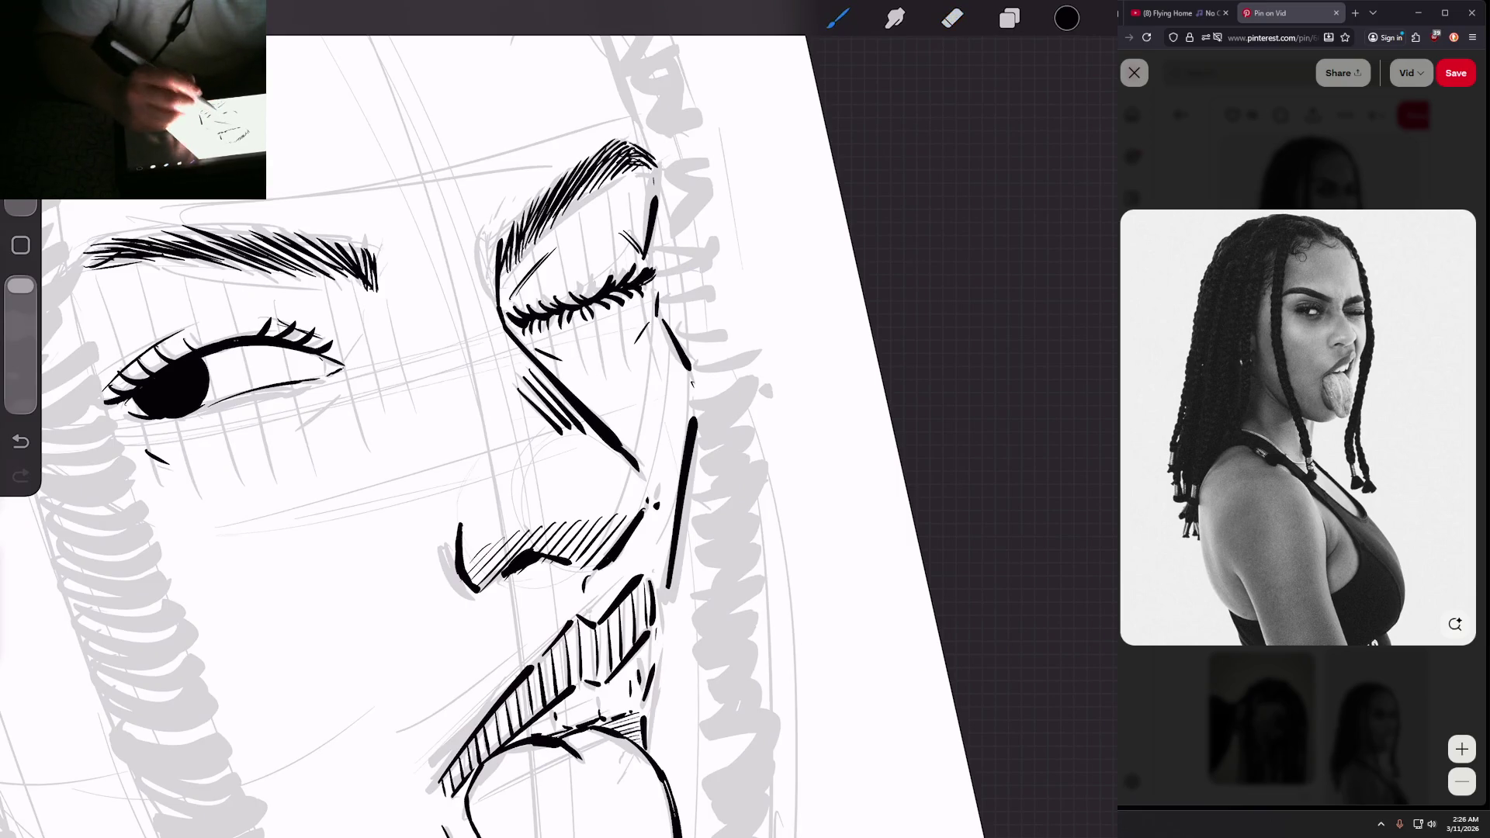
scroll(559, 419, down, 5)
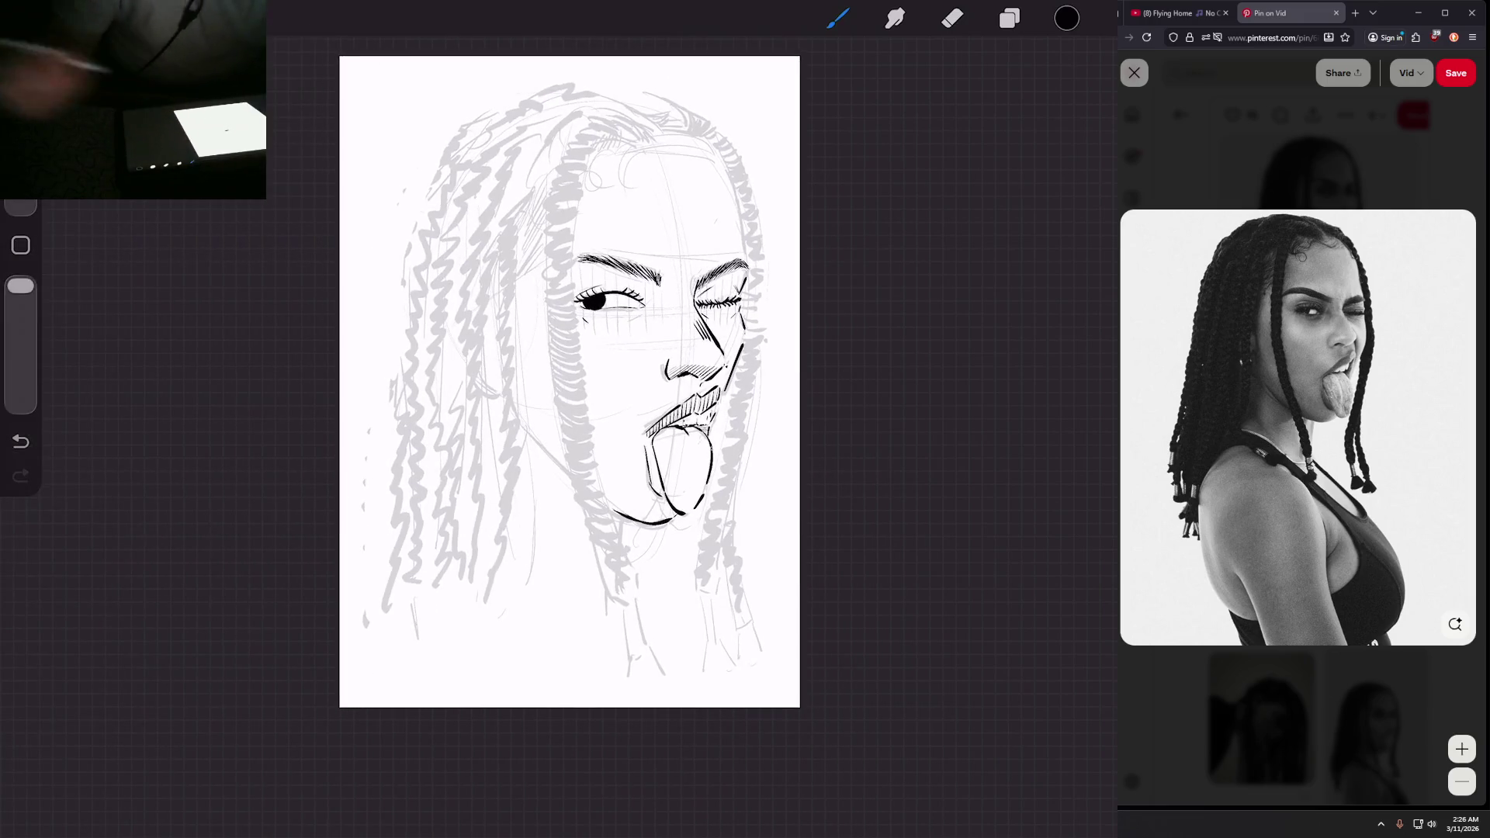
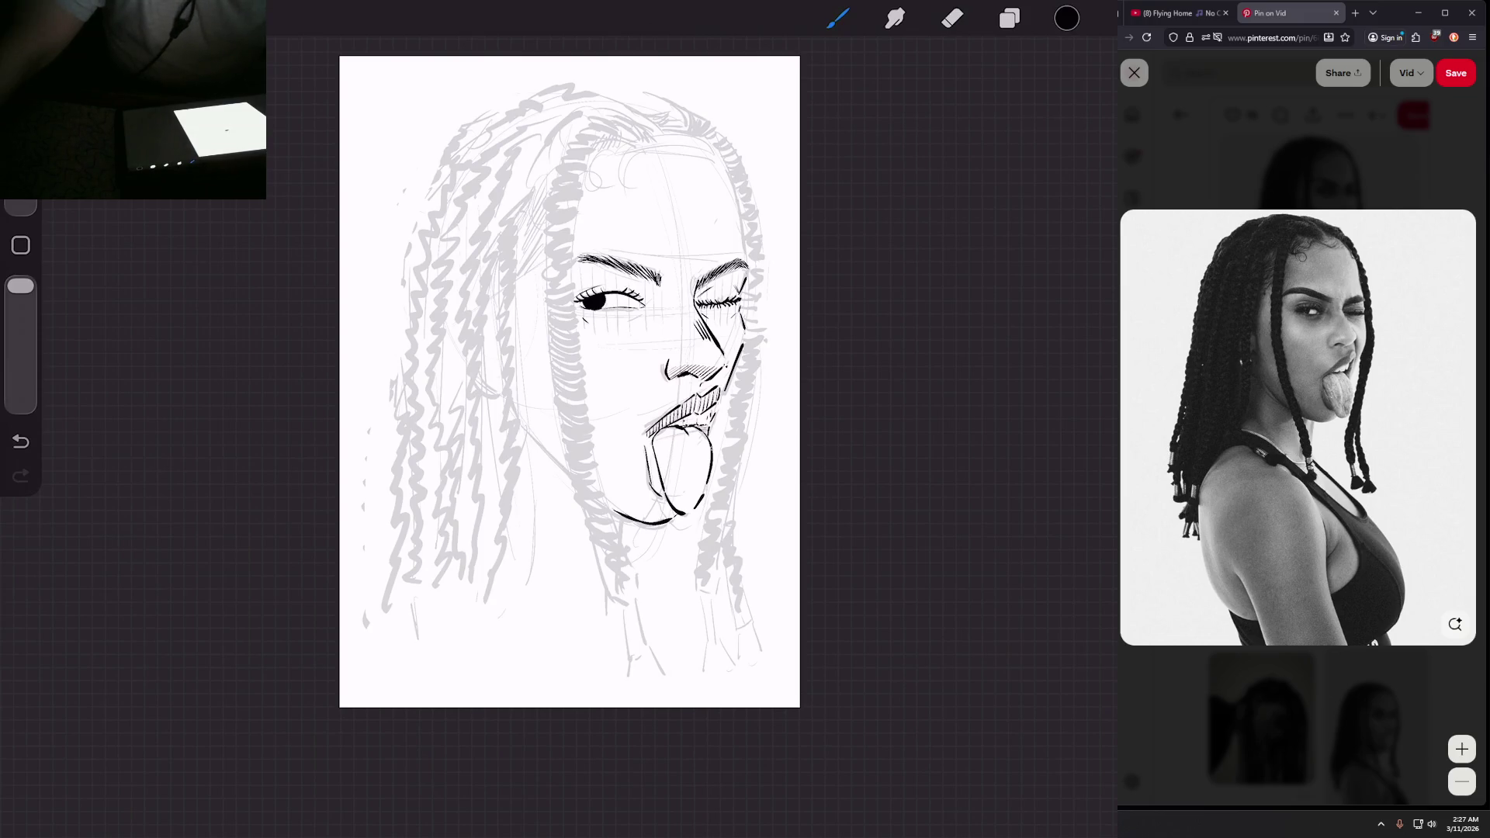
Step: Ink a curled baby-hair strand on the forehead, extending it up and to the right
scroll(570, 381, down, 2)
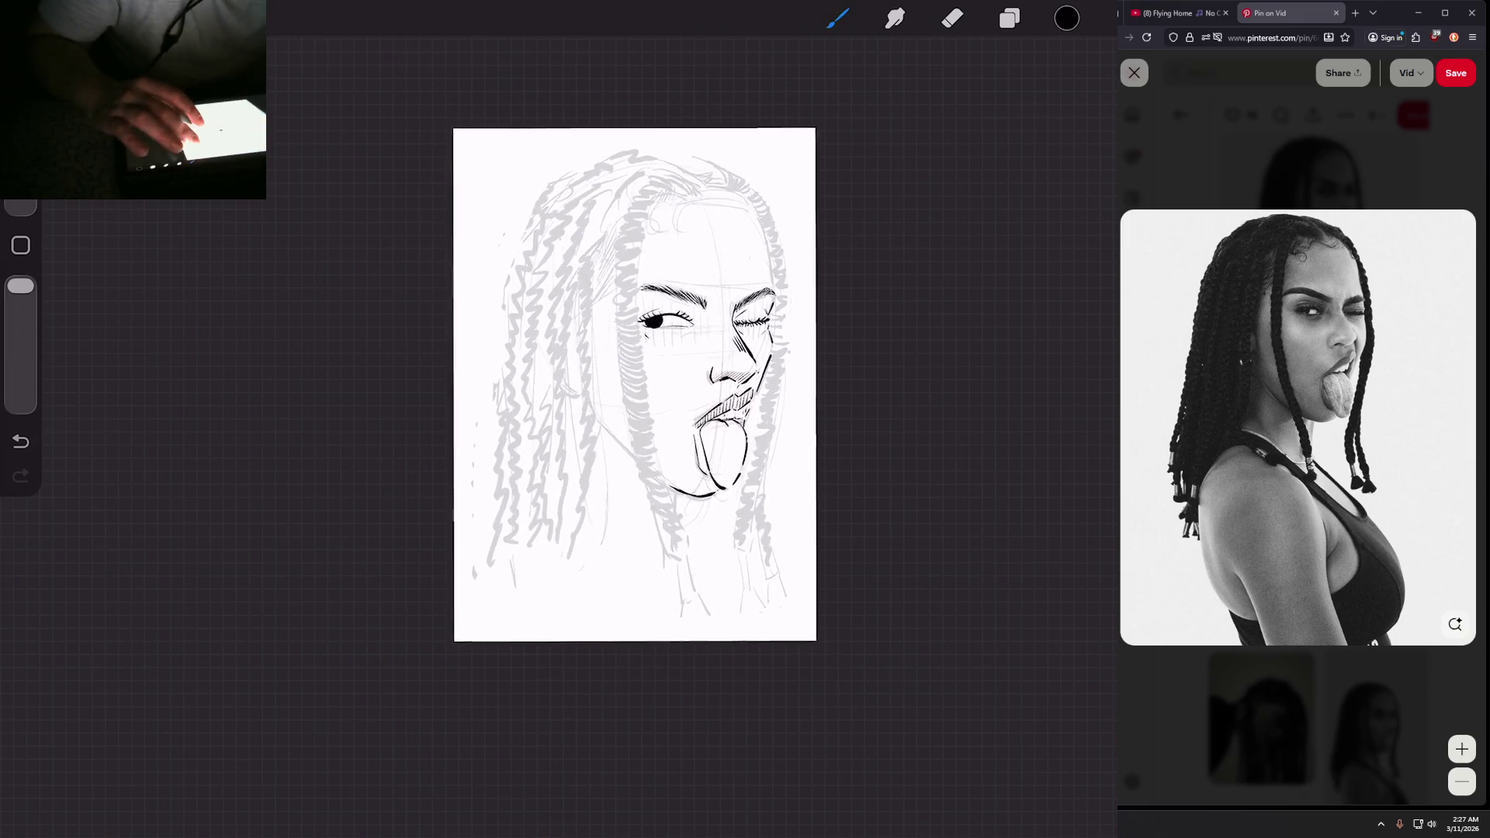
scroll(744, 311, up, 2)
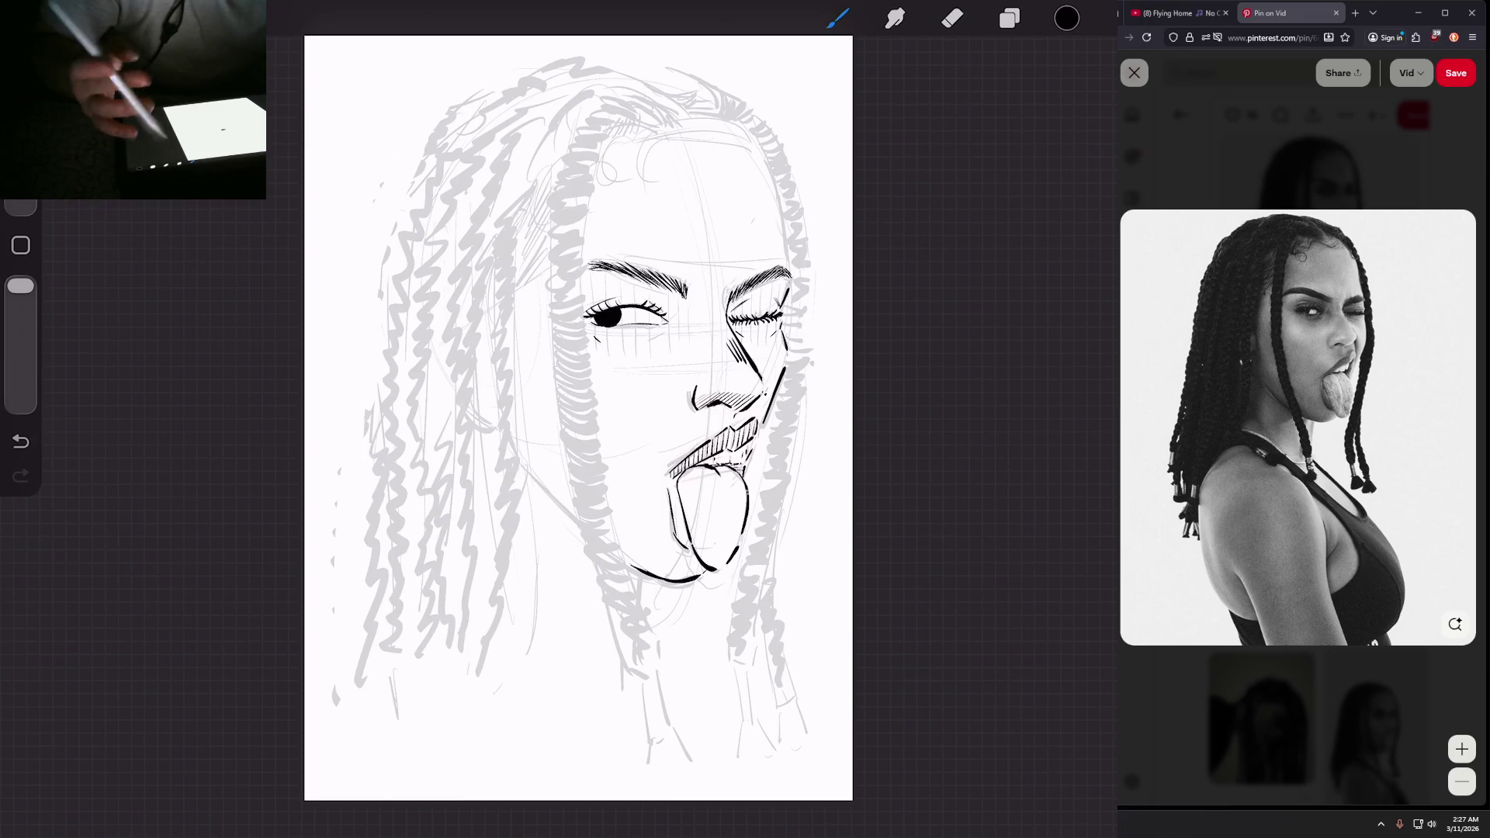
scroll(698, 311, up, 5)
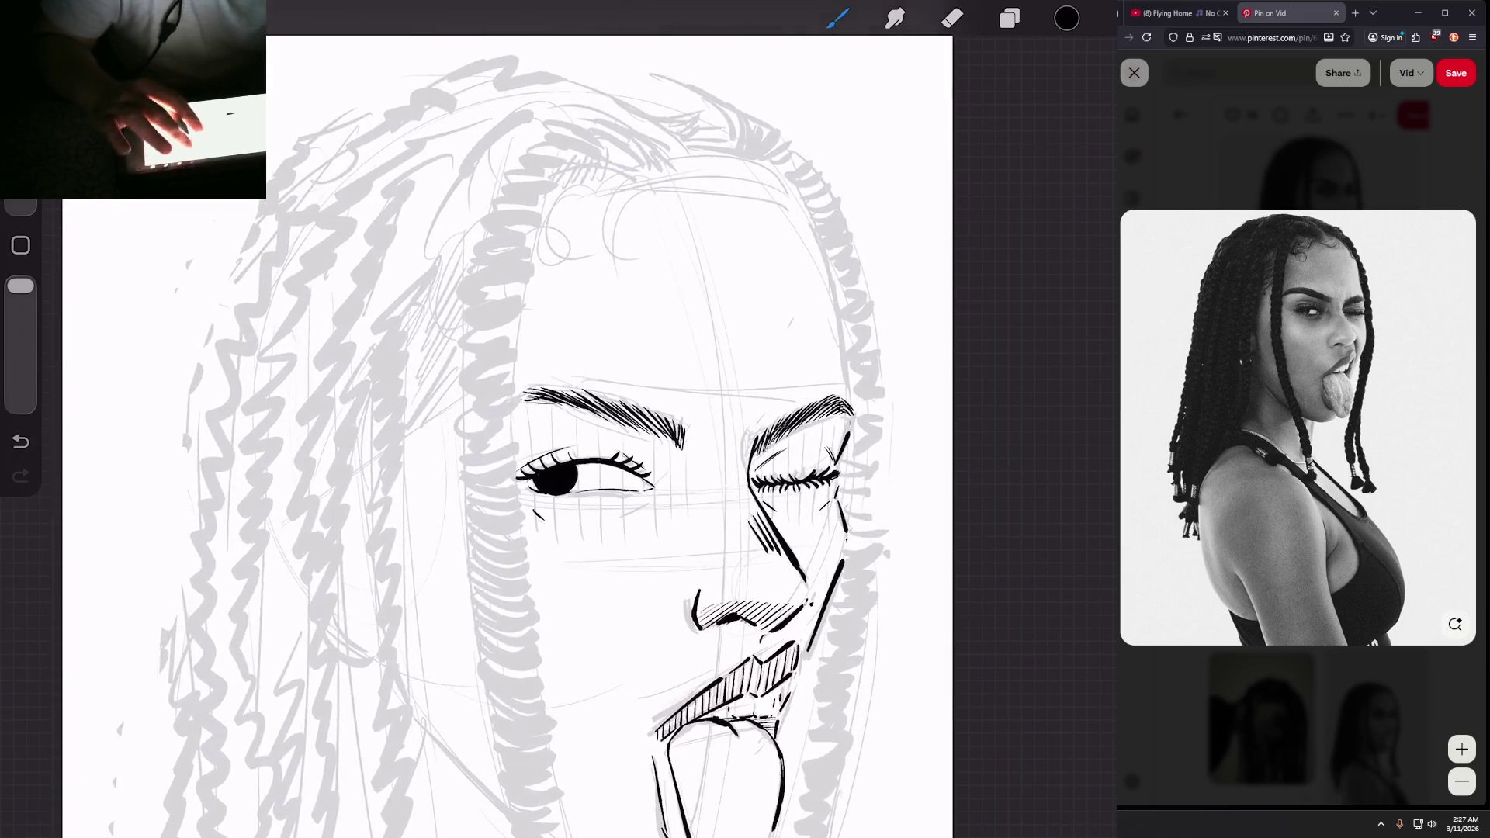
scroll(590, 505, down, 1)
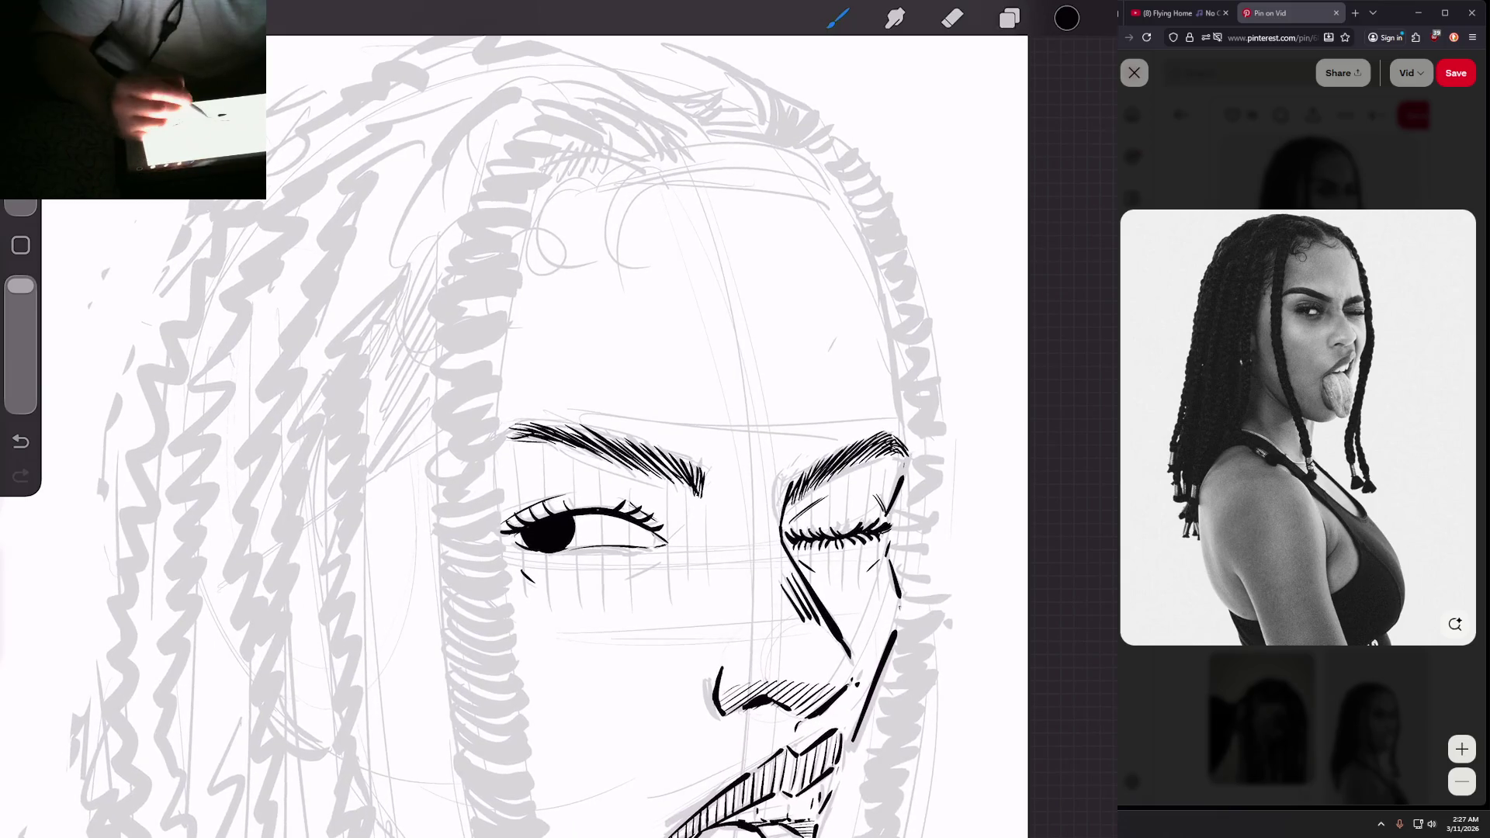
mouse_move(574, 169)
mouse_down()
mouse_move(625, 258)
mouse_move(613, 272)
mouse_move(619, 253)
mouse_up()
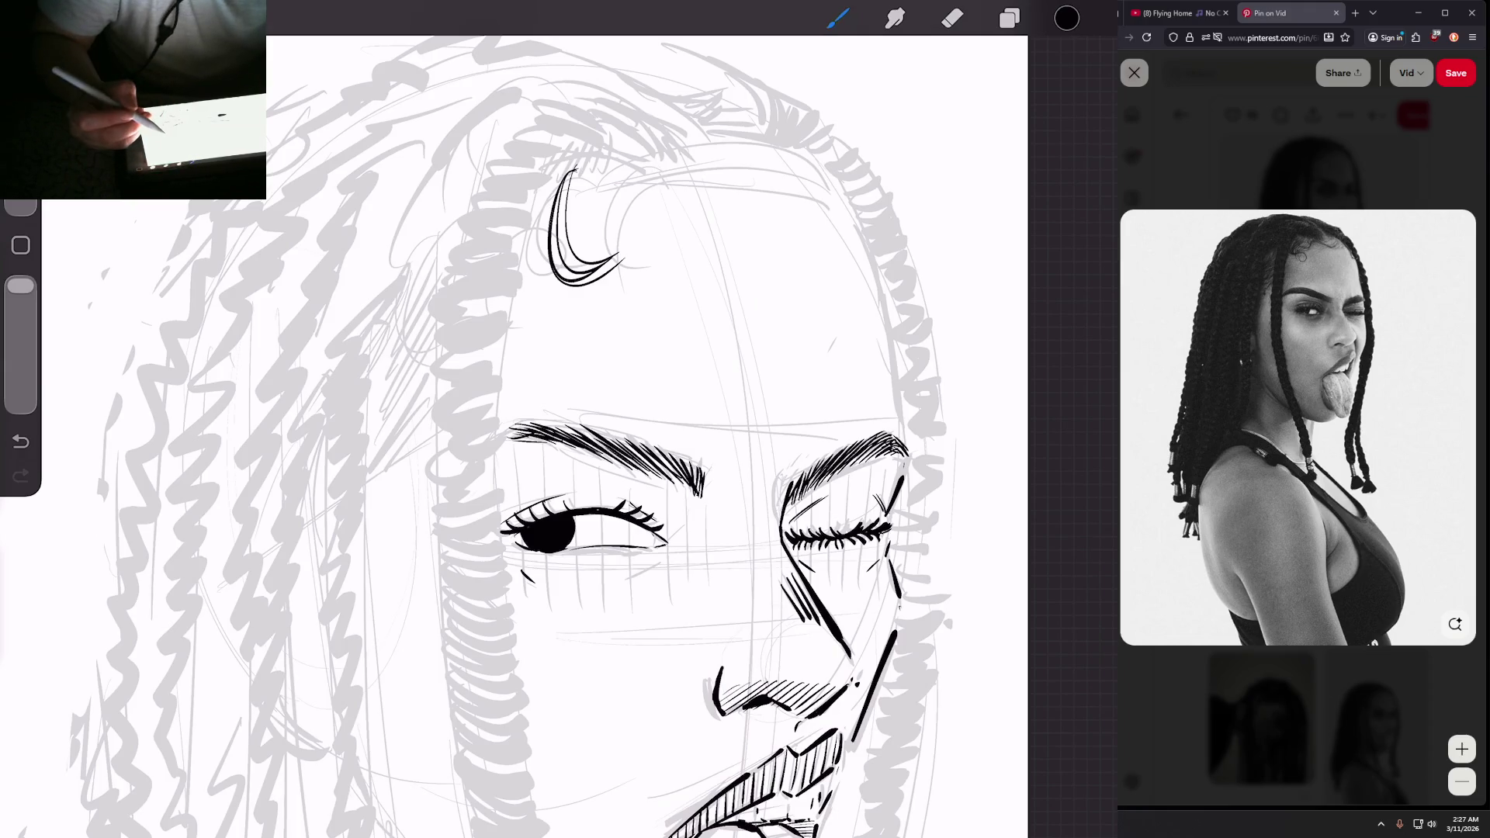
drag(579, 164, 641, 218)
mouse_move(590, 155)
mouse_down()
mouse_move(584, 178)
mouse_move(648, 208)
mouse_move(745, 207)
mouse_up()
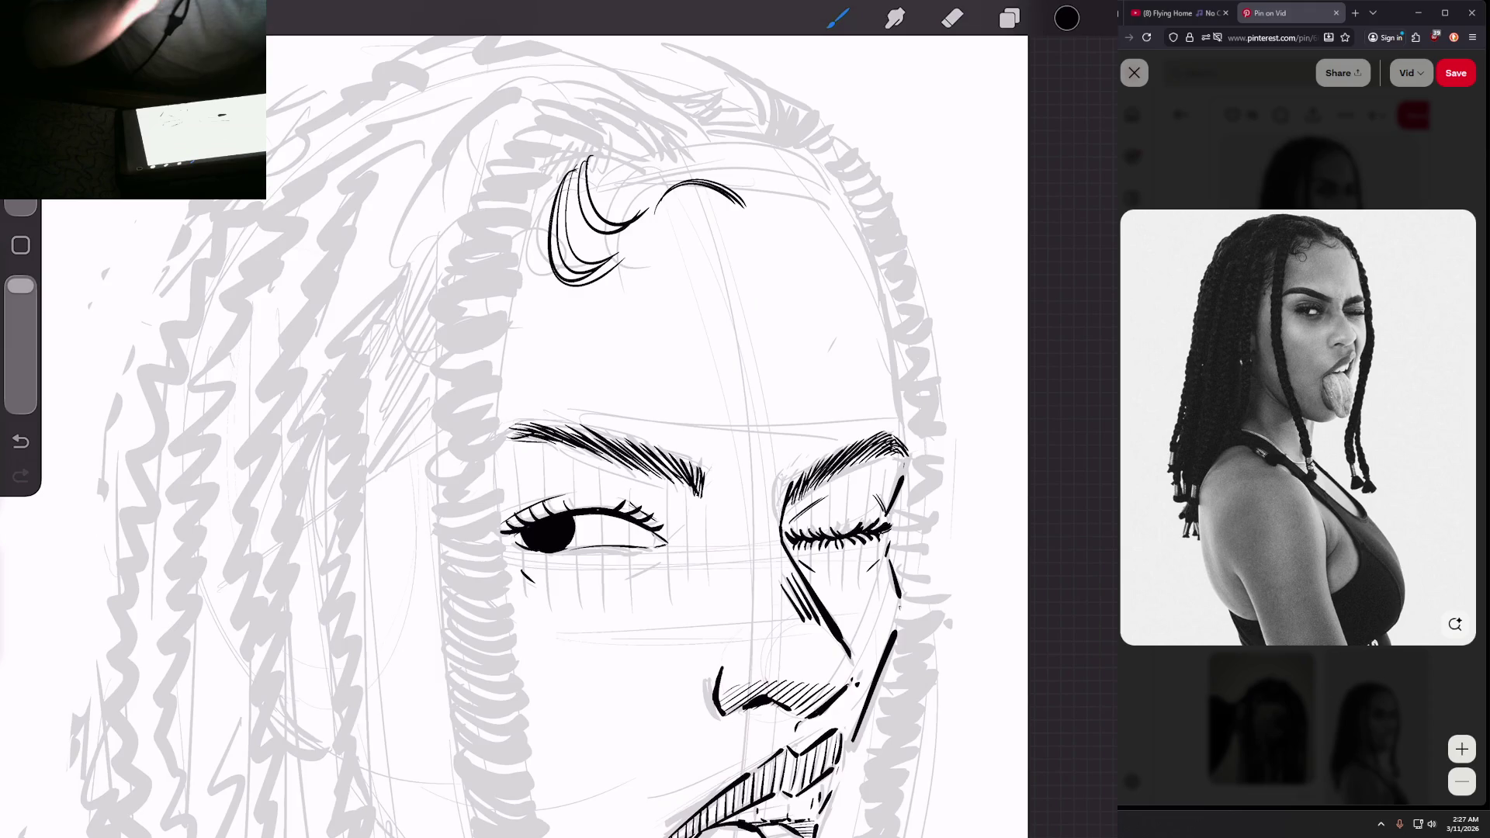
Step: Add a curved hairline stroke, small curls at its right end, and marks above the hairline
scroll(512, 419, down, 5)
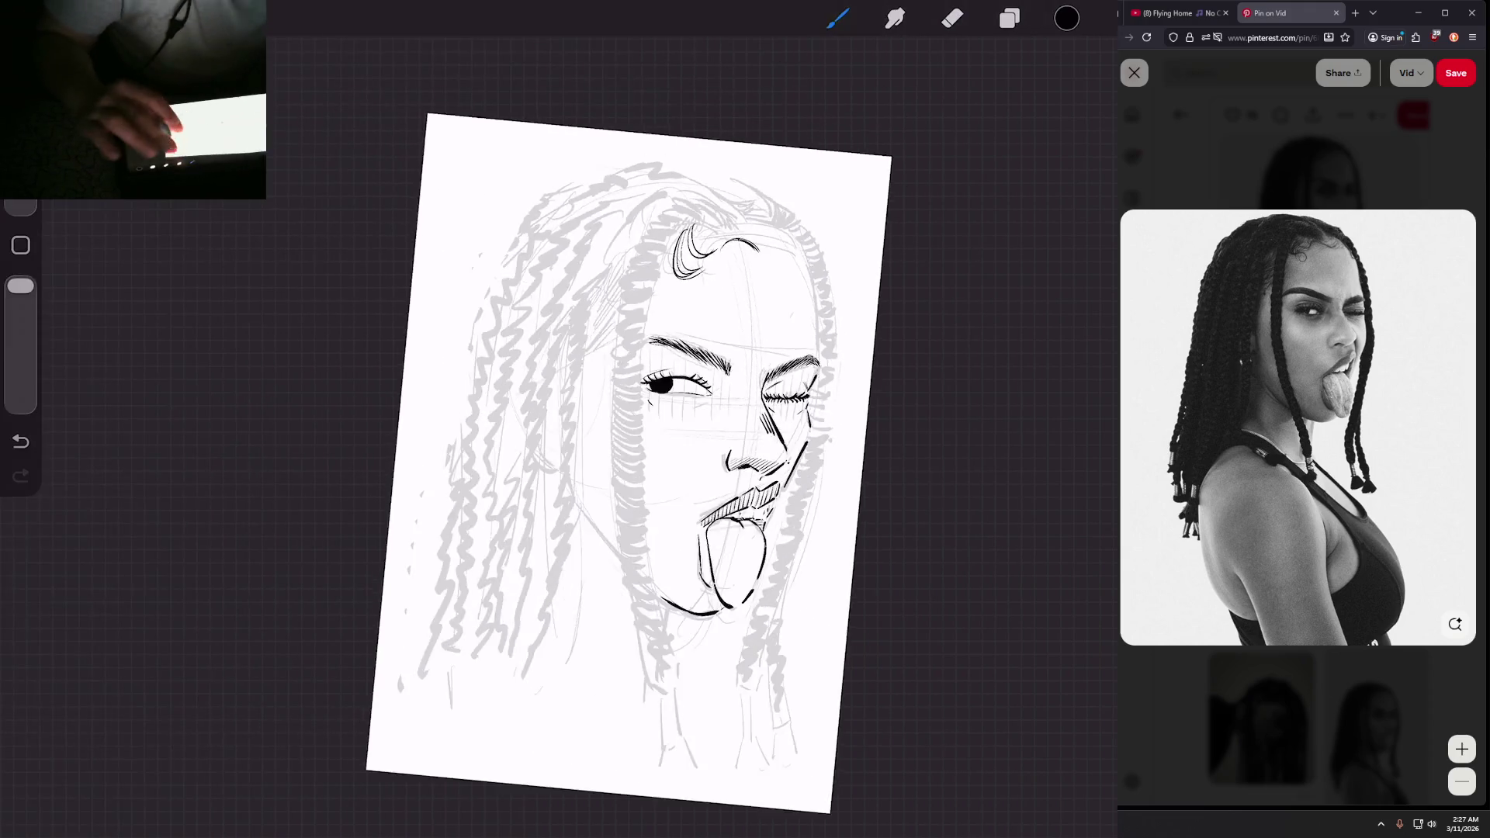
scroll(512, 419, up, 5)
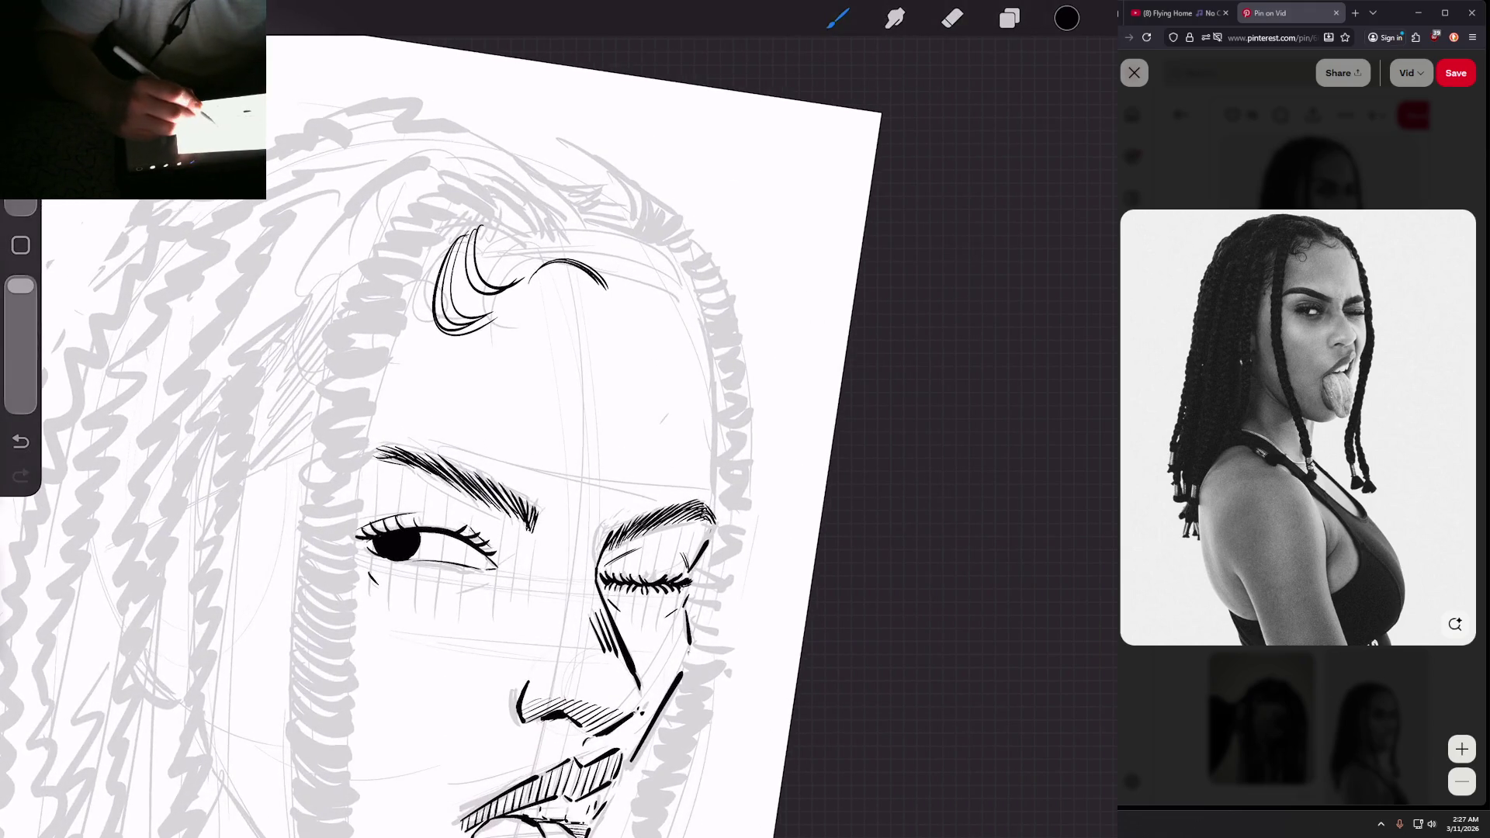
mouse_move(619, 271)
mouse_down()
mouse_move(664, 281)
mouse_move(670, 256)
mouse_move(706, 304)
mouse_up()
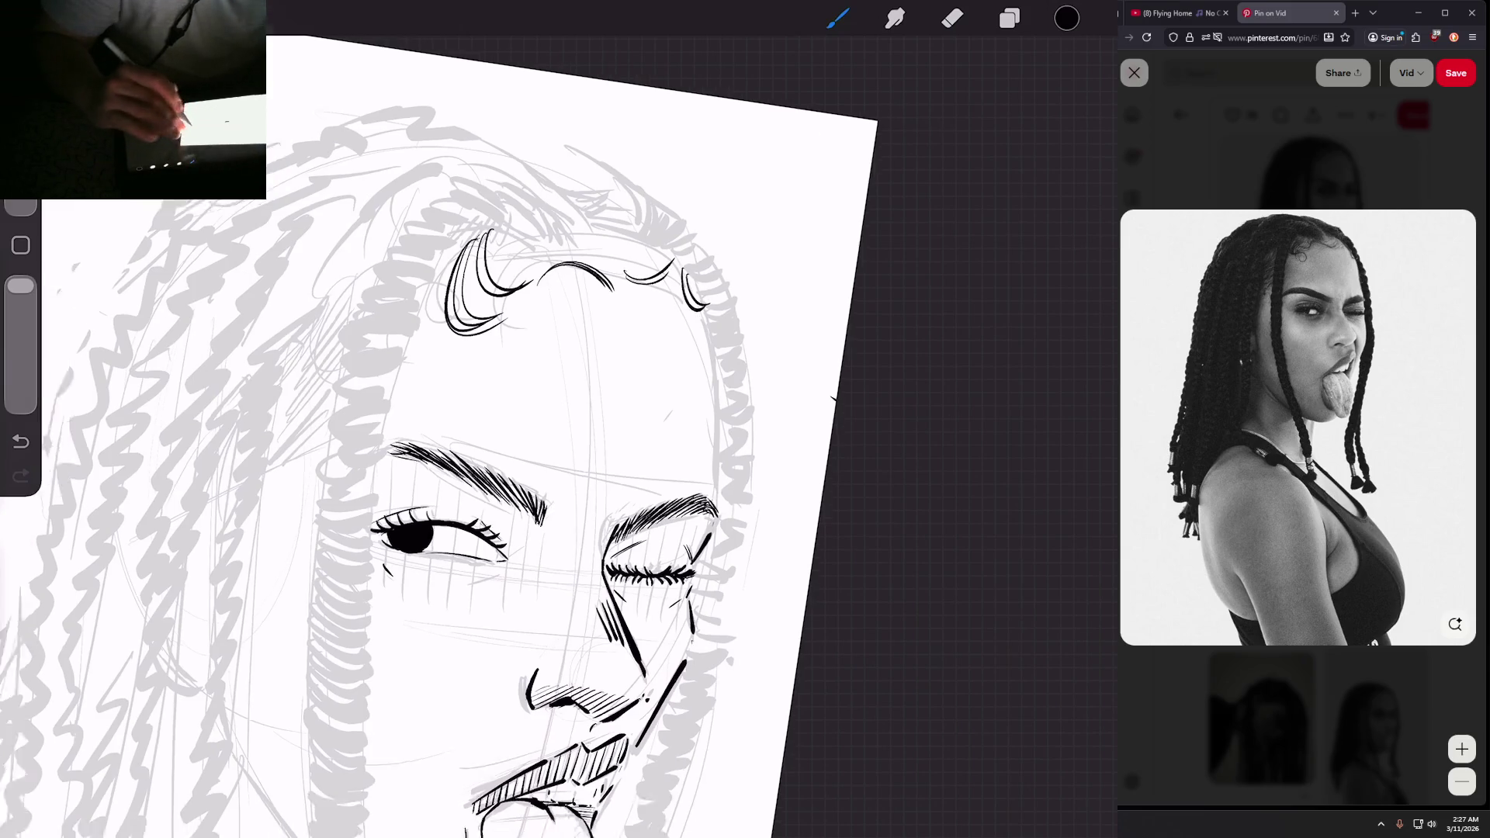
scroll(435, 434, down, 5)
scroll(512, 419, up, 5)
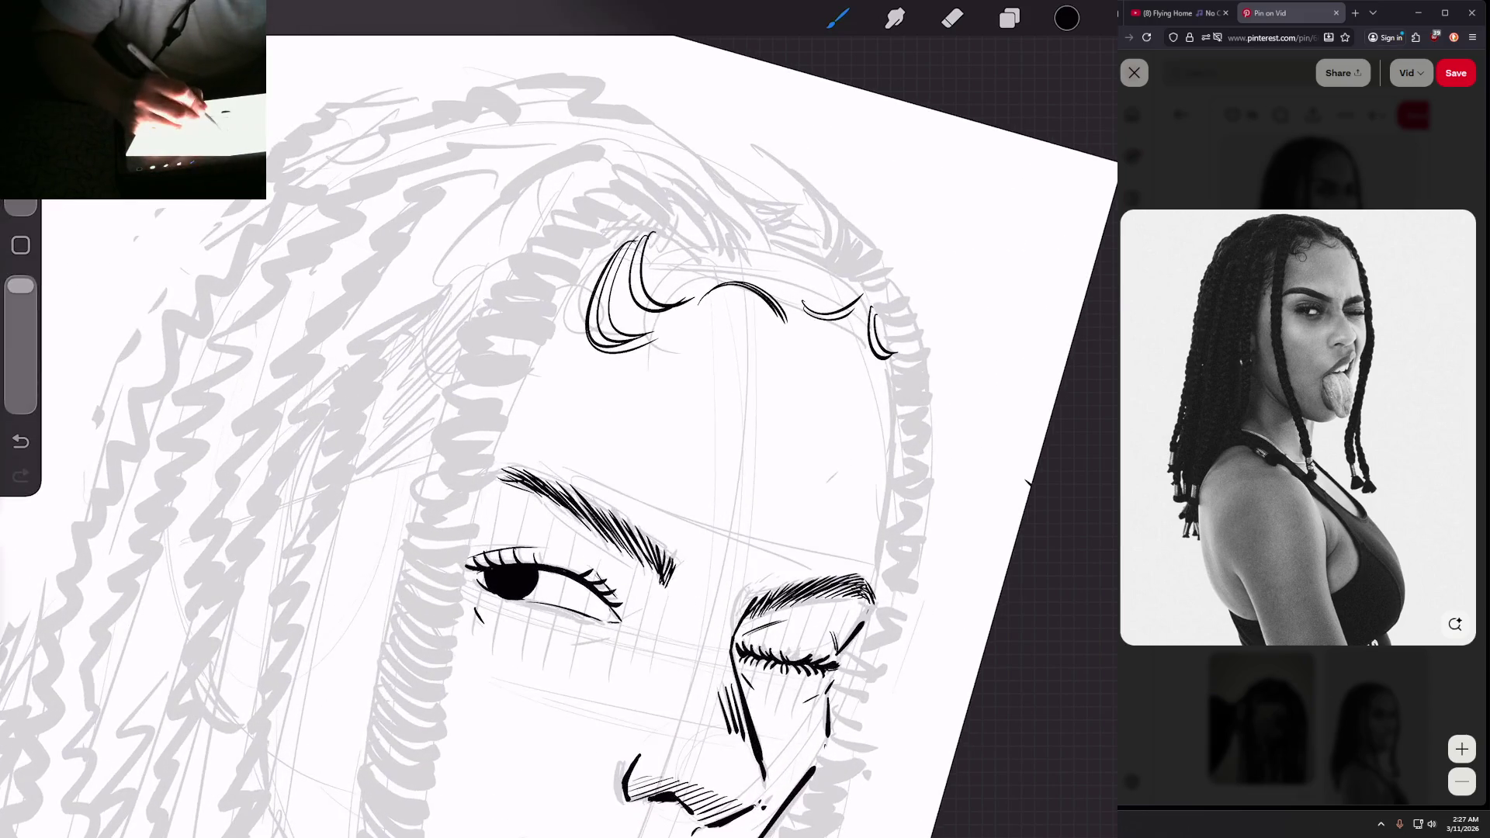
mouse_move(627, 239)
mouse_down()
mouse_move(601, 342)
mouse_move(597, 263)
mouse_up()
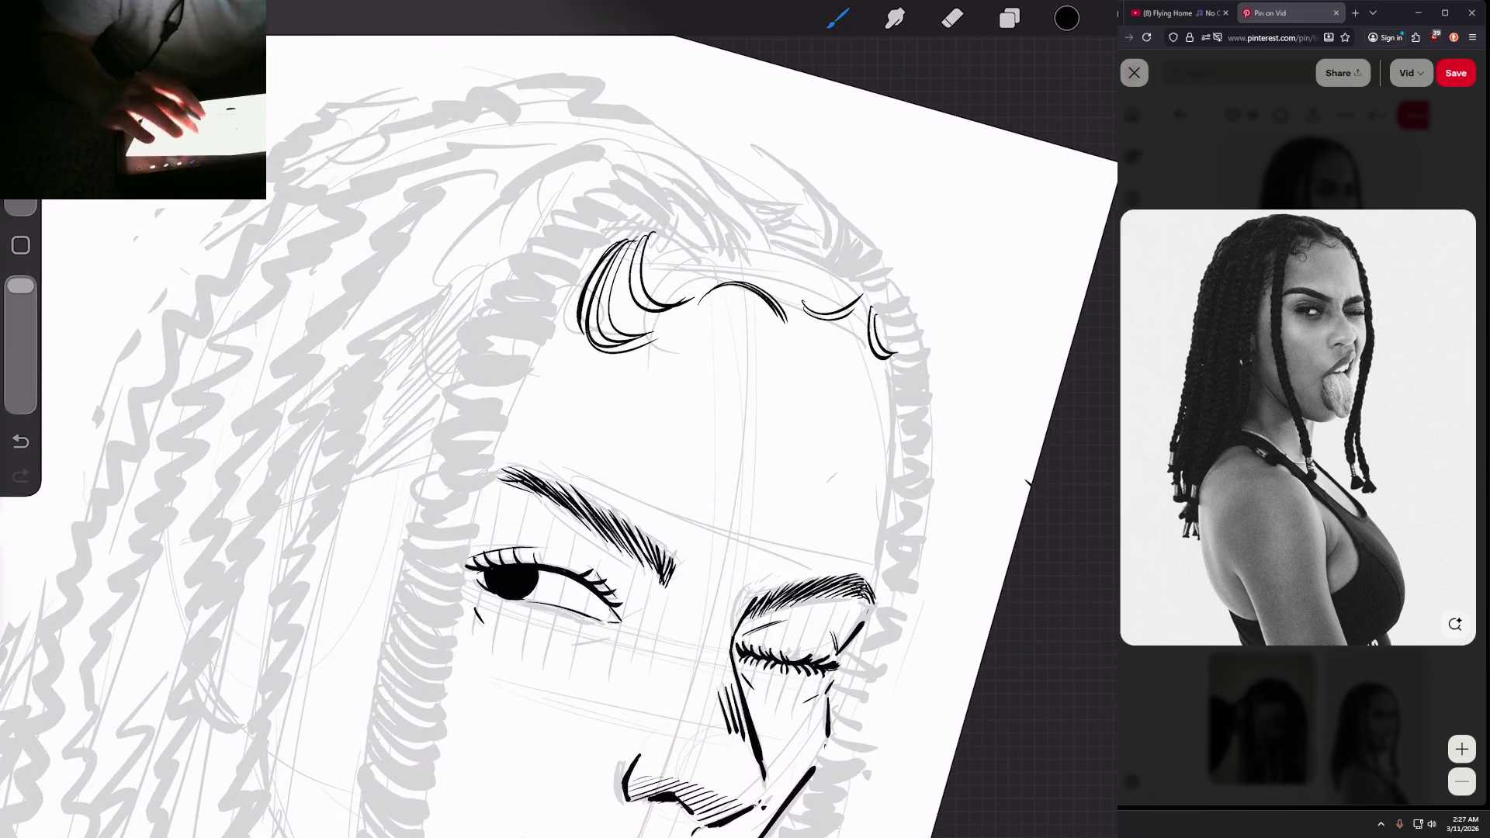
scroll(466, 435, up, 3)
mouse_move(641, 280)
mouse_down()
mouse_move(703, 276)
mouse_move(673, 248)
mouse_up()
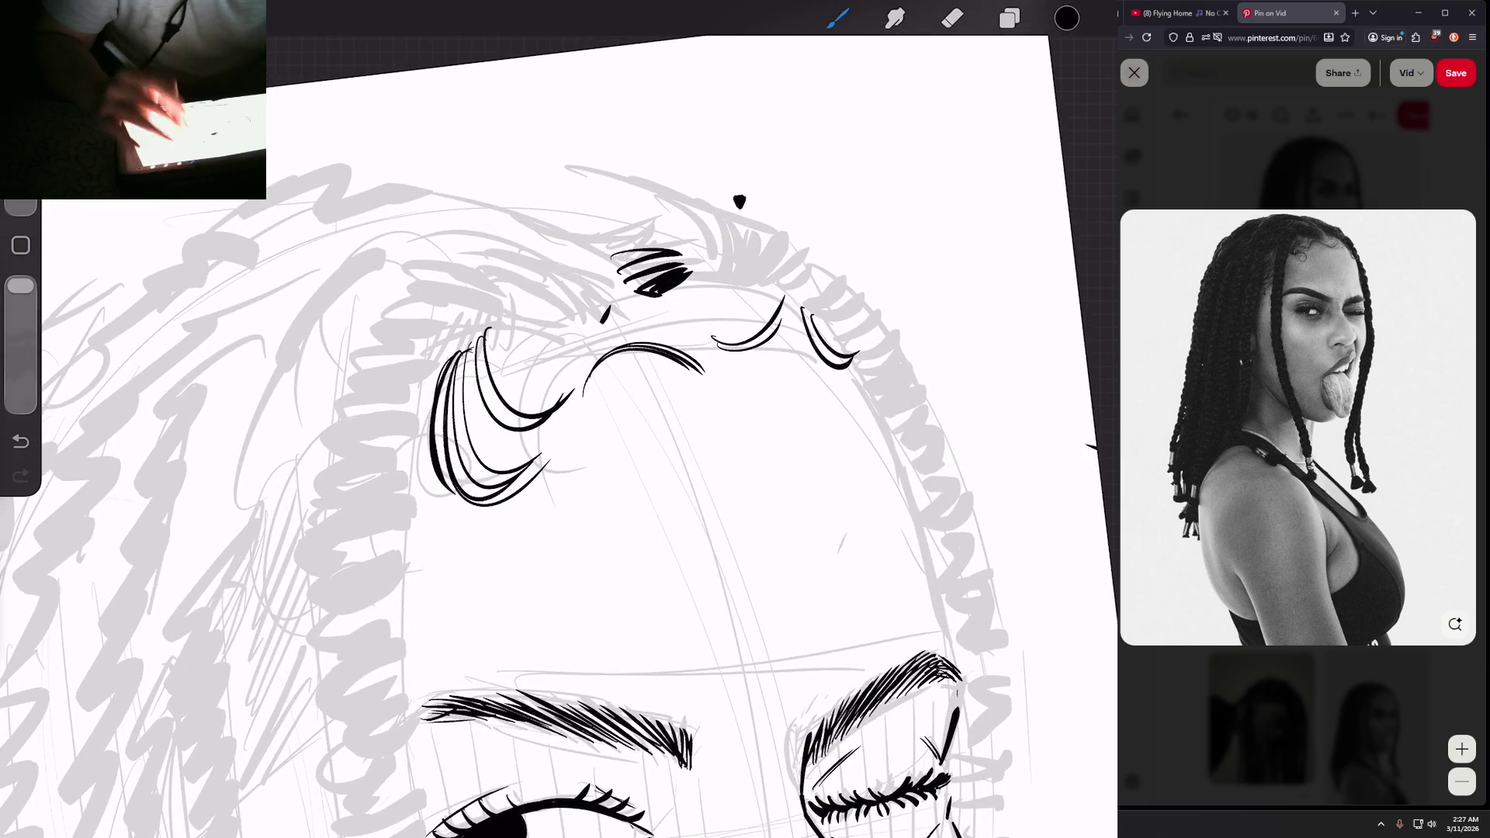
drag(782, 208, 797, 189)
Step: Erase stray marks, then hatch the hair above the forehead curls in black
click(952, 18)
scroll(512, 419, up, 3)
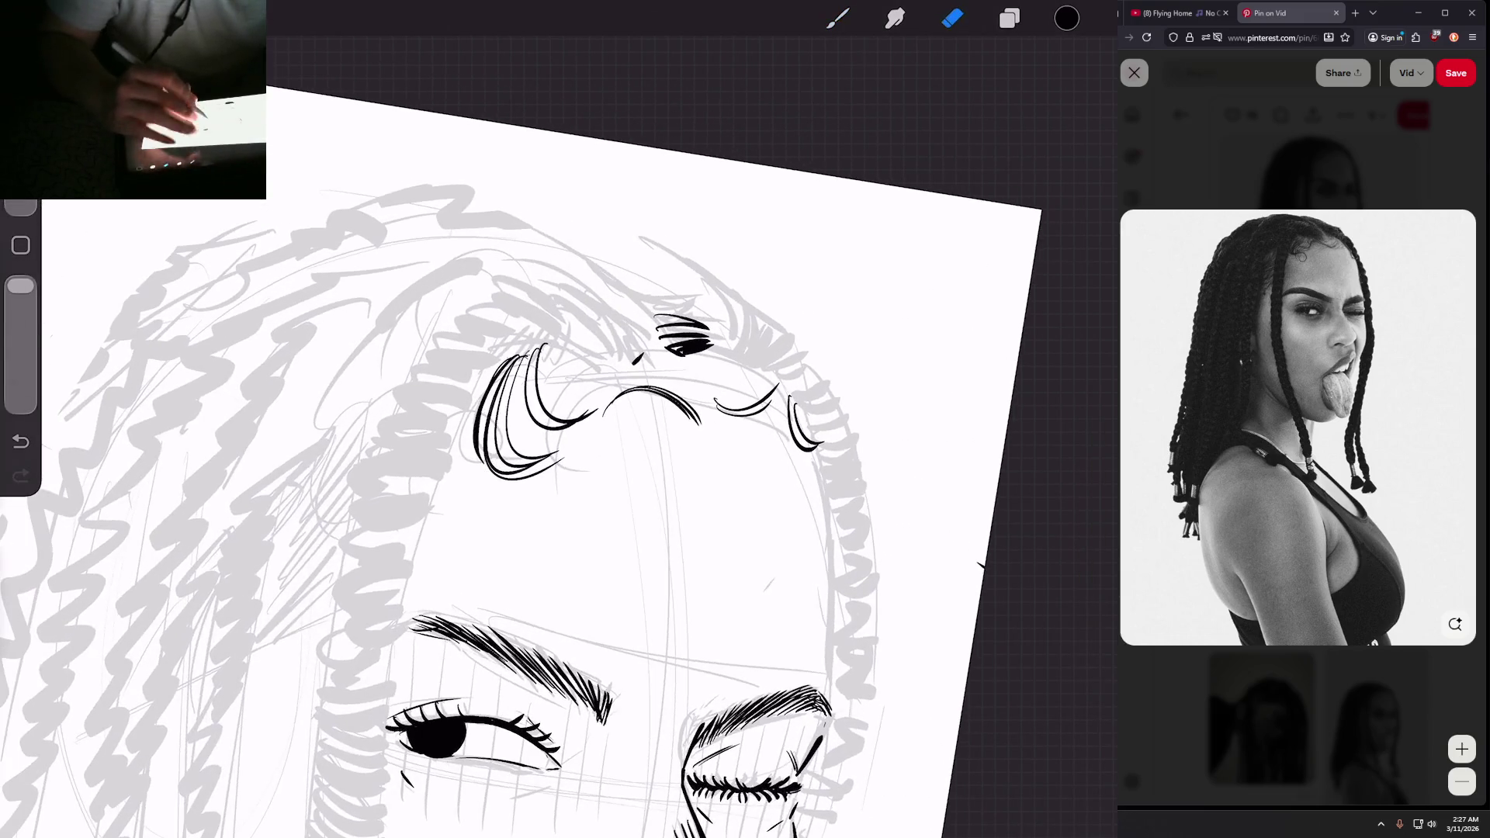
click(838, 18)
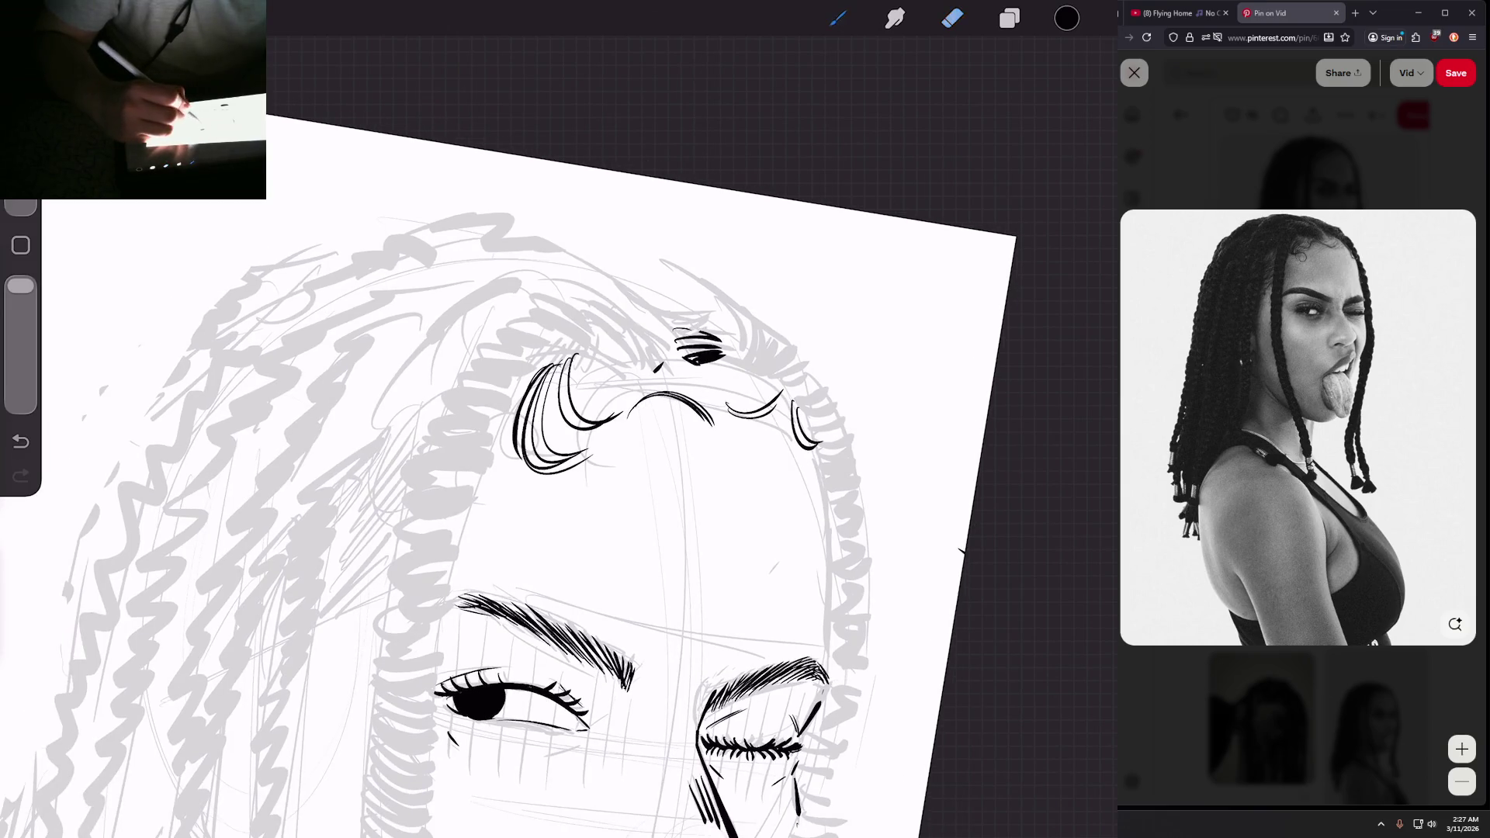
mouse_move(675, 323)
mouse_down()
mouse_move(705, 336)
mouse_move(702, 319)
mouse_up()
Step: Hatch the hair at the crown and top-right of the head, thickening it on top
scroll(512, 466, down, 3)
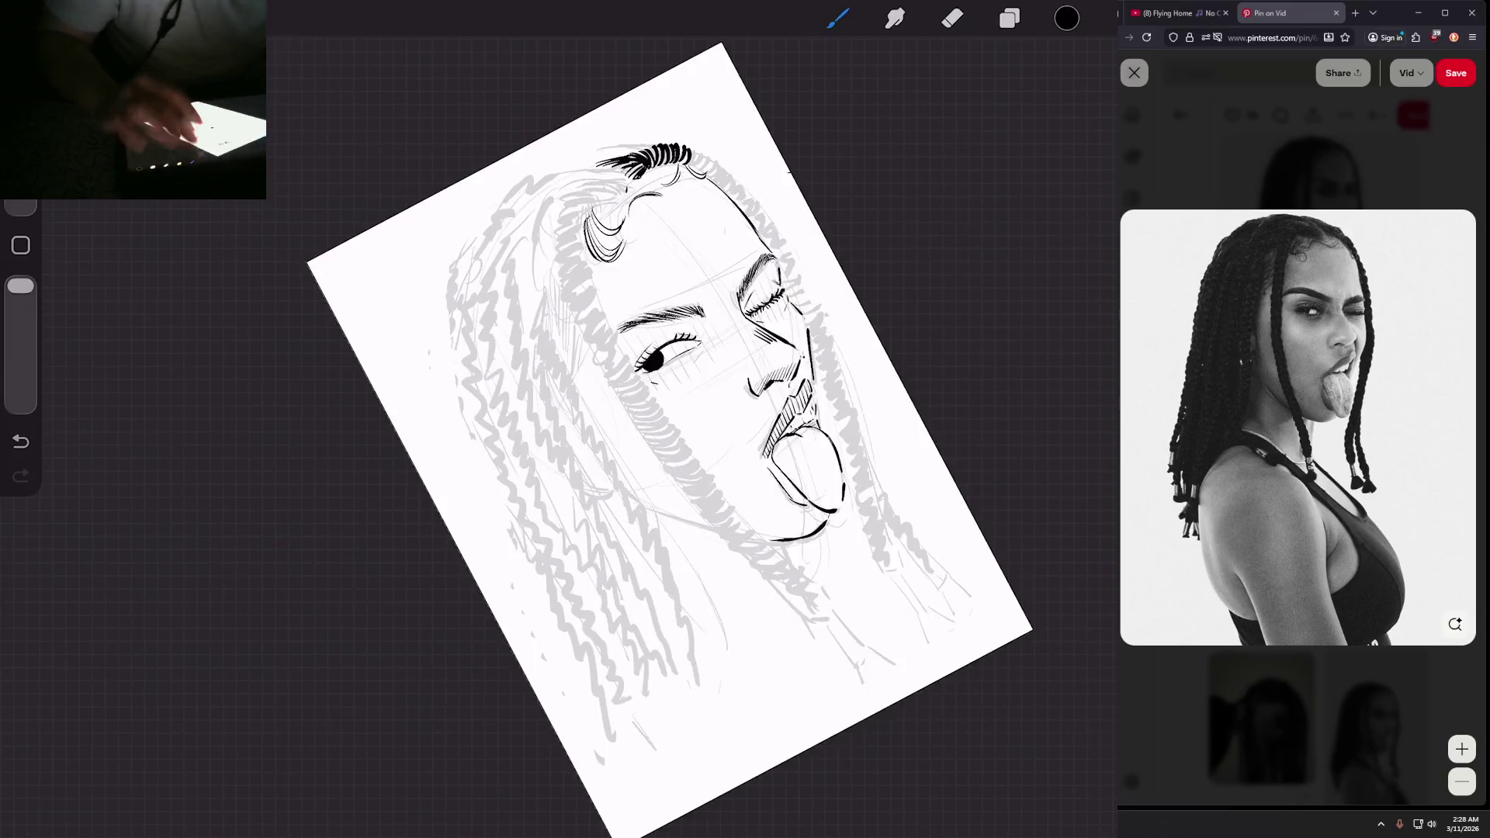
scroll(388, 466, up, 3)
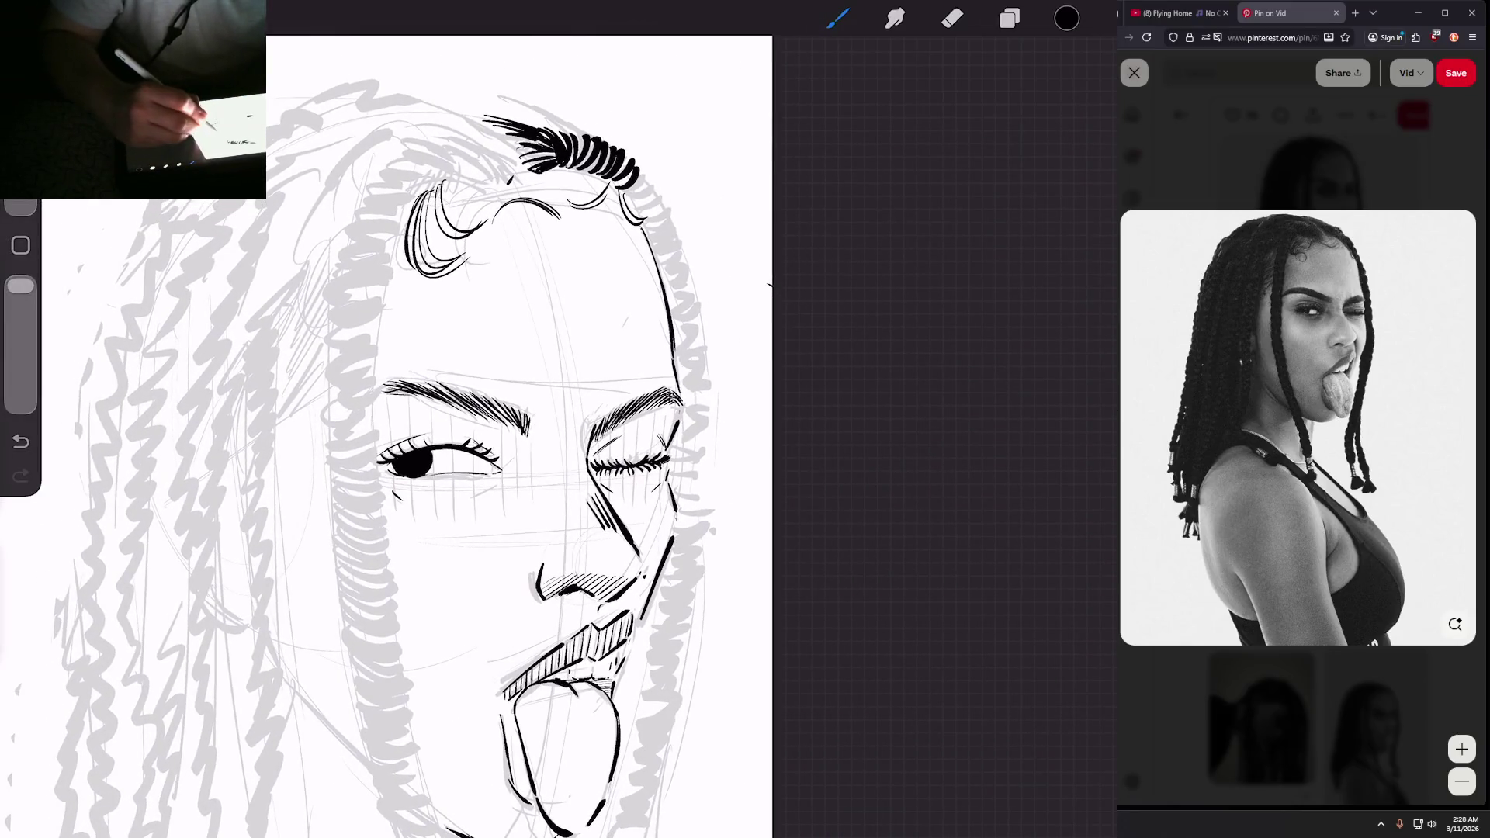
drag(621, 177, 644, 202)
drag(632, 179, 666, 221)
drag(638, 217, 670, 232)
drag(643, 235, 674, 247)
drag(661, 227, 681, 264)
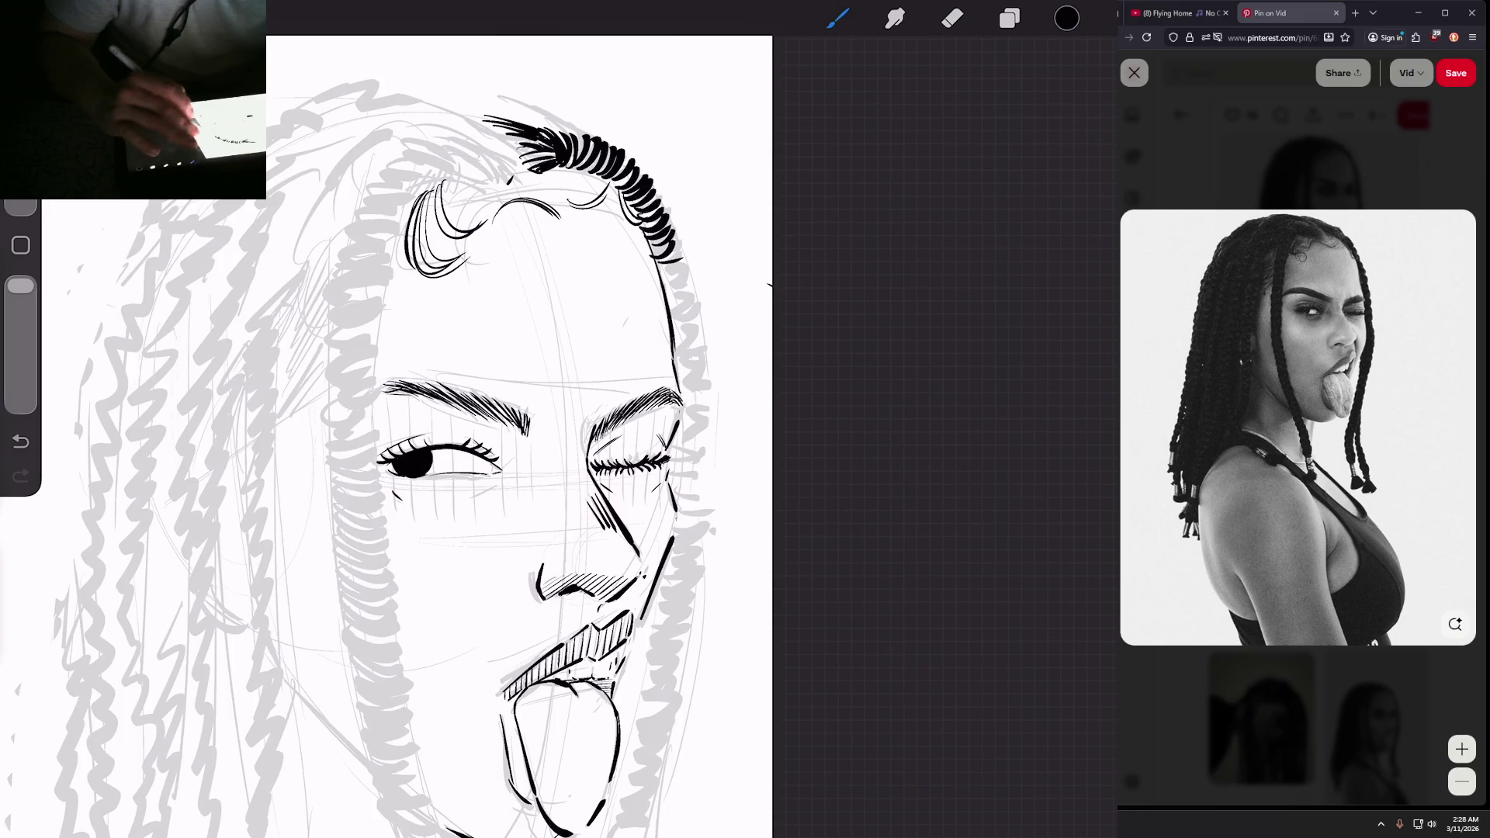
scroll(535, 481, down, 3)
scroll(536, 435, up, 3)
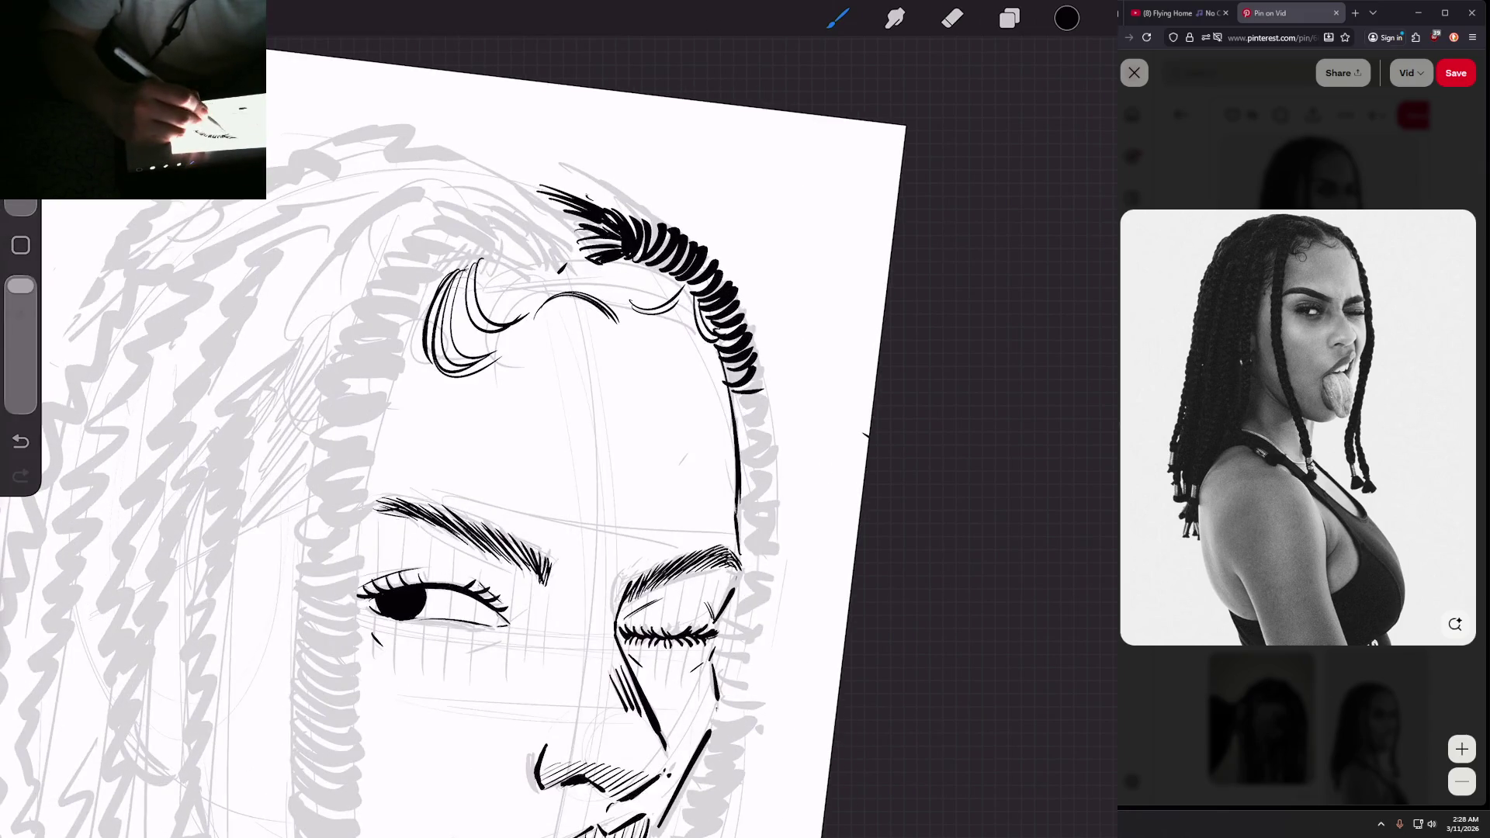
drag(588, 196, 654, 242)
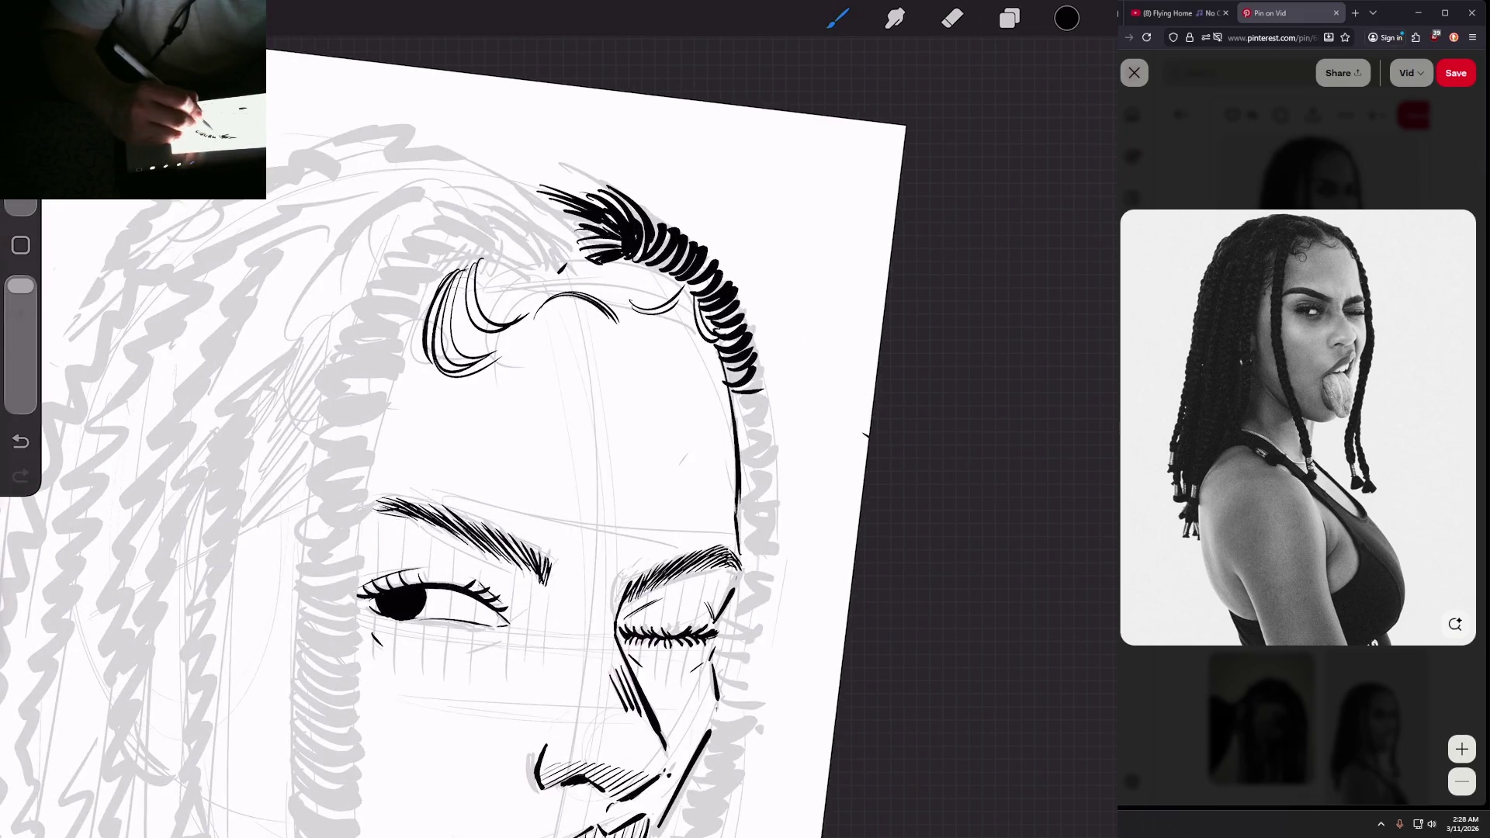
Step: Extend the hatching down the braid outline and start its inked loops downward
scroll(454, 434, down, 3)
scroll(454, 434, up, 3)
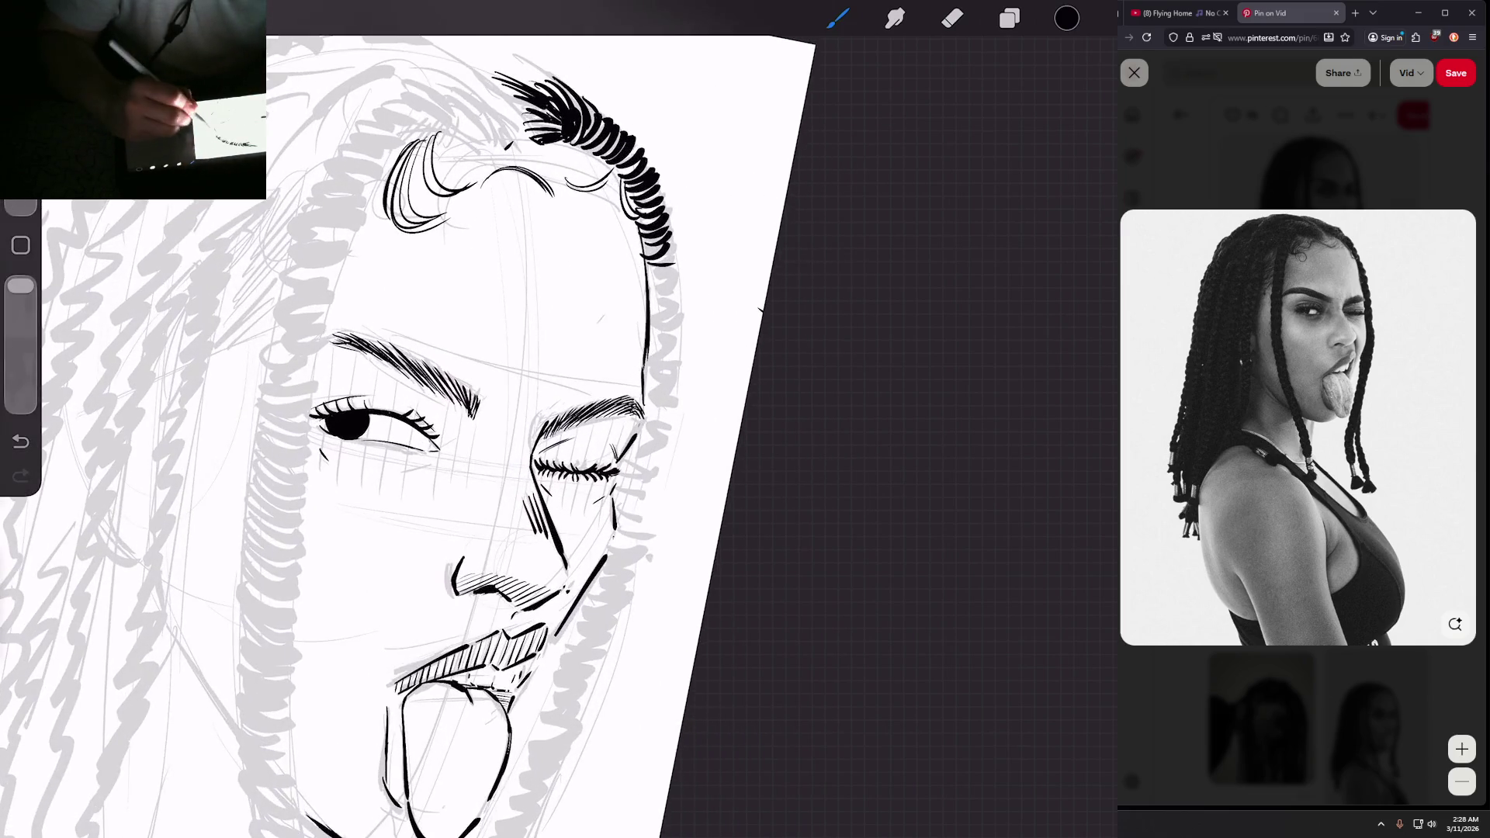
mouse_move(644, 243)
mouse_down()
mouse_move(677, 281)
mouse_move(672, 355)
mouse_up()
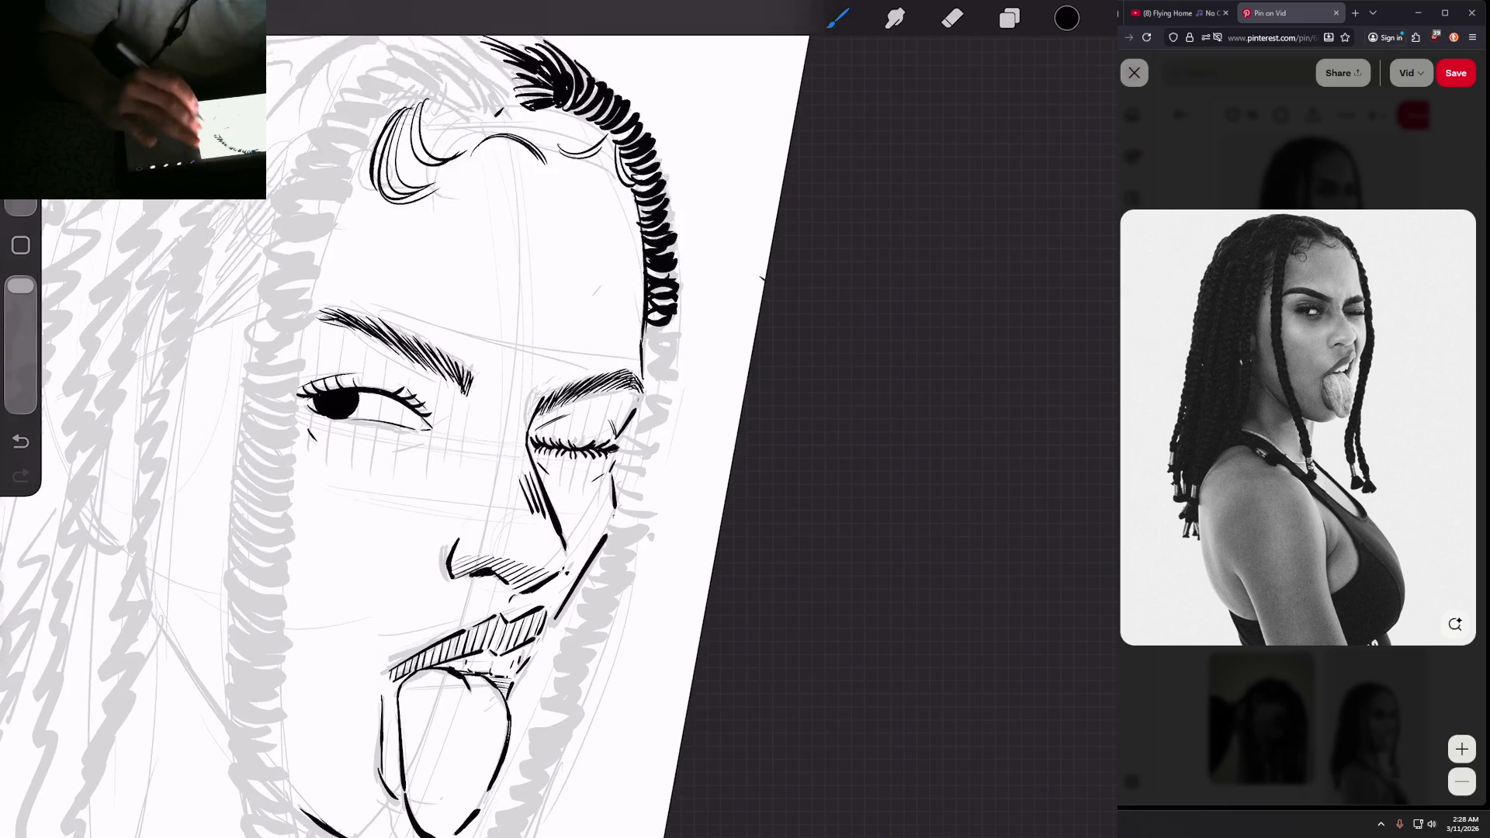
scroll(403, 435, down, 5)
mouse_move(681, 285)
mouse_down()
mouse_move(702, 306)
mouse_move(661, 290)
mouse_move(662, 303)
mouse_move(664, 278)
mouse_move(658, 307)
mouse_up()
scroll(737, 364, up, 3)
drag(638, 316, 668, 329)
mouse_move(643, 315)
mouse_down()
mouse_move(663, 321)
mouse_move(664, 346)
mouse_up()
mouse_move(635, 326)
mouse_down()
mouse_move(665, 337)
mouse_move(640, 358)
mouse_move(659, 362)
mouse_up()
mouse_move(634, 327)
mouse_down()
mouse_move(649, 334)
mouse_move(687, 286)
mouse_move(619, 326)
mouse_up()
Step: Lengthen the braid loops beside the cheek down toward the mouth
scroll(388, 419, down, 5)
scroll(388, 419, up, 4)
scroll(388, 419, up, 2)
mouse_move(660, 321)
mouse_down()
mouse_move(621, 337)
mouse_move(648, 337)
mouse_up()
mouse_move(630, 332)
mouse_down()
mouse_move(620, 350)
mouse_move(633, 349)
mouse_up()
mouse_move(632, 346)
mouse_down()
mouse_move(620, 359)
mouse_move(646, 355)
mouse_move(619, 364)
mouse_up()
mouse_move(626, 360)
mouse_down()
mouse_move(620, 383)
mouse_move(631, 375)
mouse_up()
drag(628, 374, 620, 386)
Step: Carry the right braid past the nose toward the chin, adding loops at its bottom
scroll(388, 419, down, 2)
scroll(466, 419, down, 1)
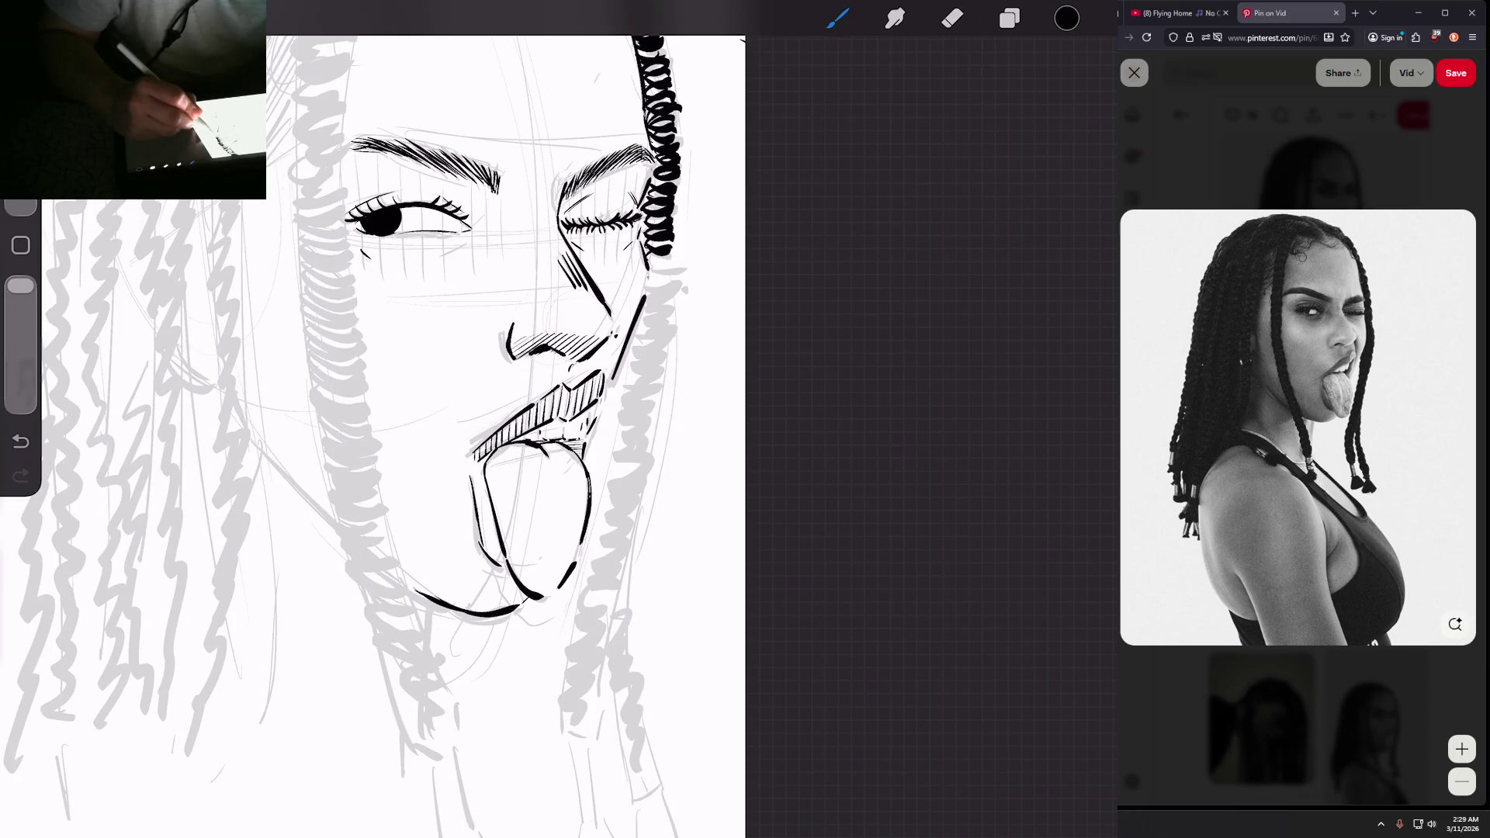
mouse_move(674, 256)
mouse_down()
mouse_move(648, 266)
mouse_move(646, 309)
mouse_up()
mouse_move(674, 297)
mouse_down()
mouse_move(644, 307)
mouse_move(637, 341)
mouse_up()
scroll(373, 434, down, 3)
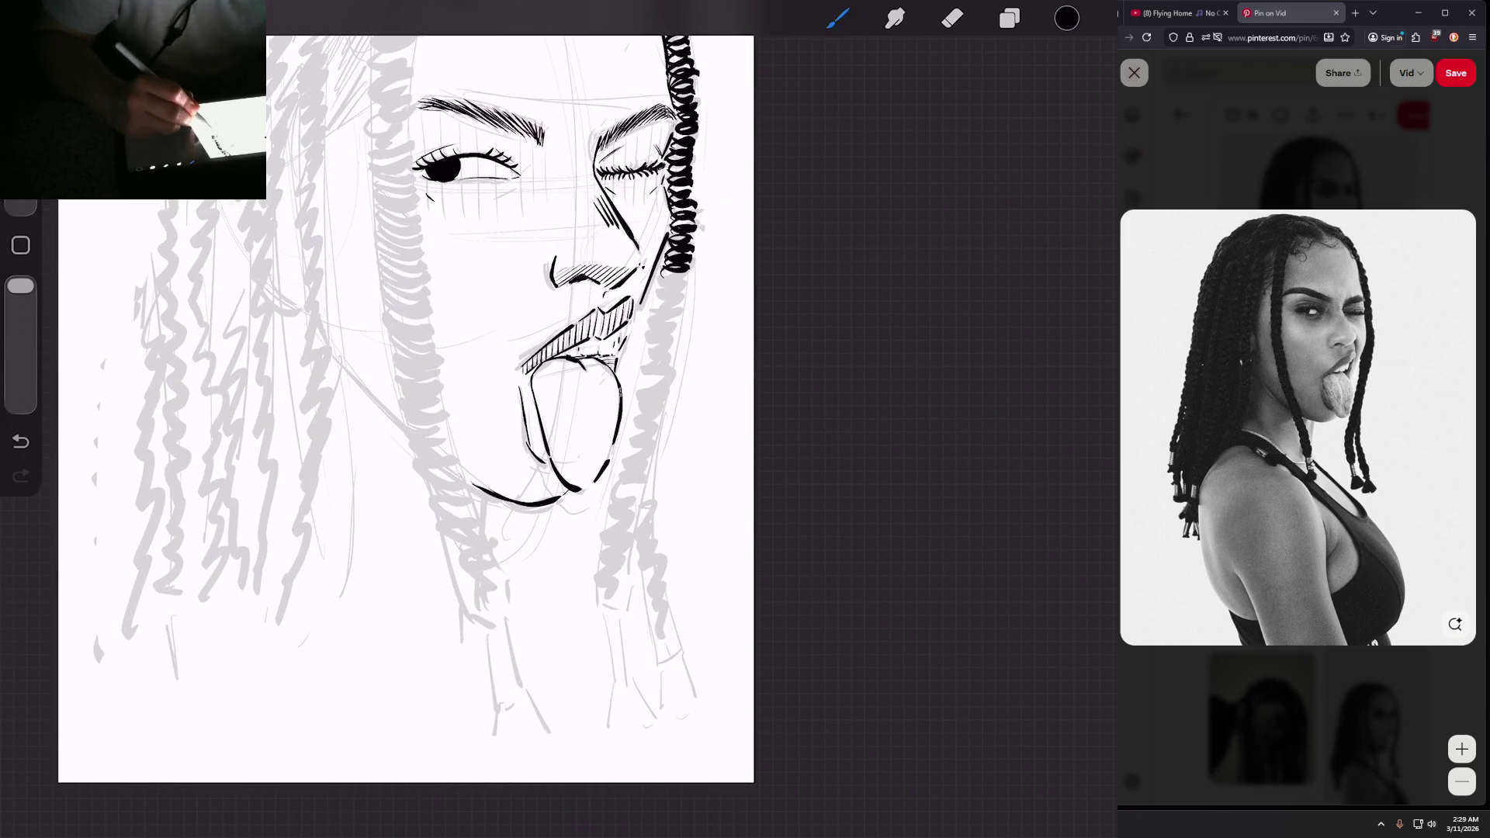
drag(682, 277, 659, 299)
drag(684, 293, 652, 329)
scroll(404, 388, down, 3)
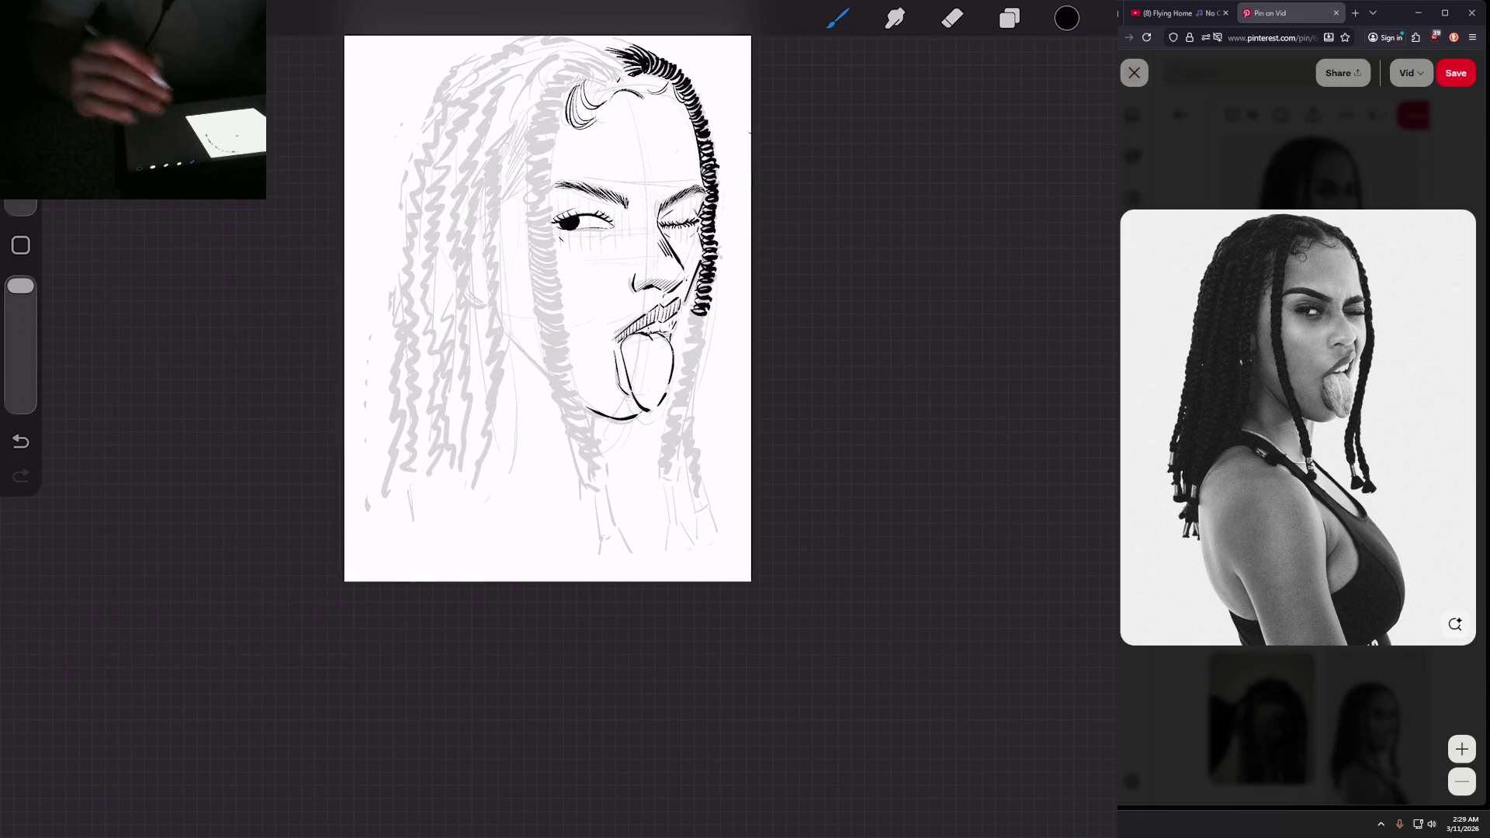
Step: Add black loops to the right braid's bottom and darken it below the chin
scroll(466, 349, up, 3)
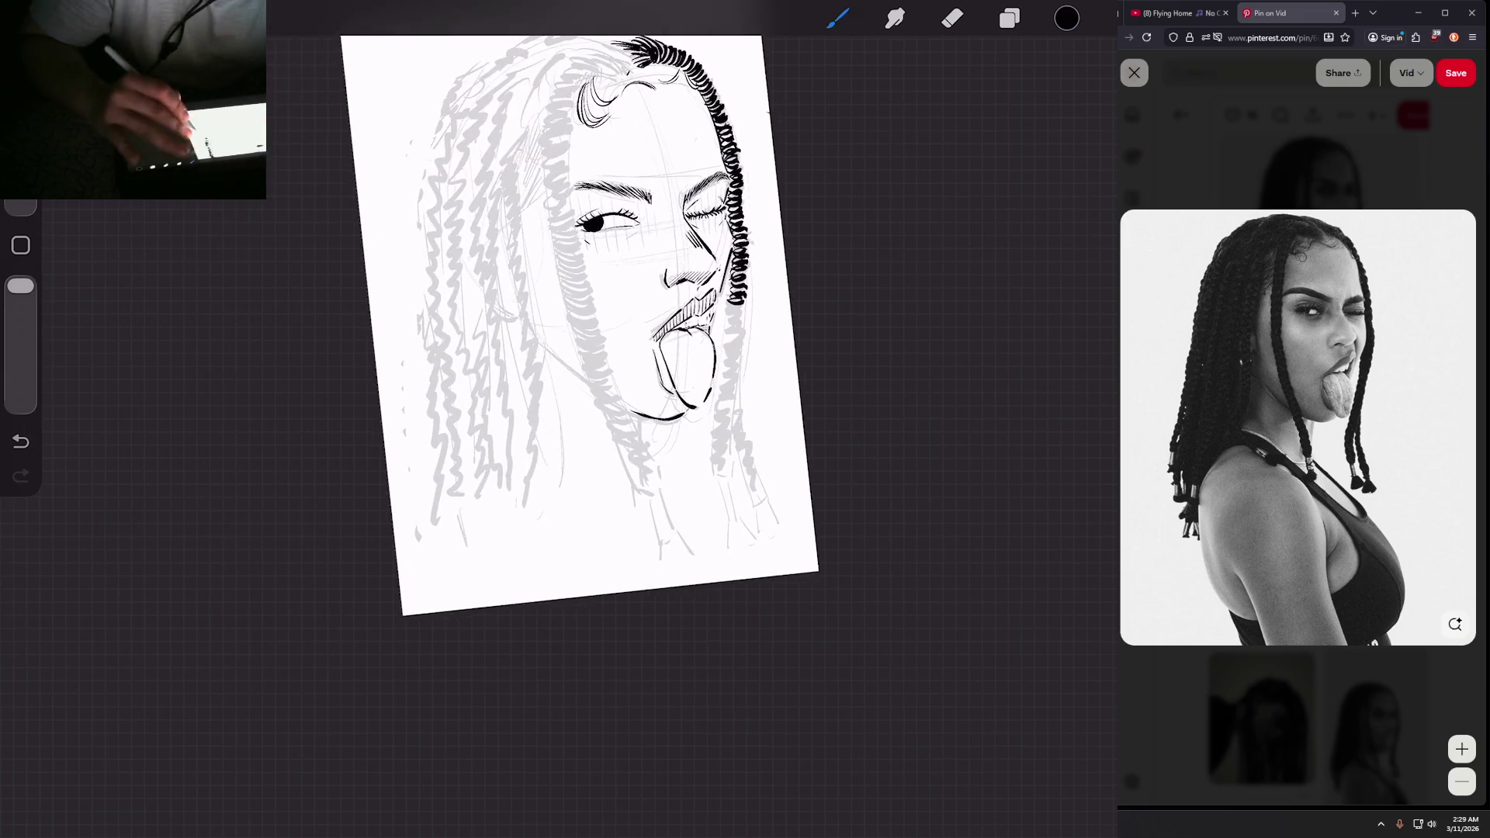
scroll(419, 419, up, 2)
key(e)
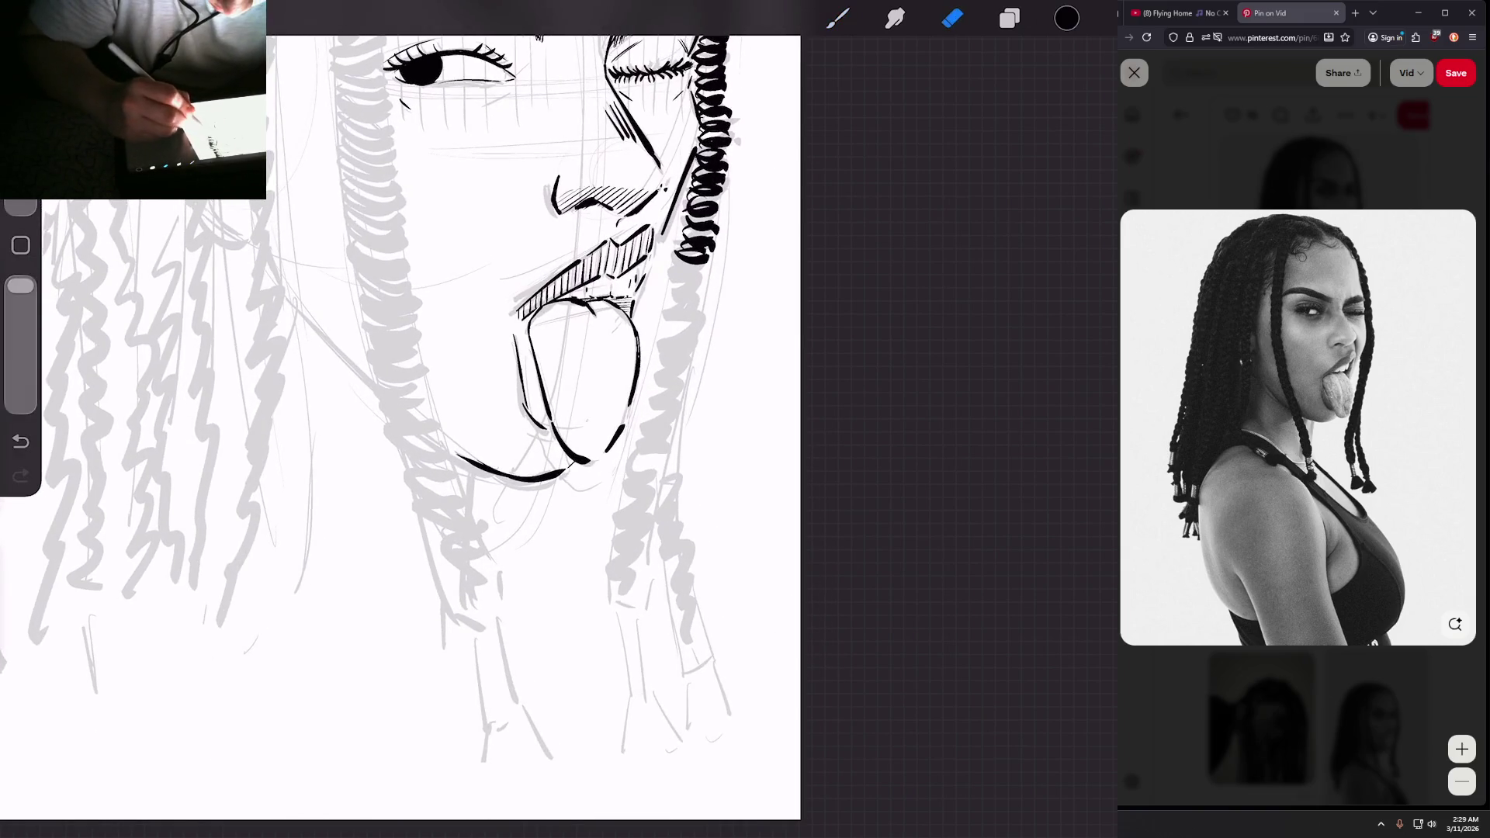
key(b)
mouse_move(701, 266)
mouse_down()
mouse_move(667, 276)
mouse_move(659, 343)
mouse_up()
drag(687, 344, 666, 362)
Step: Extend the inked braid further down in dark coils, ending just past the jaw
scroll(403, 388, down, 3)
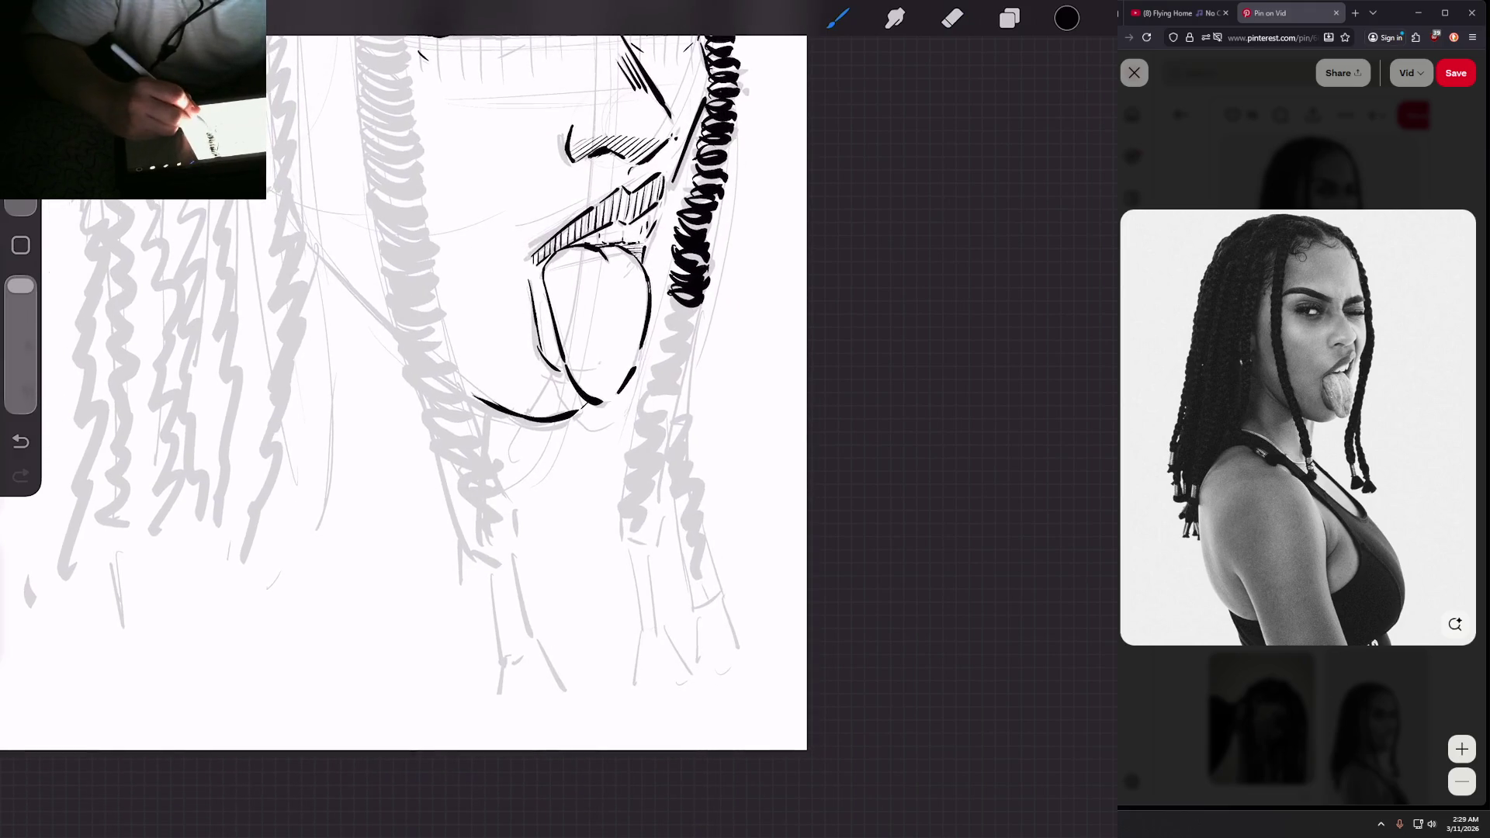
mouse_move(699, 300)
mouse_down()
mouse_move(669, 319)
mouse_move(645, 409)
mouse_up()
scroll(403, 373, down, 5)
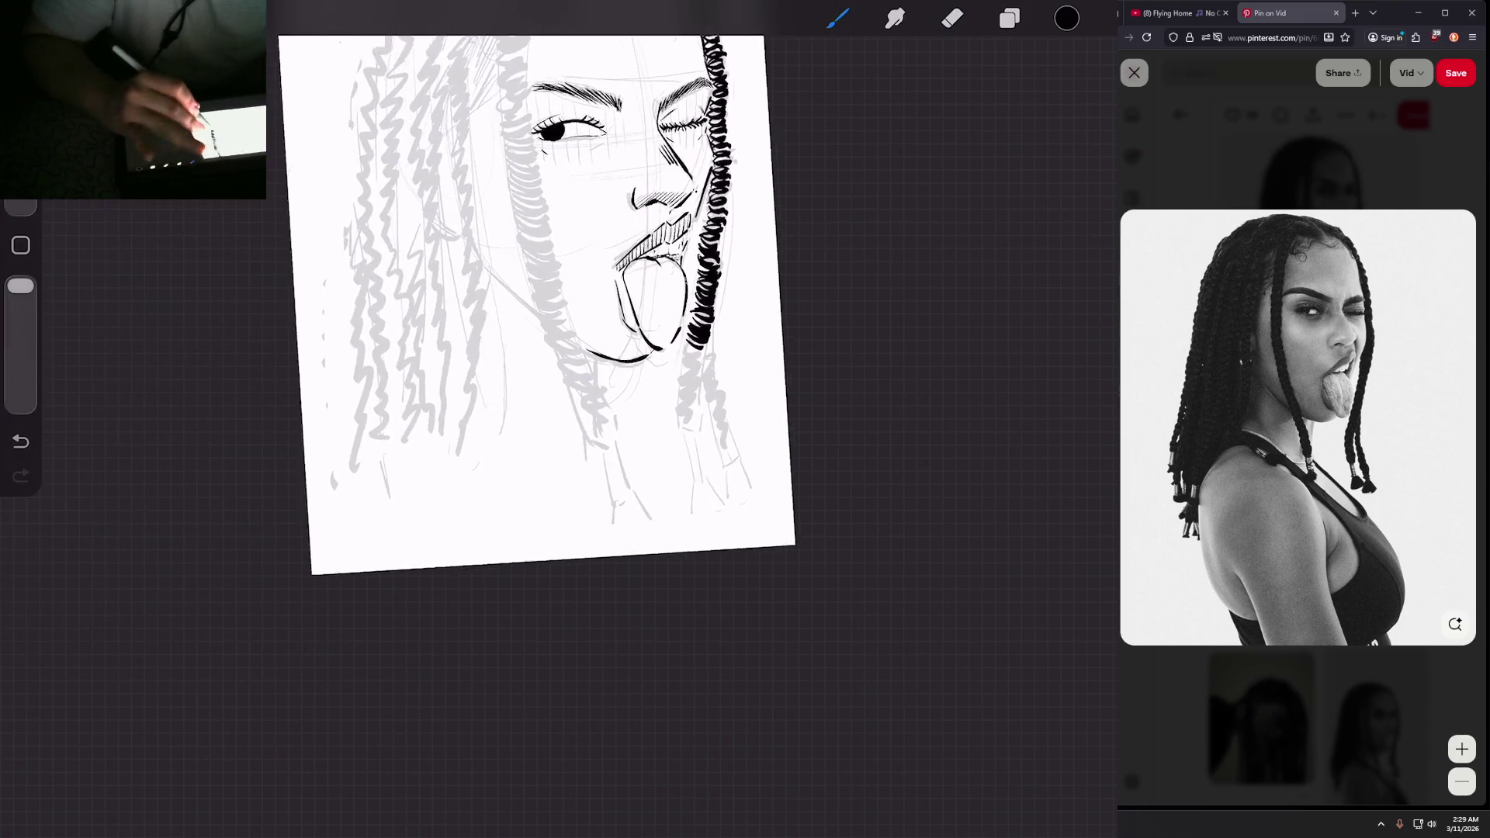
scroll(404, 373, up, 4)
mouse_move(654, 331)
mouse_down()
mouse_move(617, 351)
mouse_move(605, 439)
mouse_up()
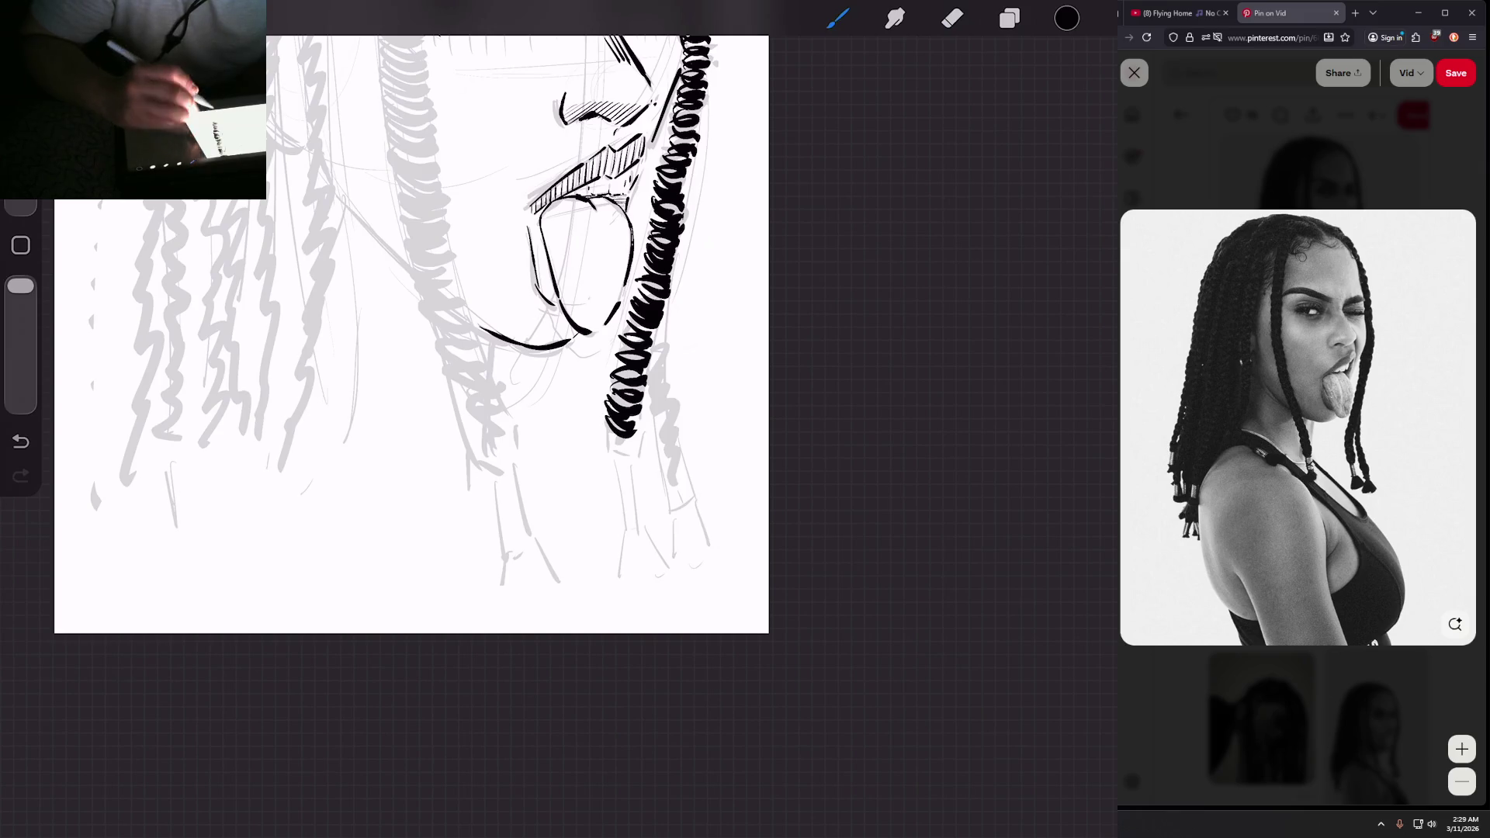
scroll(512, 311, down, 3)
scroll(458, 311, up, 3)
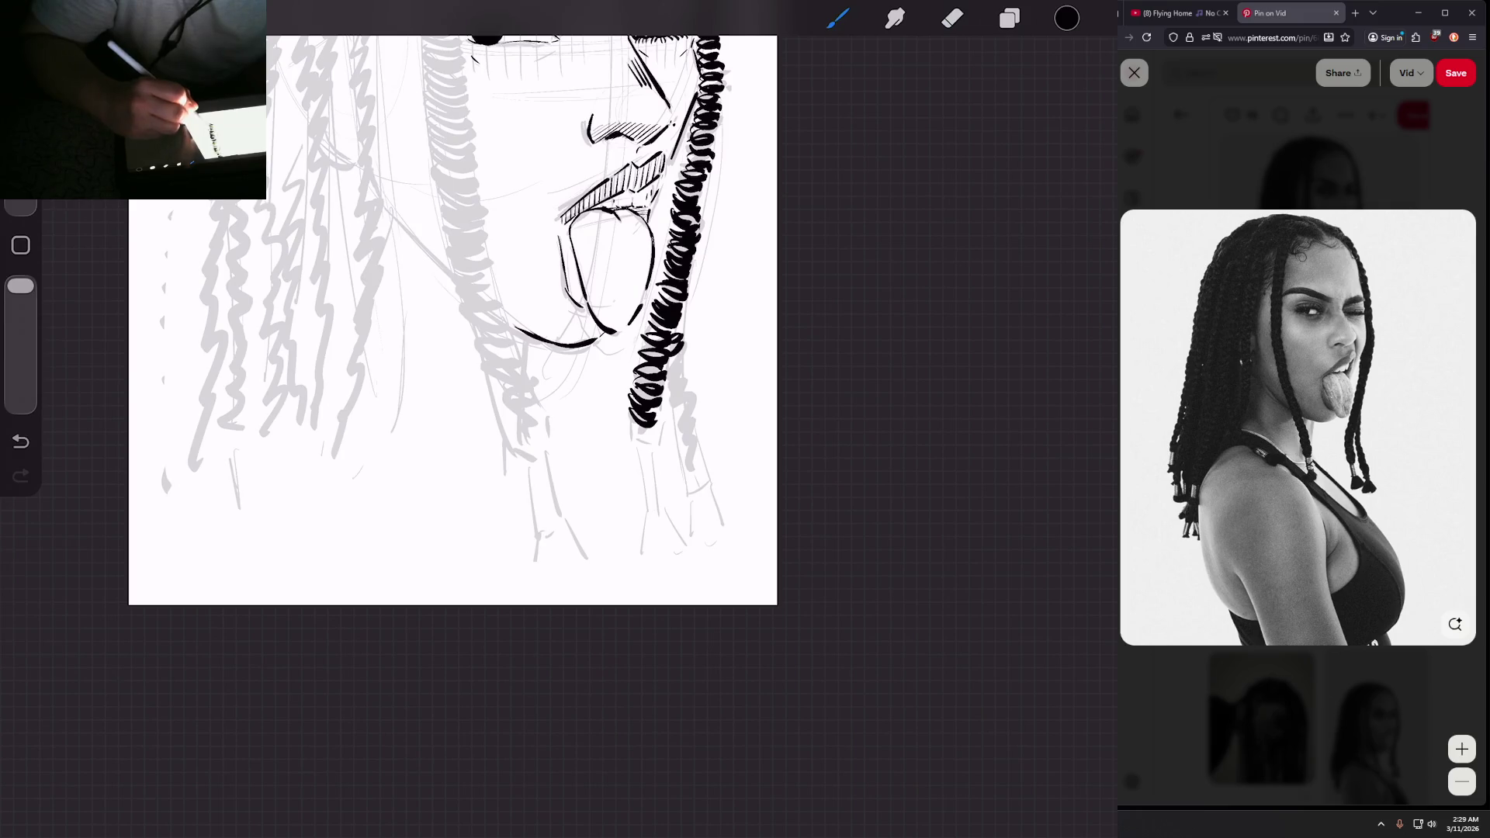
mouse_move(683, 356)
mouse_down()
mouse_move(665, 369)
mouse_move(665, 411)
mouse_up()
drag(693, 394, 670, 419)
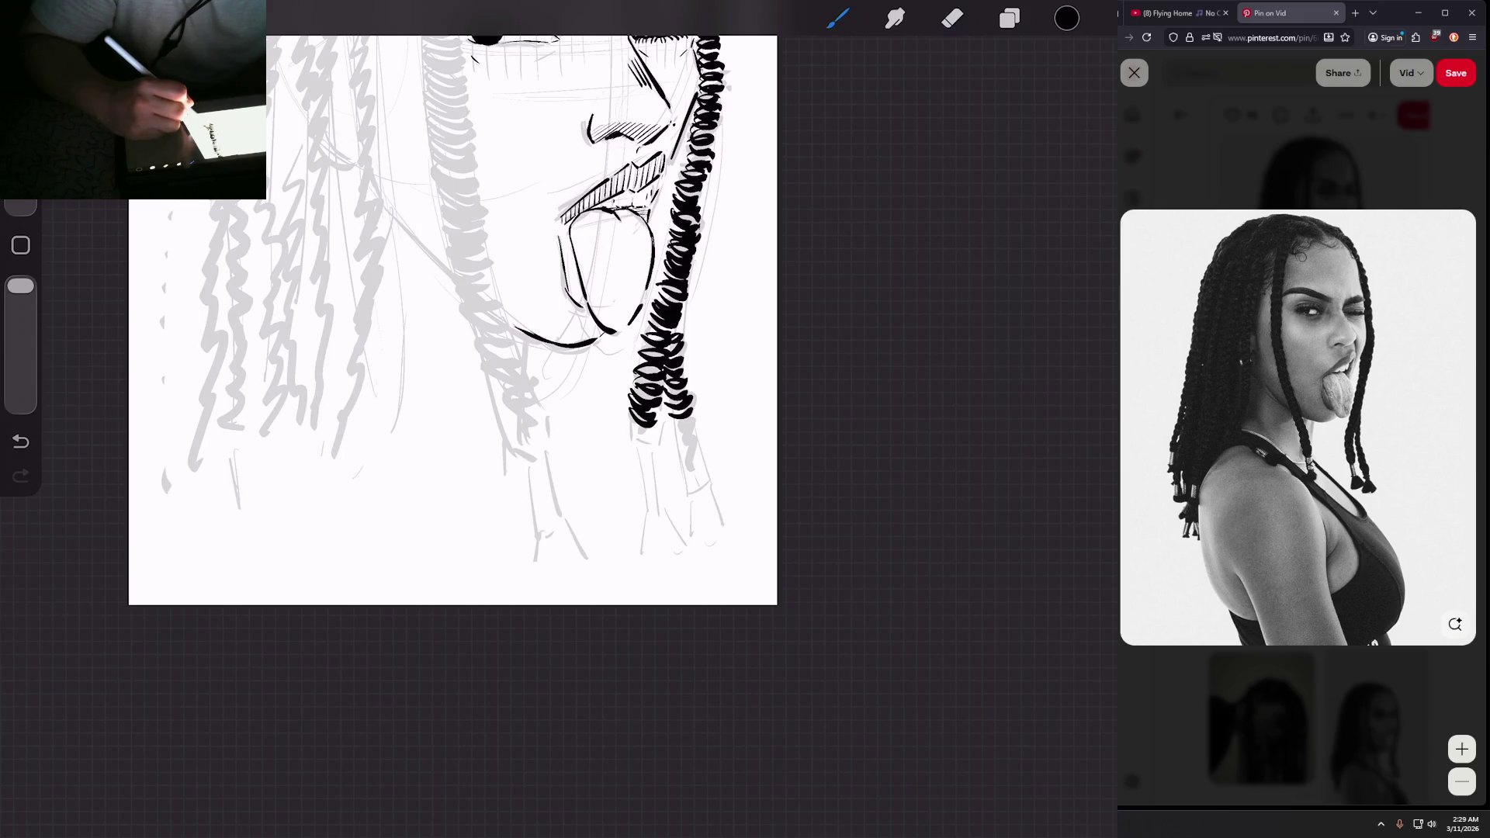
scroll(453, 320, down, 5)
scroll(543, 310, up, 5)
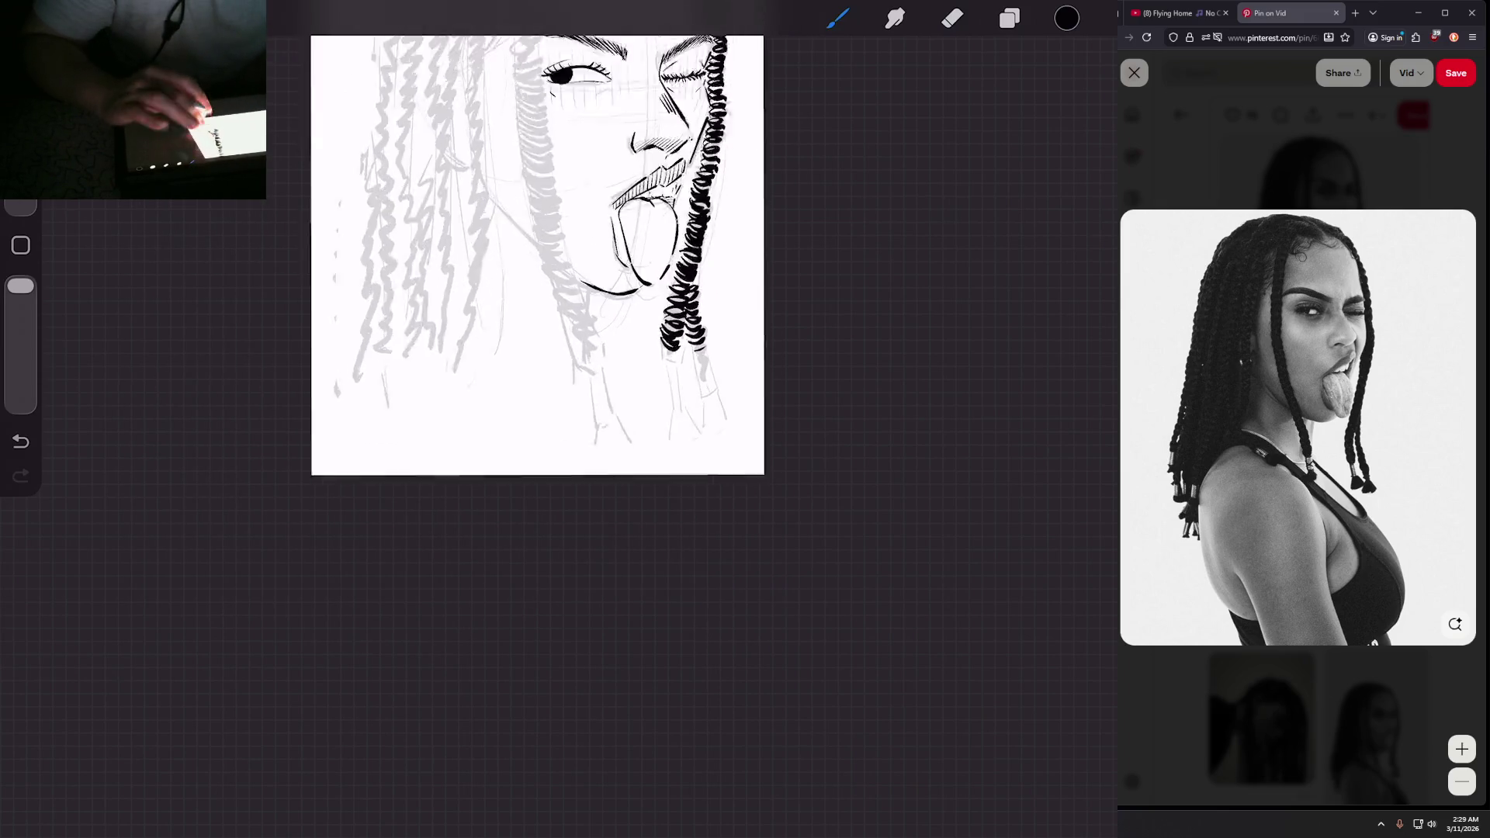
Step: Draw two narrow strands below the inked braid, adding loops and a tail
scroll(497, 326, up, 2)
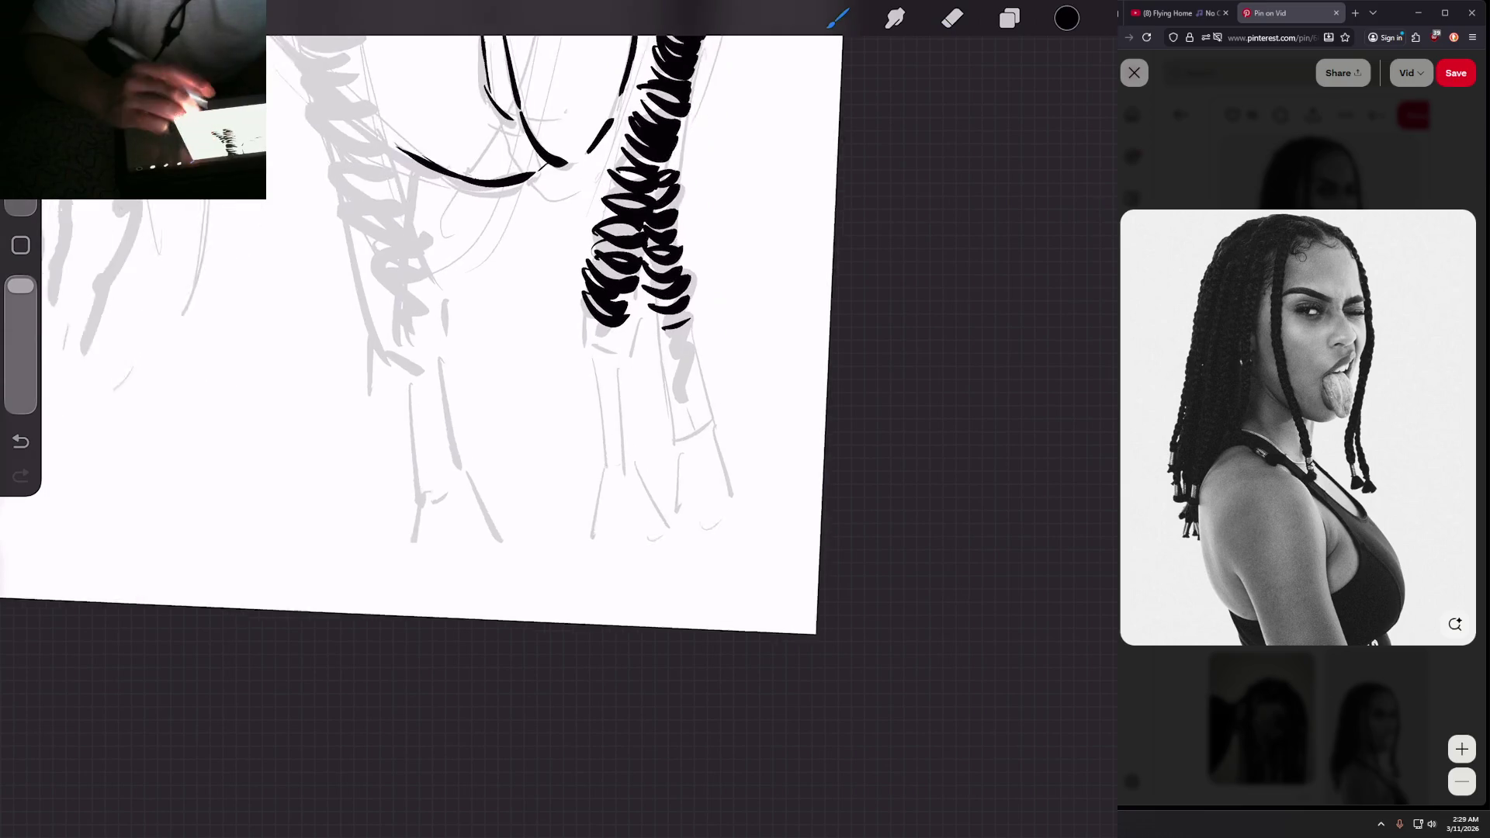
mouse_move(580, 318)
mouse_down()
mouse_move(589, 441)
mouse_move(615, 431)
mouse_up()
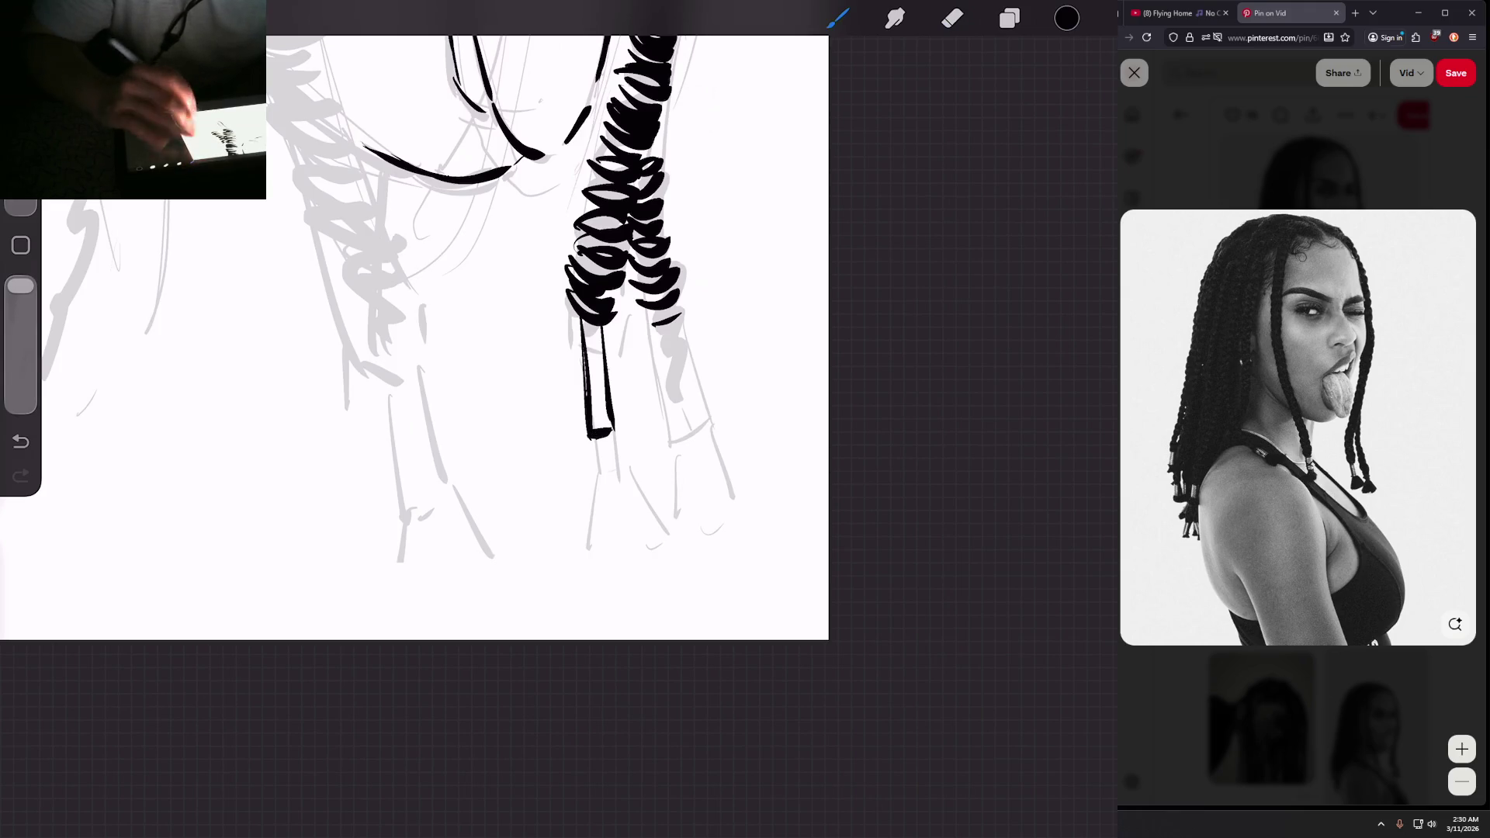
scroll(497, 310, down, 1)
mouse_move(595, 281)
mouse_down()
mouse_move(643, 289)
mouse_move(659, 358)
mouse_move(640, 346)
mouse_move(605, 436)
mouse_up()
scroll(543, 310, down, 1)
drag(615, 363, 619, 447)
Step: Fan out tassel tail strokes at the ends of both the right and left strands
mouse_move(621, 364)
mouse_down()
mouse_move(628, 448)
mouse_move(665, 433)
mouse_up()
drag(633, 359, 673, 431)
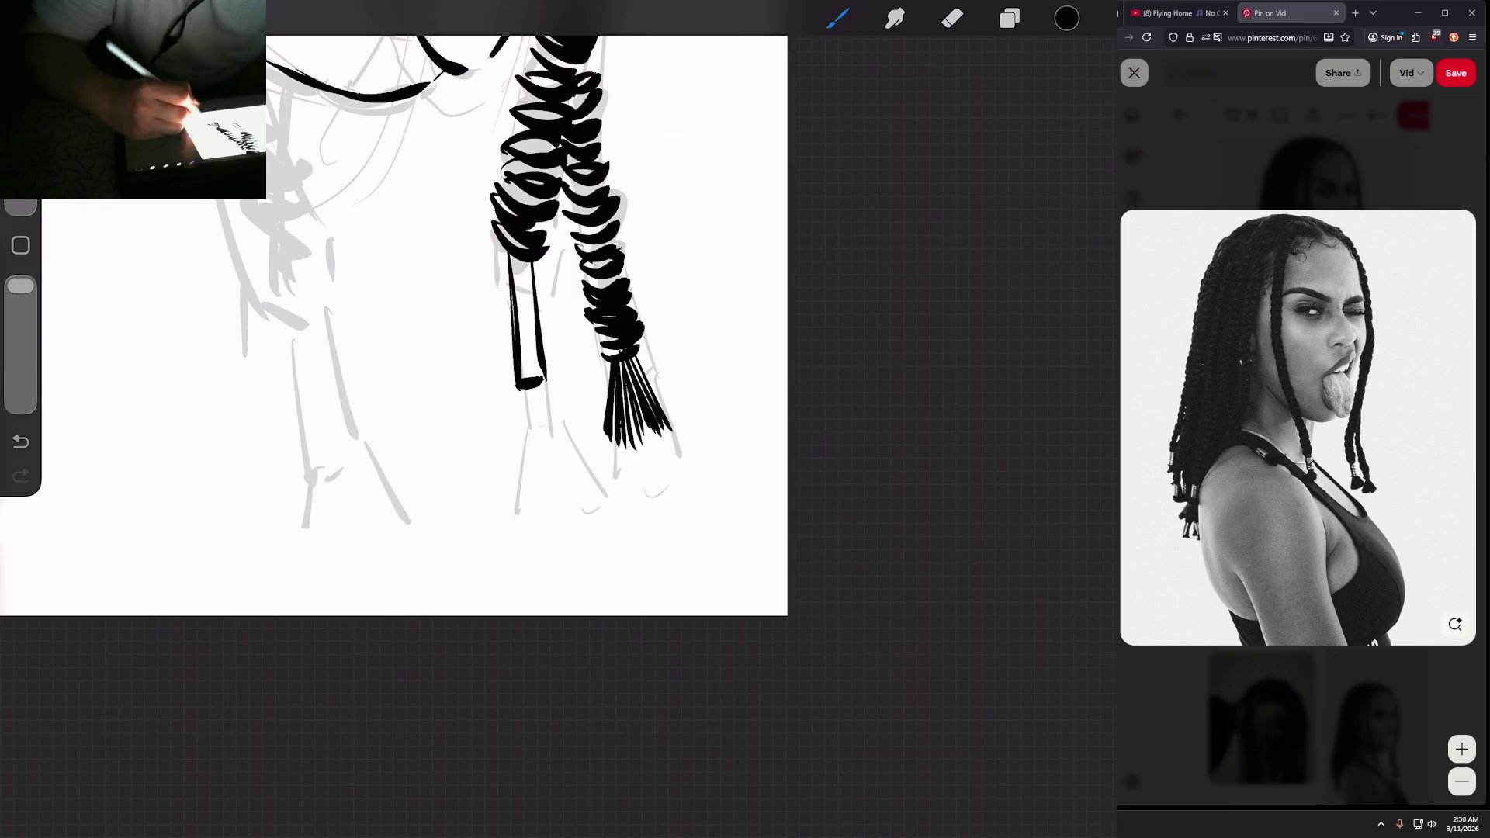
mouse_move(523, 389)
mouse_down()
mouse_move(512, 487)
mouse_move(543, 494)
mouse_move(566, 469)
mouse_up()
drag(541, 396, 572, 468)
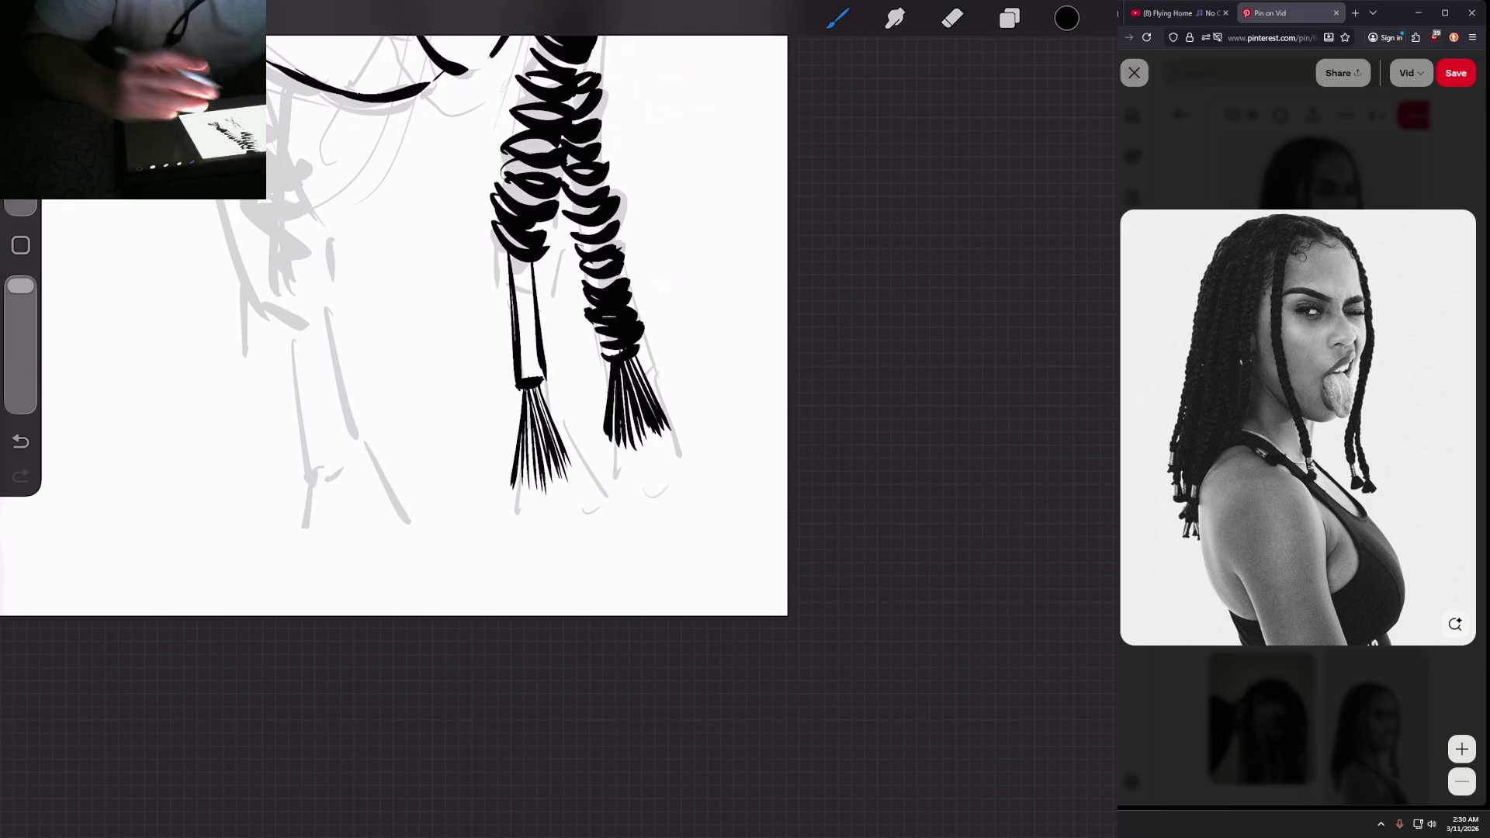
scroll(394, 310, down, 5)
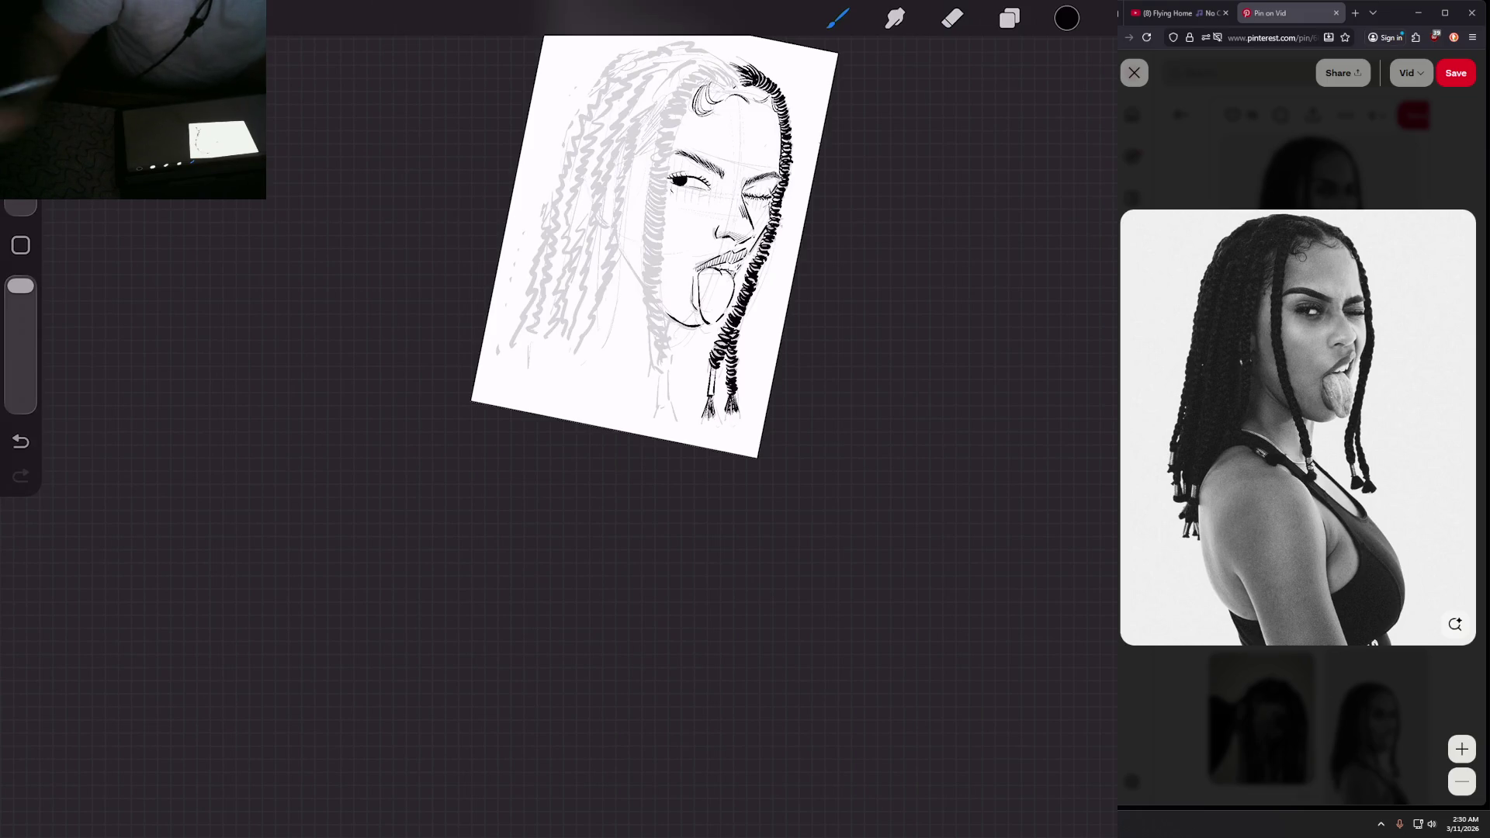
Step: Ink hair strokes across the top of the head toward the left side
scroll(563, 396, up, 5)
scroll(562, 434, up, 5)
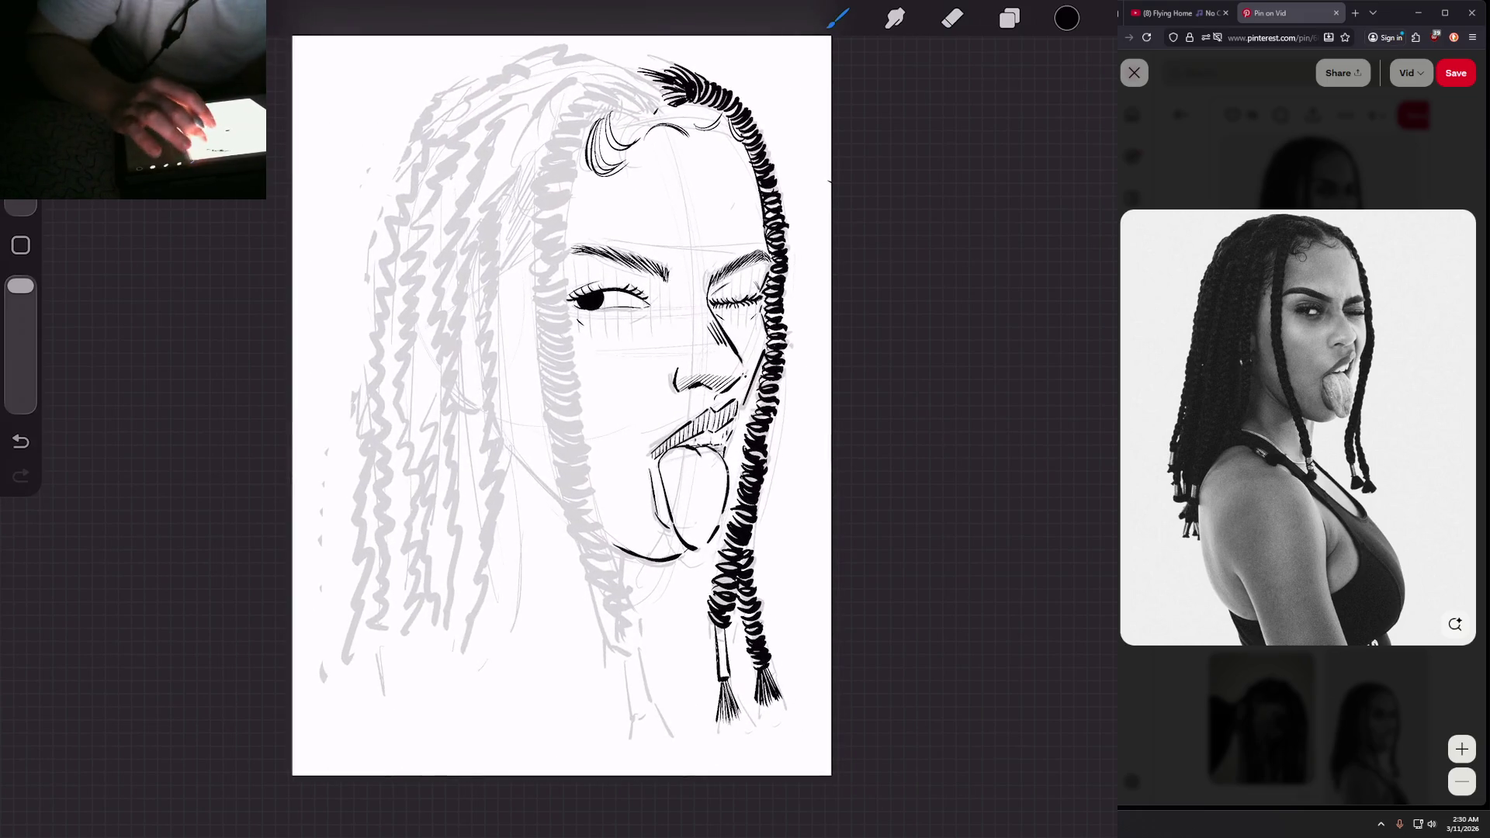
scroll(562, 504, up, 1)
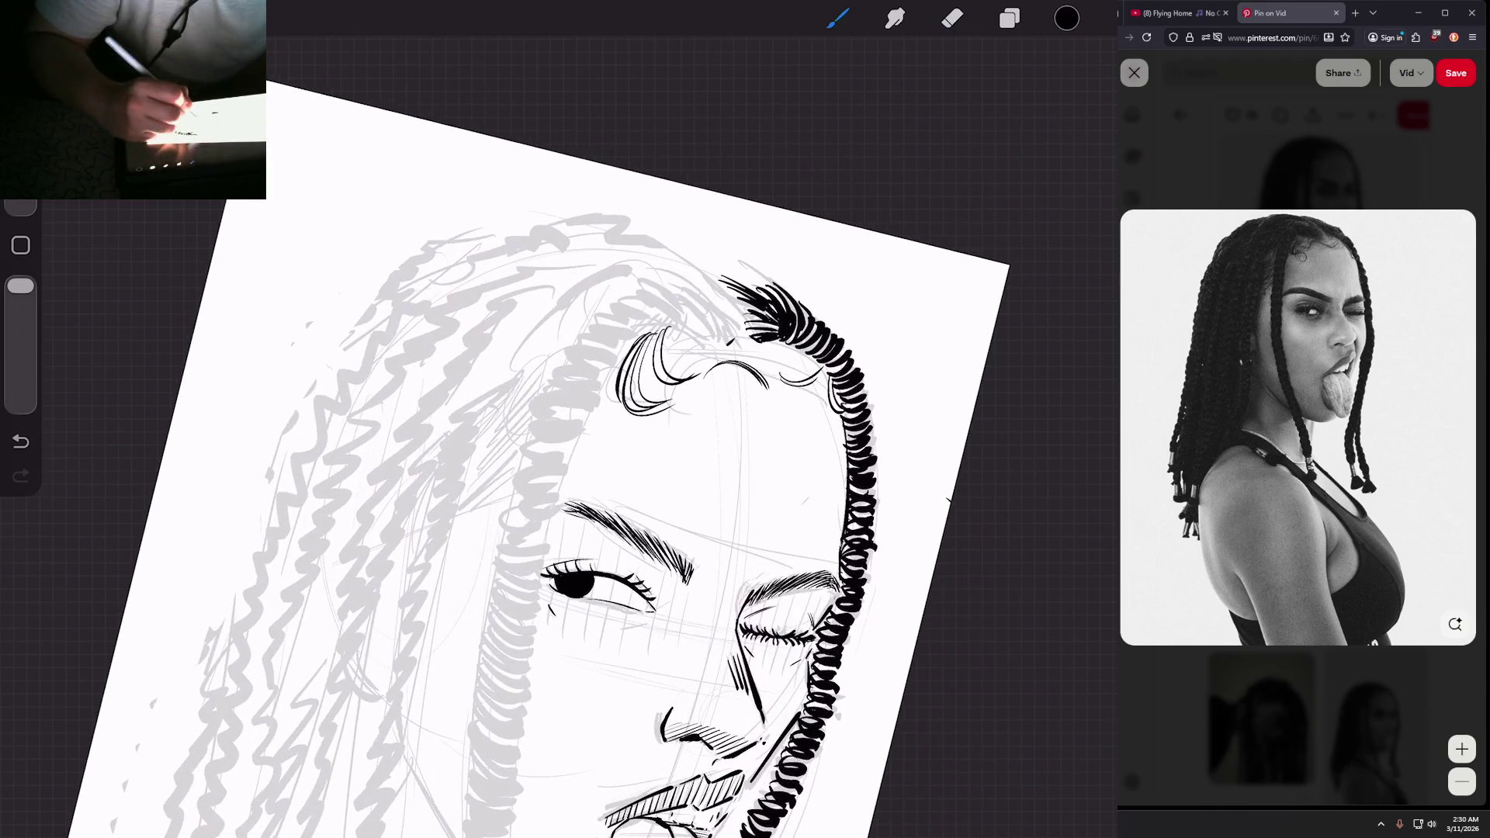
mouse_move(718, 326)
mouse_down()
mouse_move(674, 280)
mouse_move(694, 278)
mouse_up()
scroll(698, 466, up, 3)
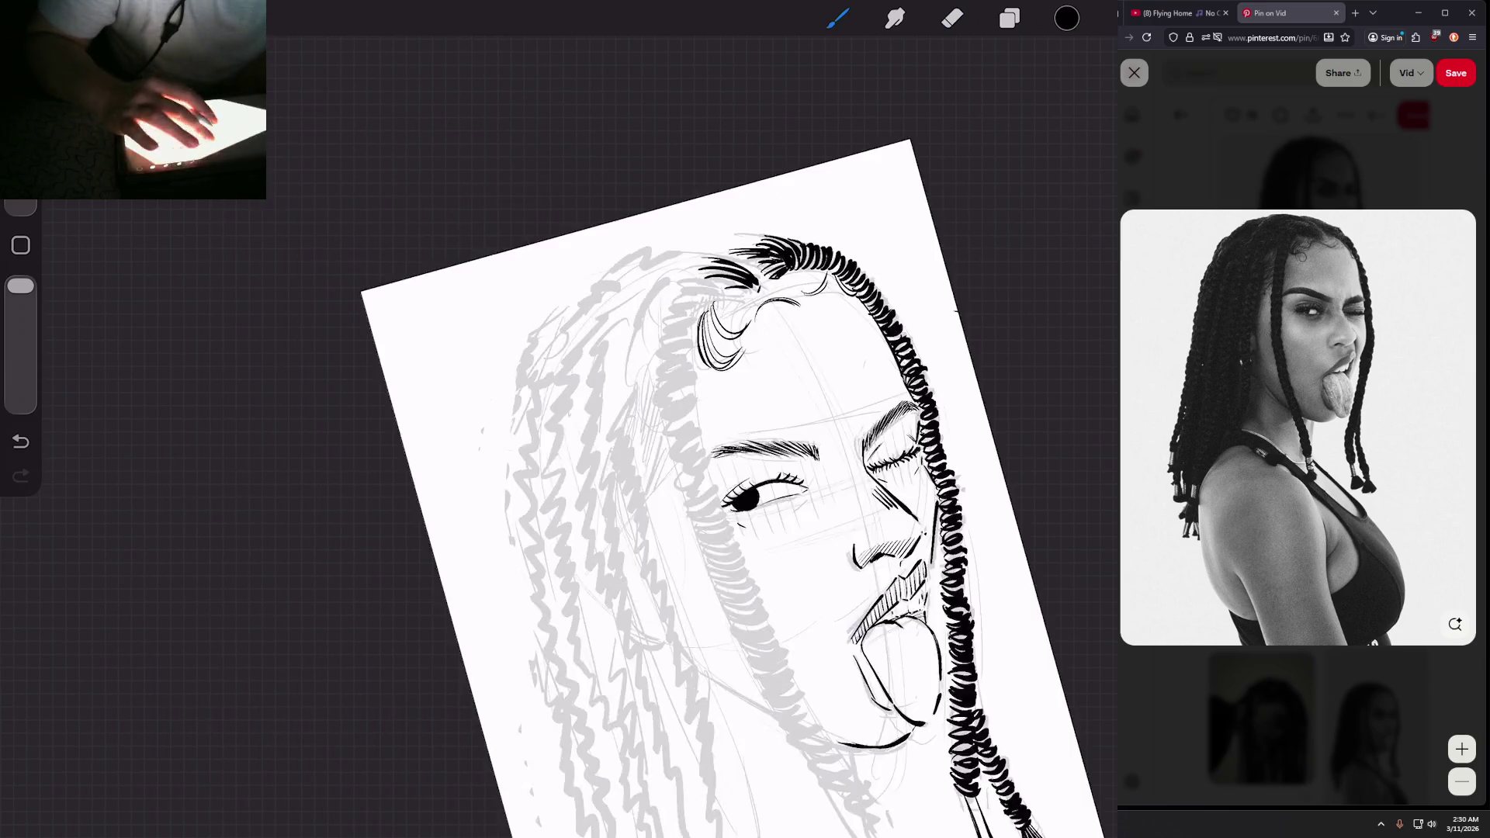
drag(702, 213, 614, 187)
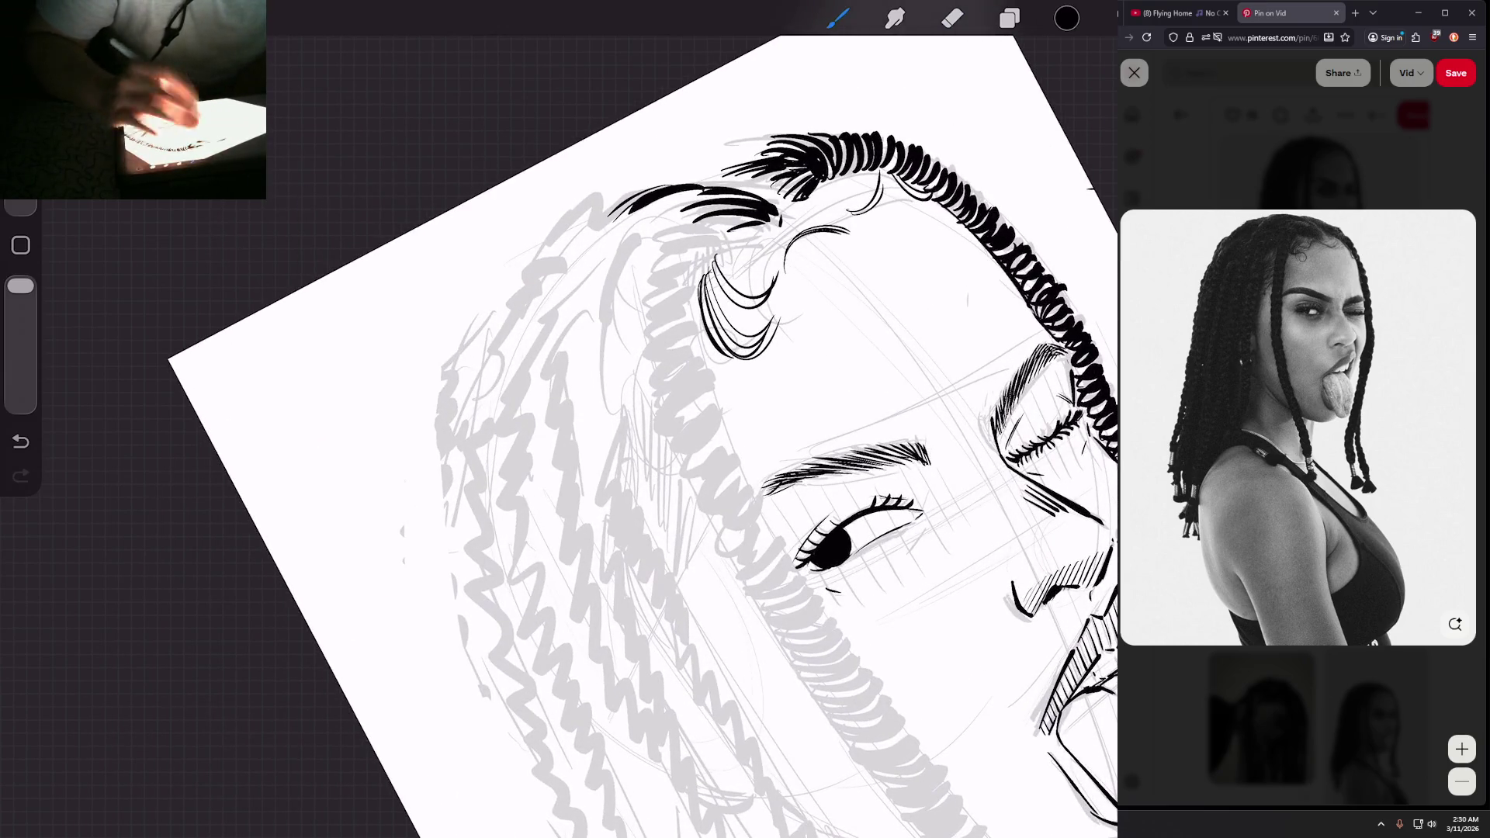
scroll(699, 466, down, 3)
scroll(687, 466, up, 2)
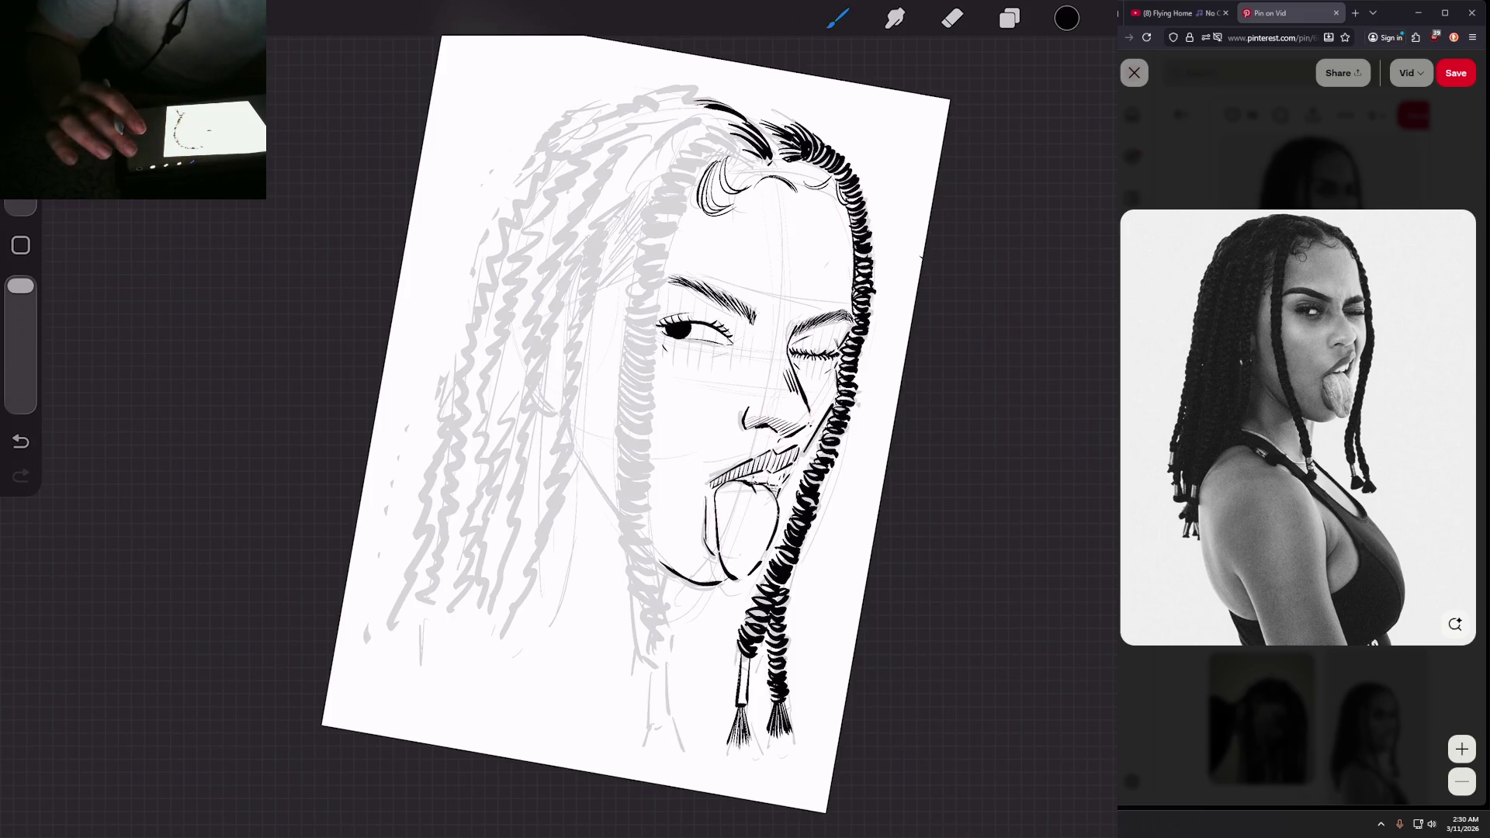
scroll(698, 466, up, 3)
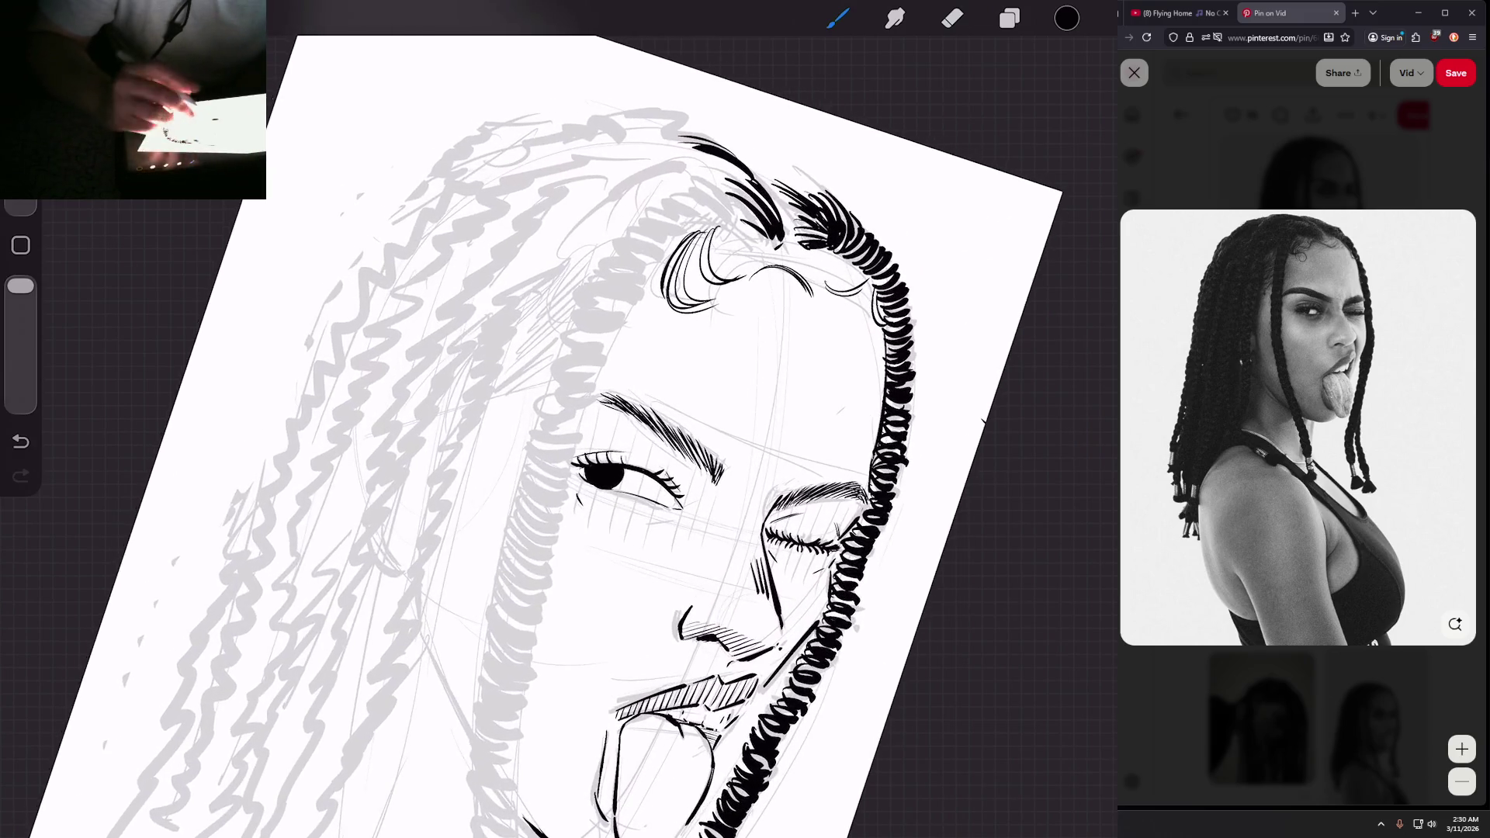
mouse_move(741, 224)
mouse_down()
mouse_move(702, 177)
mouse_move(672, 204)
mouse_move(658, 197)
mouse_up()
scroll(699, 466, up, 3)
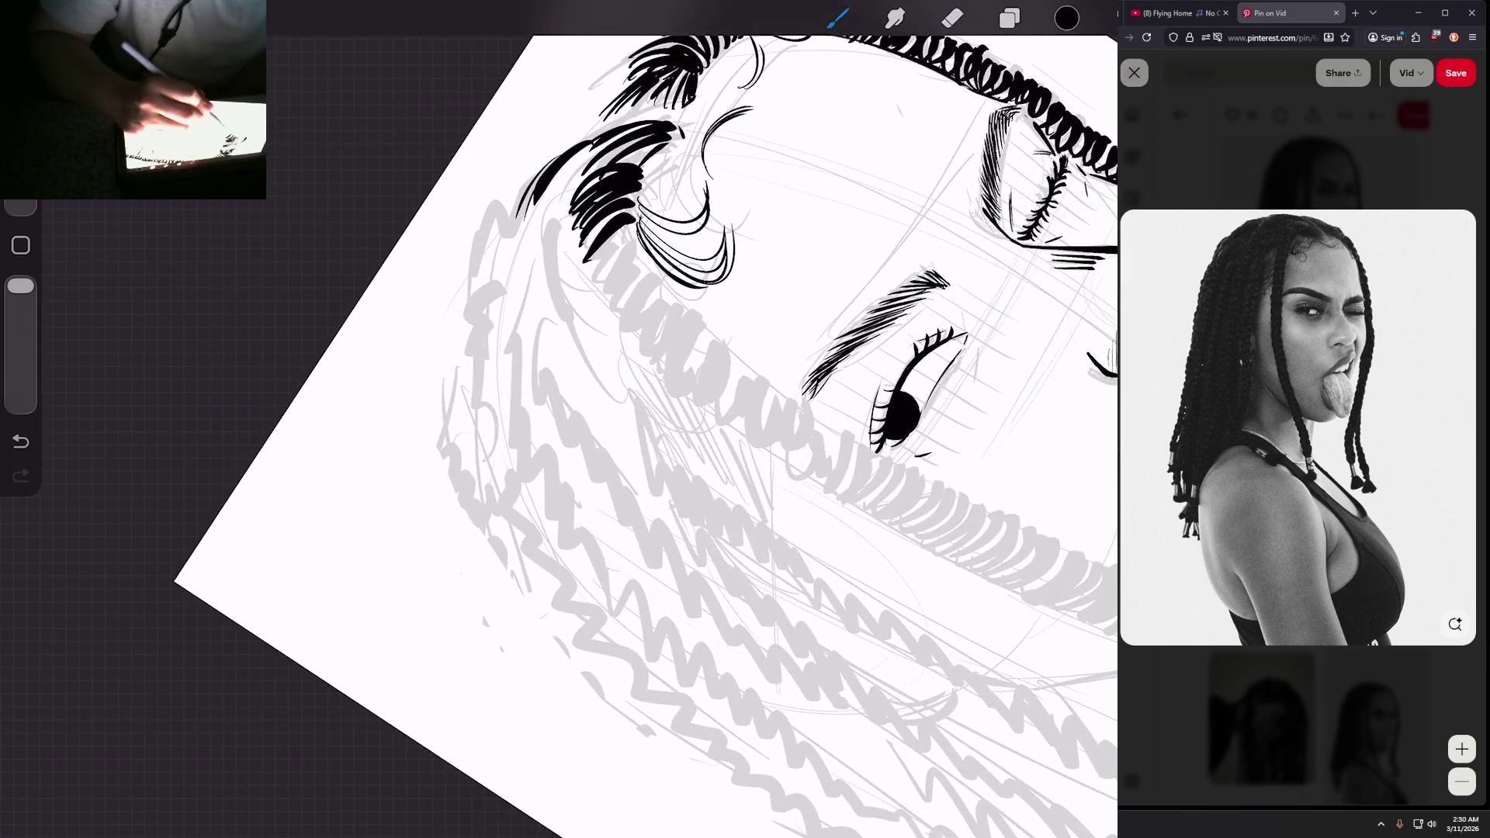
Step: Fill the left hair clump with dense strands extending down and near the hairline
mouse_move(591, 274)
mouse_down()
mouse_move(628, 227)
mouse_move(623, 238)
mouse_up()
drag(597, 285, 644, 228)
mouse_move(607, 289)
mouse_down()
mouse_move(635, 243)
mouse_move(613, 315)
mouse_up()
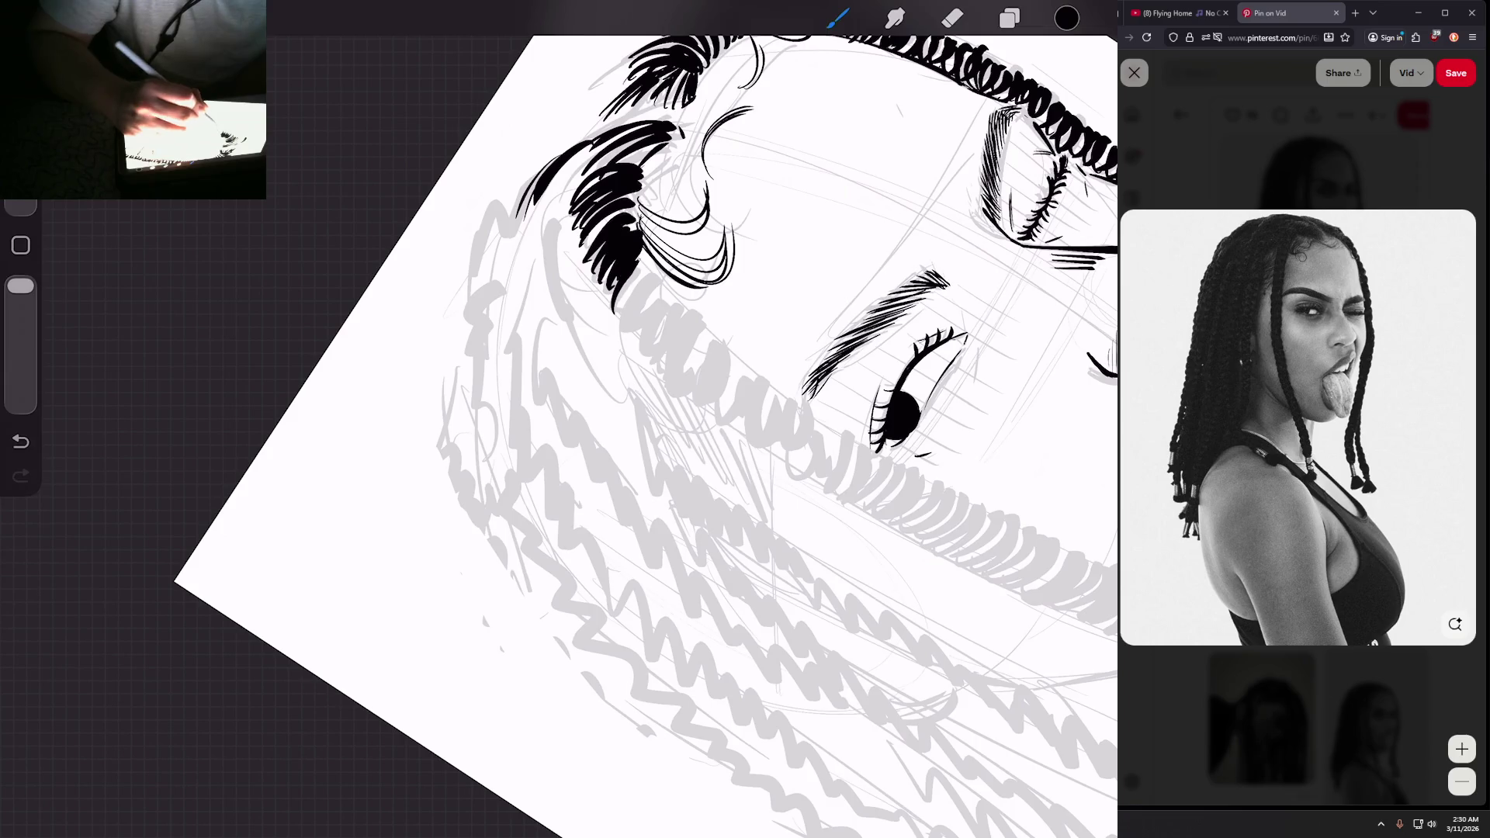
mouse_move(646, 264)
mouse_down()
mouse_move(617, 320)
mouse_move(635, 332)
mouse_up()
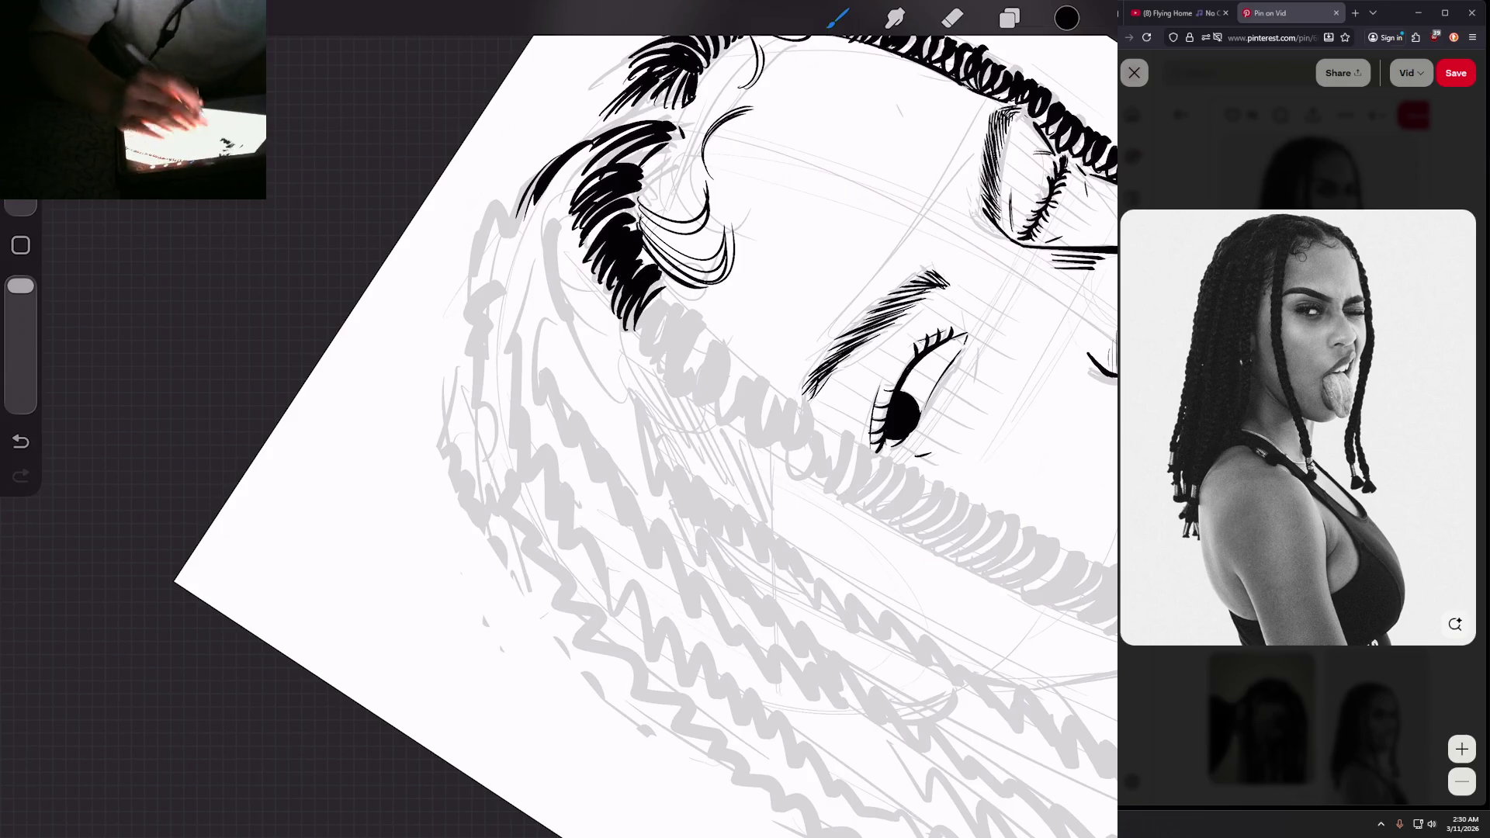
scroll(699, 388, down, 2)
mouse_move(664, 207)
mouse_down()
mouse_move(647, 243)
mouse_move(656, 225)
mouse_up()
mouse_move(669, 216)
mouse_down()
mouse_move(652, 252)
mouse_move(669, 264)
mouse_up()
Step: Extend the dark hair clump down the left edge of the face
scroll(699, 419, down, 3)
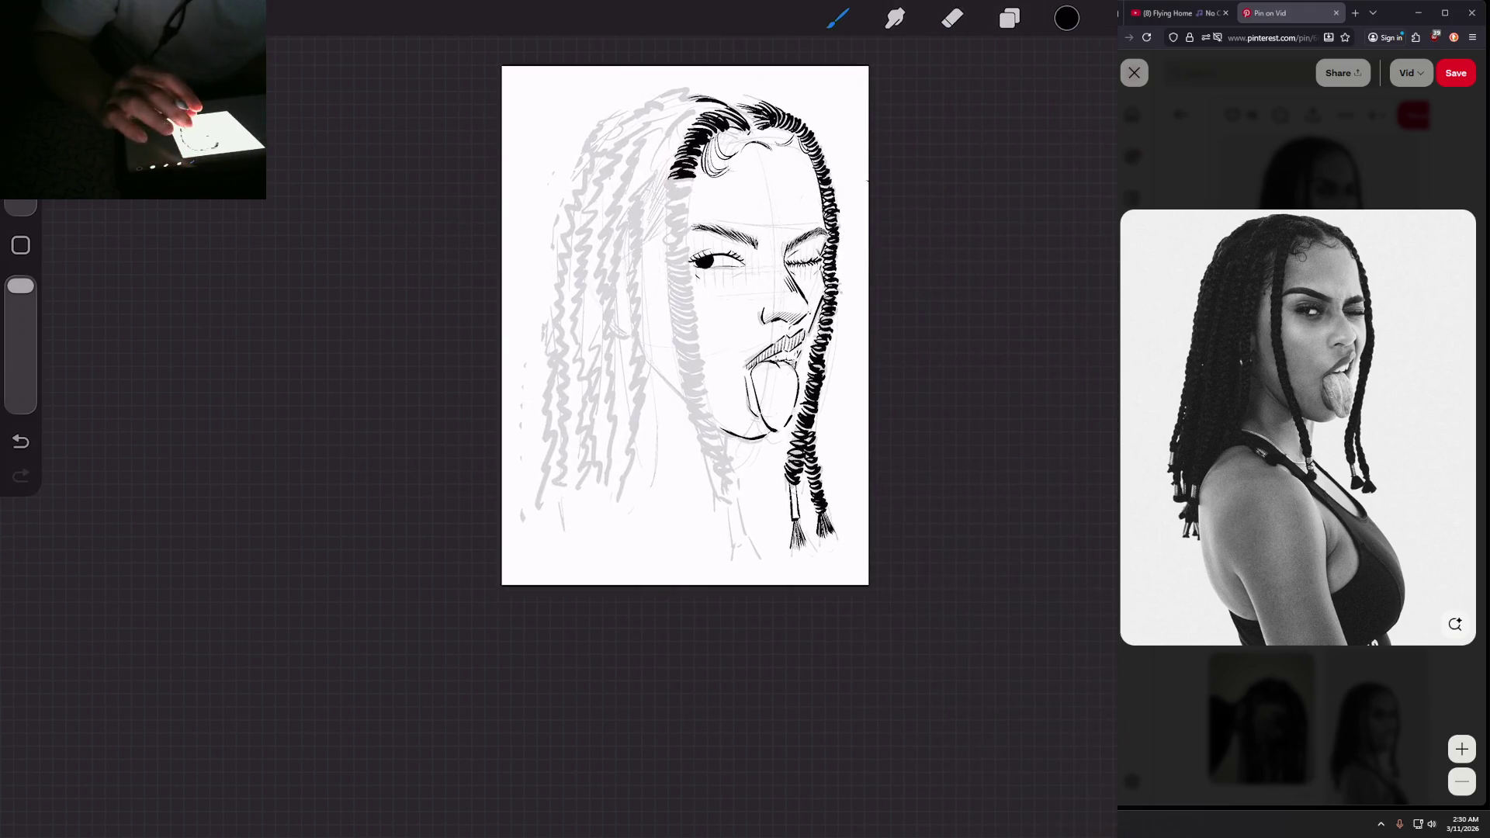
scroll(660, 435, up, 5)
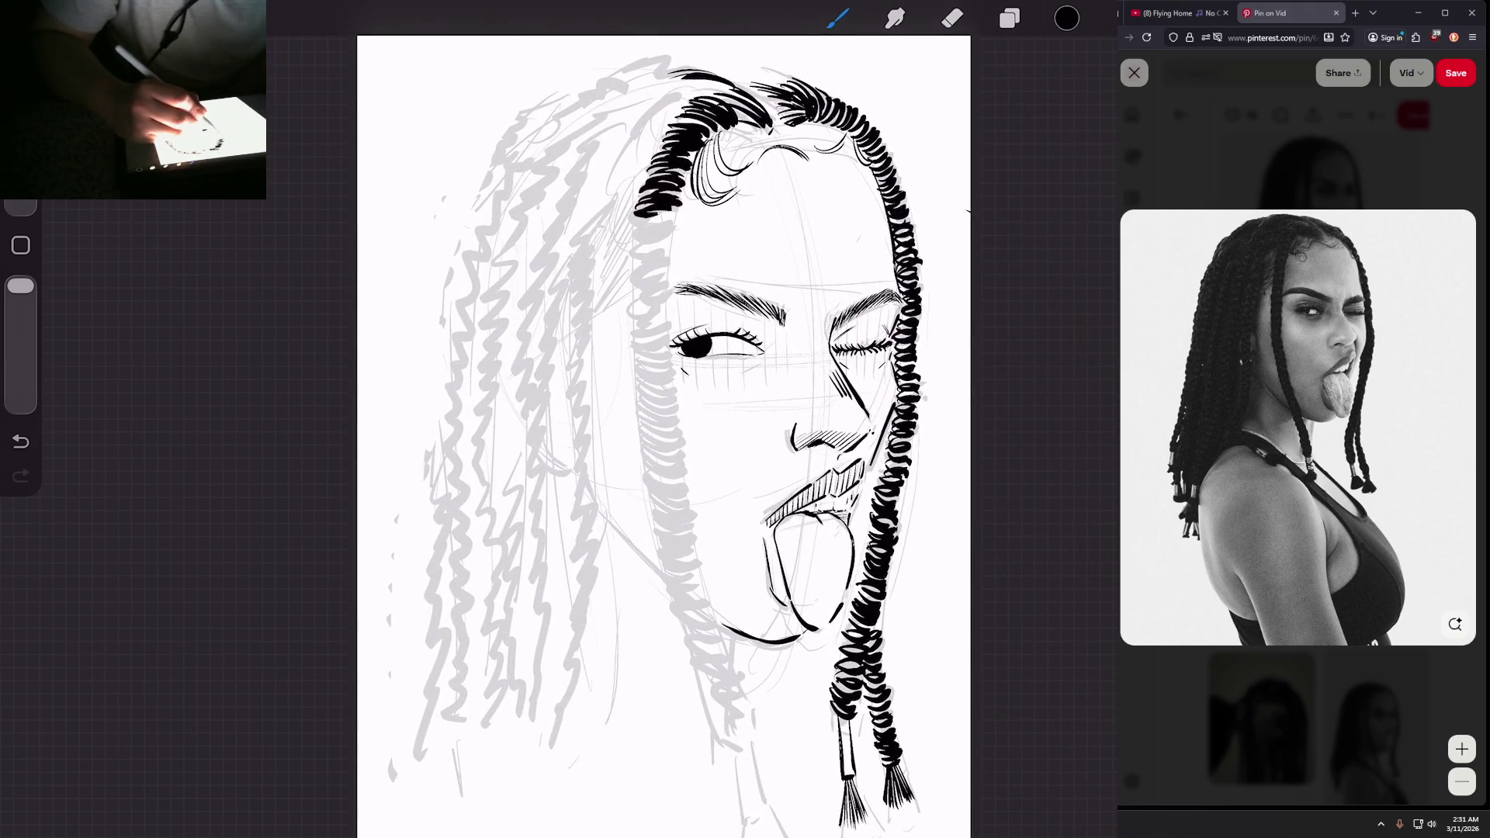
drag(672, 210, 633, 241)
mouse_move(664, 234)
mouse_down()
mouse_move(635, 244)
mouse_move(630, 316)
mouse_move(593, 284)
mouse_move(598, 347)
mouse_up()
scroll(627, 434, up, 2)
Step: Lengthen, thicken and darken the left braid's bottom down to mouth level
mouse_move(638, 336)
mouse_down()
mouse_move(607, 346)
mouse_move(603, 376)
mouse_up()
scroll(621, 434, down, 2)
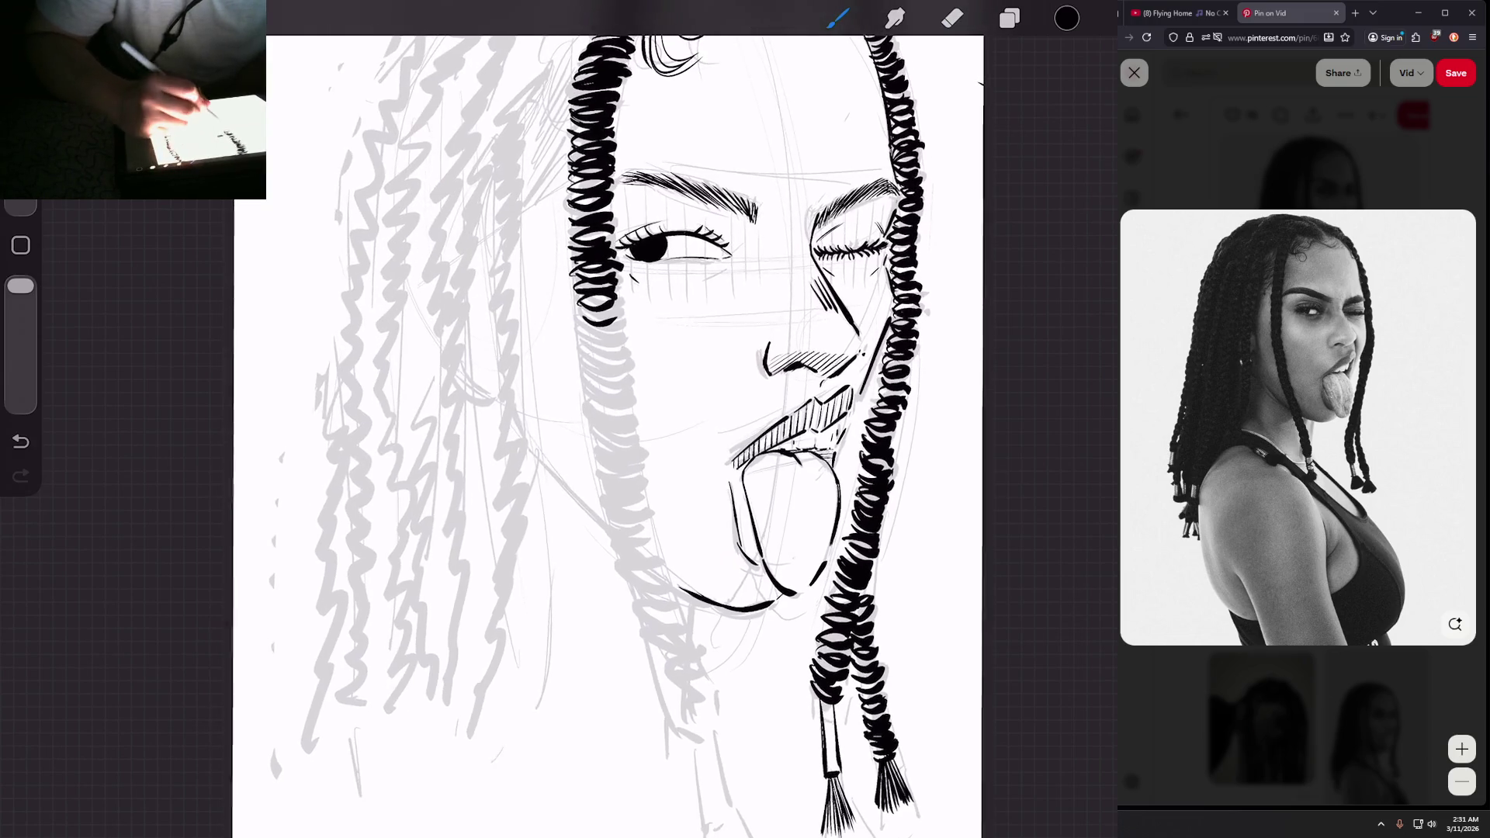
mouse_move(612, 309)
mouse_down()
mouse_move(577, 318)
mouse_move(602, 320)
mouse_up()
mouse_move(607, 302)
mouse_down()
mouse_move(575, 311)
mouse_move(584, 377)
mouse_up()
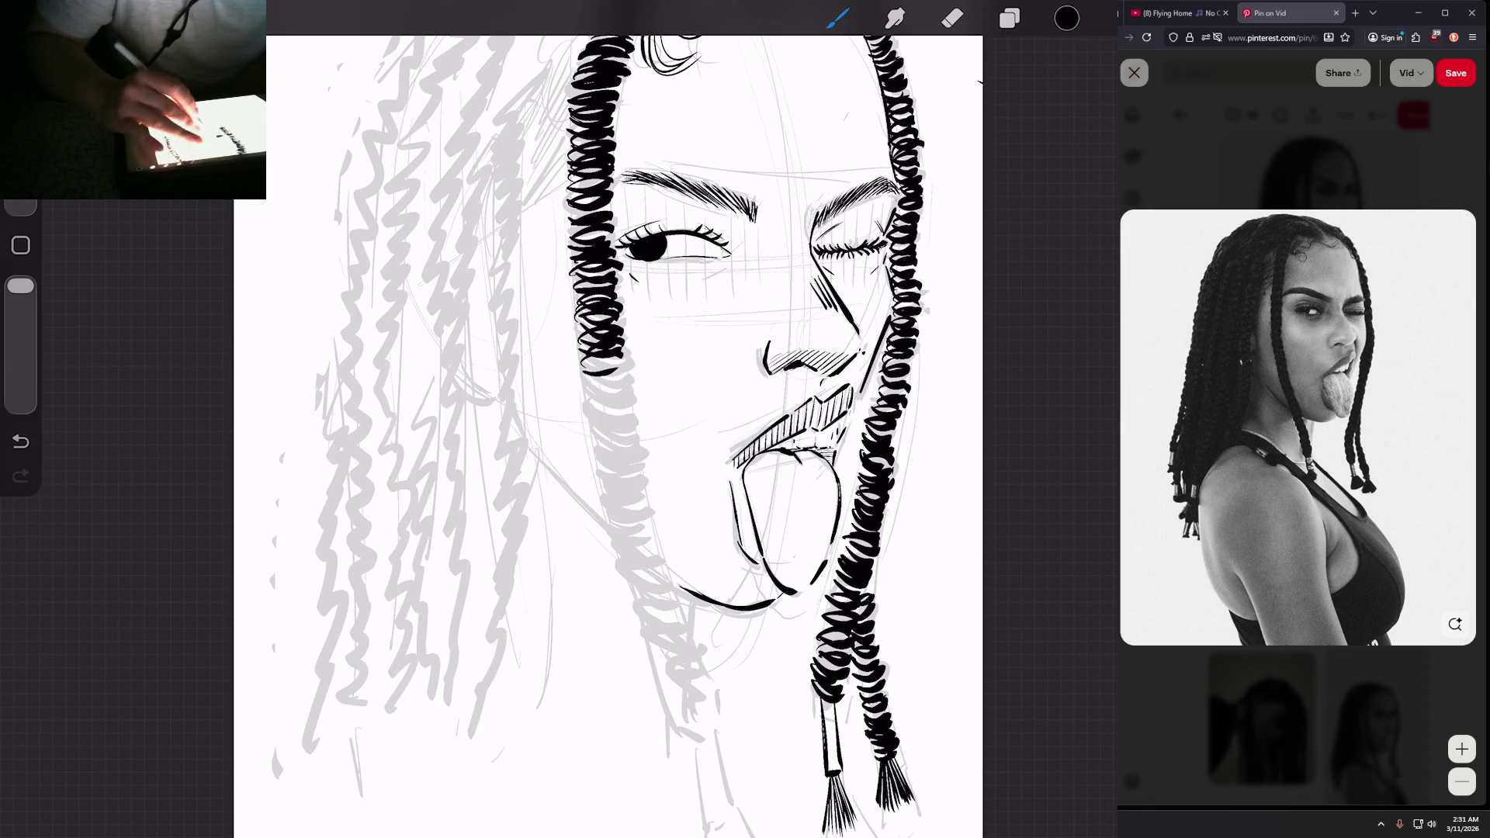
scroll(606, 435, down, 5)
scroll(605, 435, up, 5)
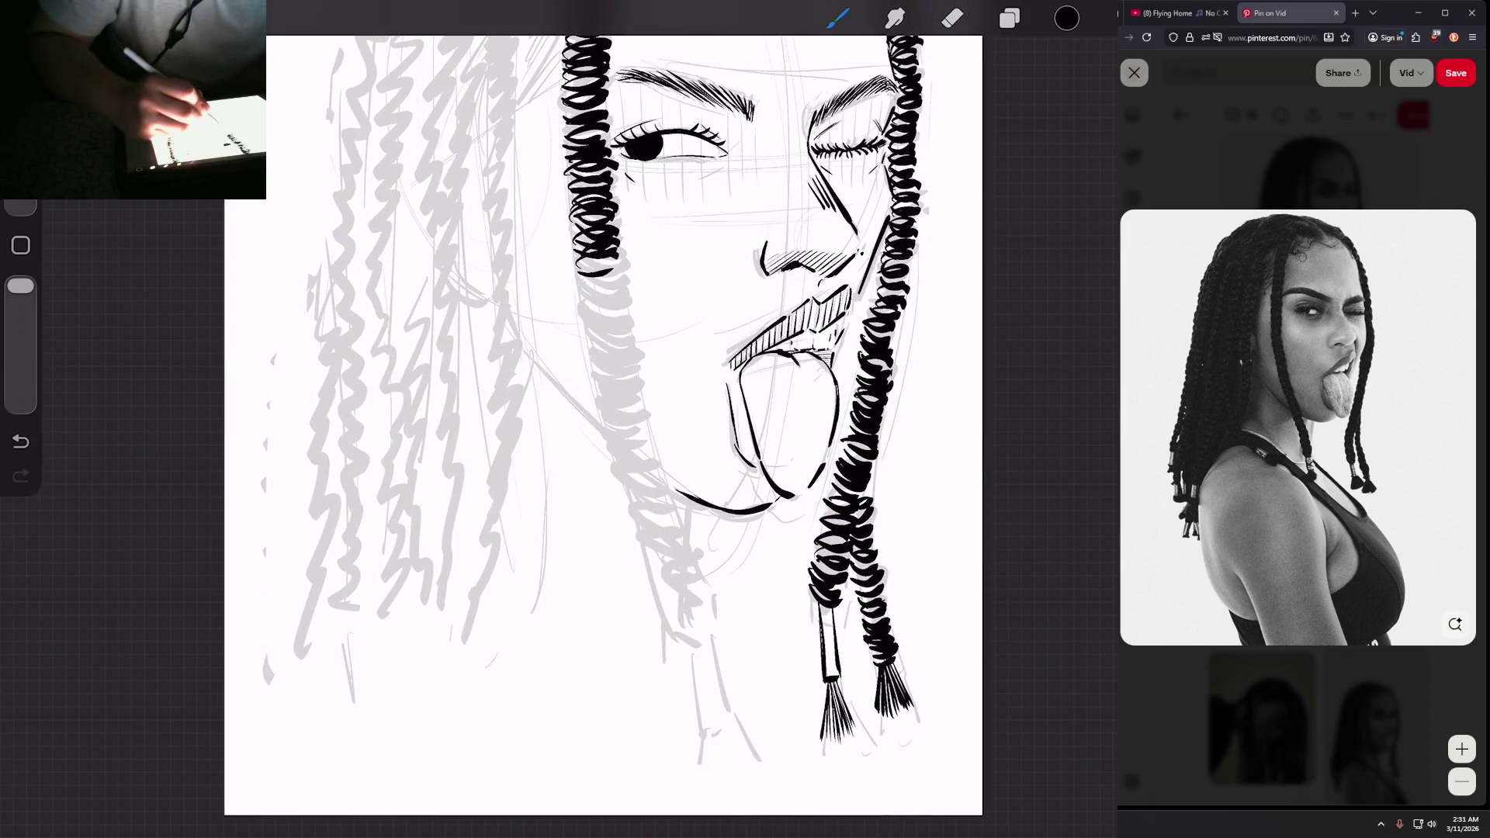
mouse_move(623, 261)
mouse_down()
mouse_move(582, 272)
mouse_move(590, 355)
mouse_up()
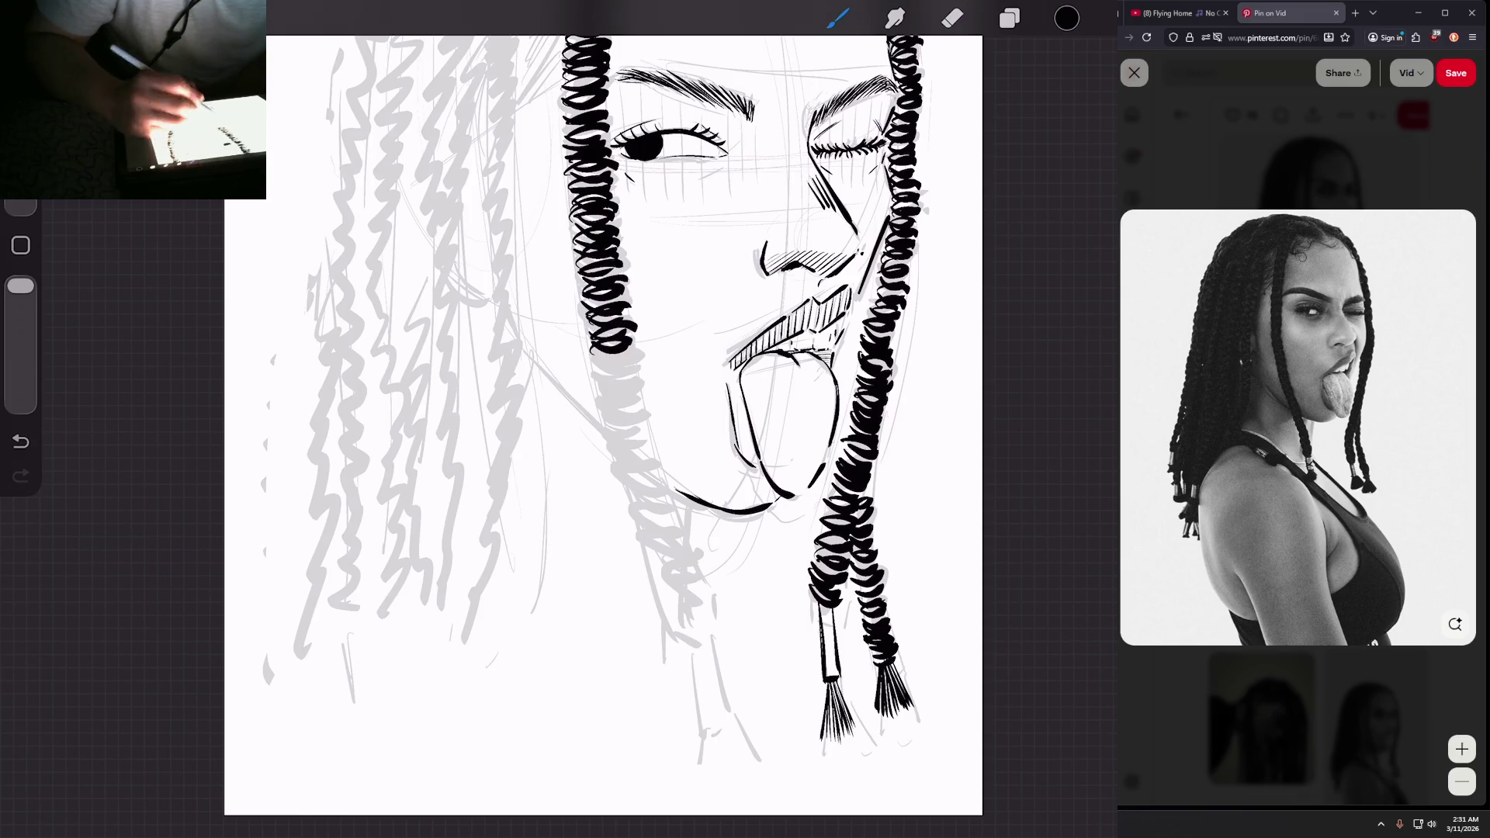
scroll(605, 419, down, 3)
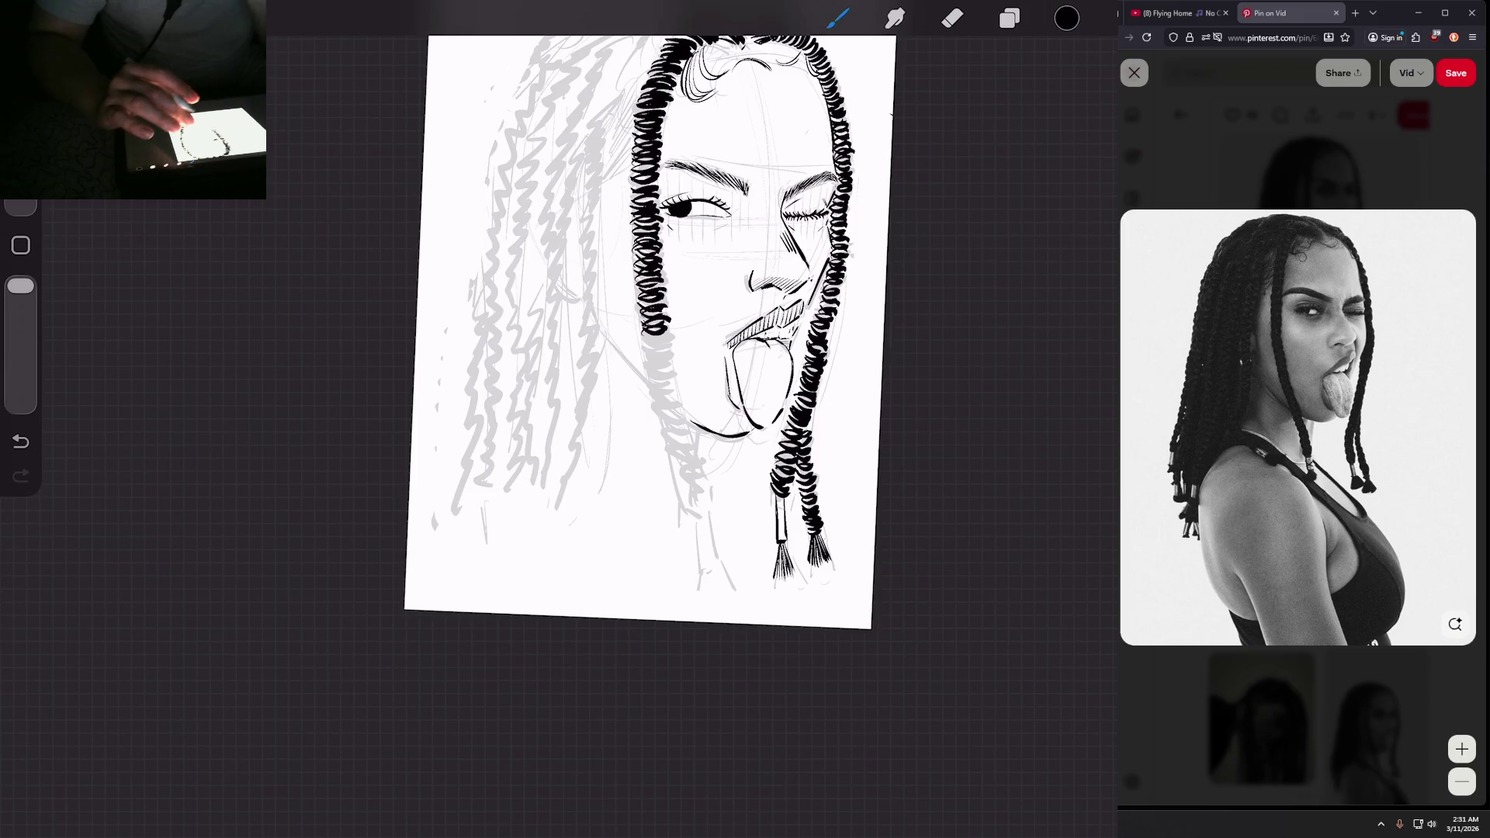
Step: Ink more coils down the left face-framing braid until it runs past the chin
scroll(613, 419, up, 3)
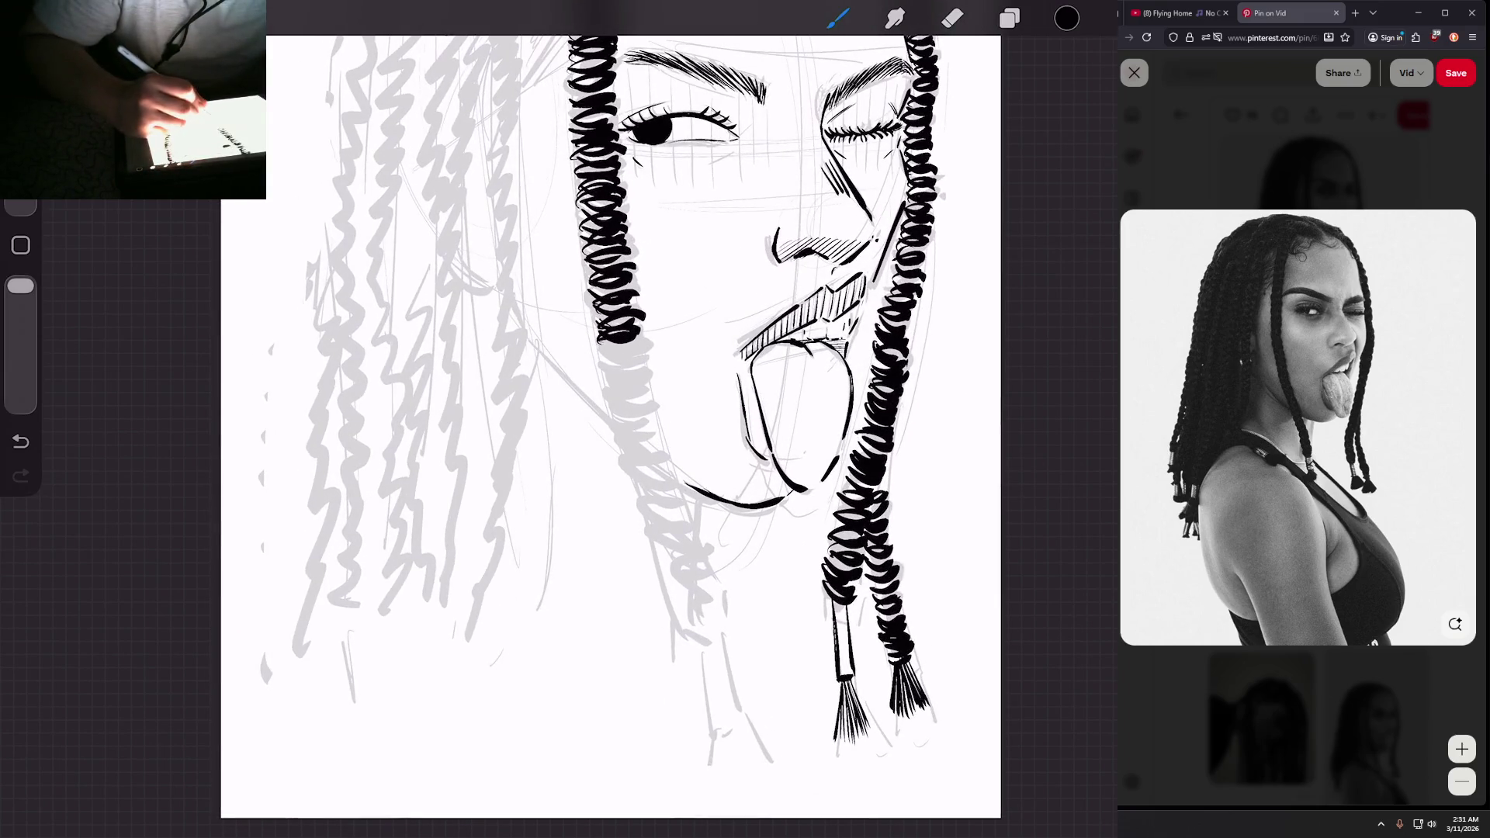
mouse_move(643, 338)
mouse_down()
mouse_move(596, 349)
mouse_move(612, 411)
mouse_up()
scroll(613, 419, down, 2)
drag(633, 341, 608, 351)
drag(621, 355, 611, 360)
drag(633, 358, 609, 386)
scroll(613, 388, up, 3)
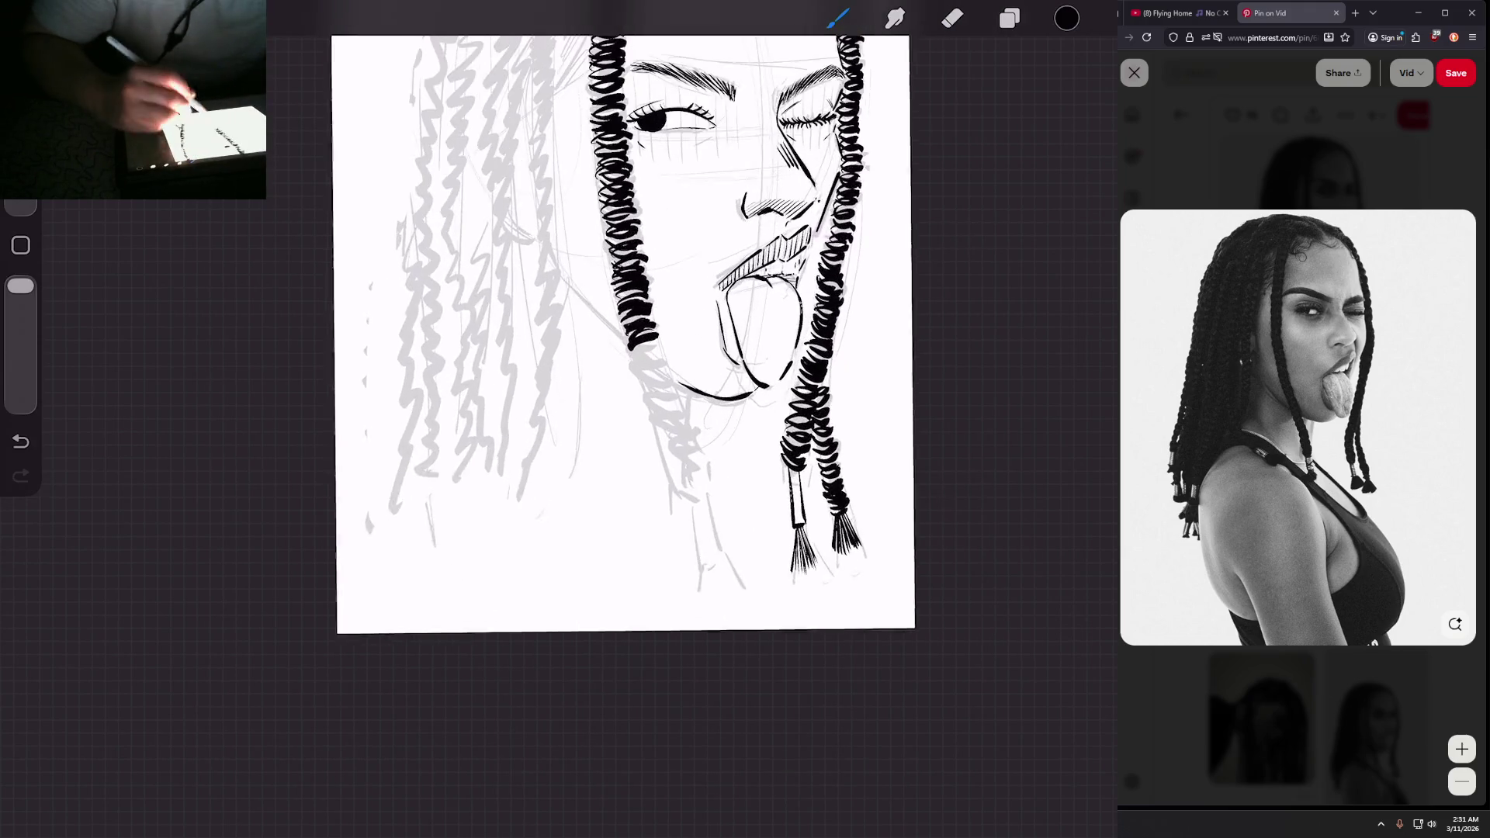
drag(660, 338, 633, 357)
drag(665, 340, 636, 363)
scroll(621, 350, up, 2)
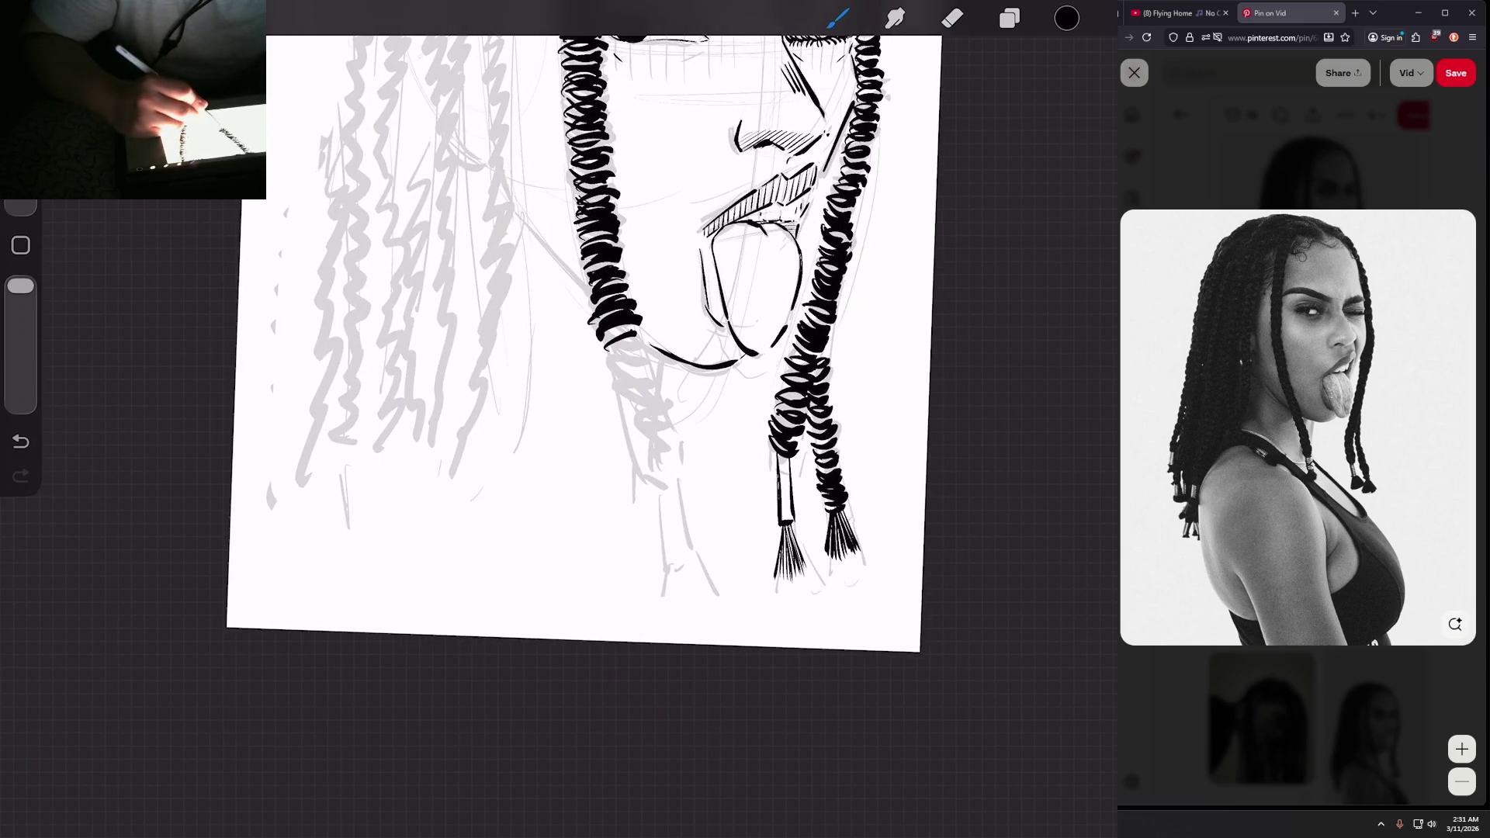
mouse_move(650, 341)
mouse_down()
mouse_move(635, 365)
mouse_move(588, 353)
mouse_move(609, 413)
mouse_move(621, 403)
mouse_up()
scroll(613, 350, up, 1)
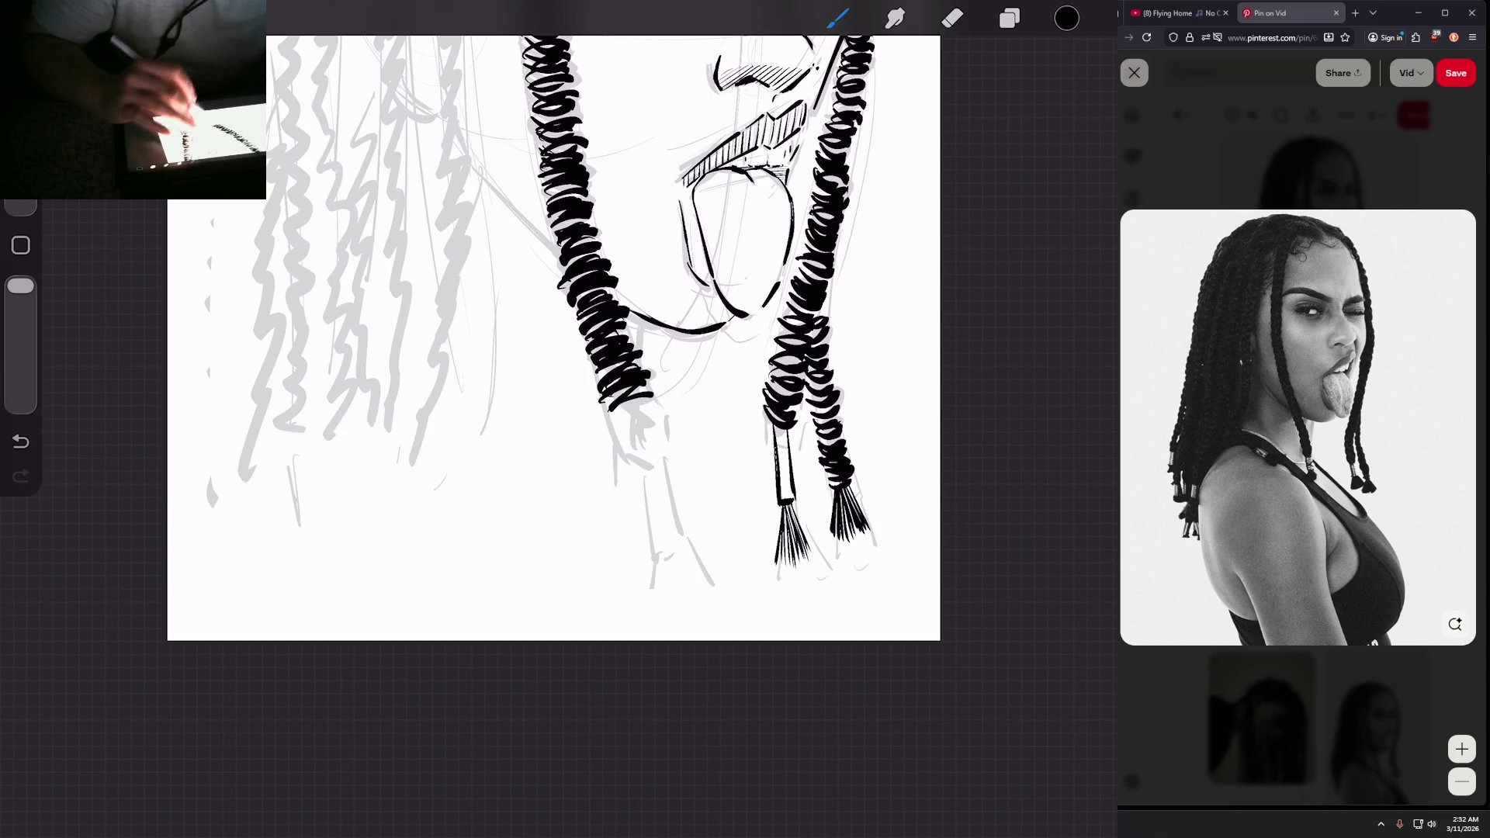
scroll(543, 333, down, 2)
mouse_move(630, 349)
mouse_down()
mouse_move(597, 372)
mouse_move(609, 388)
mouse_up()
drag(643, 376, 613, 394)
drag(647, 386, 621, 402)
scroll(543, 302, down, 5)
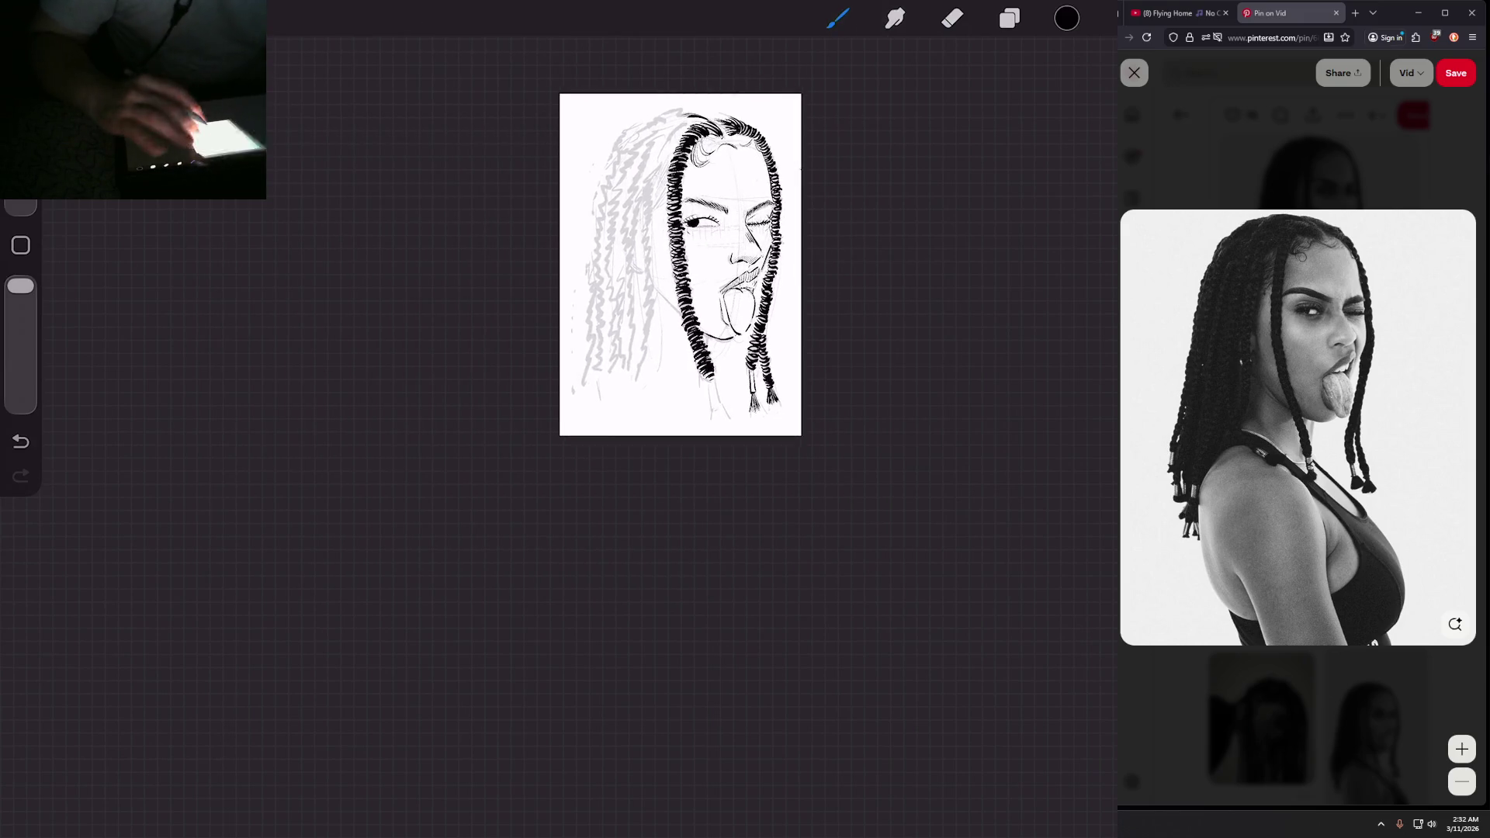
scroll(543, 303, up, 6)
scroll(473, 302, up, 2)
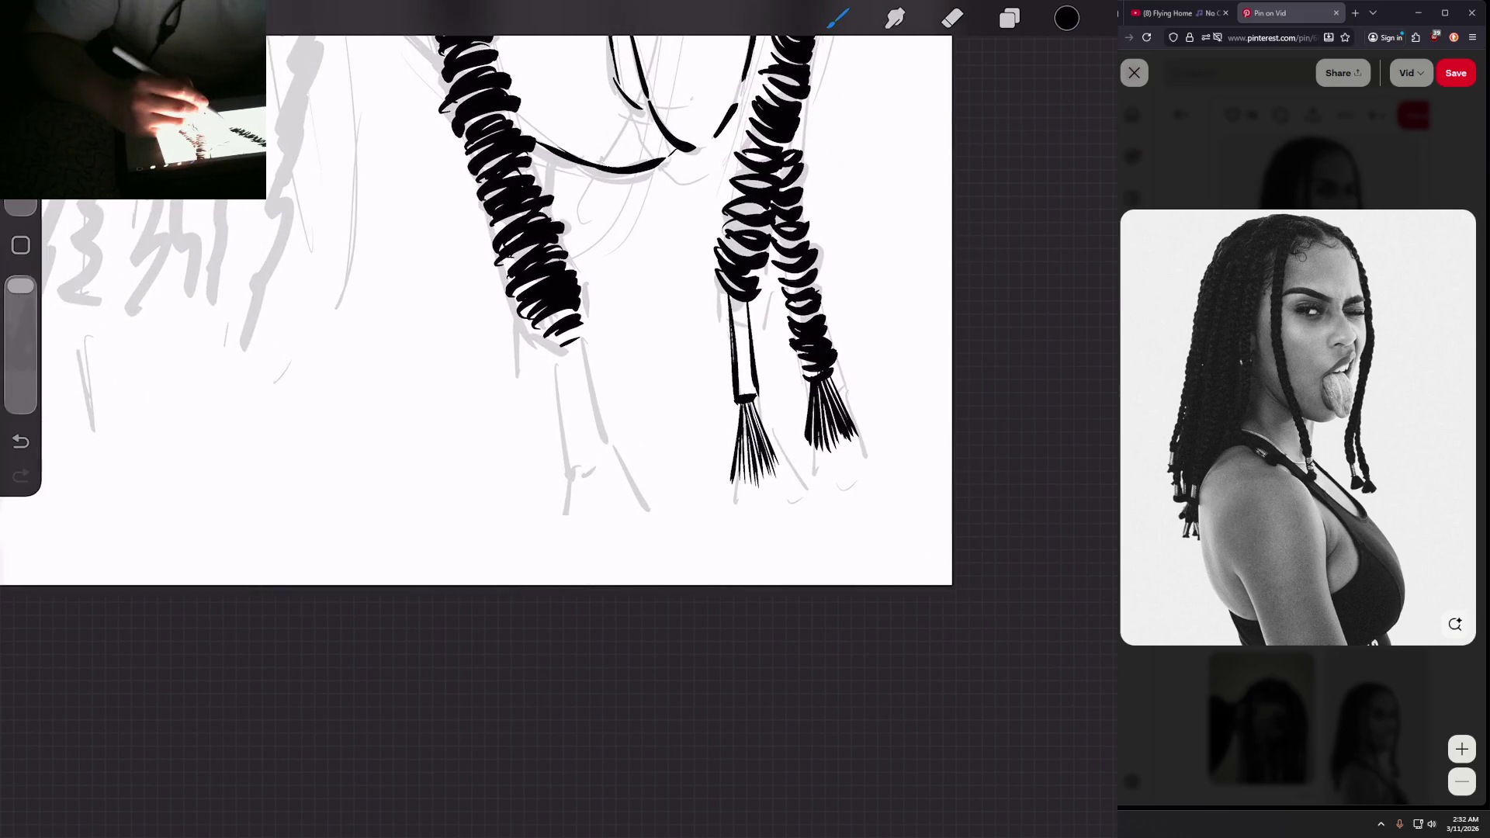
Step: Draw a rectangular cuff at the braid's end and fan tassel strokes below it
drag(555, 376, 571, 450)
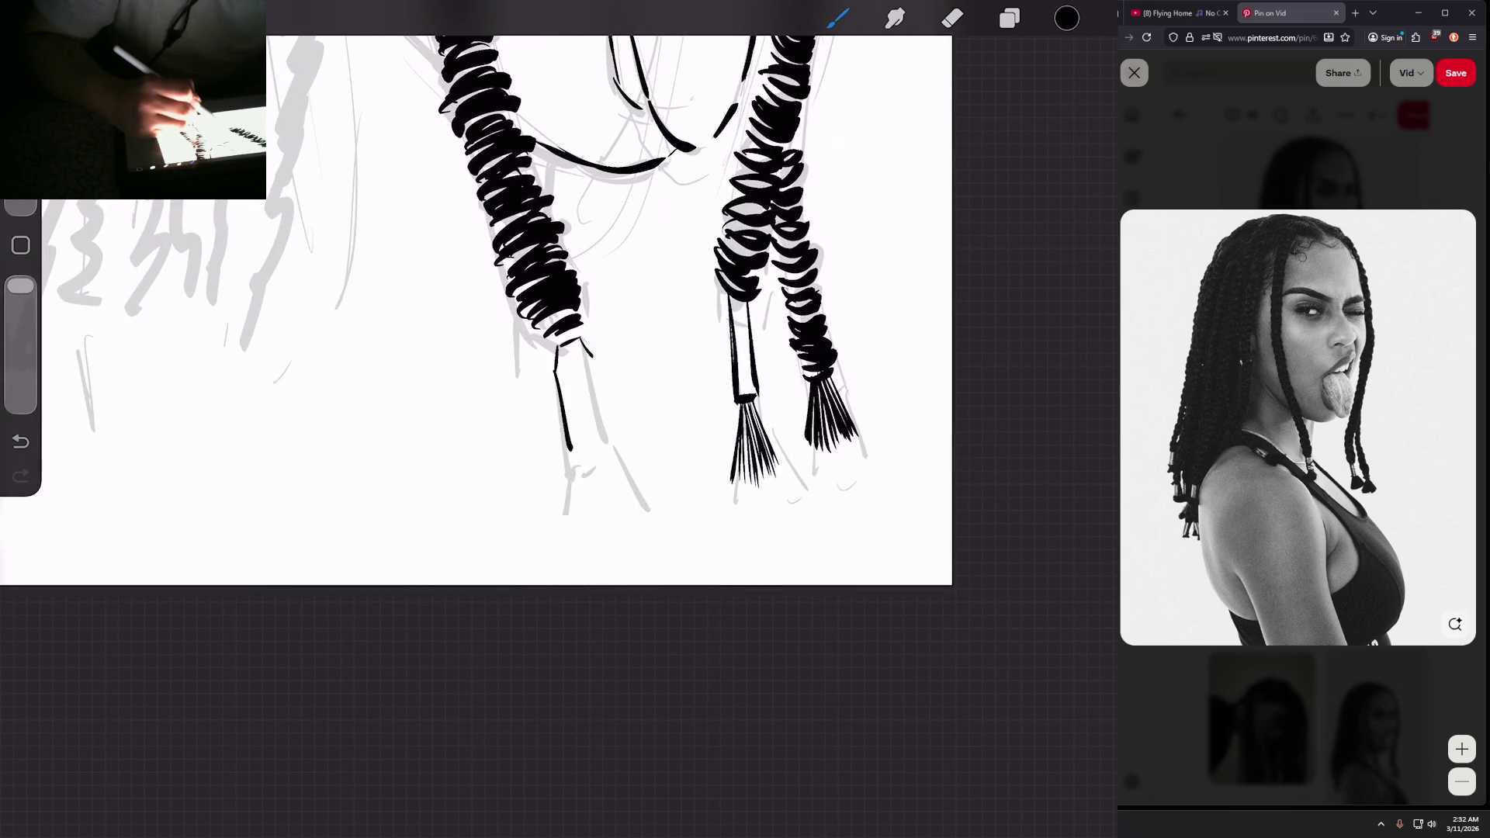
mouse_move(582, 341)
mouse_down()
mouse_move(602, 438)
mouse_move(572, 450)
mouse_up()
scroll(478, 311, down, 1)
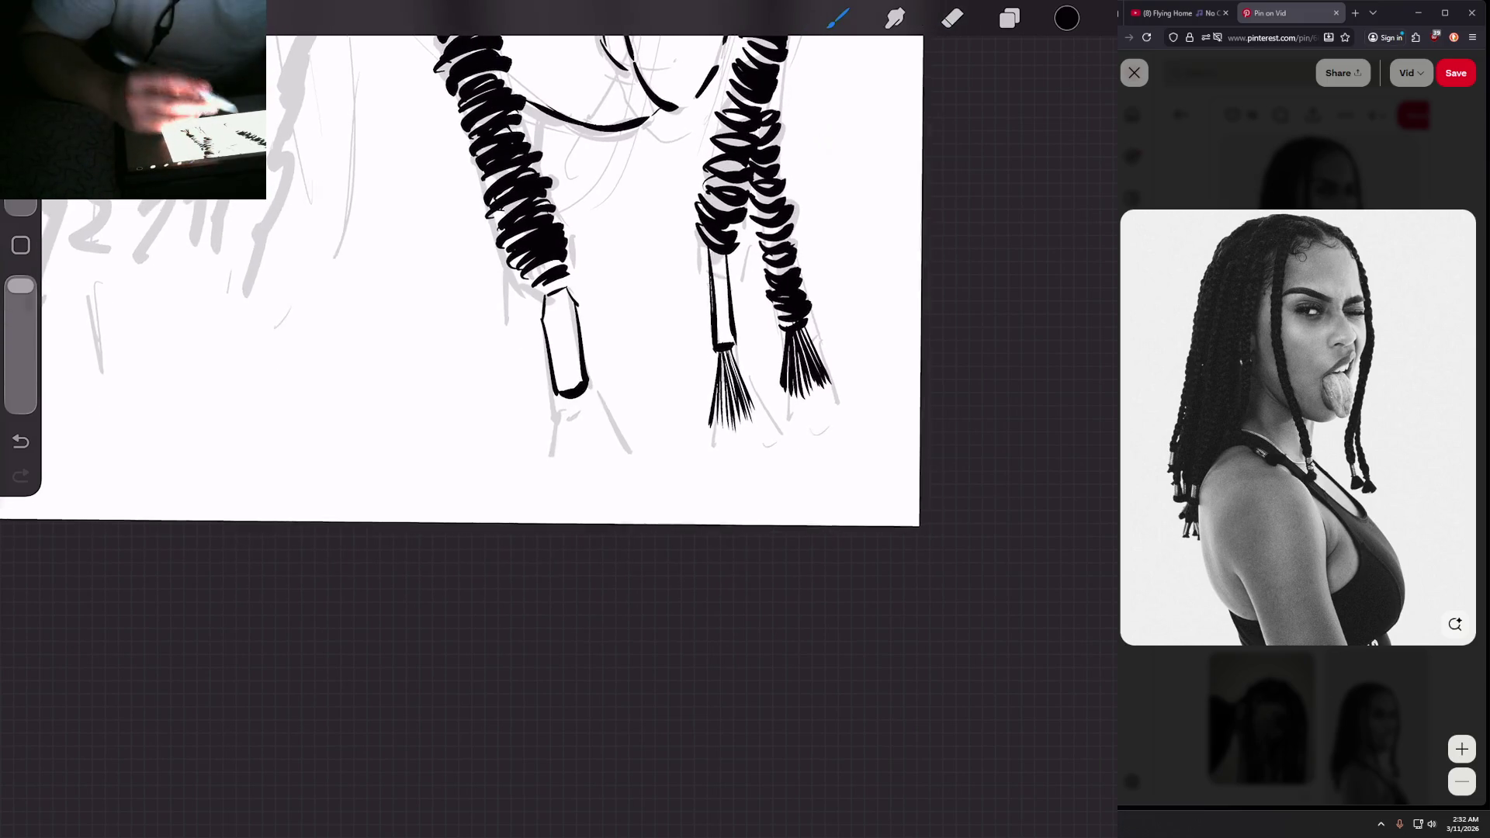
mouse_move(556, 397)
mouse_down()
mouse_move(559, 458)
mouse_move(601, 475)
mouse_move(622, 453)
mouse_up()
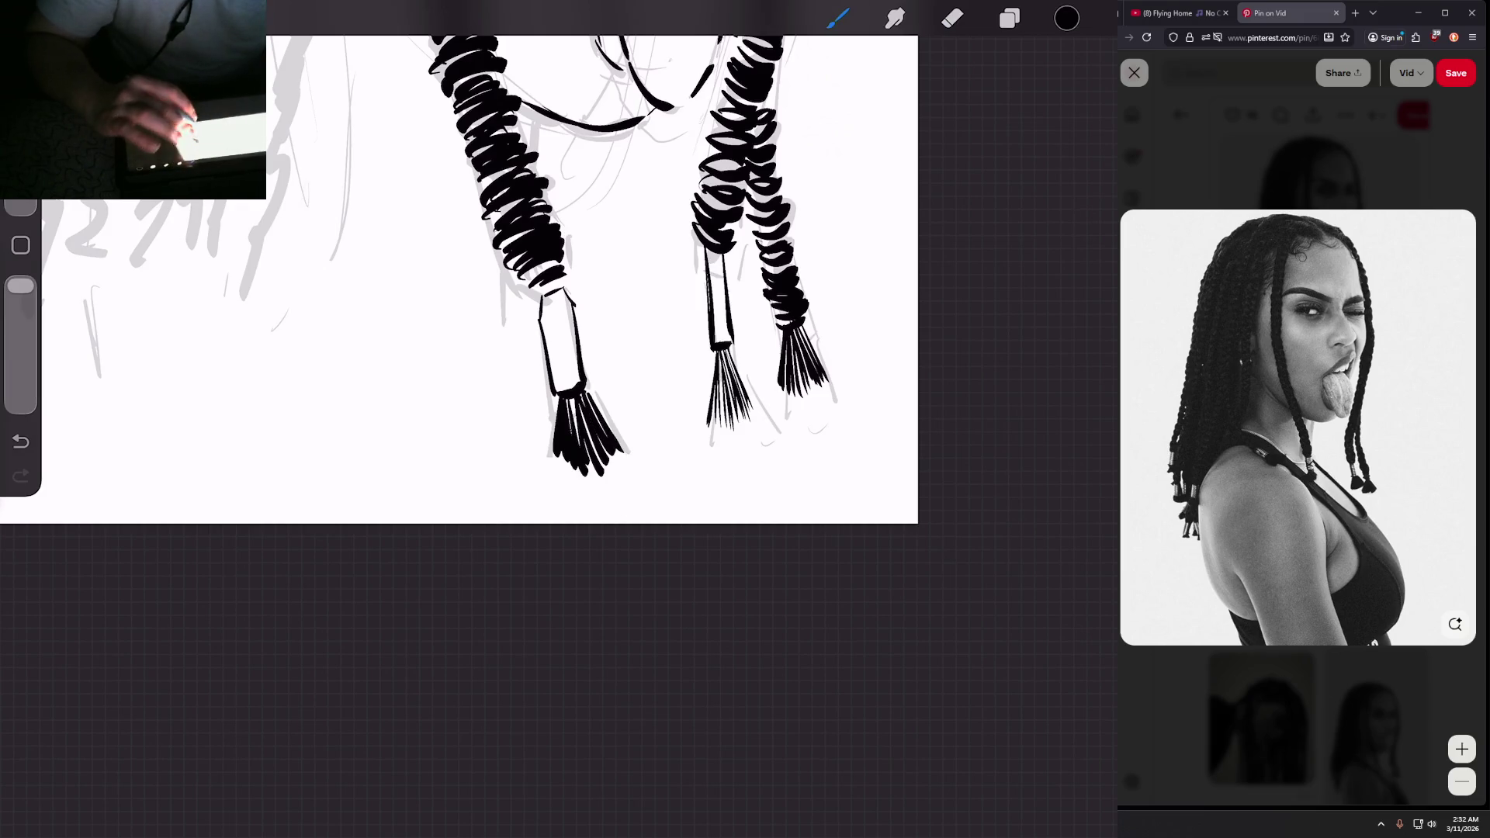
scroll(466, 264, down, 3)
scroll(675, 253, up, 5)
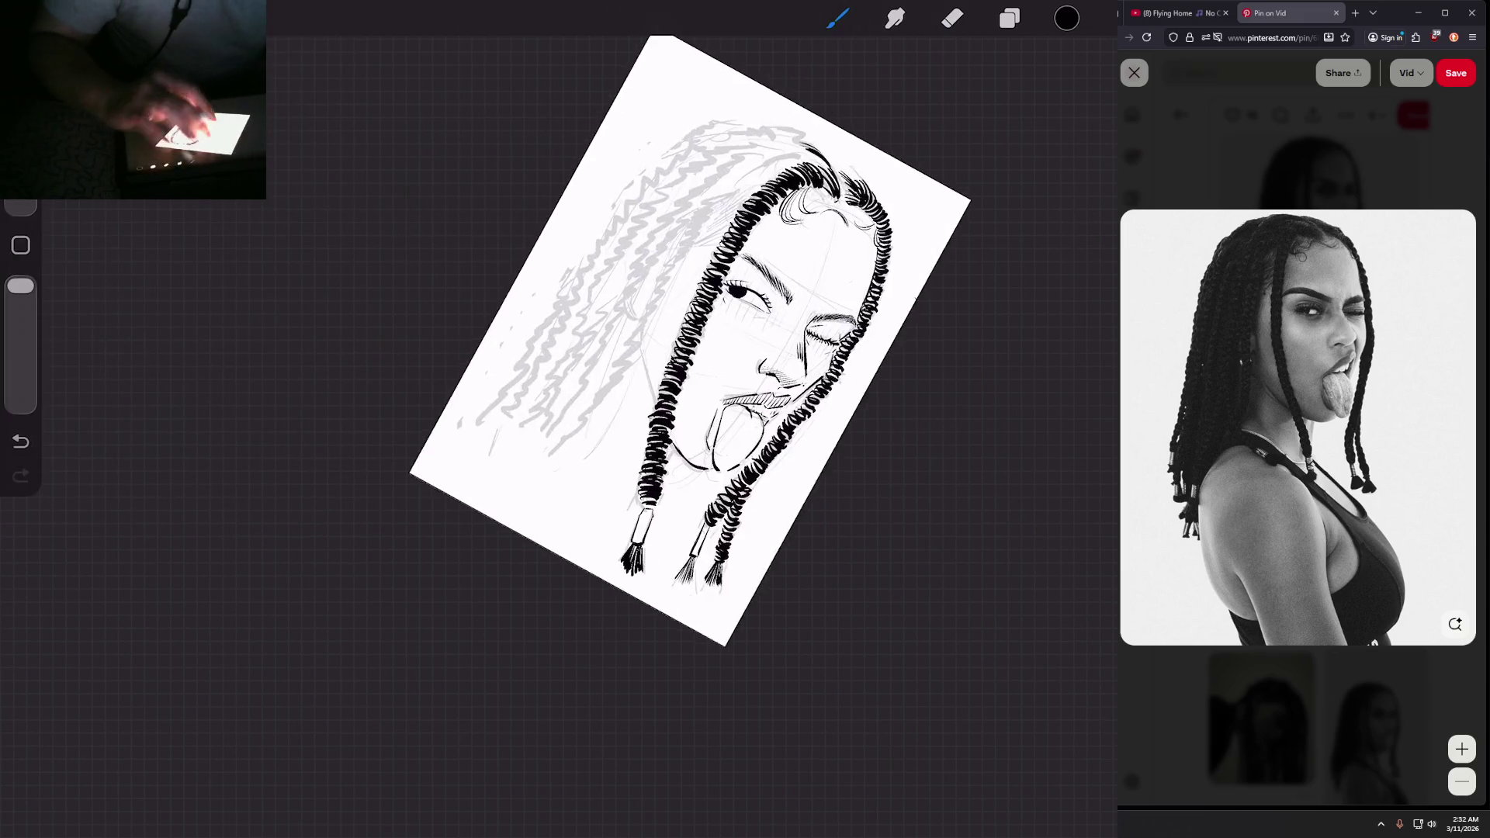
mouse_move(505, 435)
mouse_down()
mouse_move(512, 357)
mouse_move(508, 412)
mouse_up()
scroll(675, 356, down, 5)
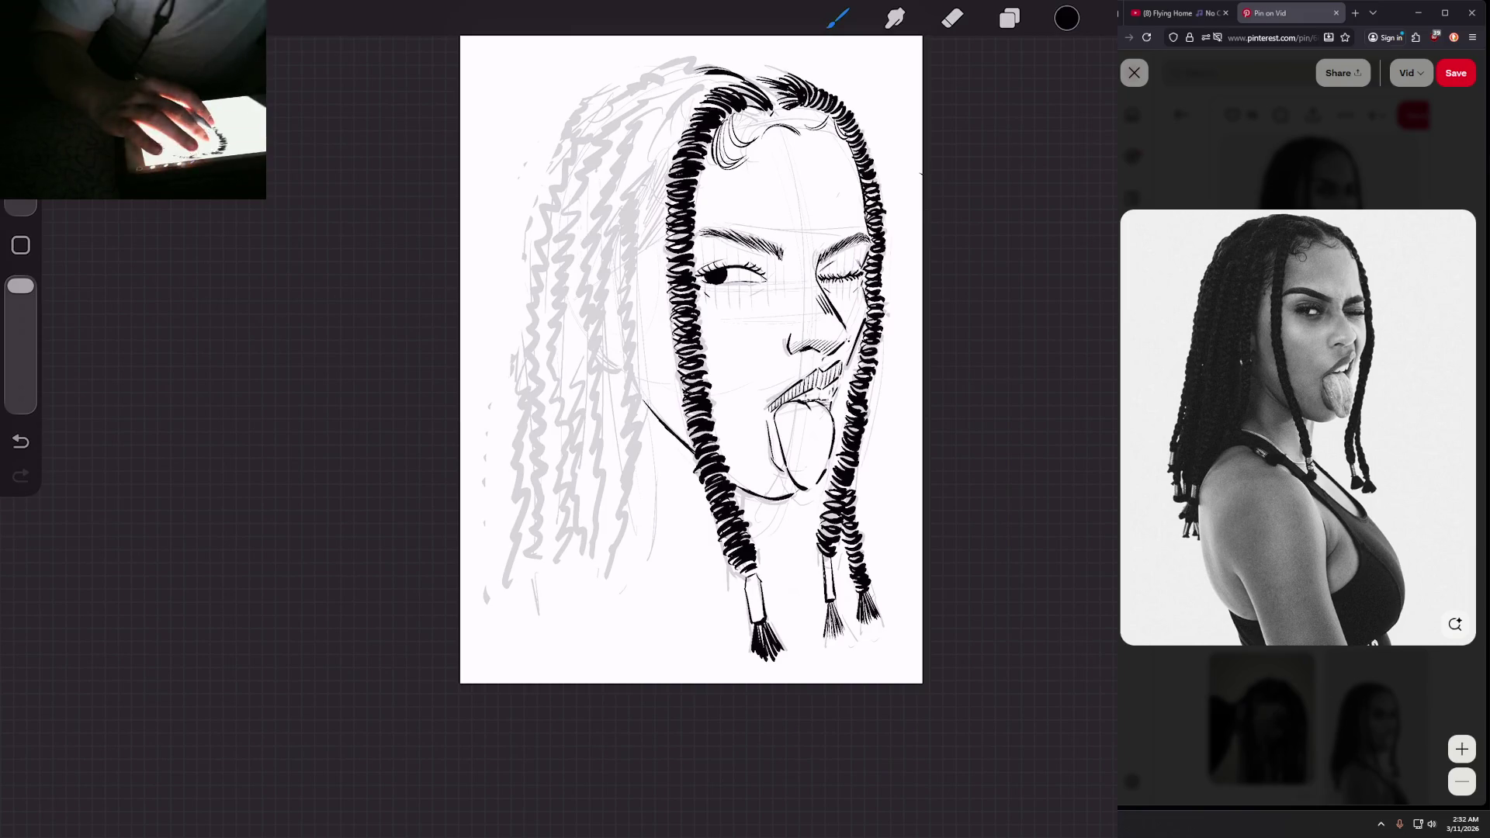
Step: Hatch a series of shading strokes along the hairline left of the left braid
scroll(746, 155, up, 3)
scroll(675, 435, up, 1)
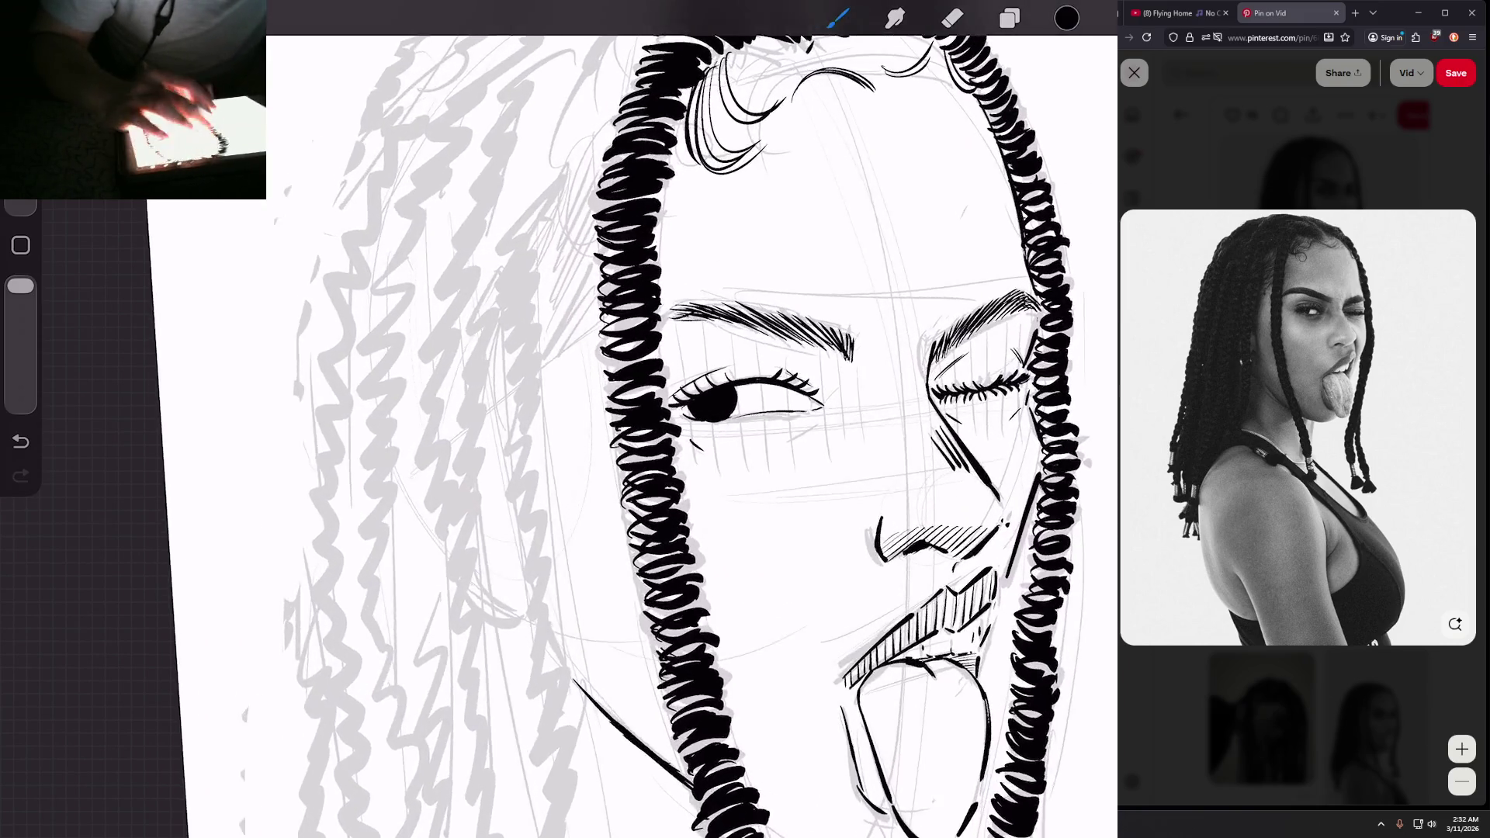
drag(632, 254, 582, 336)
mouse_move(634, 237)
mouse_down()
mouse_move(584, 326)
mouse_move(589, 312)
mouse_up()
drag(635, 226, 586, 307)
mouse_move(638, 207)
mouse_down()
mouse_move(589, 298)
mouse_move(594, 279)
mouse_up()
drag(603, 261, 587, 300)
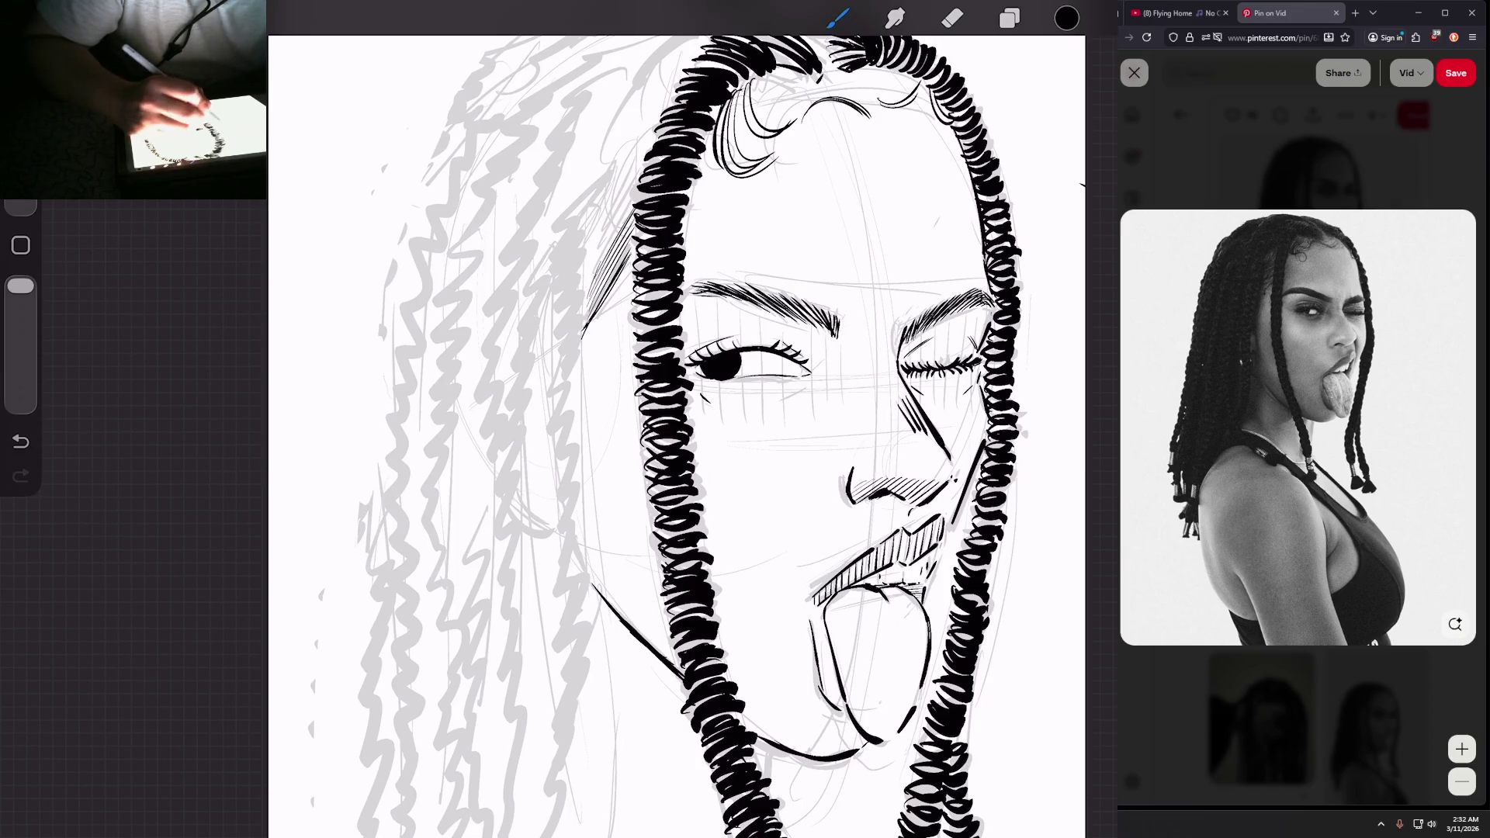
drag(627, 216, 596, 275)
drag(638, 194, 582, 284)
drag(638, 184, 586, 265)
mouse_move(636, 172)
mouse_down()
mouse_move(582, 247)
mouse_move(593, 209)
mouse_up()
scroll(675, 434, down, 3)
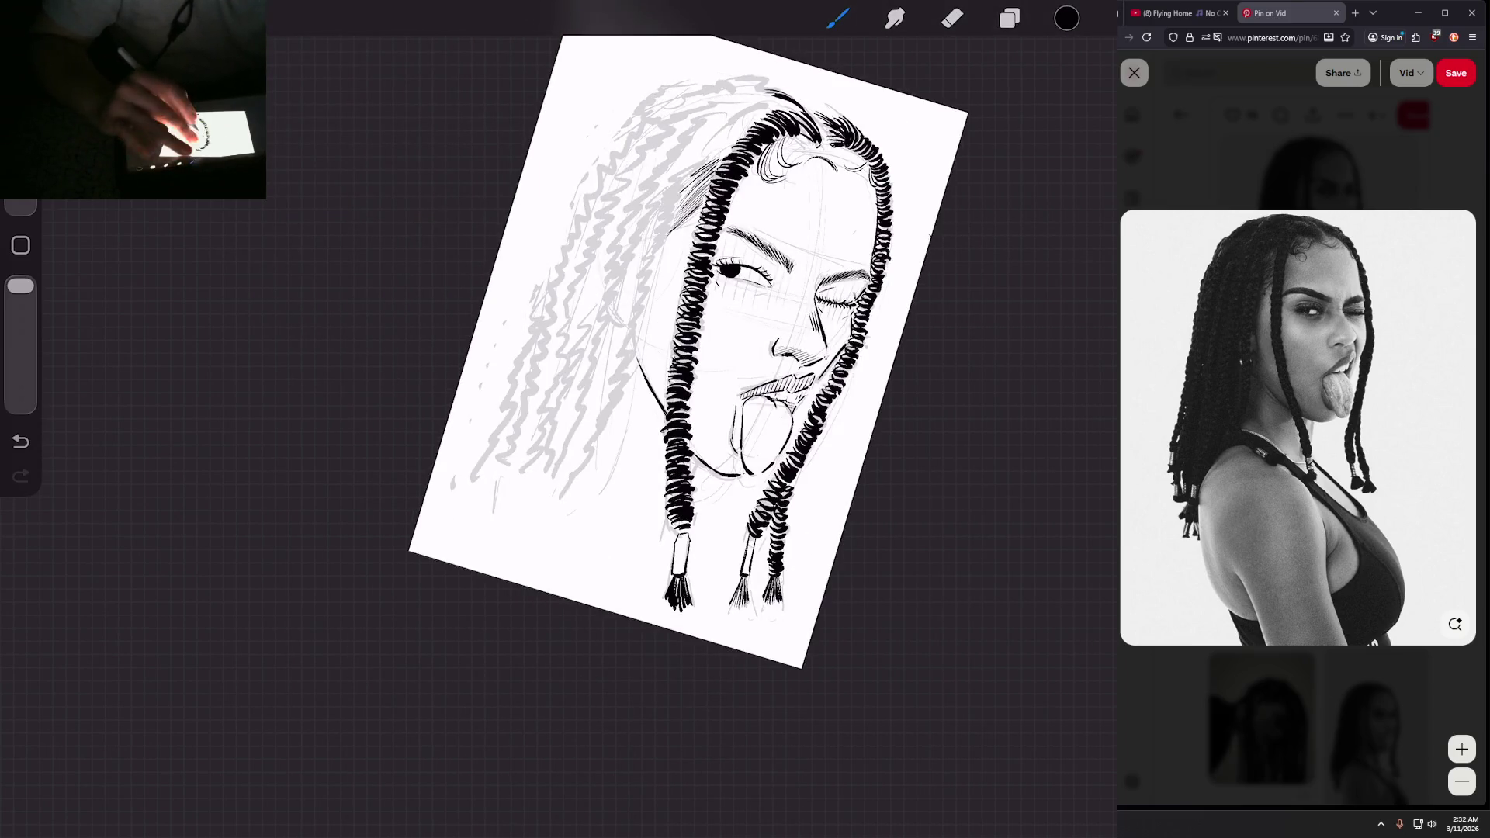
scroll(658, 435, up, 2)
Step: Ink black curled coils along the top and outer edge of the left braid
drag(684, 182, 642, 222)
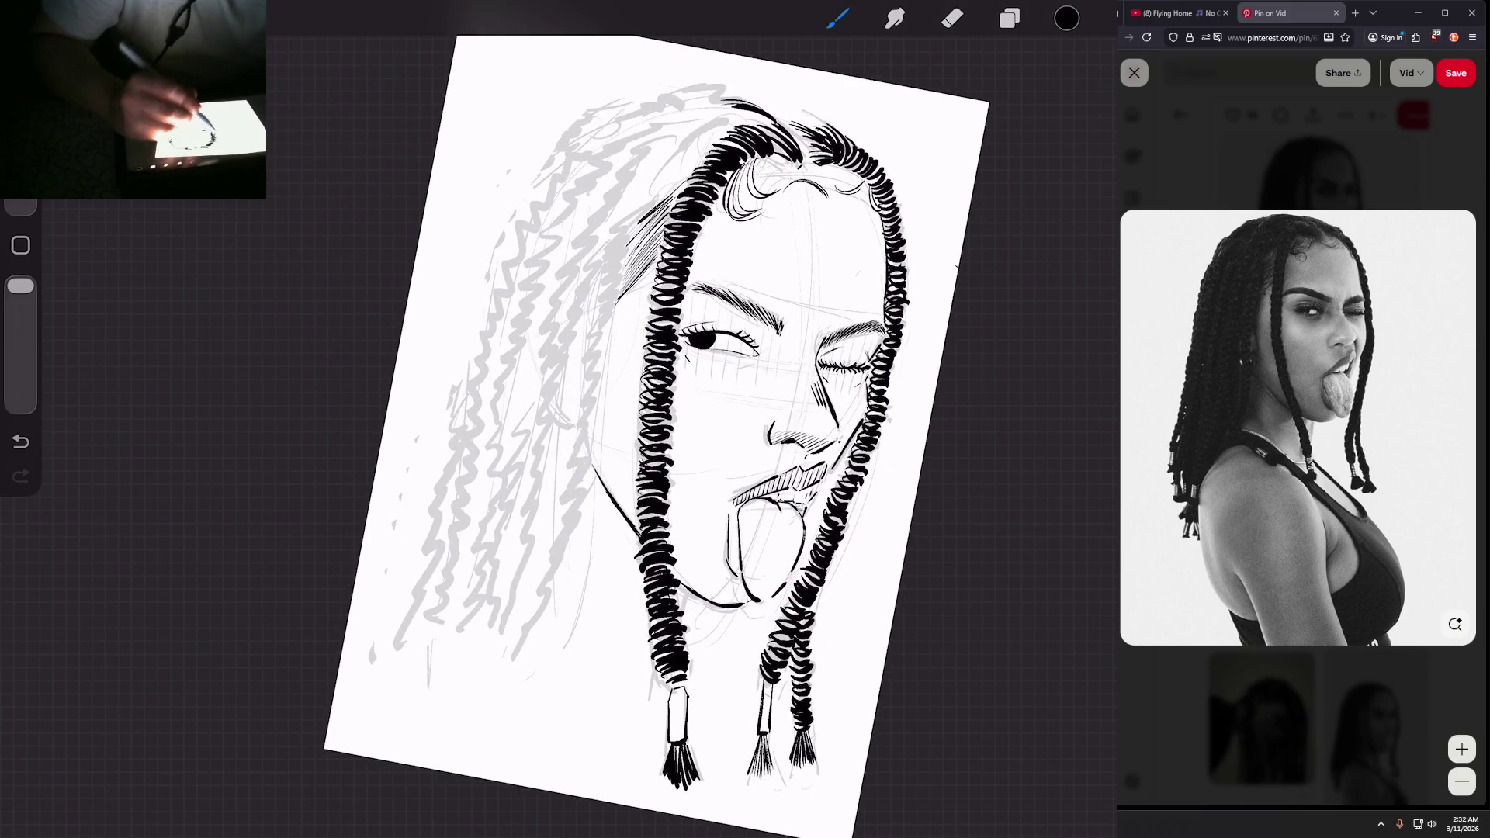
drag(706, 138, 656, 200)
drag(662, 166, 650, 203)
mouse_move(651, 173)
mouse_down()
mouse_move(632, 222)
mouse_move(604, 236)
mouse_up()
mouse_move(630, 228)
mouse_down()
mouse_move(602, 241)
mouse_move(607, 253)
mouse_up()
mouse_move(625, 247)
mouse_down()
mouse_move(596, 262)
mouse_move(593, 296)
mouse_move(609, 264)
mouse_up()
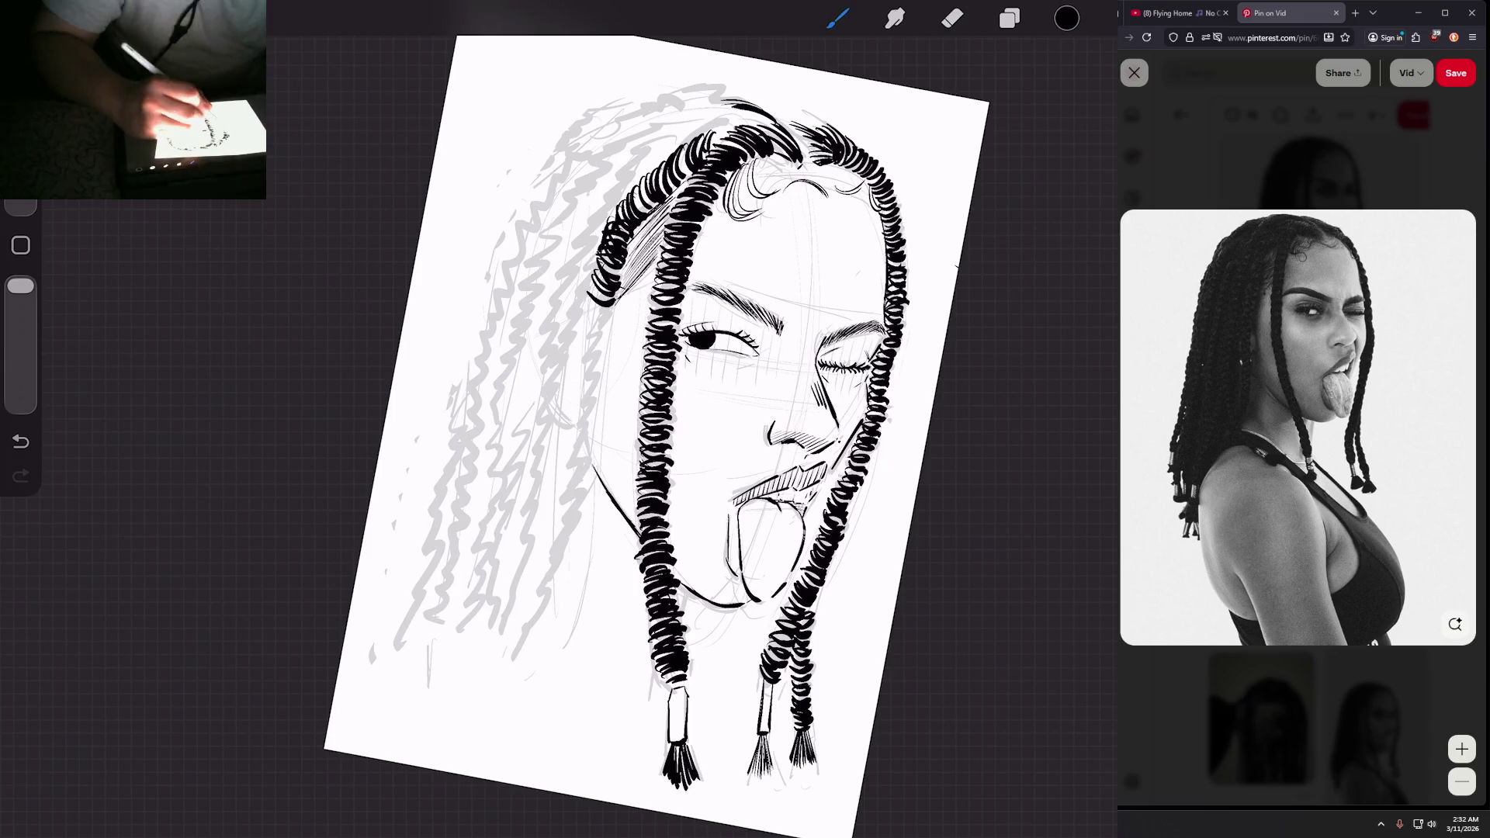
drag(612, 296, 586, 332)
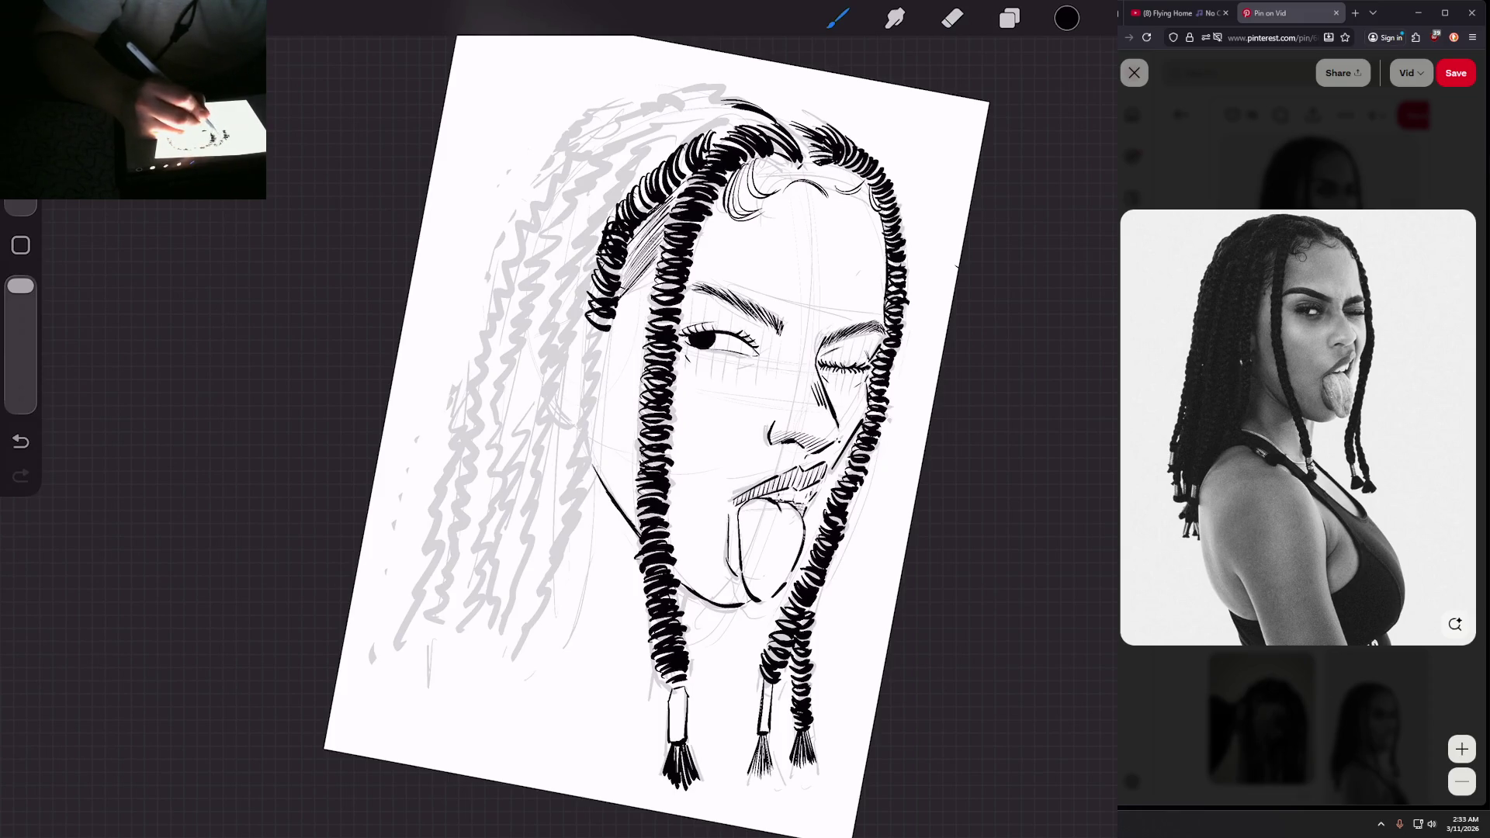
drag(656, 200, 635, 210)
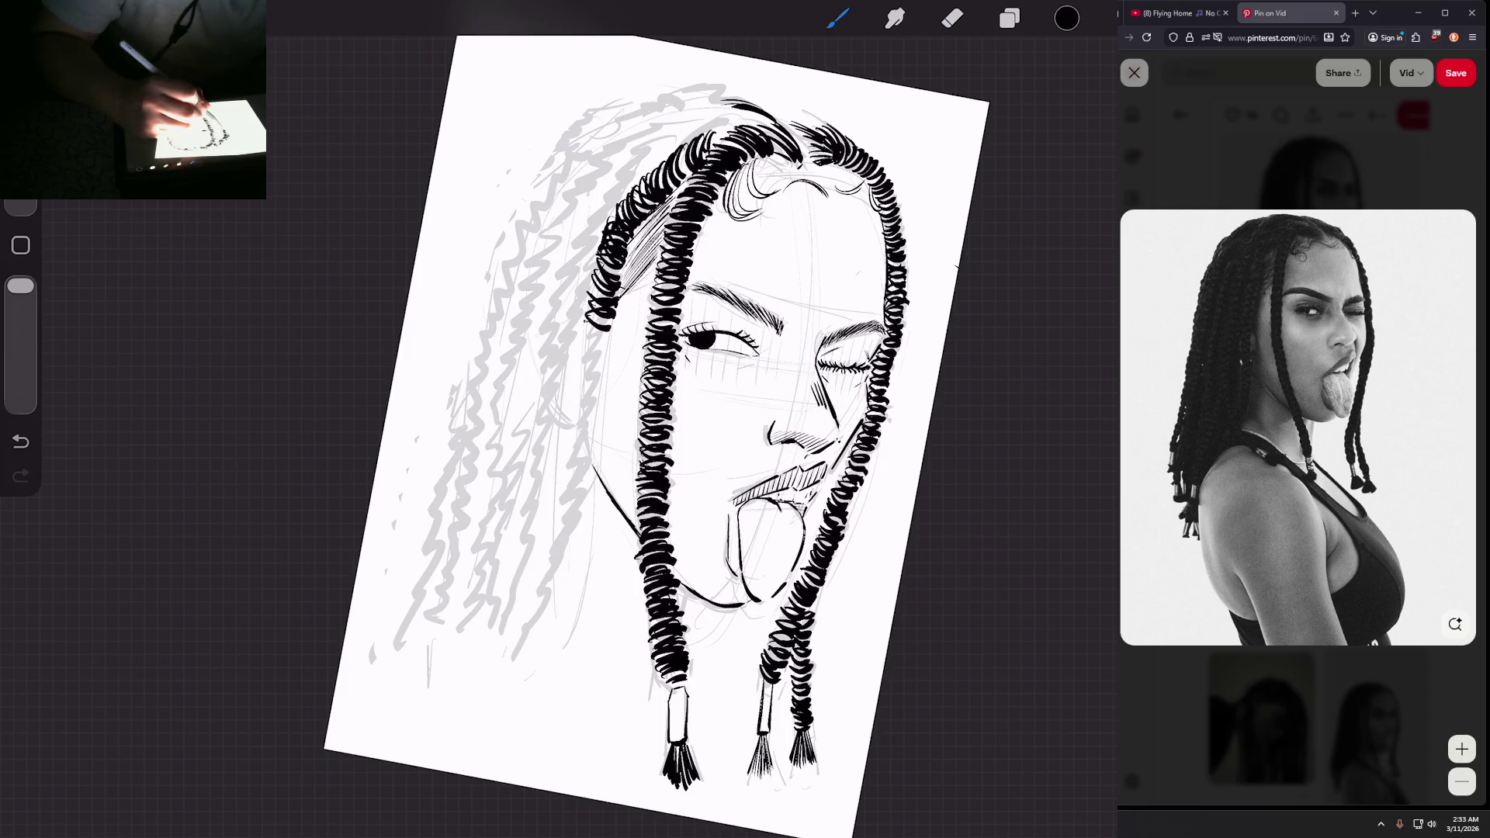
mouse_move(613, 320)
mouse_down()
mouse_move(579, 336)
mouse_move(579, 401)
mouse_up()
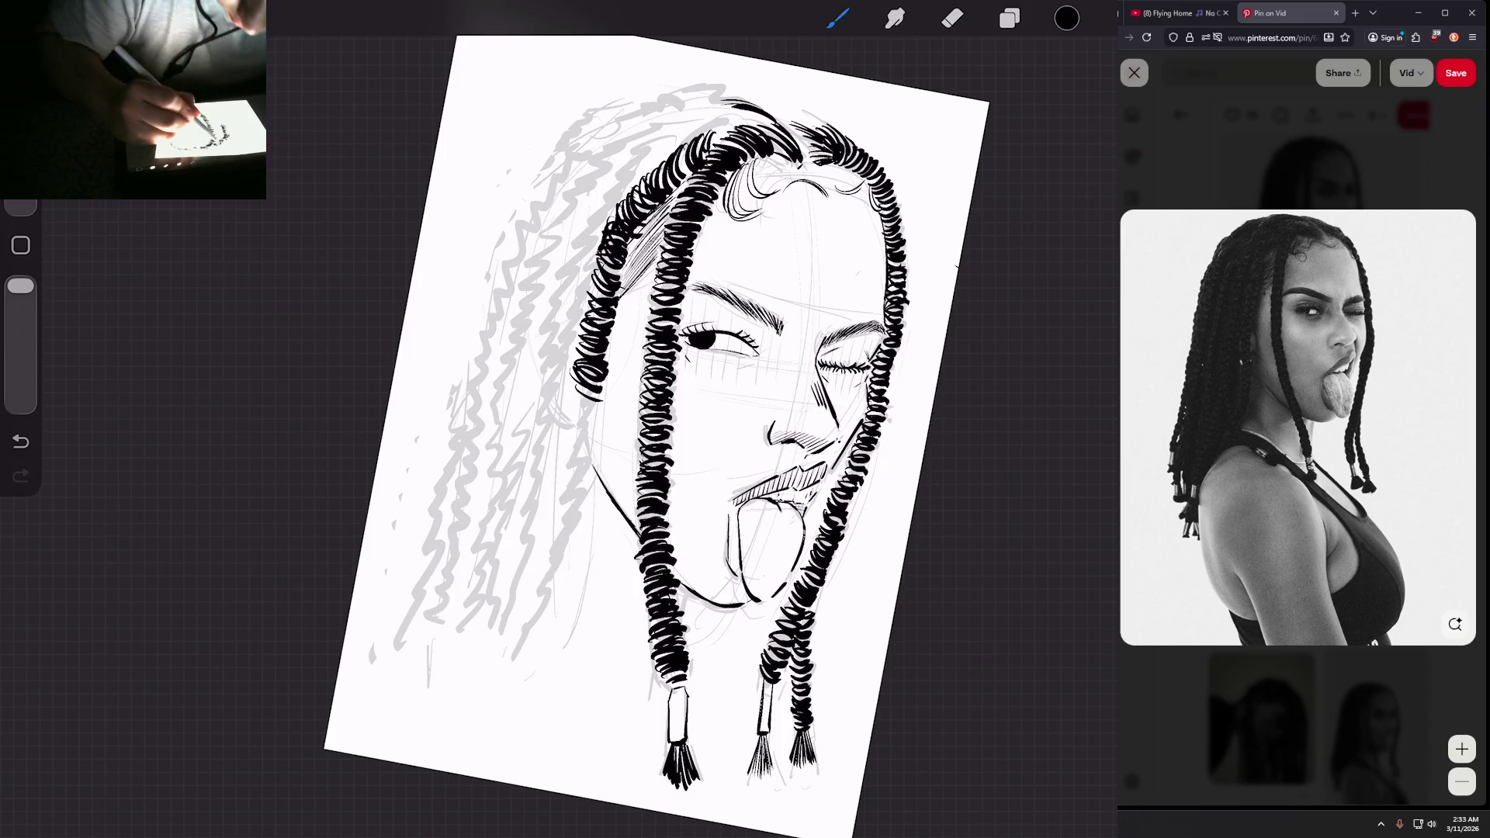
Step: Ink coil strokes down the outer left braid until it passes the jawline
scroll(660, 419, down, 5)
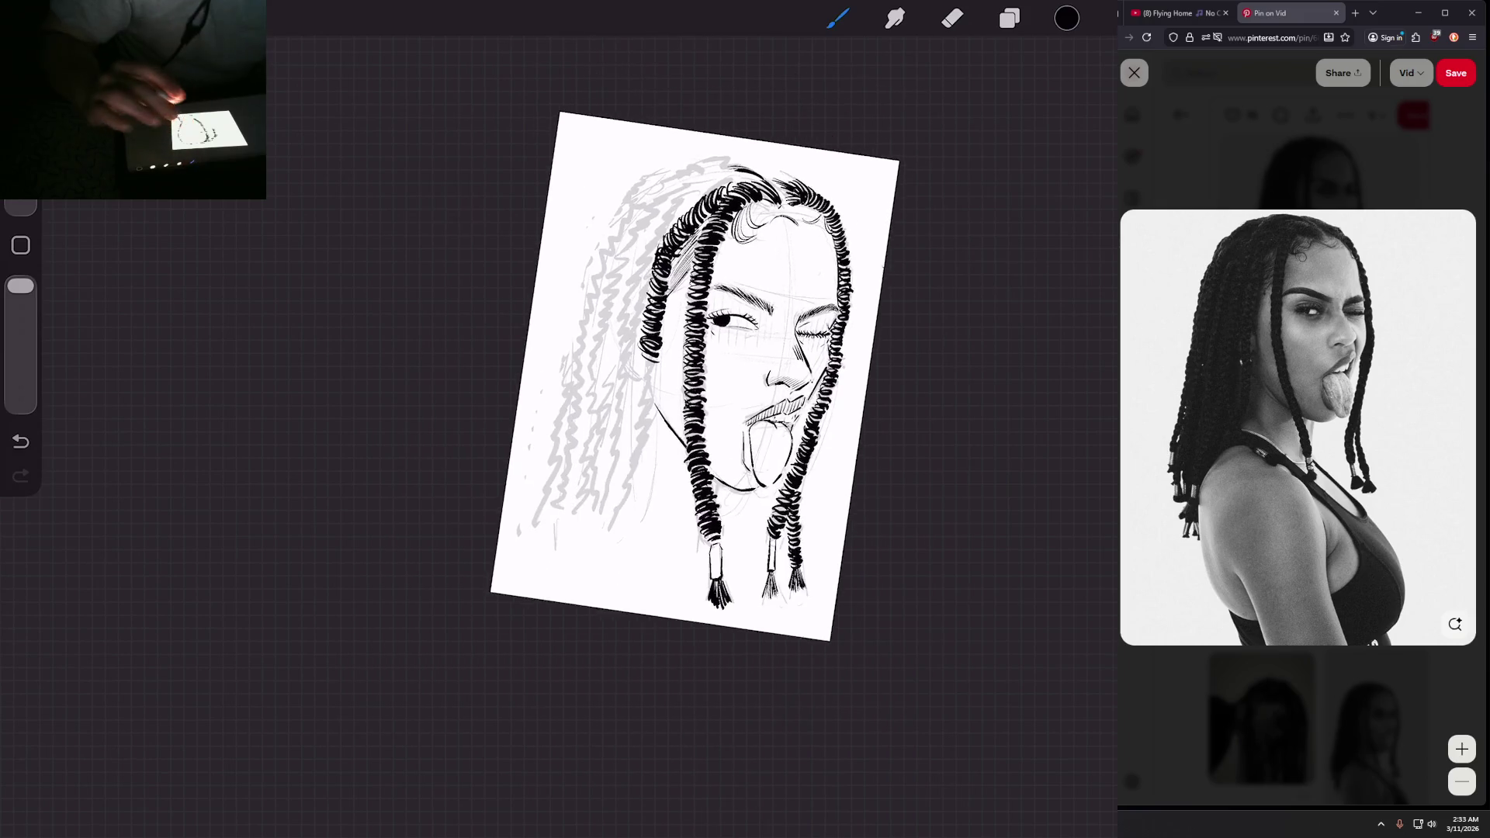
scroll(690, 349, up, 3)
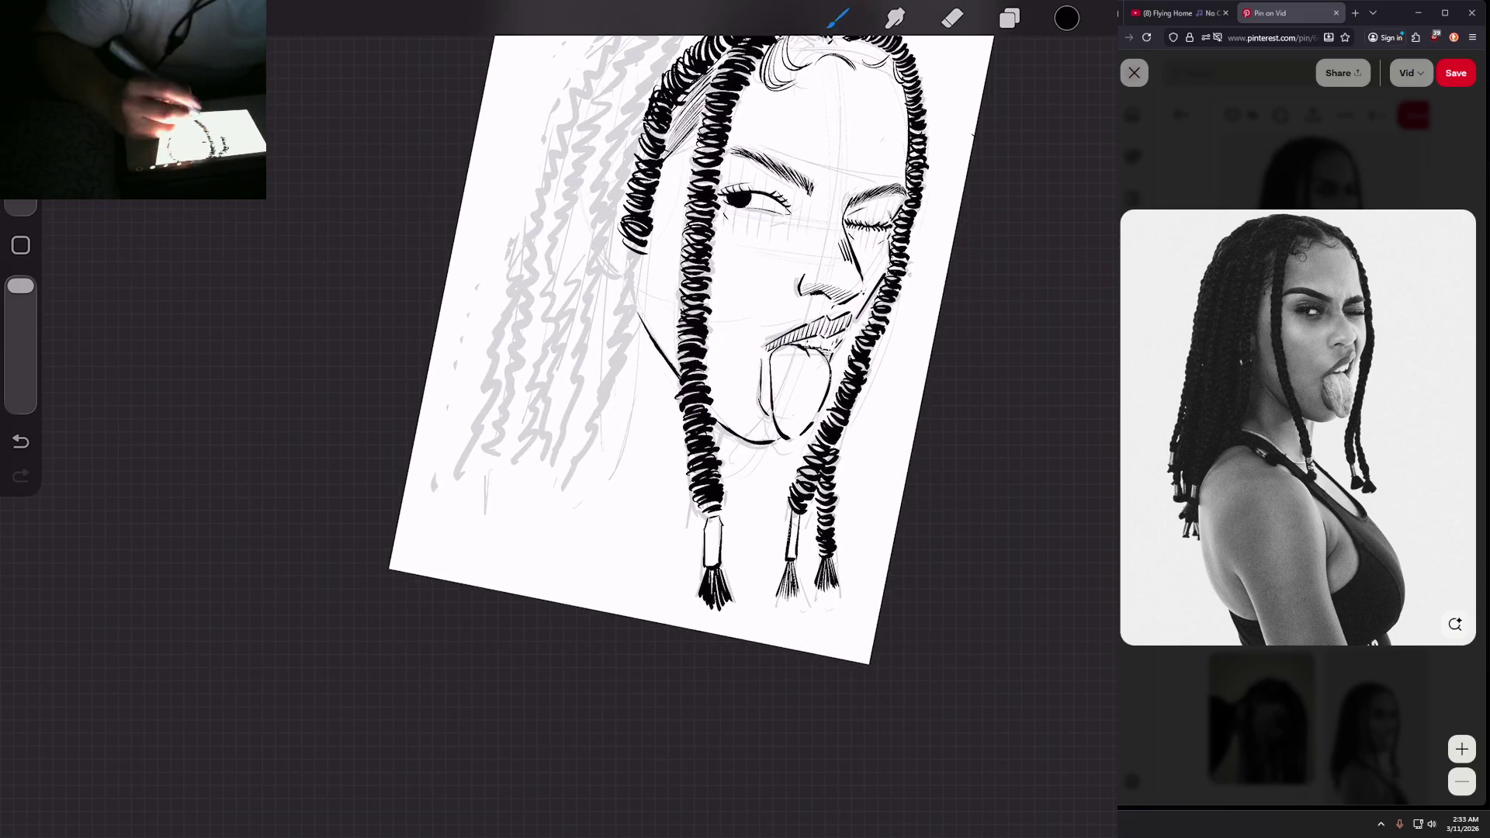
mouse_move(647, 249)
mouse_down()
mouse_move(619, 266)
mouse_move(595, 385)
mouse_up()
drag(617, 364, 582, 432)
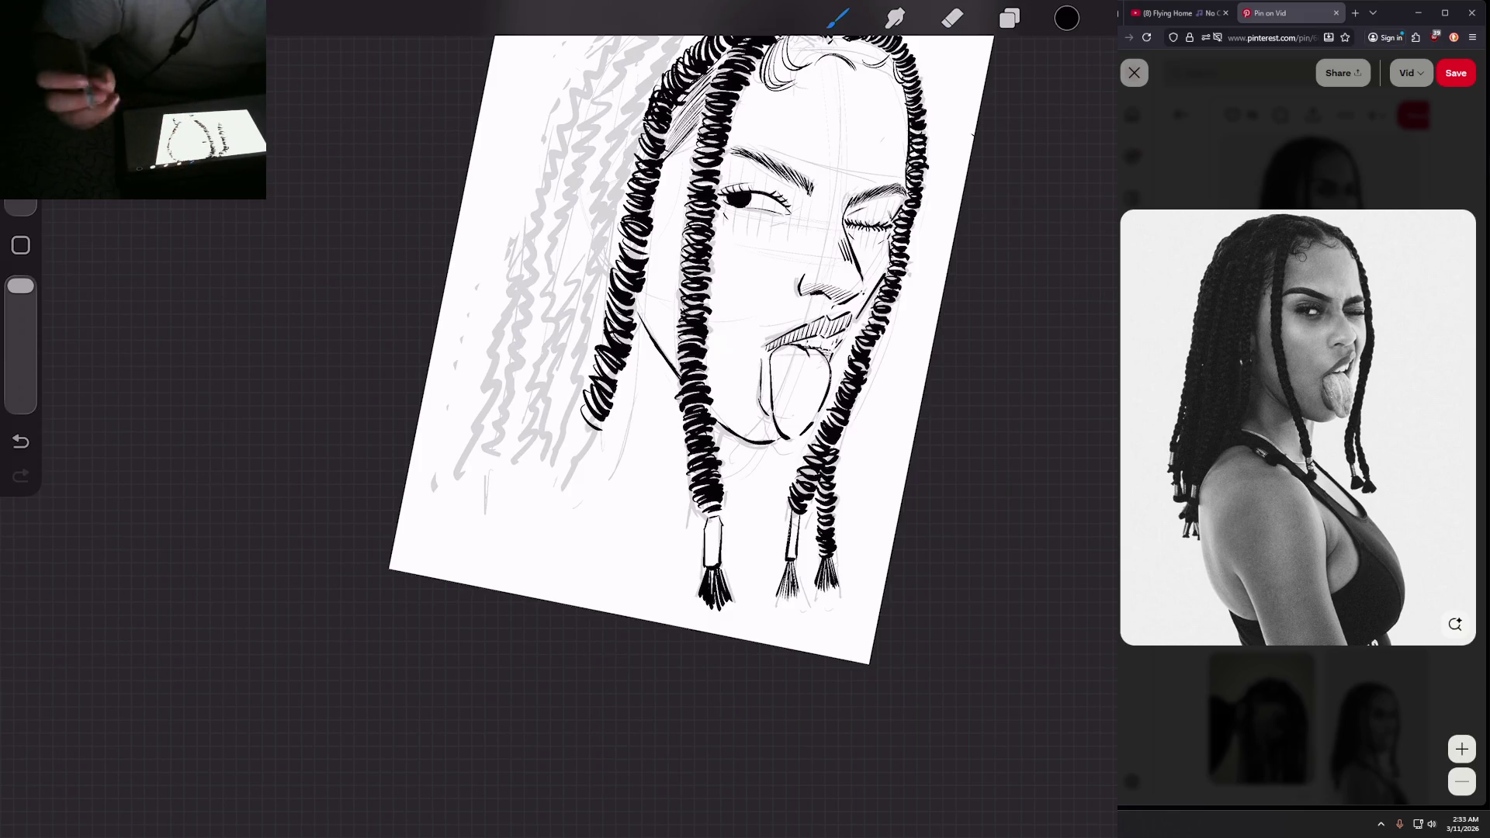
drag(738, 388, 749, 361)
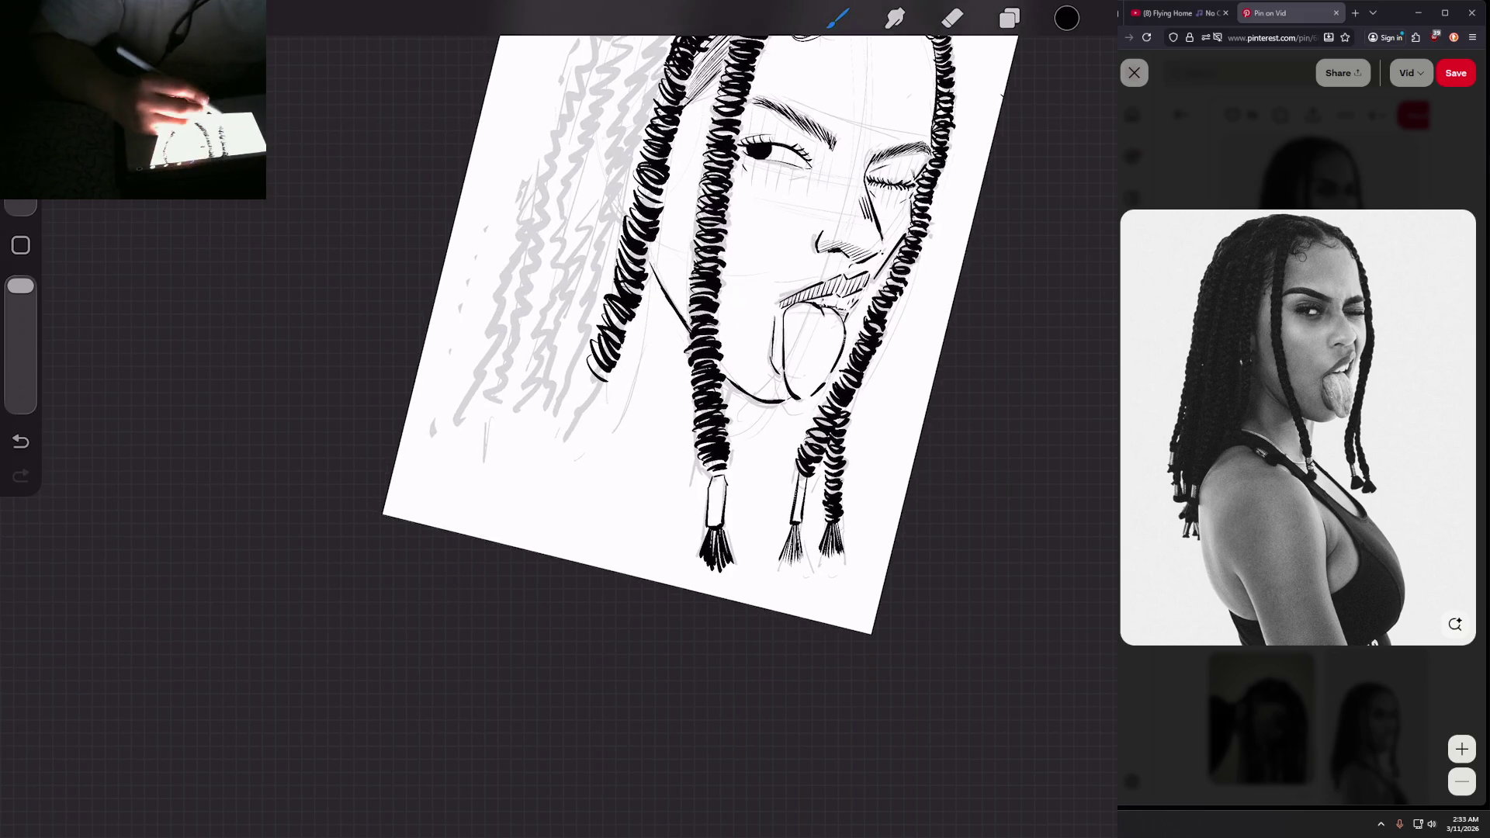
drag(609, 358, 589, 390)
drag(604, 364, 585, 393)
drag(600, 364, 577, 412)
drag(601, 396, 570, 405)
drag(603, 374, 575, 417)
drag(589, 388, 571, 419)
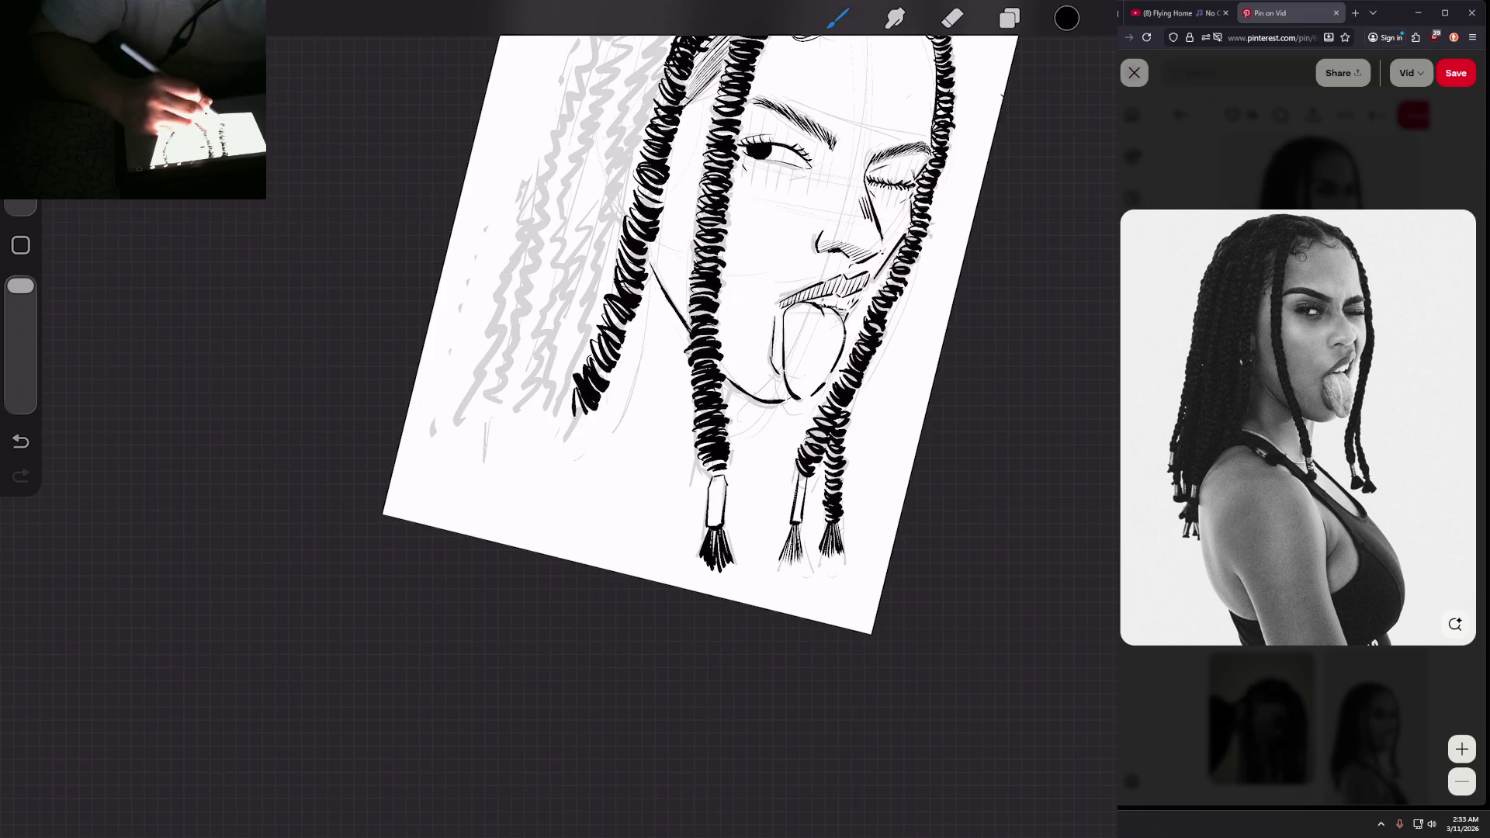
Step: Rotate the canvas and add short curly strokes where the outer braid meets the crown
mouse_move(807, 388)
mouse_down()
mouse_move(776, 339)
mouse_move(815, 419)
mouse_up()
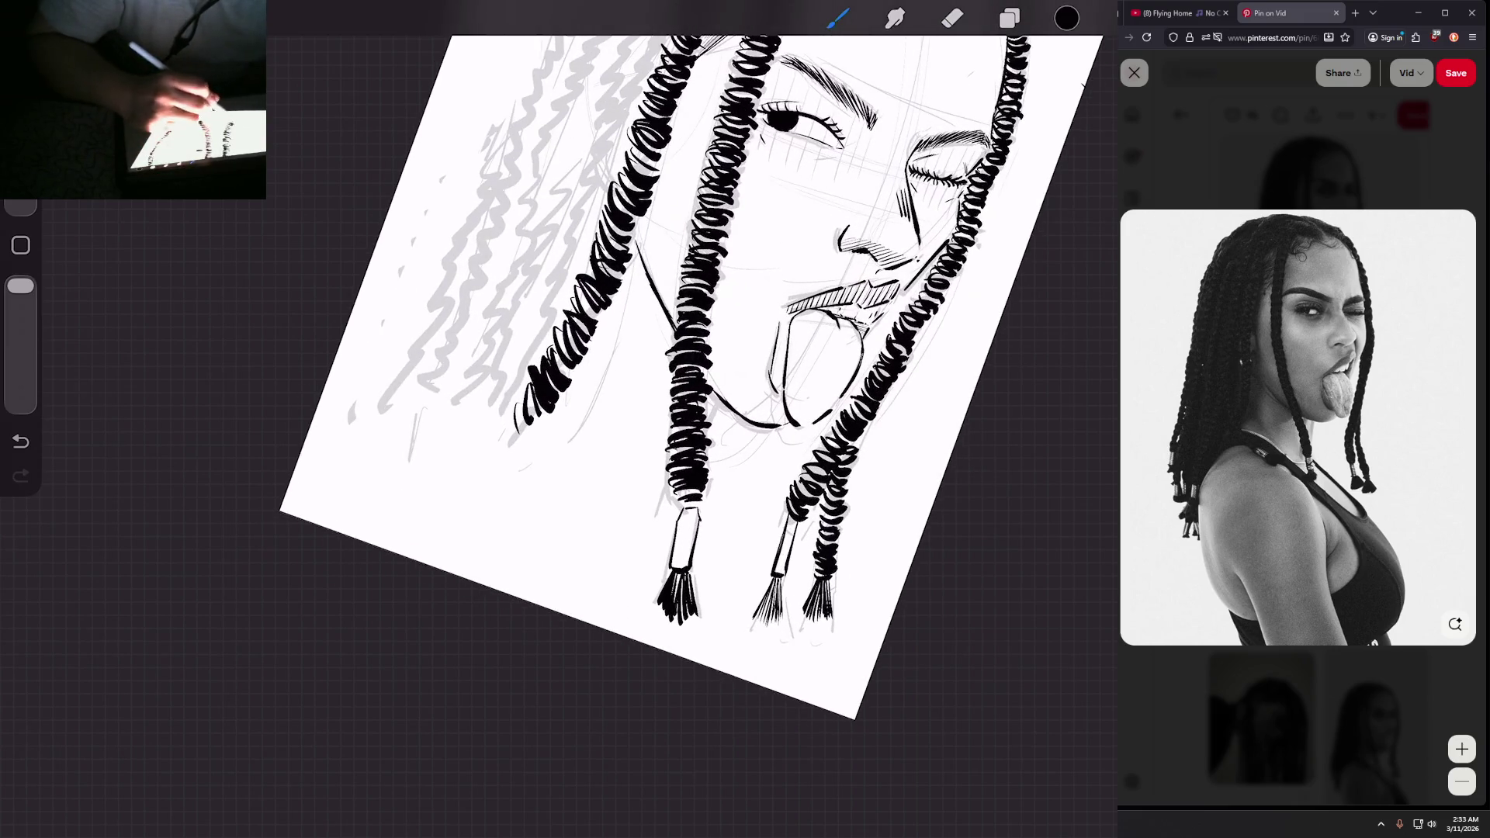
mouse_move(822, 357)
mouse_down()
mouse_move(792, 365)
mouse_move(768, 435)
mouse_move(776, 535)
mouse_up()
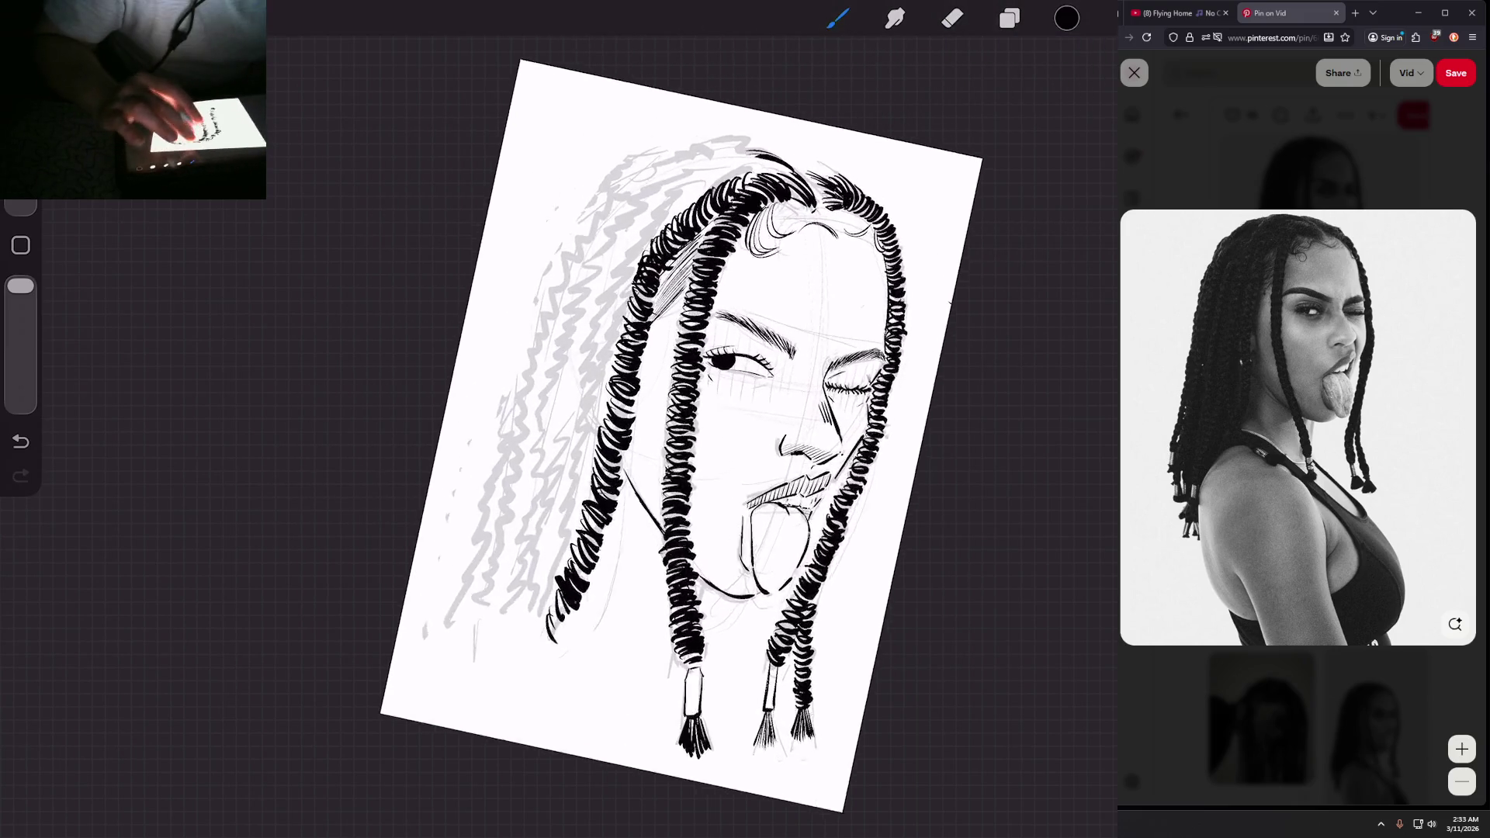
drag(698, 434, 668, 473)
mouse_move(731, 177)
mouse_down()
mouse_move(743, 201)
mouse_move(653, 254)
mouse_up()
drag(658, 220, 644, 262)
drag(653, 229, 640, 264)
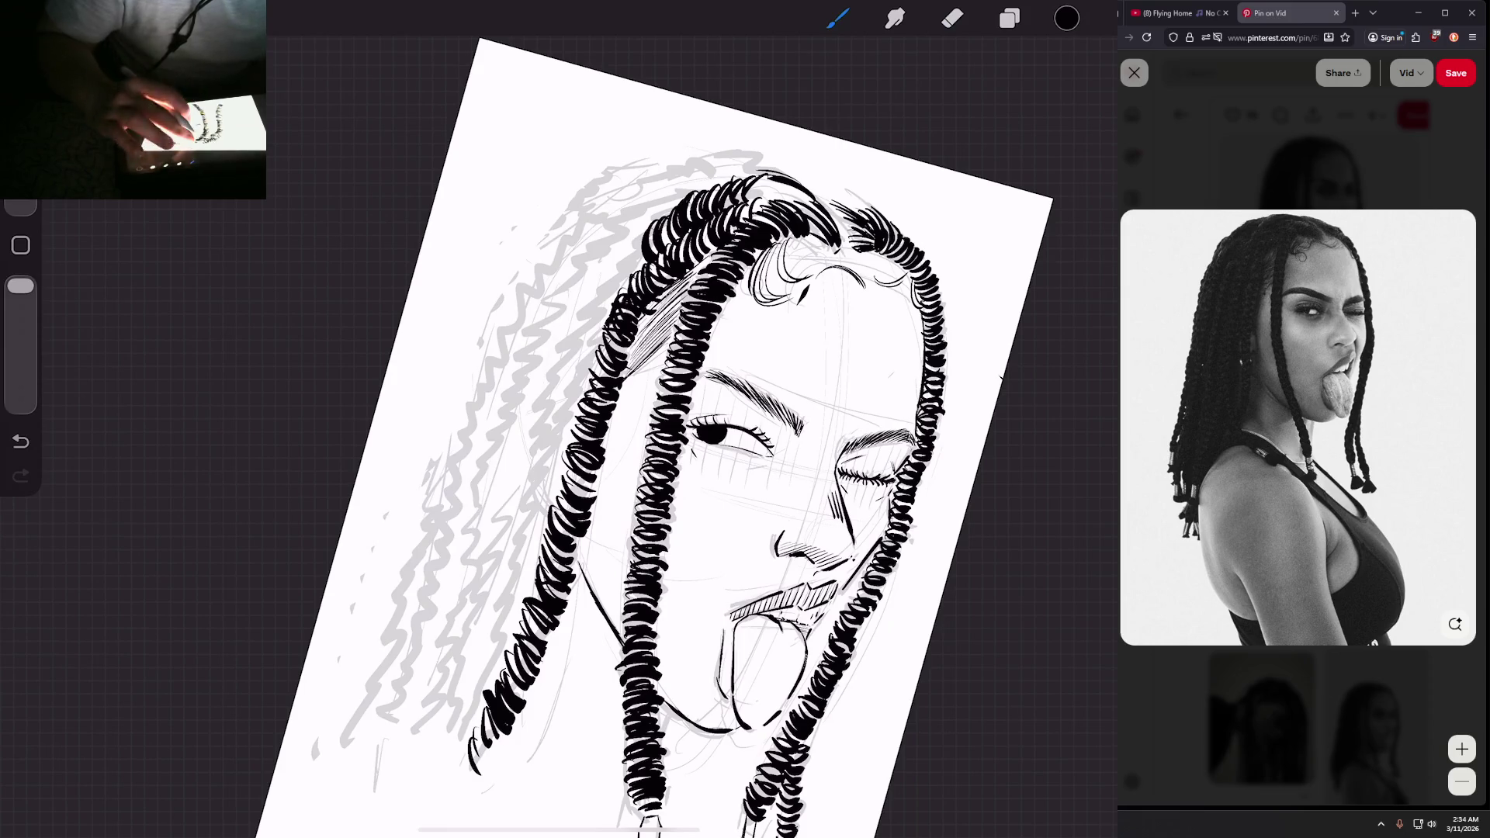
Step: Undo the stray stroke and ink small hair strokes above the face
scroll(698, 435, down, 5)
key(ctrl+z)
scroll(699, 419, up, 5)
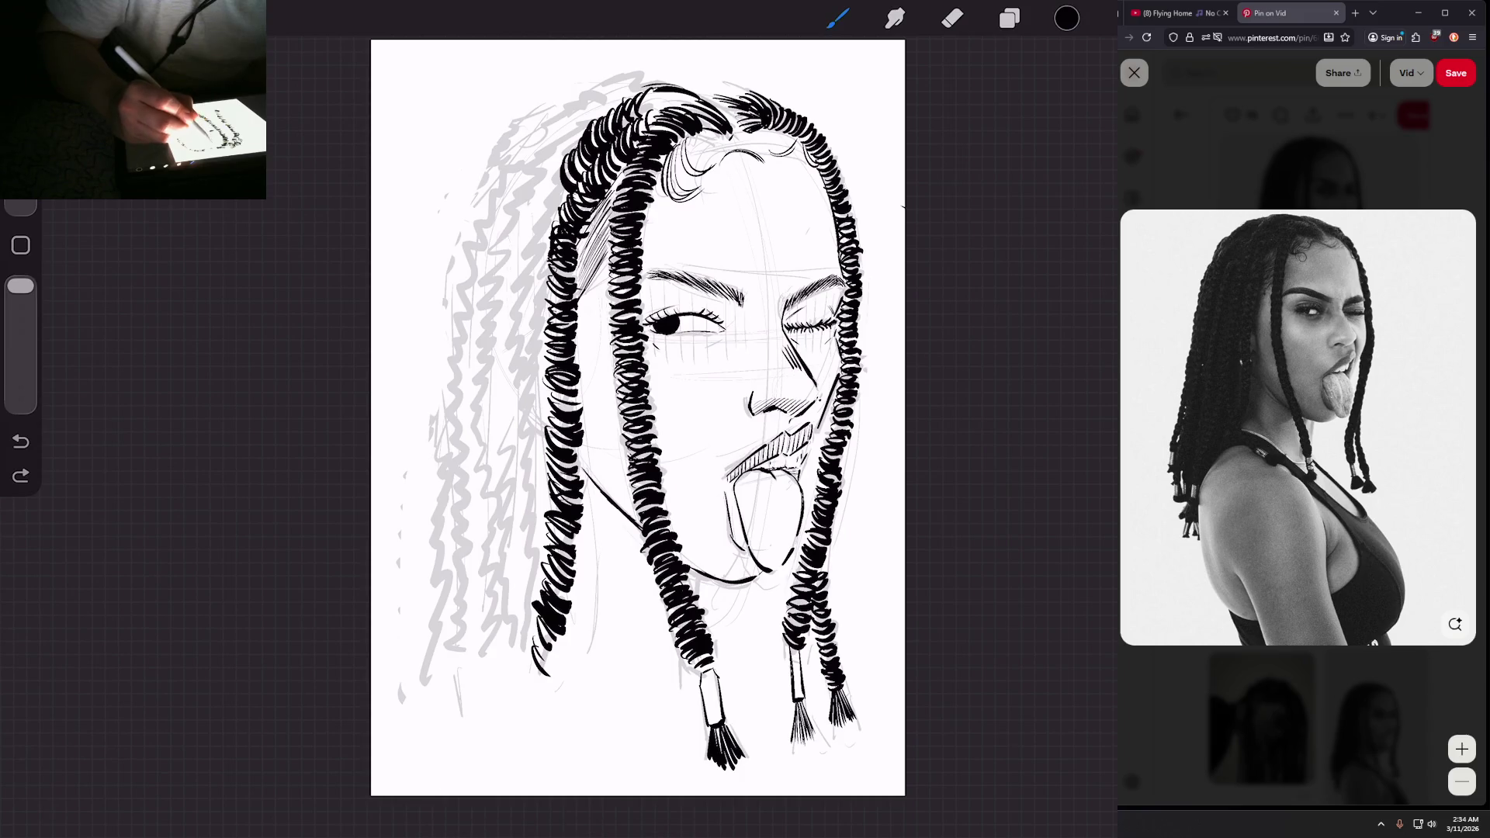
drag(700, 132, 690, 159)
mouse_move(692, 136)
mouse_down()
mouse_move(685, 160)
mouse_move(778, 131)
mouse_up()
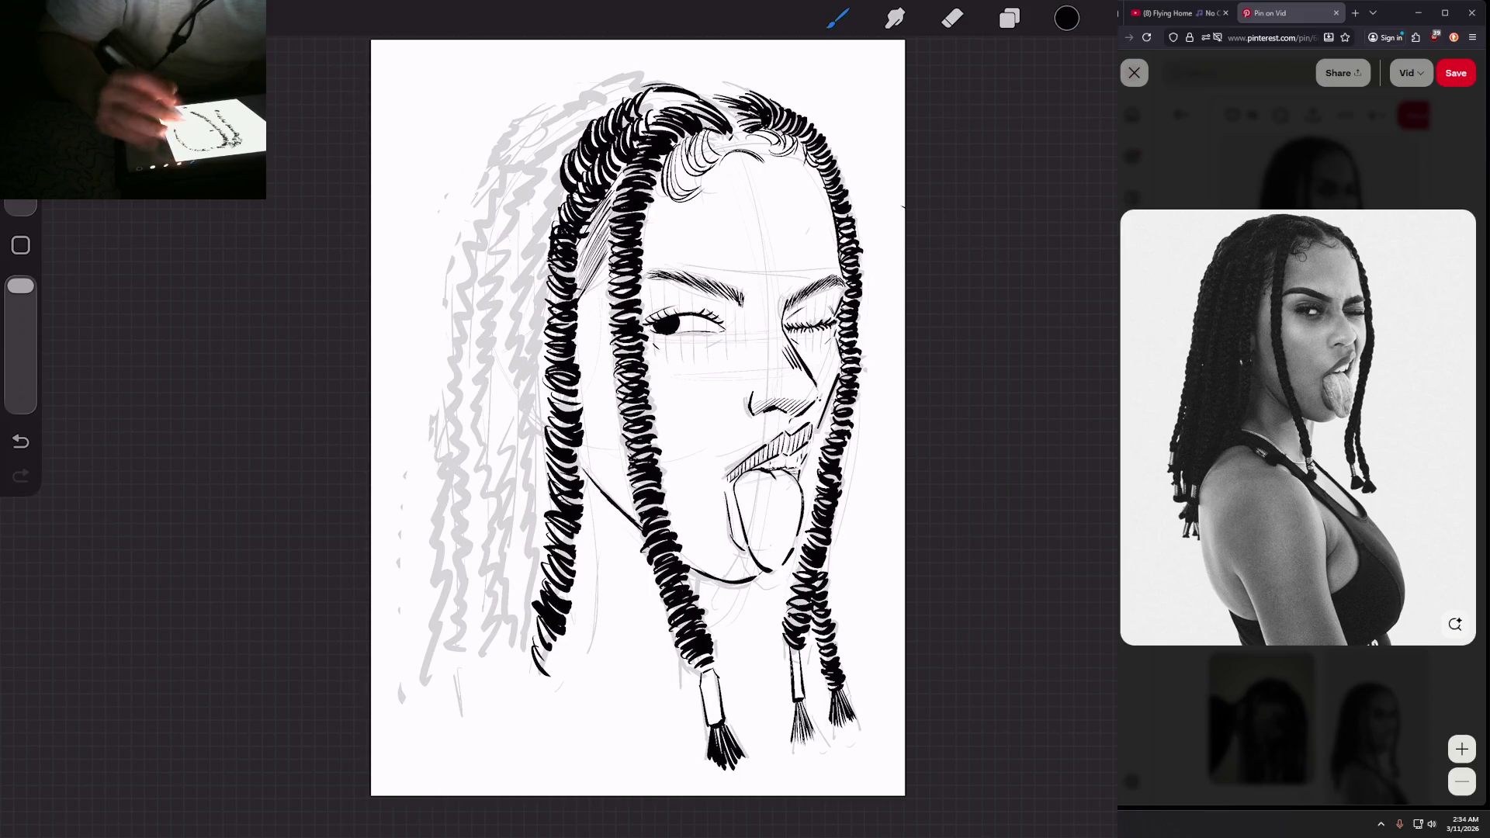
Step: Start the second left braid with ink strokes at its tip
scroll(636, 419, down, 3)
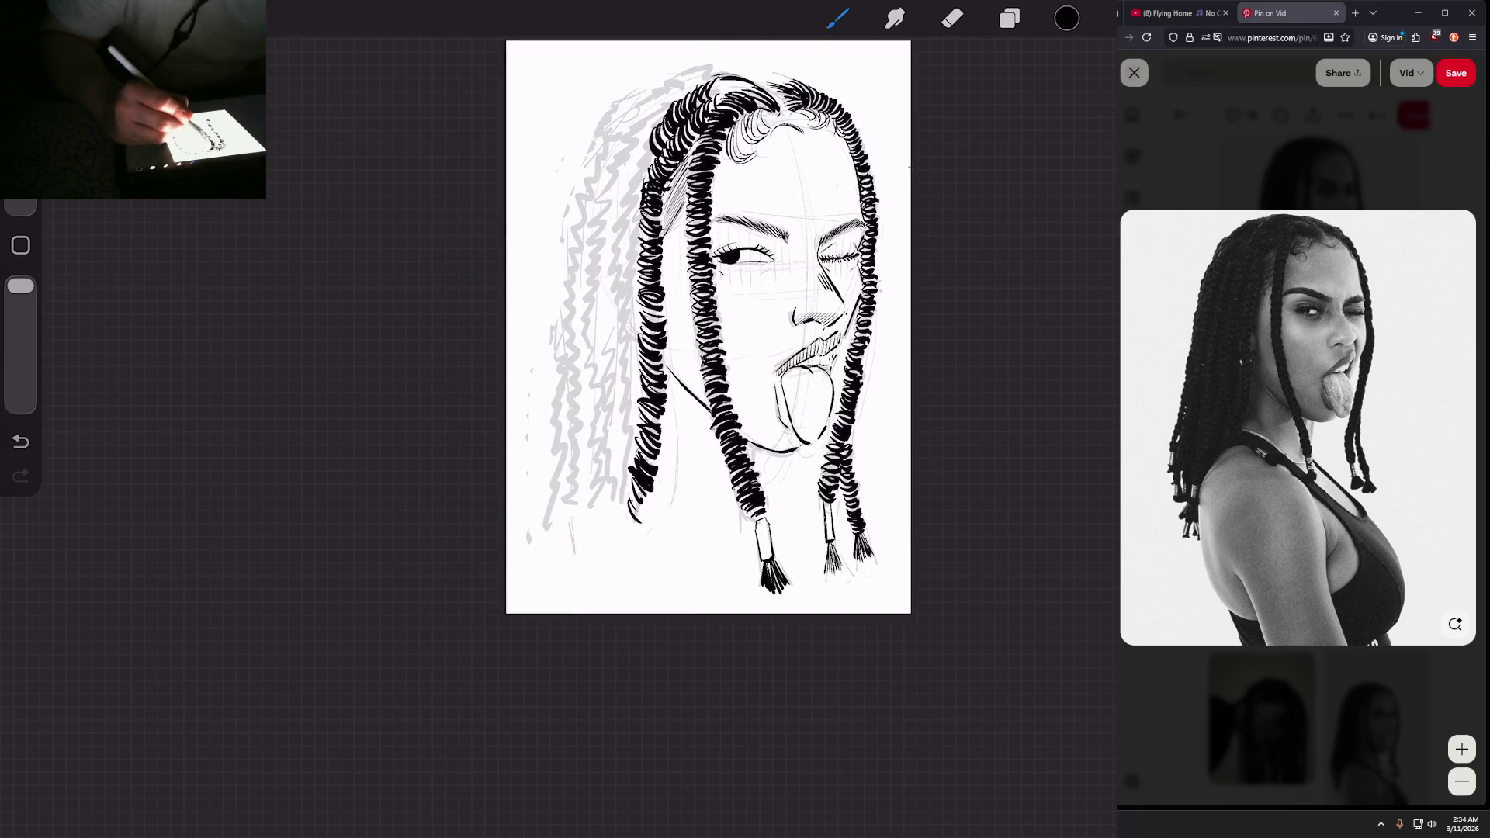
scroll(706, 326, down, 2)
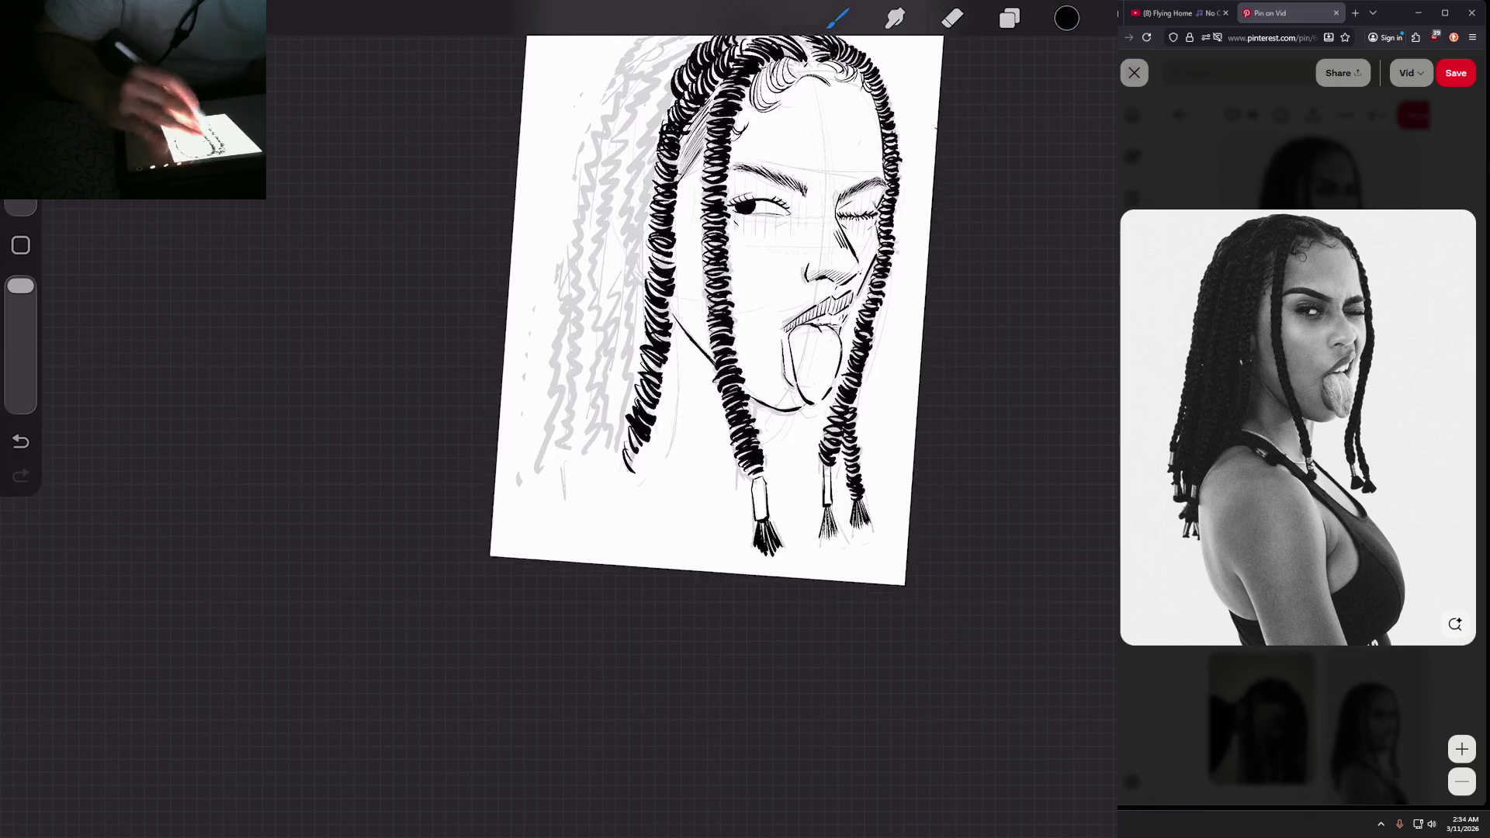
scroll(699, 295, up, 1)
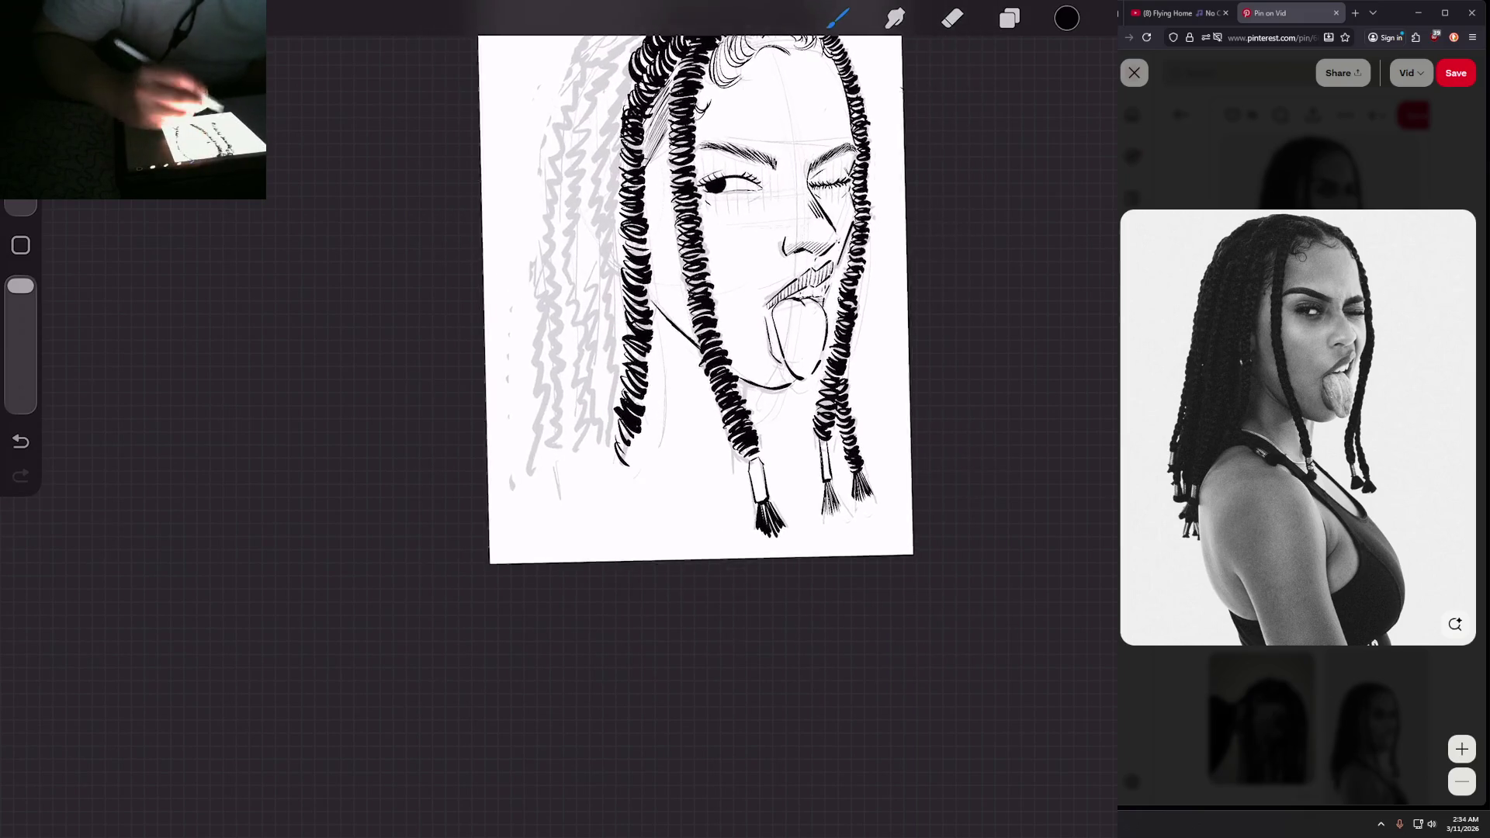
mouse_move(617, 433)
mouse_down()
mouse_move(593, 405)
mouse_move(621, 412)
mouse_move(593, 394)
mouse_move(618, 394)
mouse_move(593, 380)
mouse_move(623, 377)
mouse_move(594, 367)
mouse_up()
drag(592, 374, 619, 388)
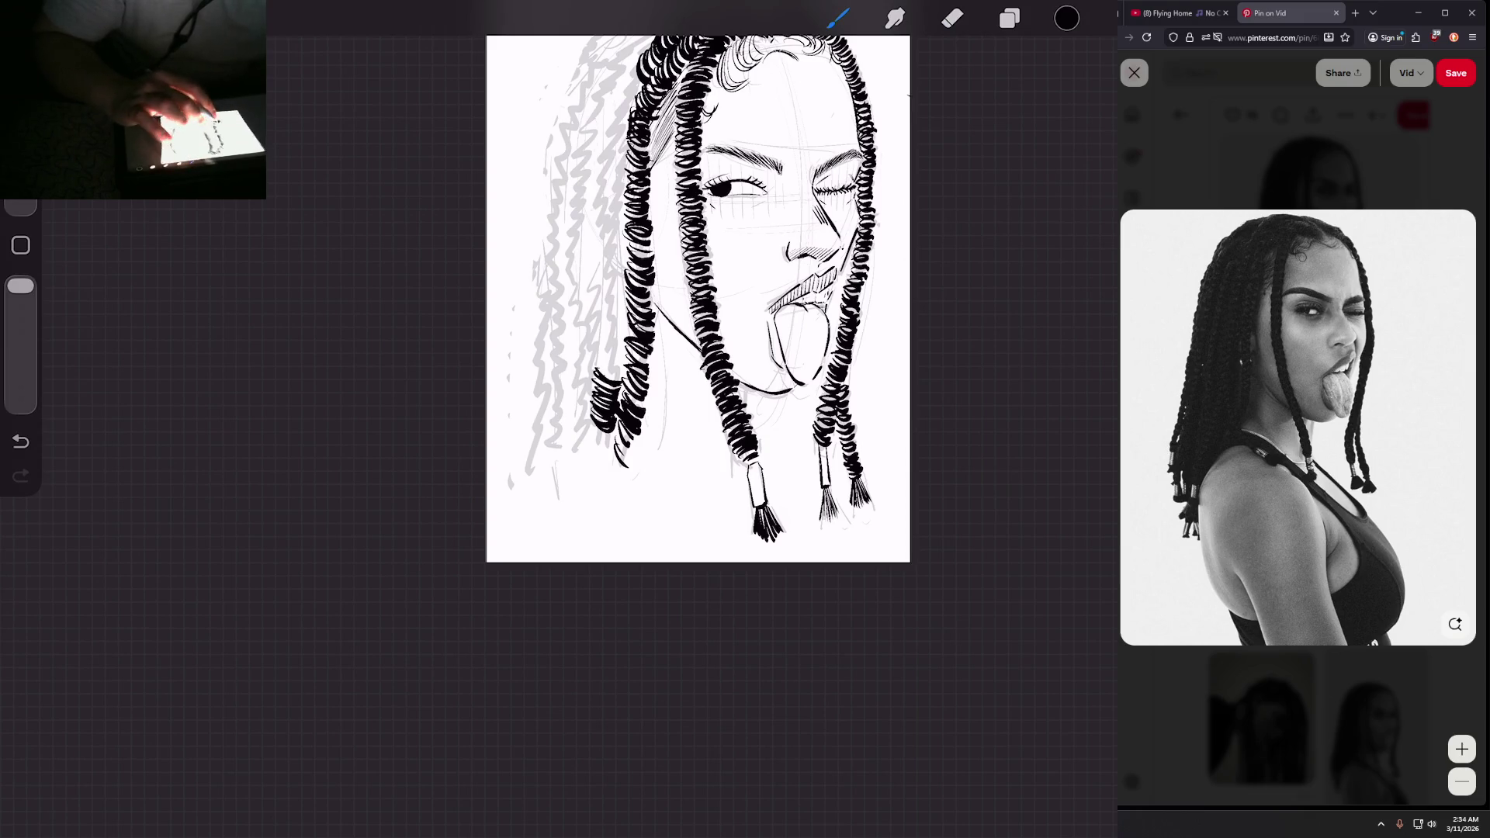
mouse_move(547, 423)
mouse_down()
mouse_move(528, 386)
mouse_move(592, 310)
mouse_up()
Step: Build the second braid's coils upward from the tip to the hairline
drag(623, 331, 603, 299)
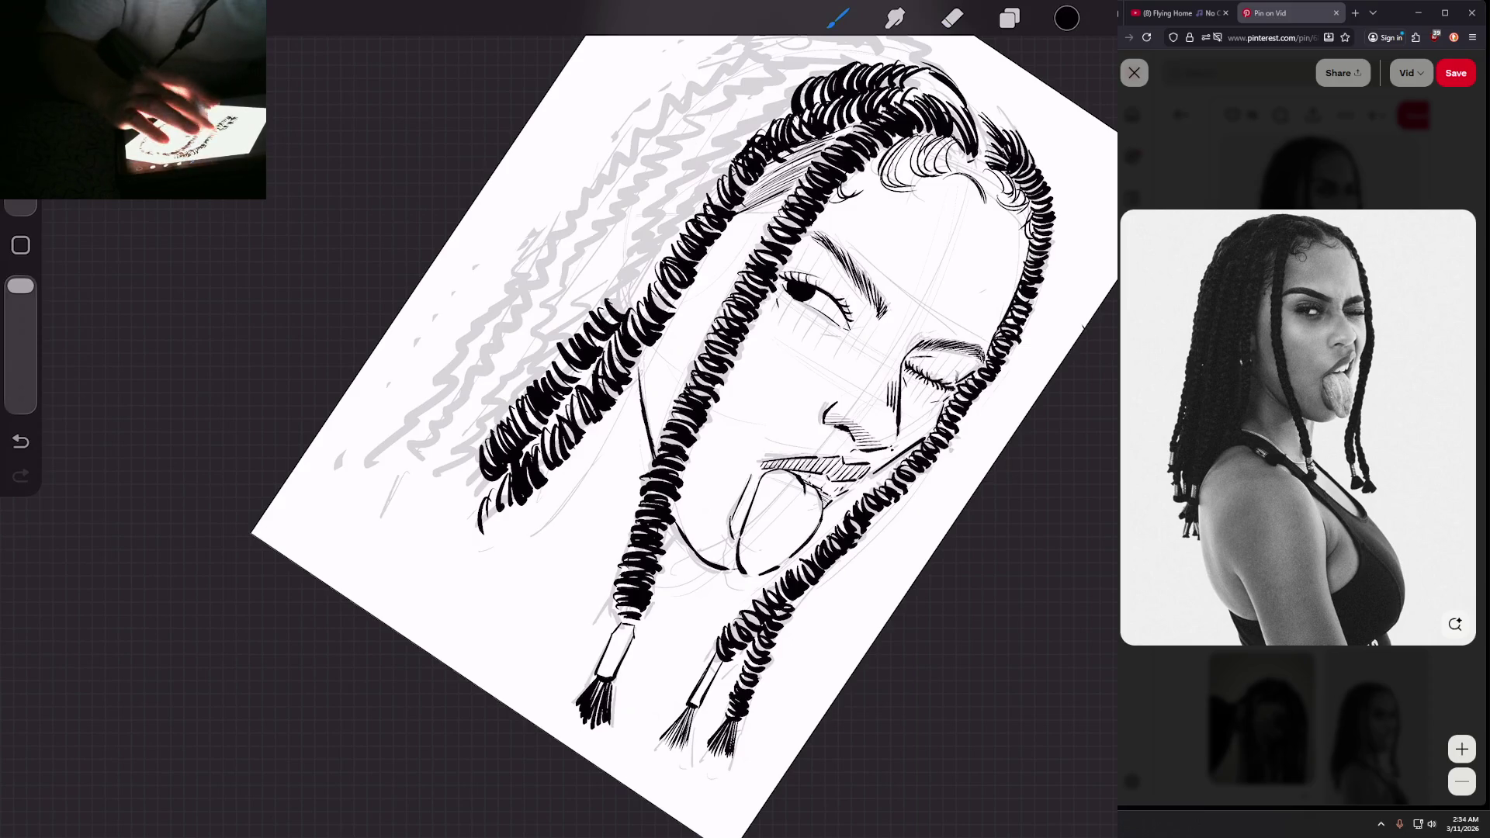
drag(799, 291, 786, 324)
drag(620, 359, 598, 327)
drag(620, 347, 607, 313)
mouse_move(630, 338)
mouse_down()
mouse_move(609, 307)
mouse_move(697, 166)
mouse_up()
mouse_move(714, 192)
mouse_down()
mouse_move(699, 166)
mouse_move(731, 133)
mouse_up()
drag(754, 155, 742, 127)
drag(765, 141, 755, 120)
Step: Add a few more coils and ink marks at the bottom of the braid
scroll(683, 419, down, 5)
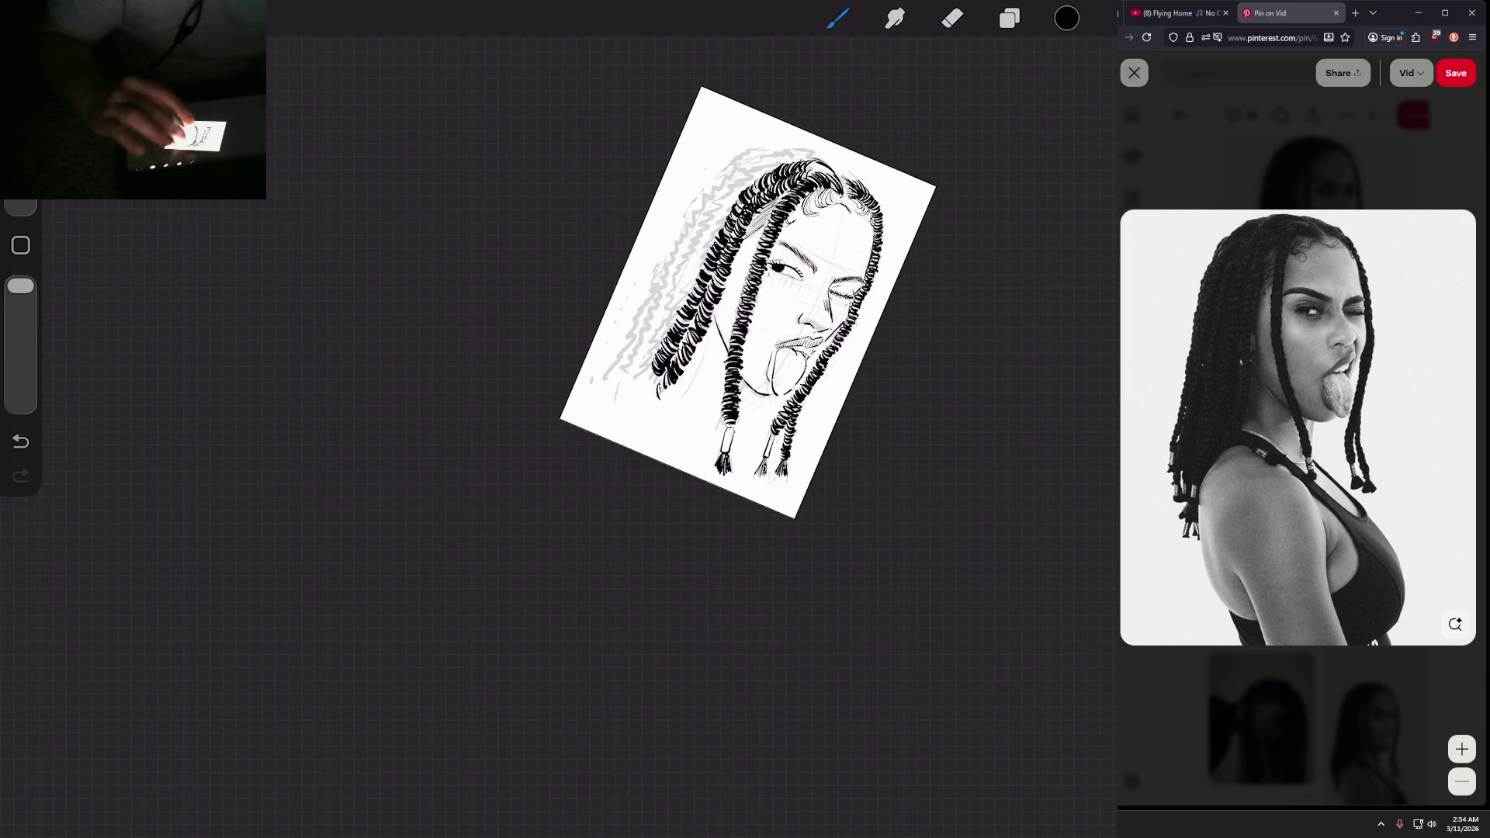
scroll(737, 357, up, 5)
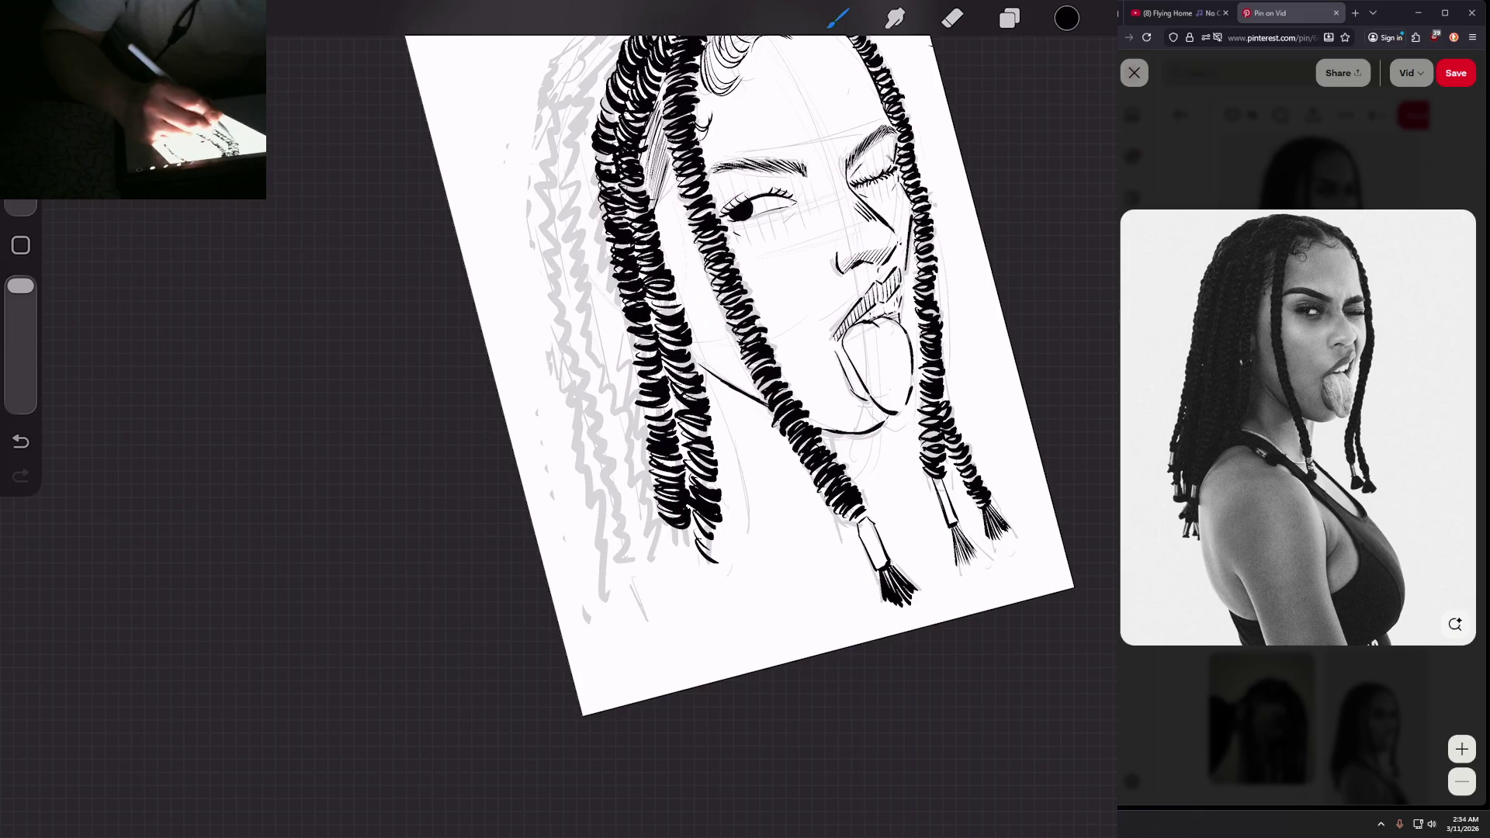
scroll(737, 373, down, 3)
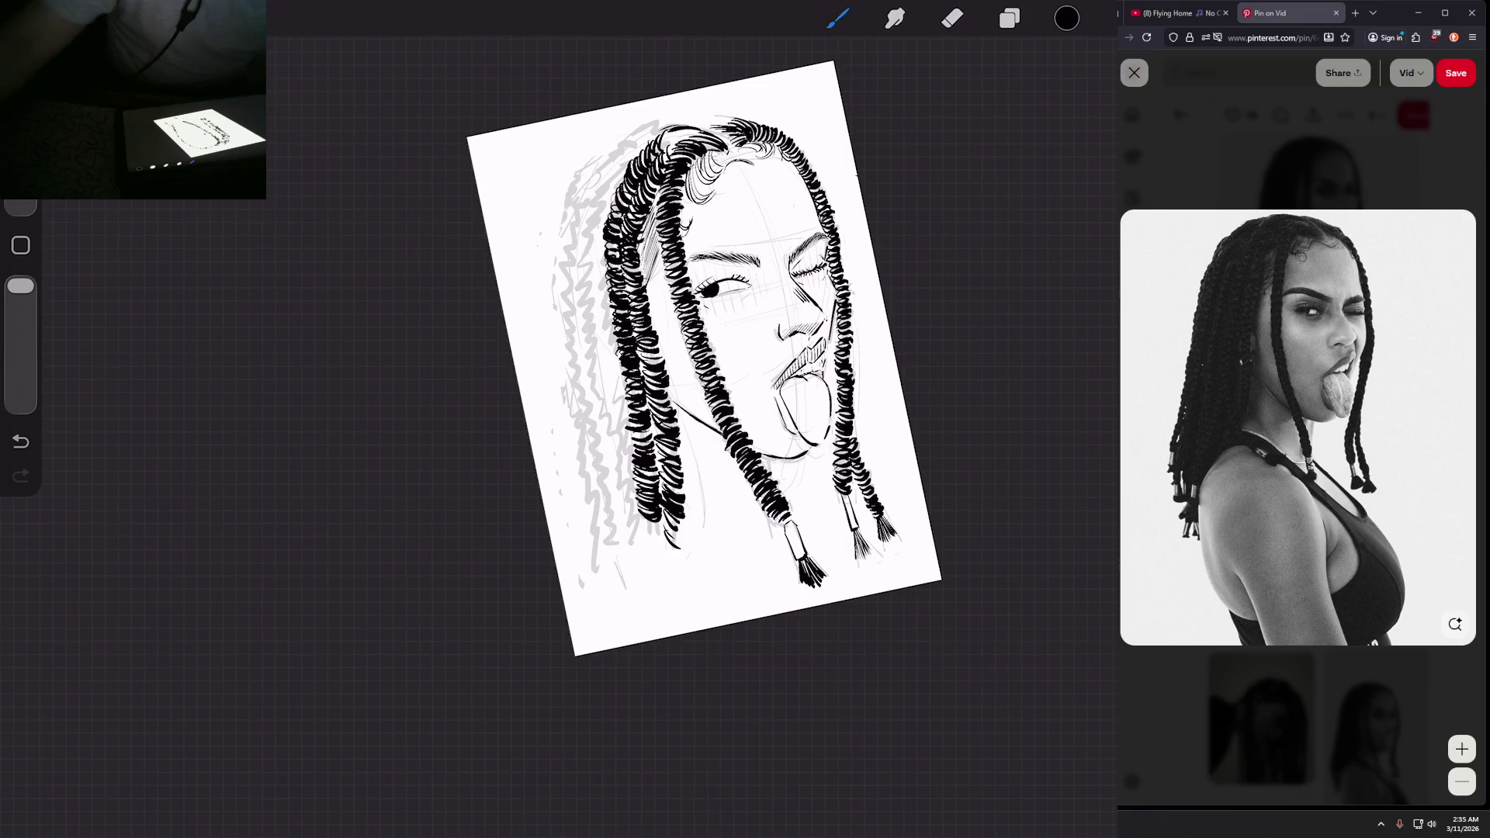
drag(657, 439, 676, 444)
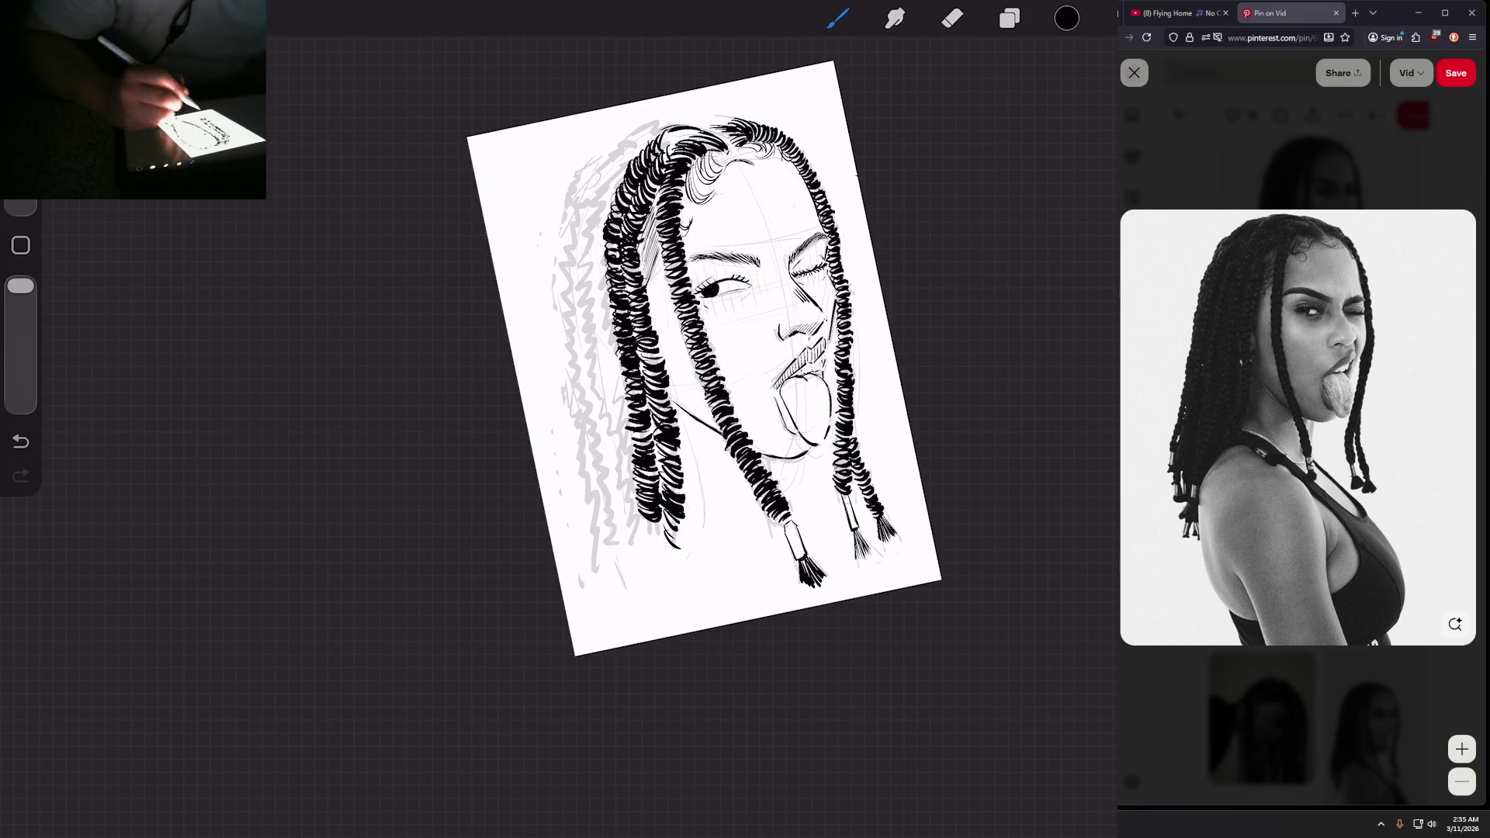
scroll(684, 324, up, 3)
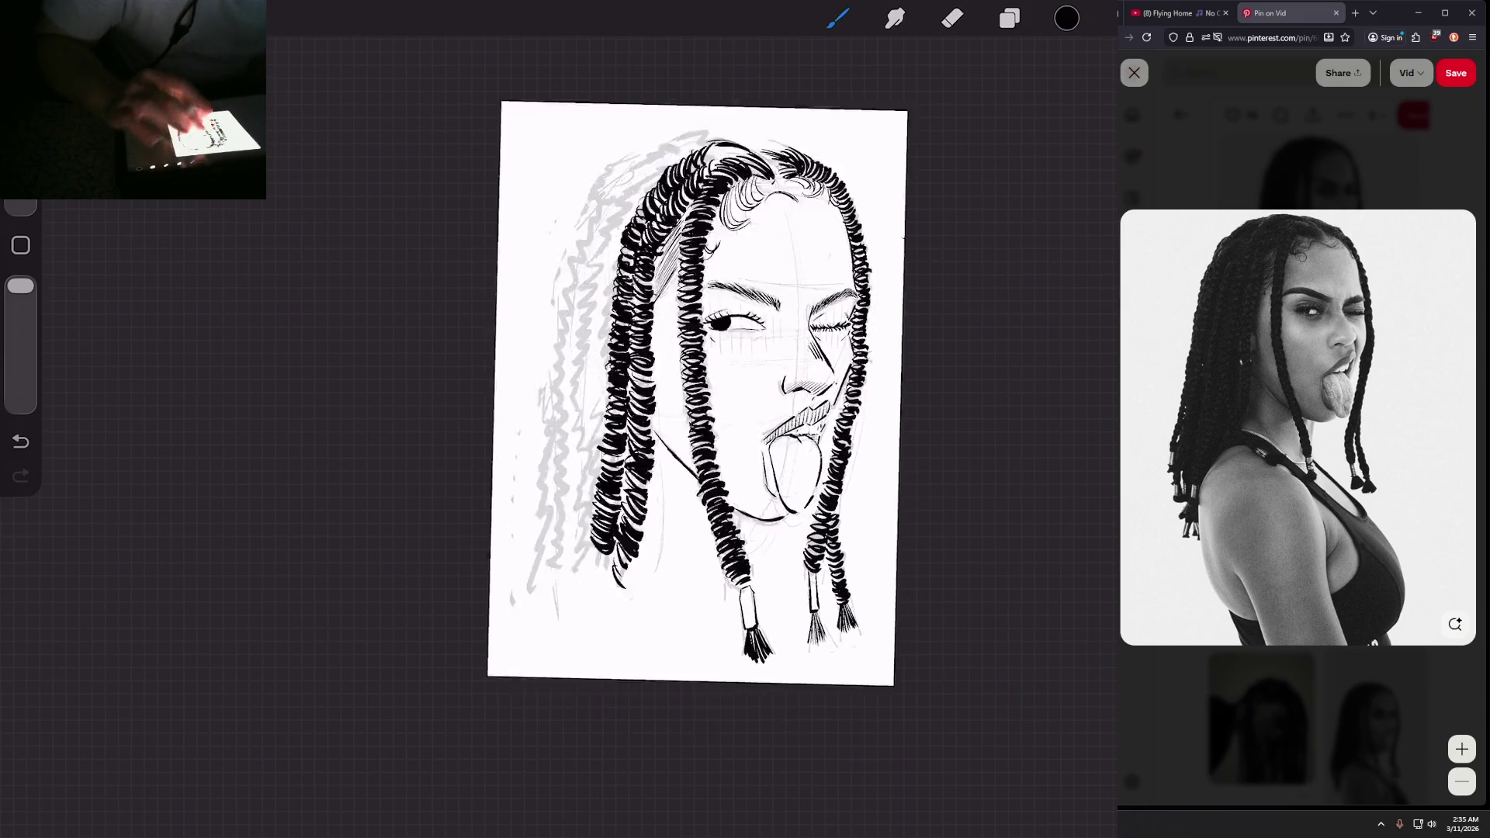
scroll(702, 303, up, 2)
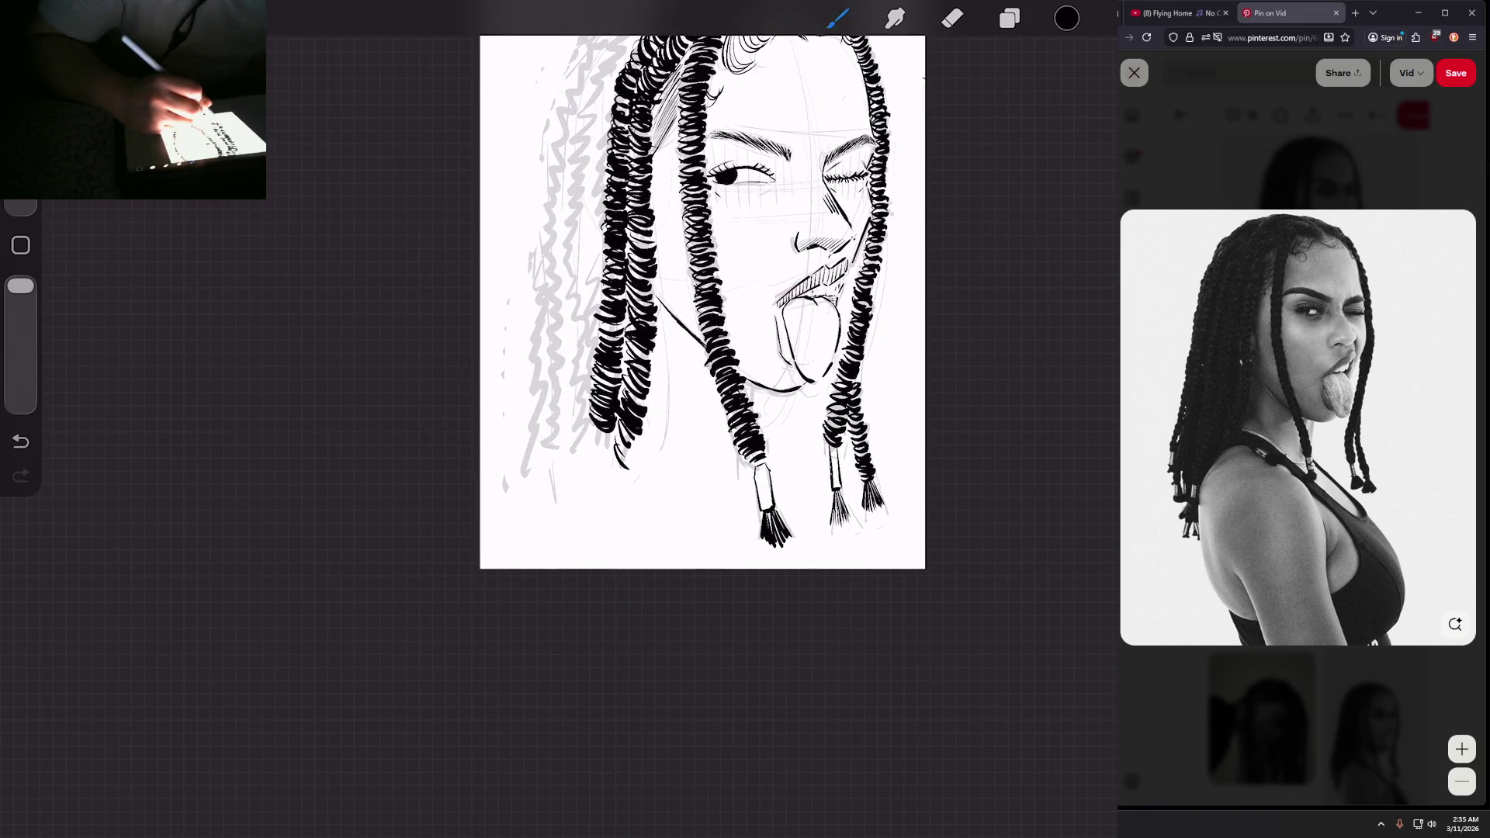
drag(590, 423, 613, 464)
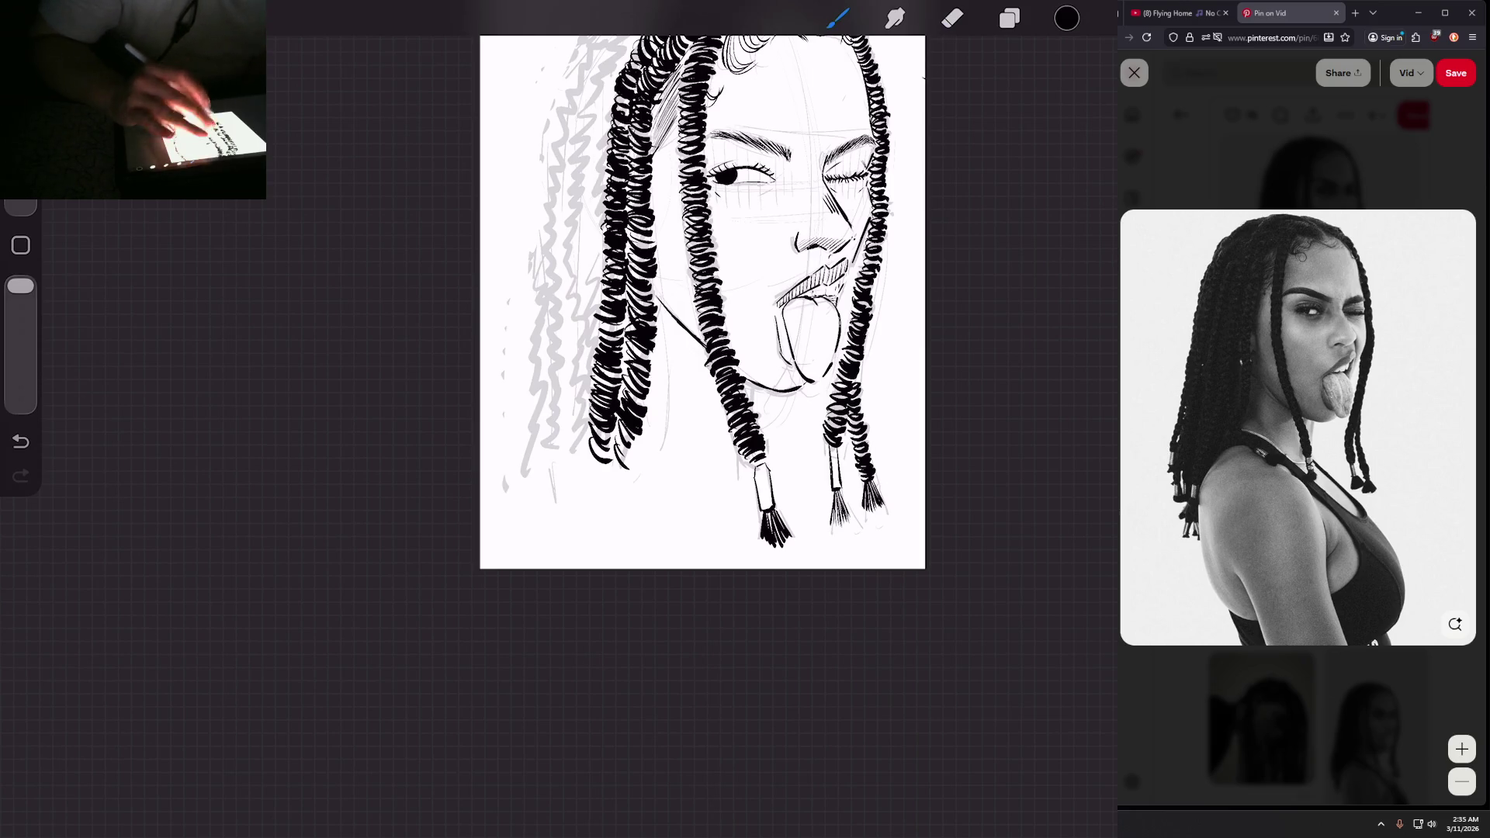
scroll(702, 302, down, 2)
scroll(702, 303, up, 2)
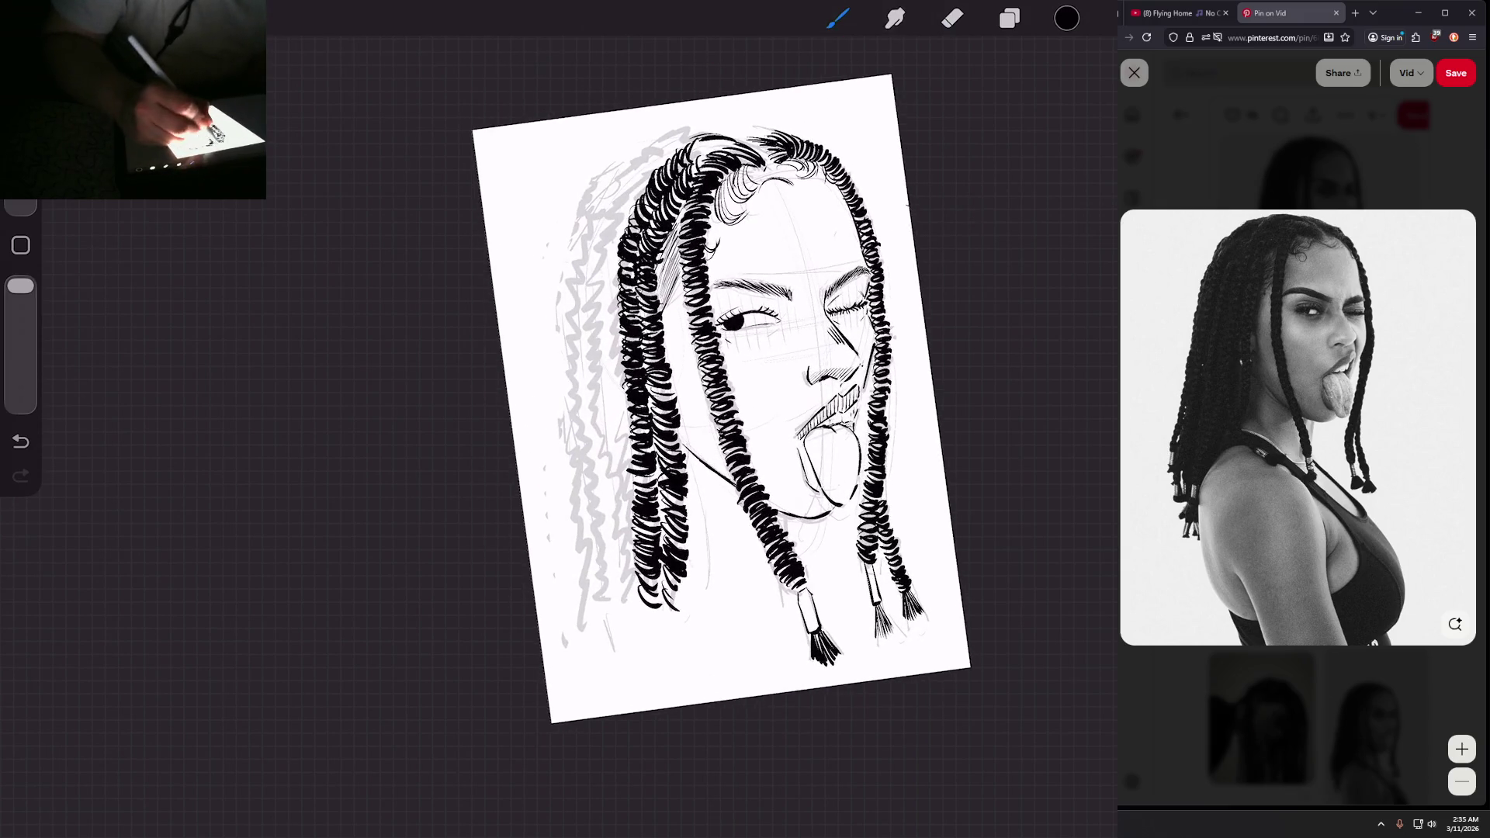
Step: Ink black loops from the top of the left braid down its length
drag(679, 146, 609, 247)
drag(621, 229, 607, 259)
drag(621, 244, 600, 277)
mouse_move(616, 248)
mouse_down()
mouse_move(596, 266)
mouse_move(601, 323)
mouse_up()
drag(624, 322, 607, 351)
drag(625, 347, 613, 357)
Step: Straighten and fit the canvas, then hatch dark strokes on the lower left braid
mouse_move(722, 398)
mouse_down()
mouse_move(721, 336)
mouse_move(739, 362)
mouse_move(715, 373)
mouse_move(700, 341)
mouse_up()
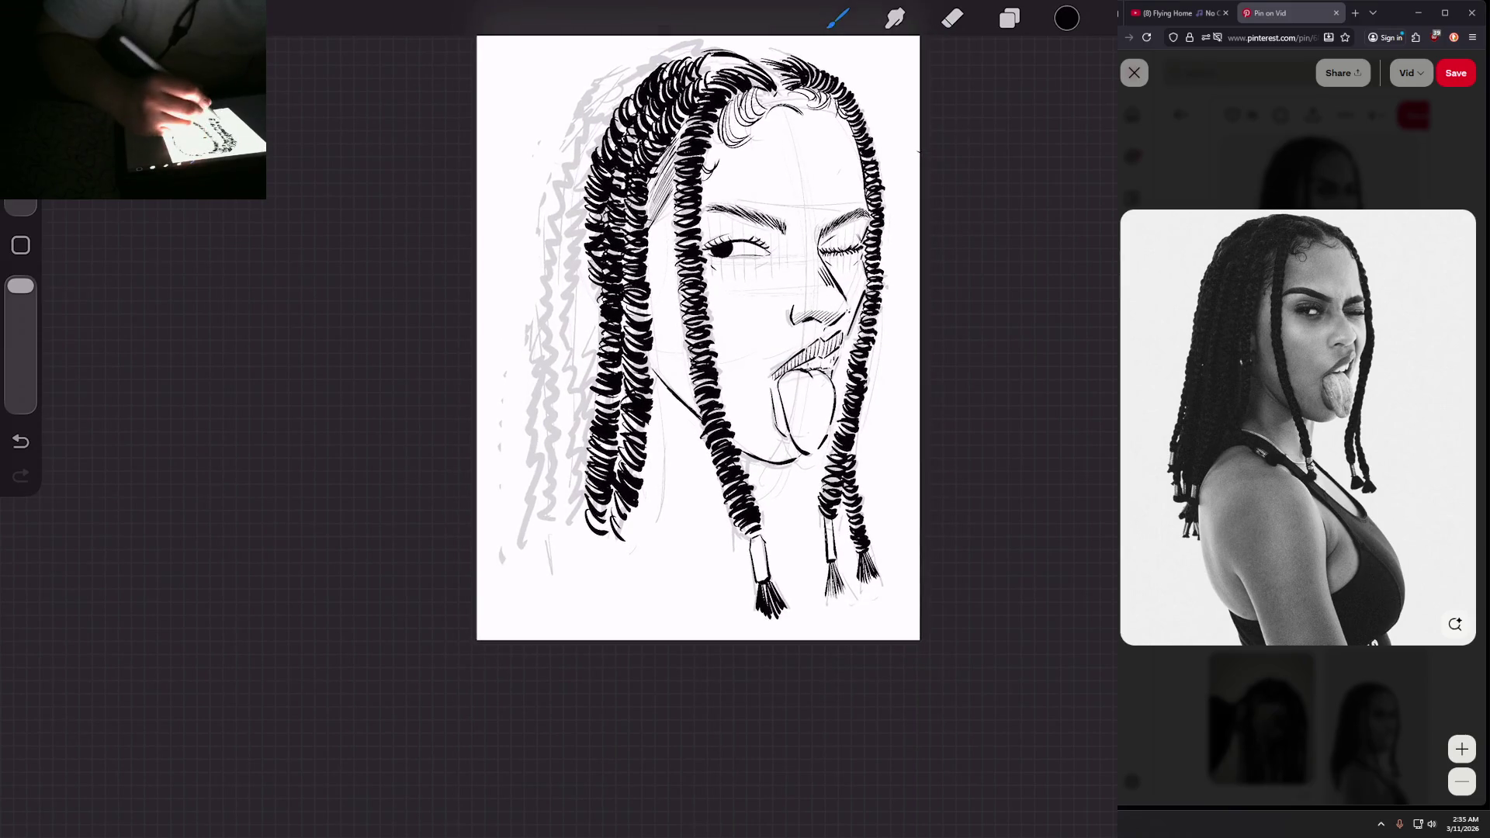
mouse_move(589, 343)
mouse_down()
mouse_move(606, 332)
mouse_move(594, 425)
mouse_up()
drag(803, 396, 745, 310)
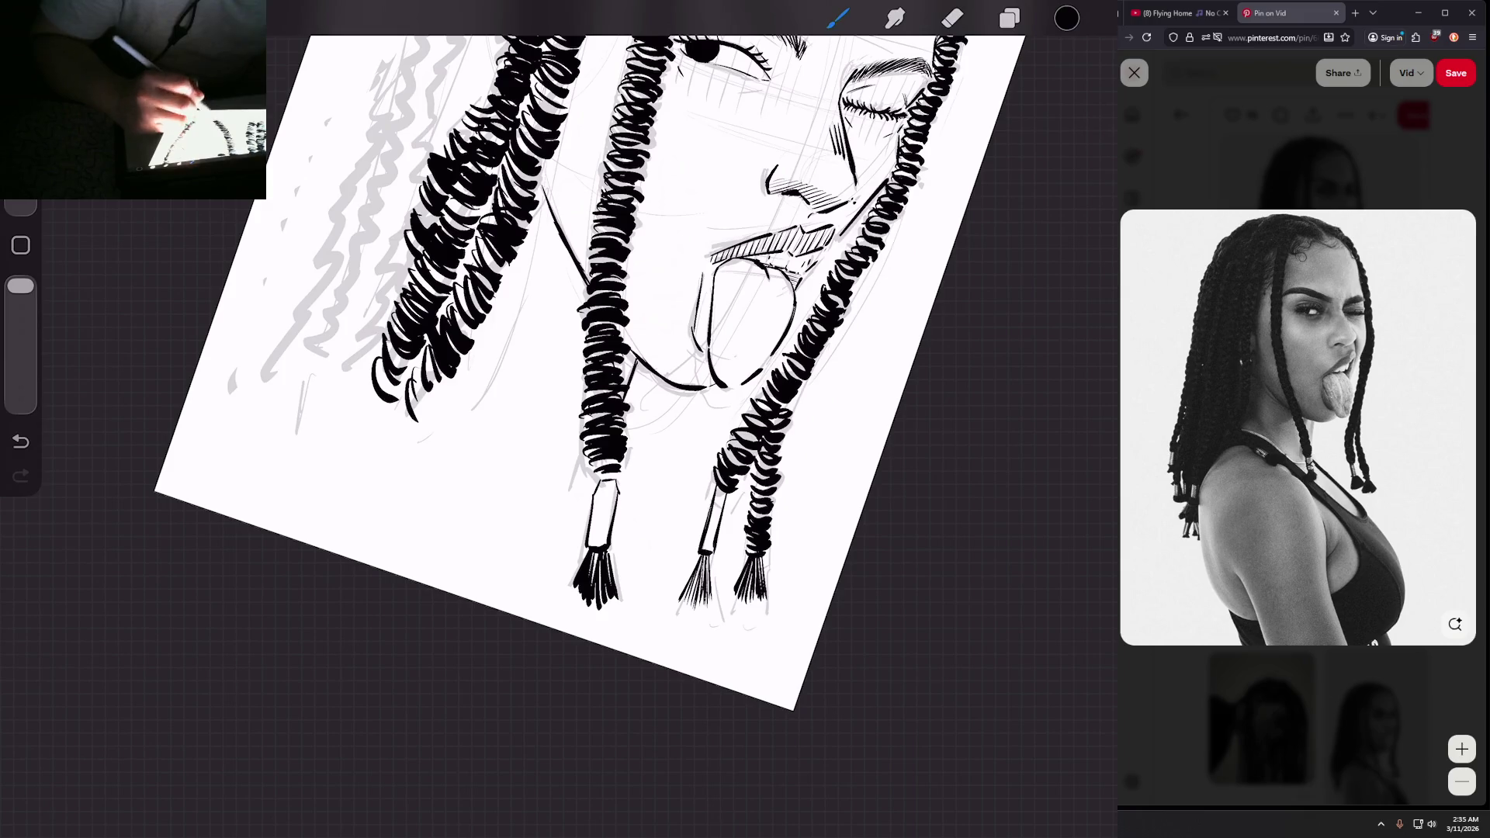
mouse_move(590, 373)
mouse_down()
mouse_move(621, 326)
mouse_move(521, 358)
mouse_move(515, 436)
mouse_up()
drag(537, 435, 516, 450)
scroll(644, 291, down, 3)
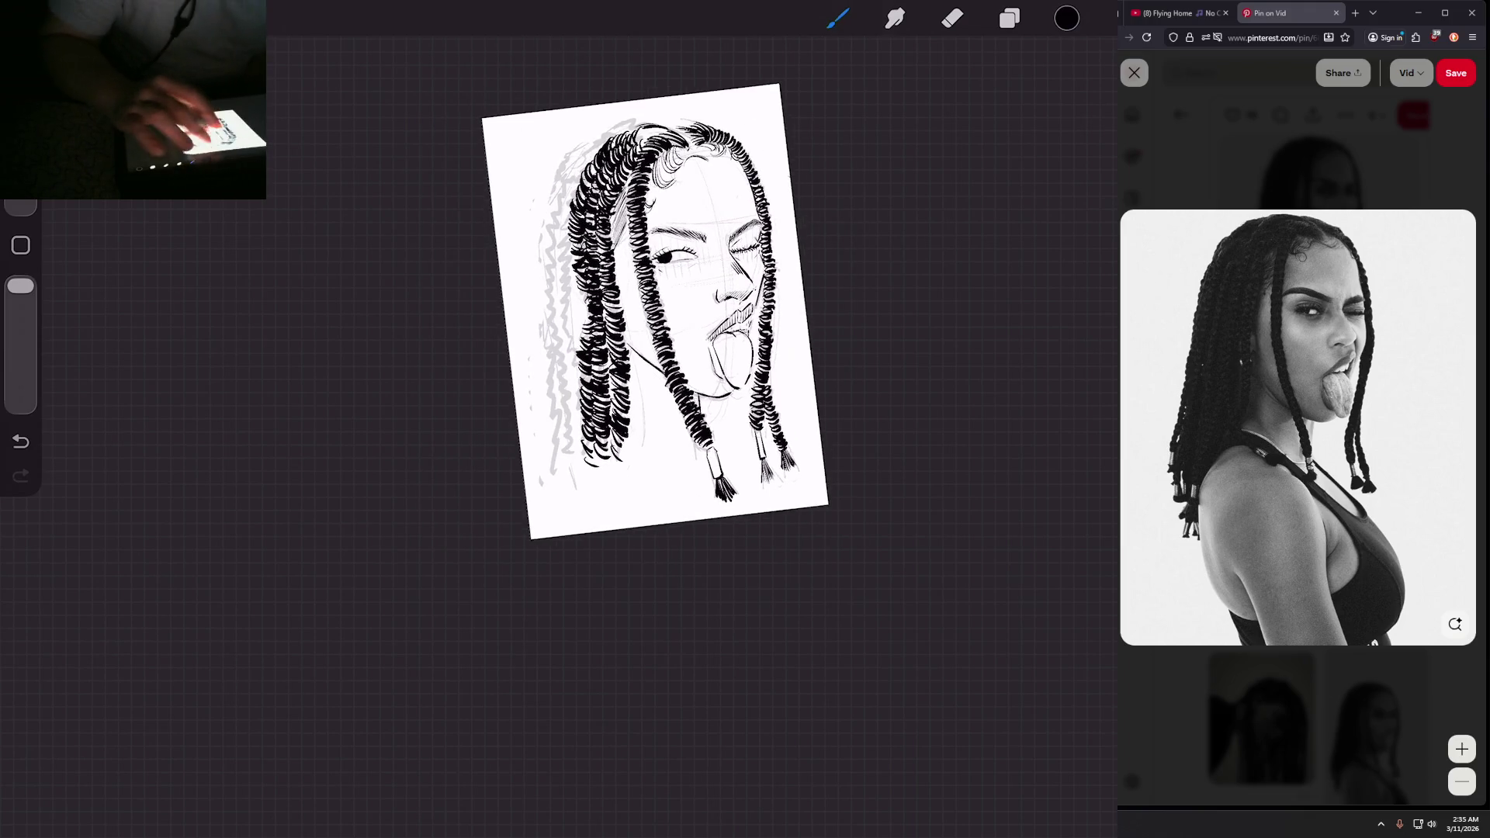
scroll(656, 426, up, 3)
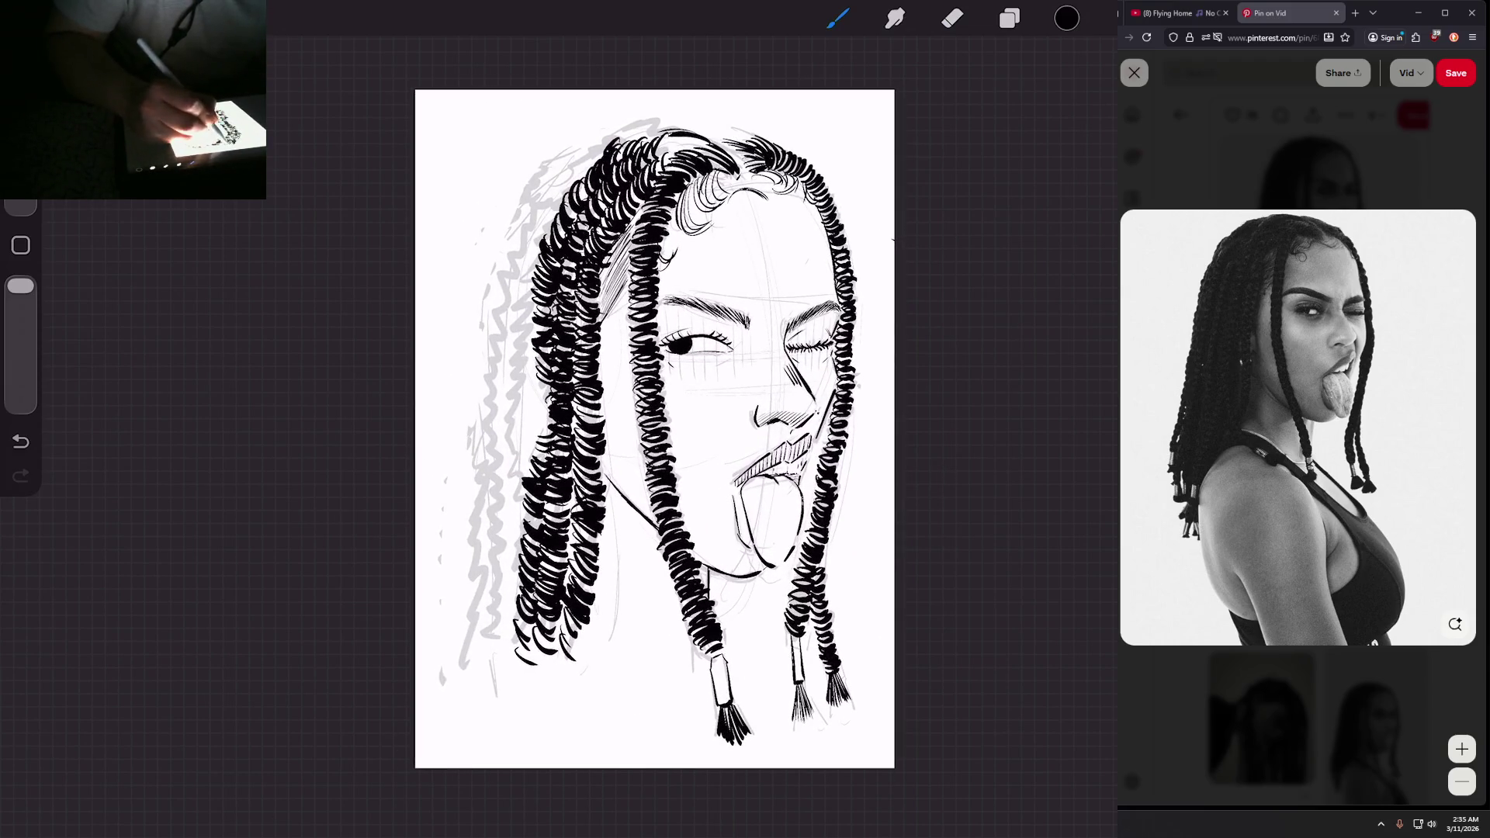
Step: Hatch a row of strokes down the outer edge of the upper left braid near the crown
drag(645, 127, 620, 146)
drag(633, 129, 554, 207)
drag(562, 178, 544, 221)
drag(553, 189, 540, 233)
drag(549, 209, 533, 244)
drag(543, 216, 528, 253)
drag(540, 229, 524, 272)
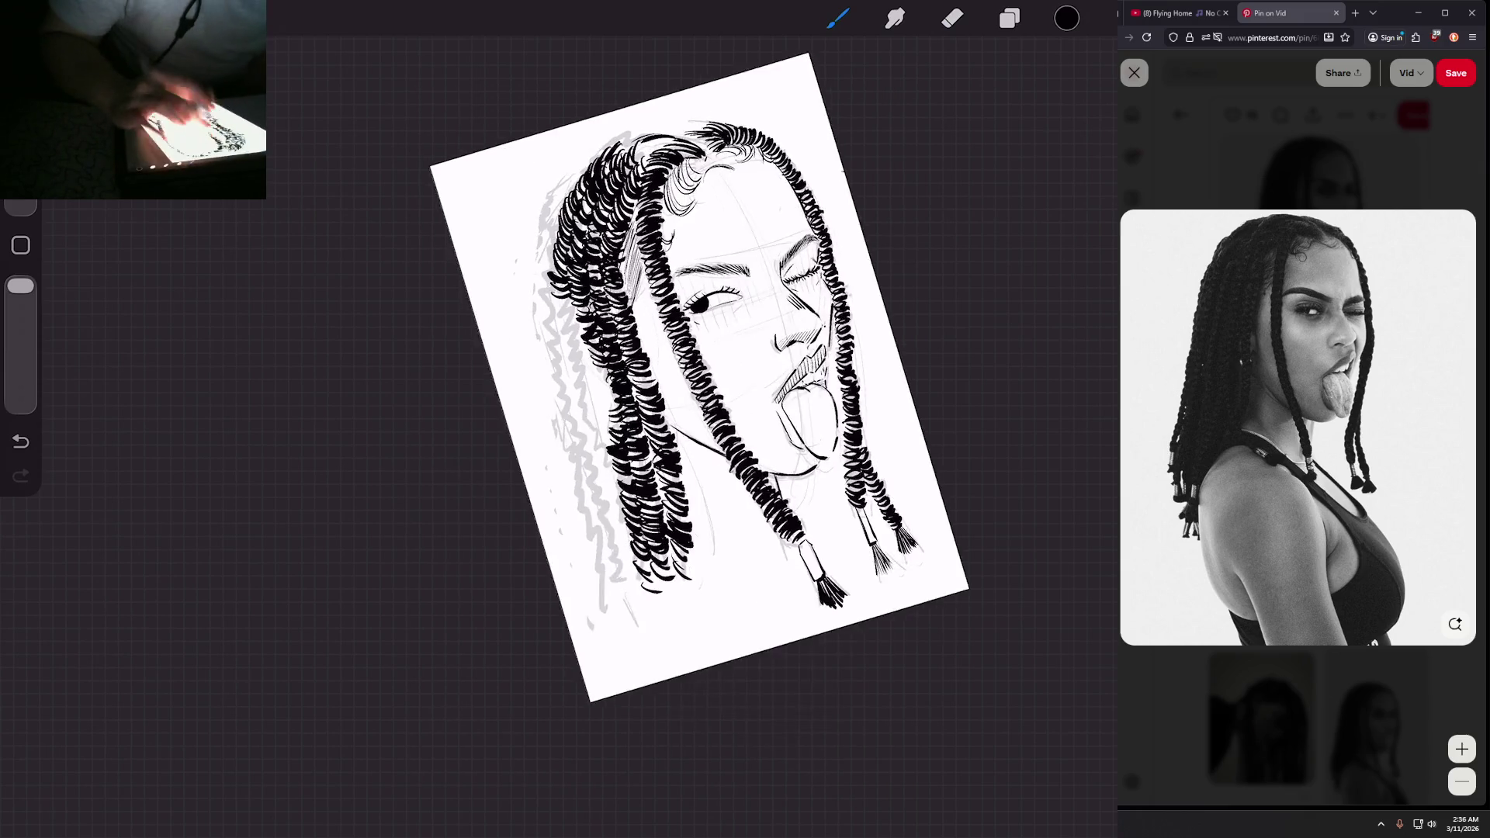
Step: Ink braid loops down the lower left braid, undoing and redrawing one stray stroke
drag(547, 263, 583, 411)
drag(714, 419, 714, 388)
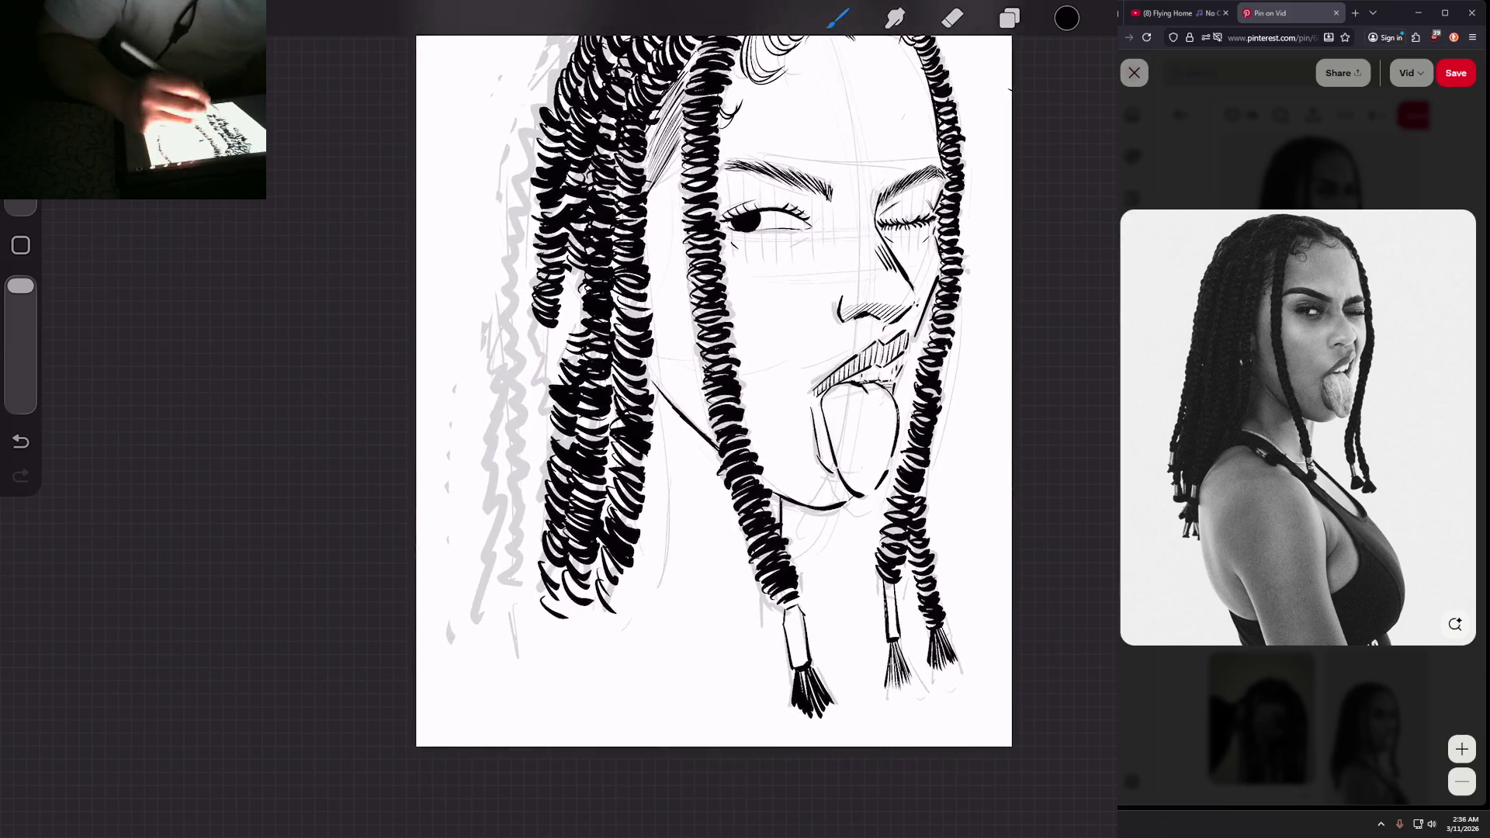
drag(534, 318, 563, 331)
drag(533, 326, 562, 341)
mouse_move(533, 330)
mouse_down()
mouse_move(565, 348)
mouse_move(551, 388)
mouse_up()
drag(561, 326, 578, 304)
drag(560, 313, 581, 304)
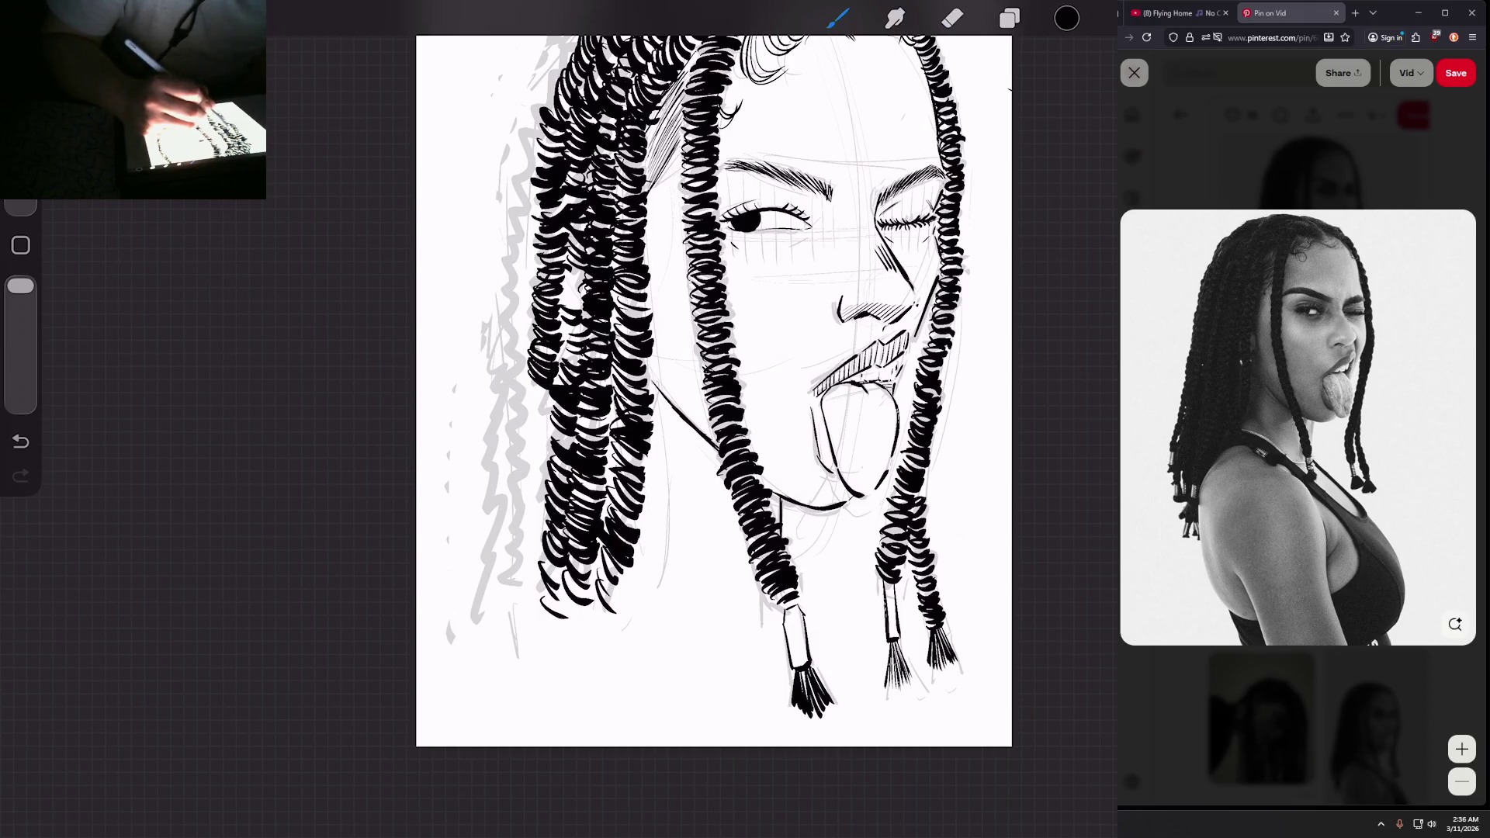
key(ctrl+z)
key(ctrl+z)
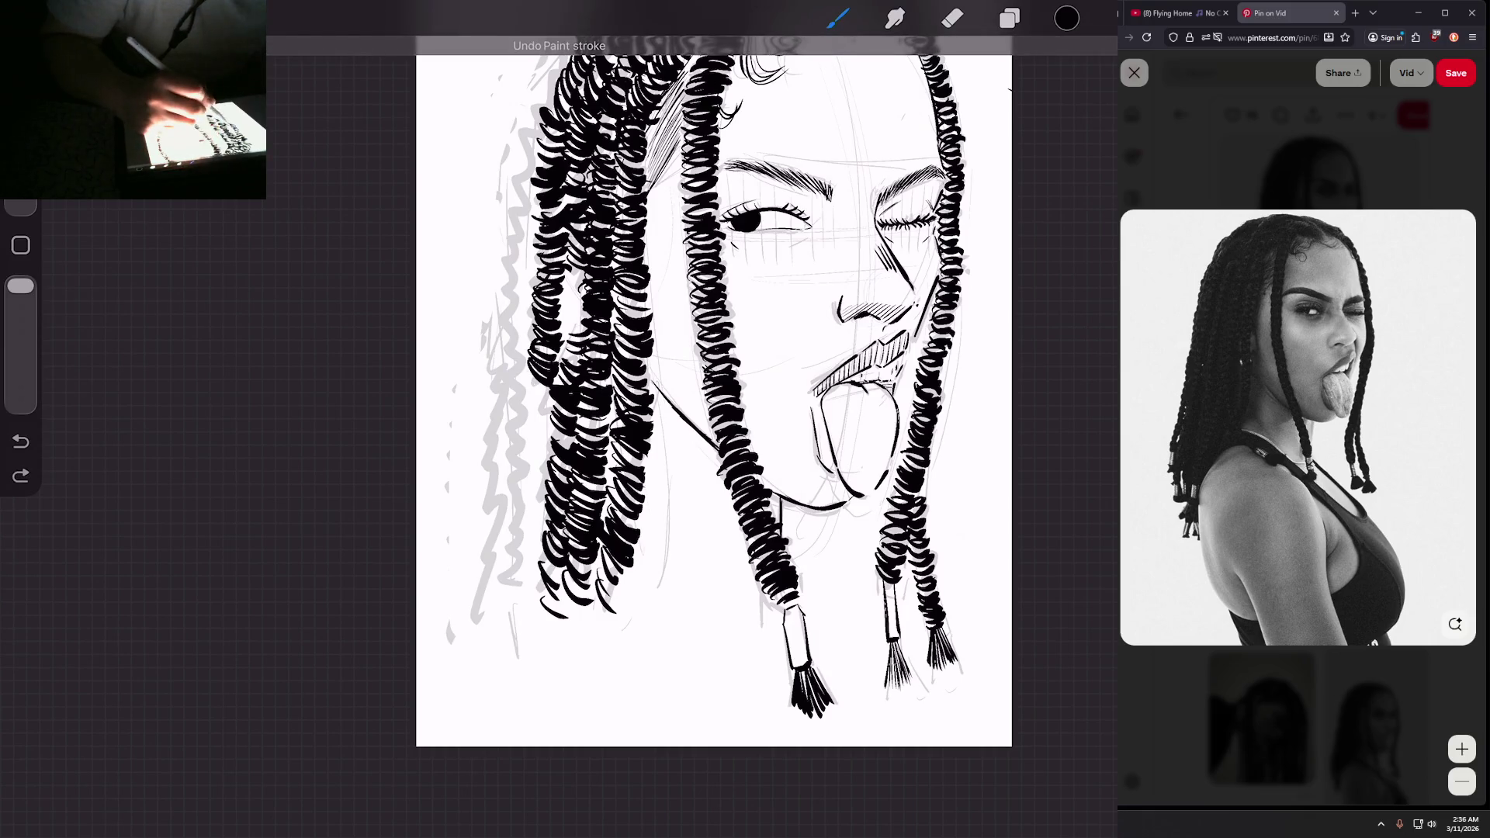
mouse_move(563, 358)
mouse_down()
mouse_move(588, 347)
mouse_move(587, 326)
mouse_up()
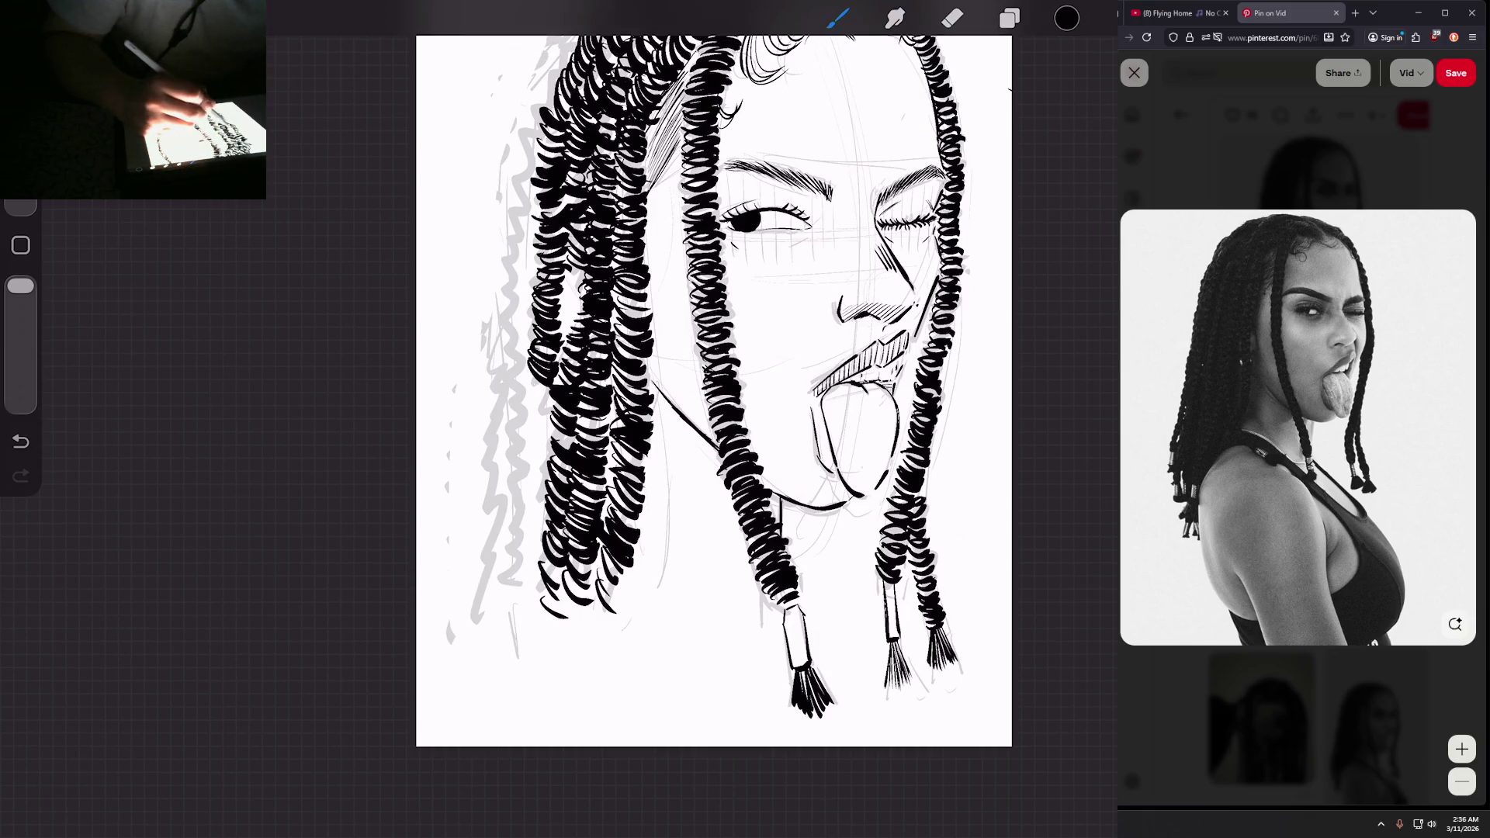
Step: Add short black ink strokes along the length of the left braid
mouse_move(578, 272)
mouse_down()
mouse_move(576, 328)
mouse_move(565, 345)
mouse_move(560, 332)
mouse_up()
scroll(714, 388, down, 5)
scroll(704, 318, up, 5)
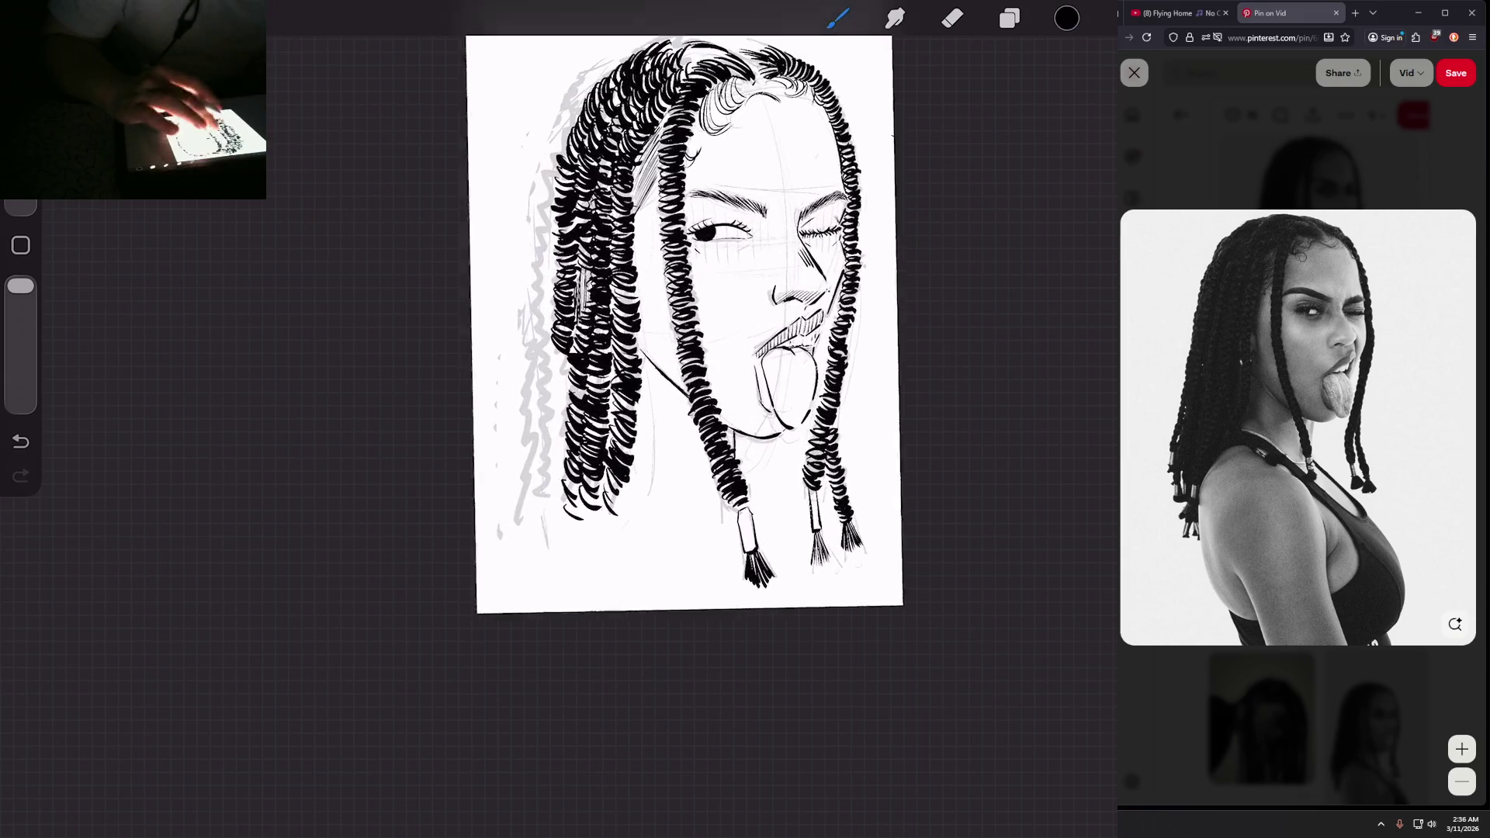
drag(578, 324, 562, 378)
mouse_move(586, 362)
mouse_down()
mouse_move(563, 385)
mouse_move(562, 425)
mouse_up()
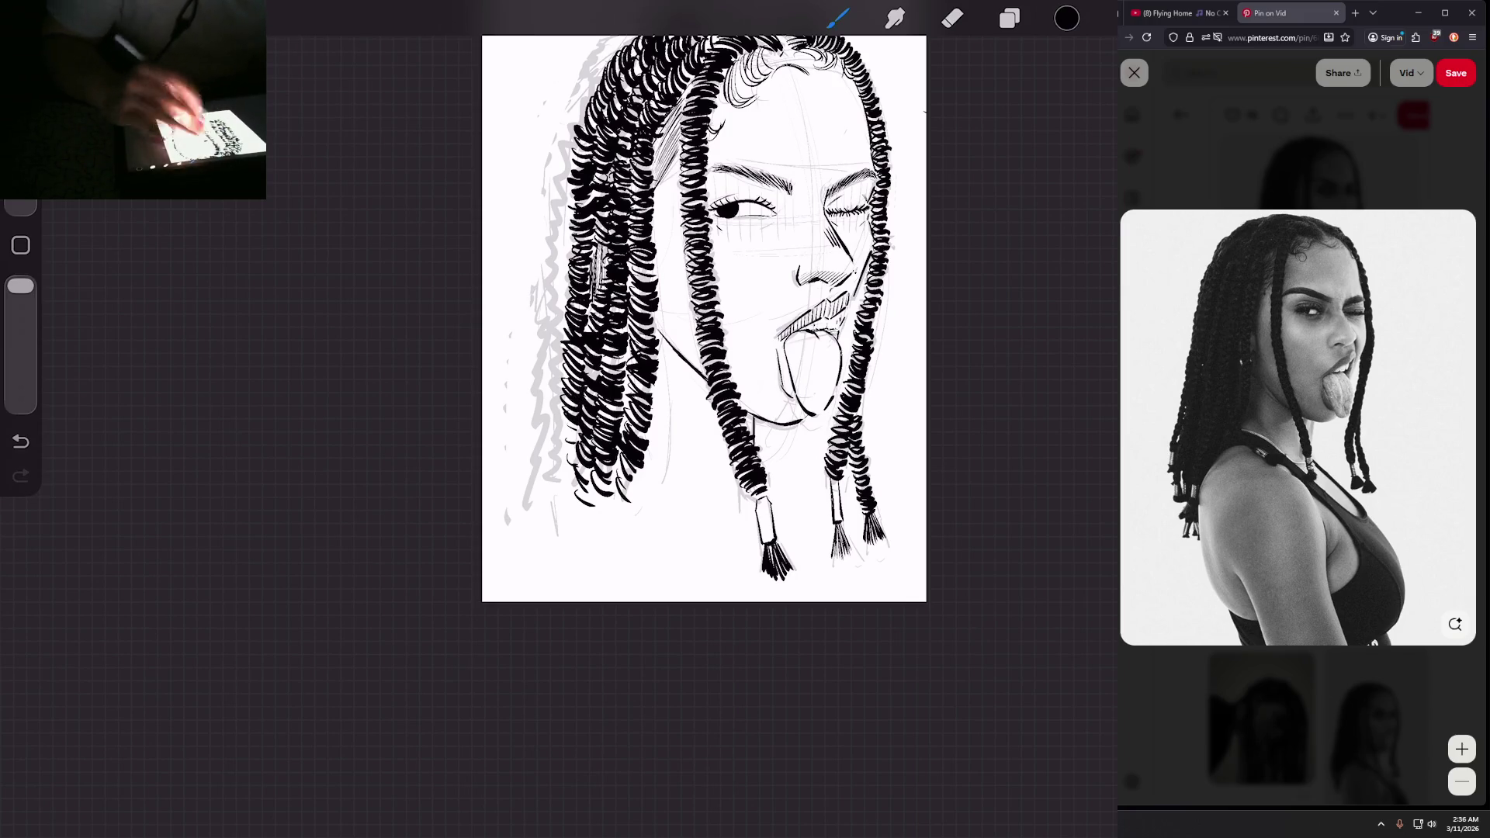
scroll(704, 318, down, 3)
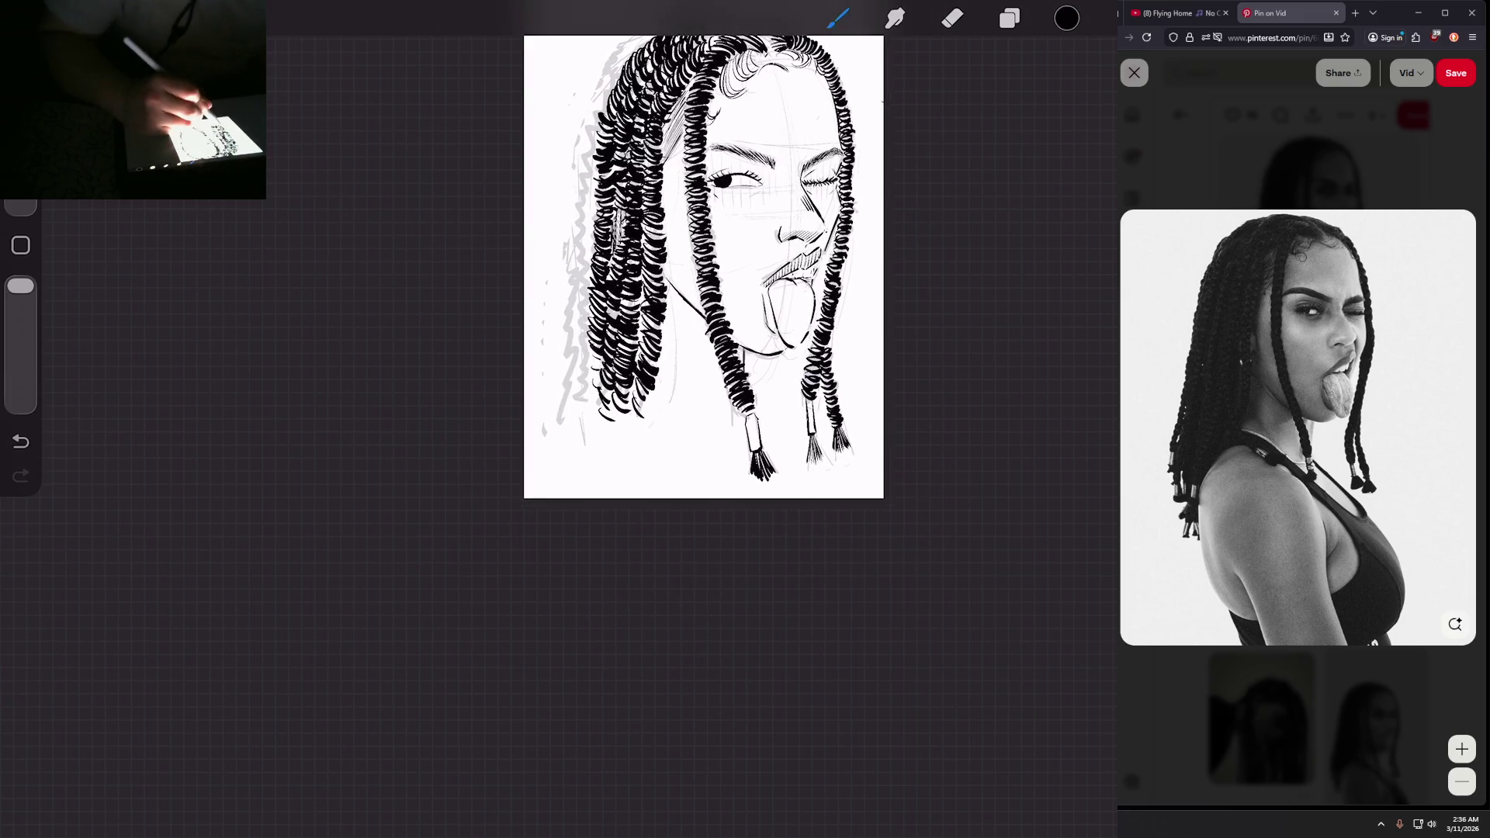
drag(604, 351, 586, 374)
drag(603, 365, 587, 380)
drag(602, 374, 587, 395)
drag(599, 390, 587, 408)
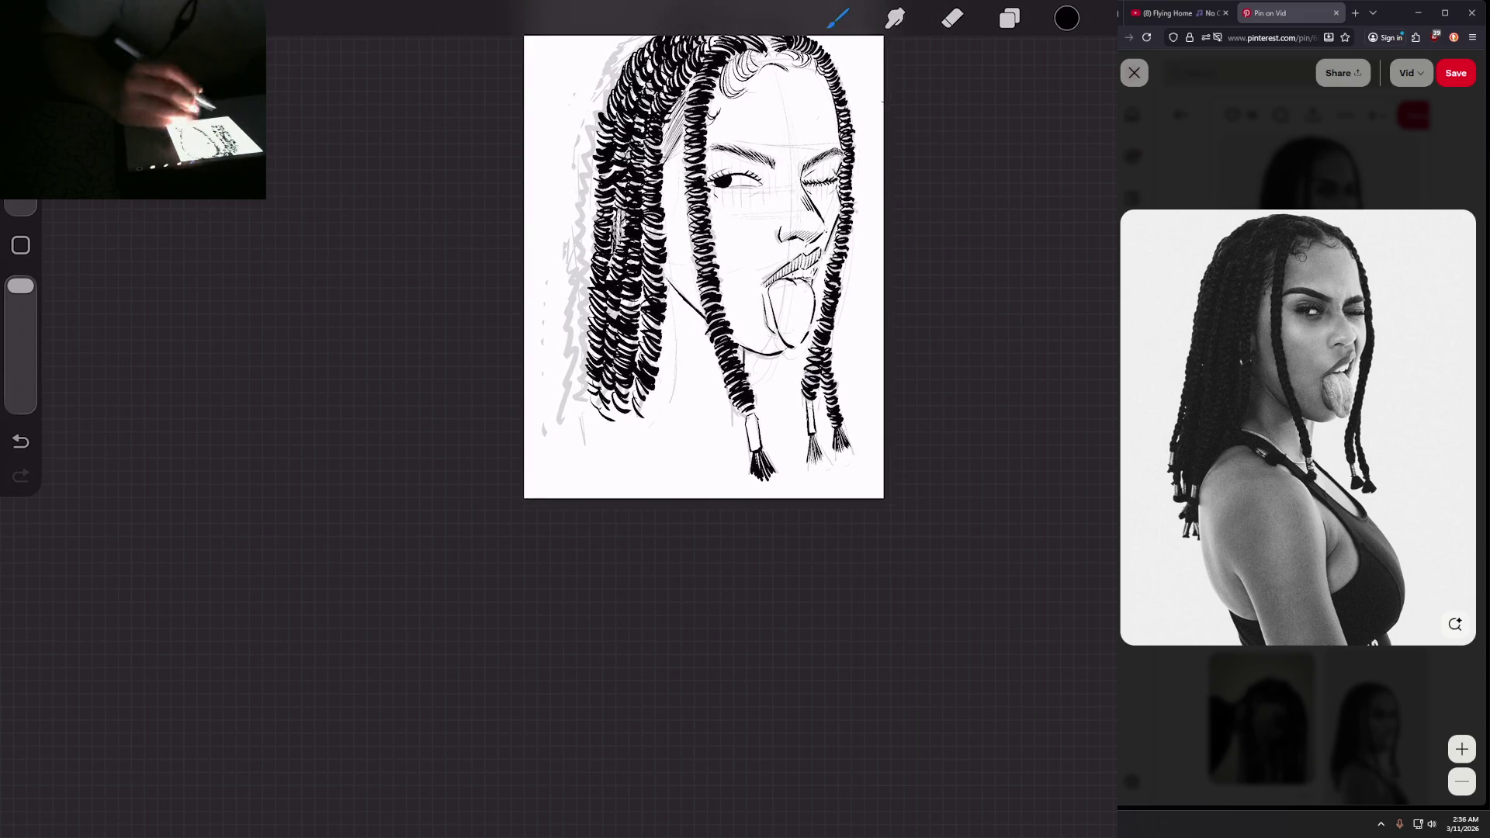
scroll(733, 411, up, 3)
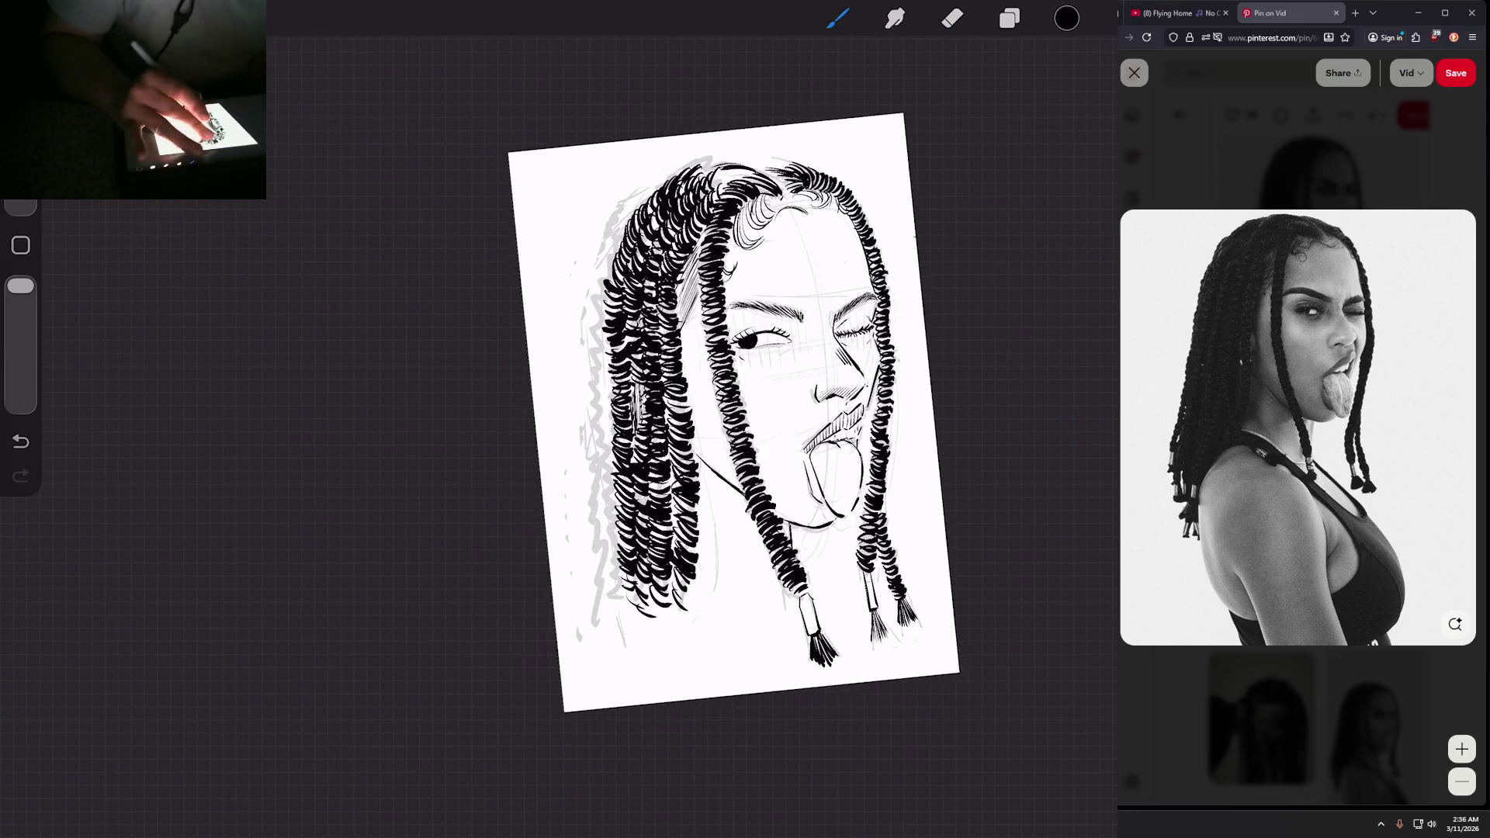
scroll(736, 434, up, 1)
Step: Add curls from the top of the left braid down its outer edge
drag(668, 179, 603, 250)
drag(610, 227, 596, 273)
drag(619, 246, 593, 288)
drag(608, 272, 587, 302)
drag(605, 287, 584, 313)
drag(601, 308, 585, 323)
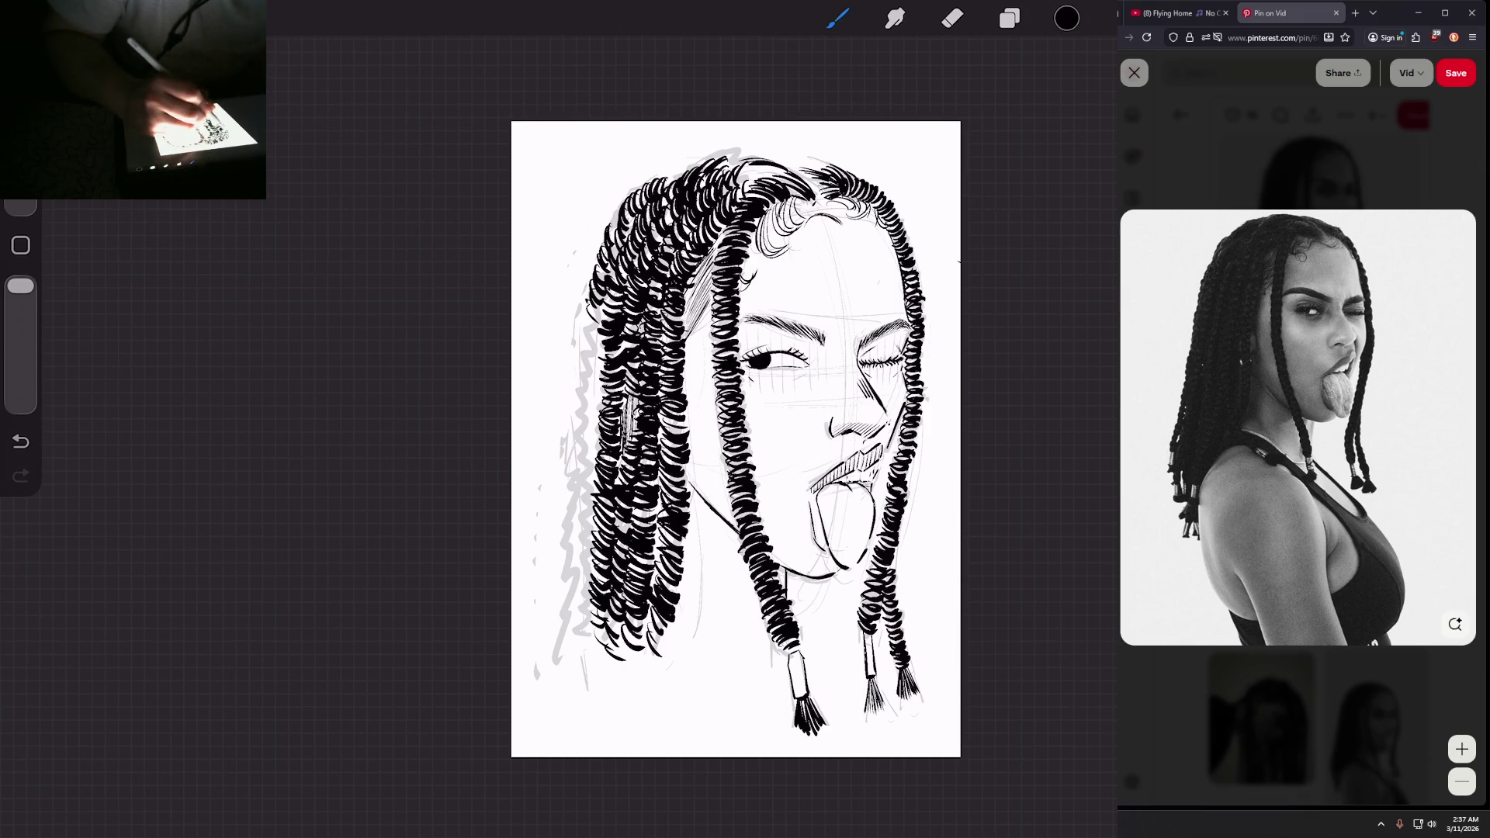
Step: Draw one more short curl stroke on the middle of the outer left braid
drag(609, 301, 584, 347)
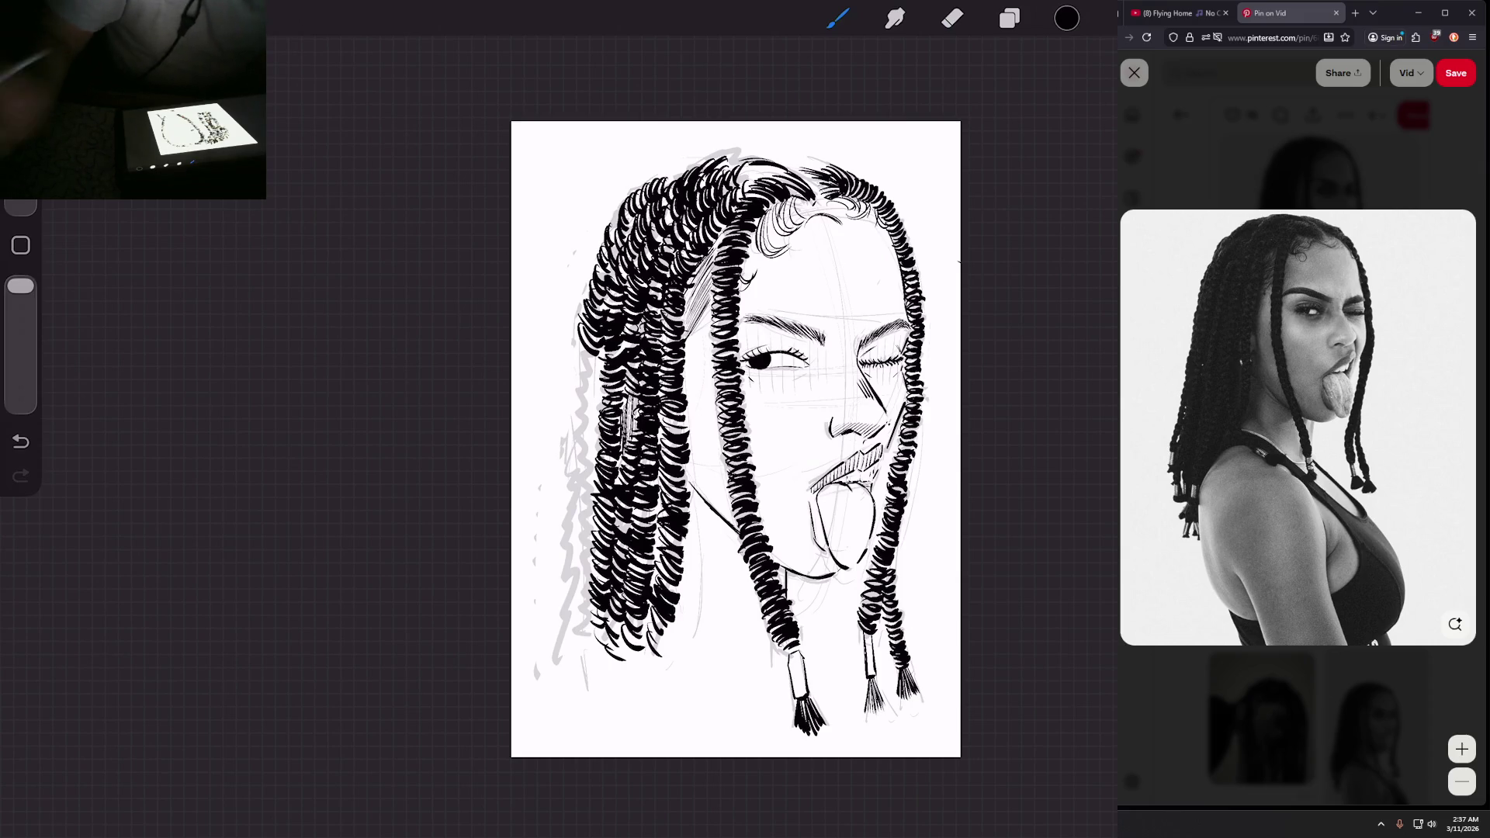
Step: Add curl strokes down the outer left braid
scroll(735, 439, down, 2)
scroll(735, 438, up, 5)
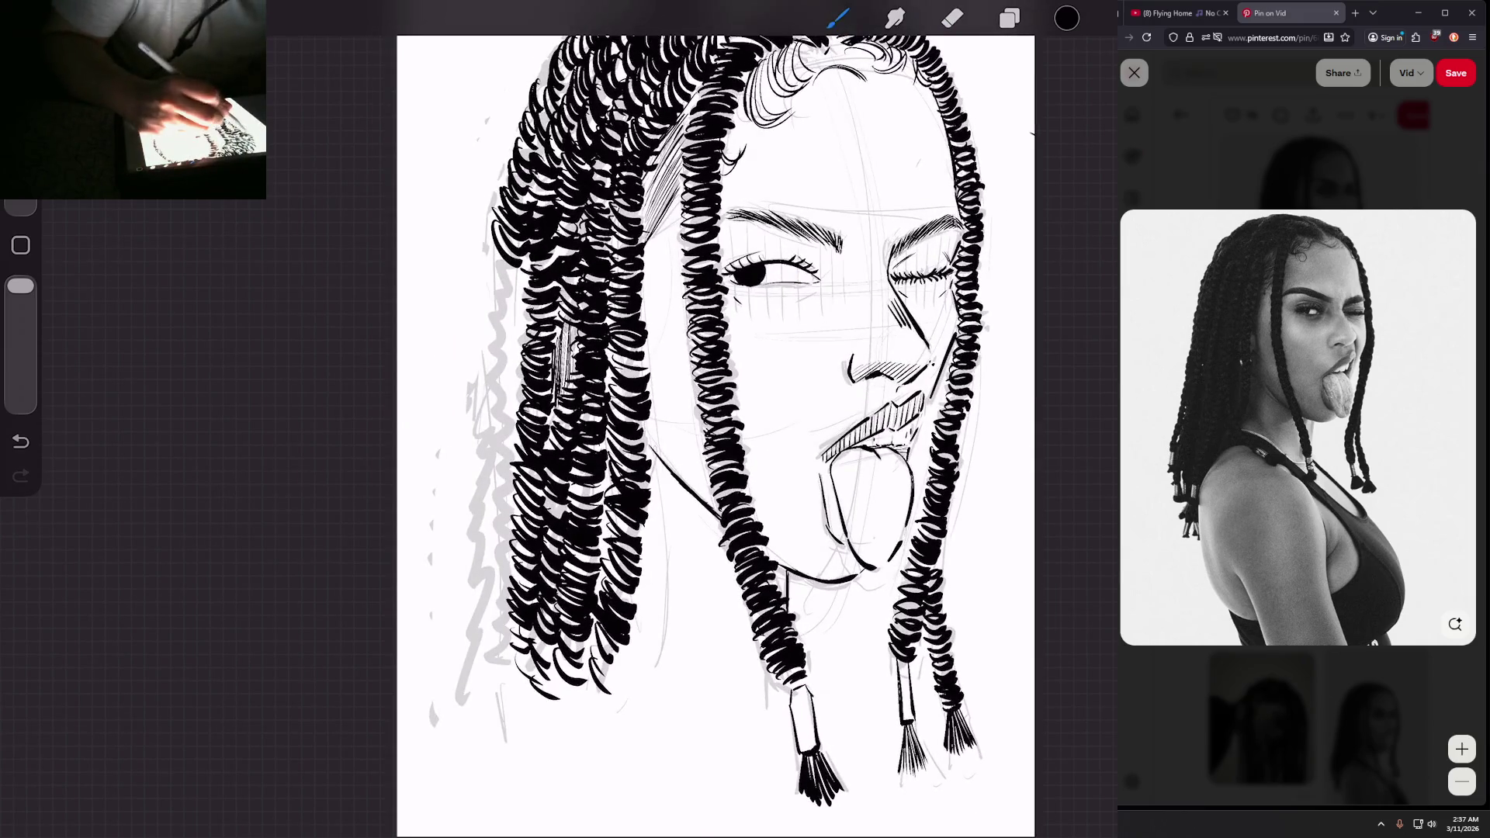
mouse_move(514, 251)
mouse_down()
mouse_move(492, 316)
mouse_move(541, 325)
mouse_move(542, 349)
mouse_move(546, 320)
mouse_move(539, 376)
mouse_up()
scroll(714, 434, down, 3)
drag(551, 366, 537, 388)
scroll(690, 357, down, 2)
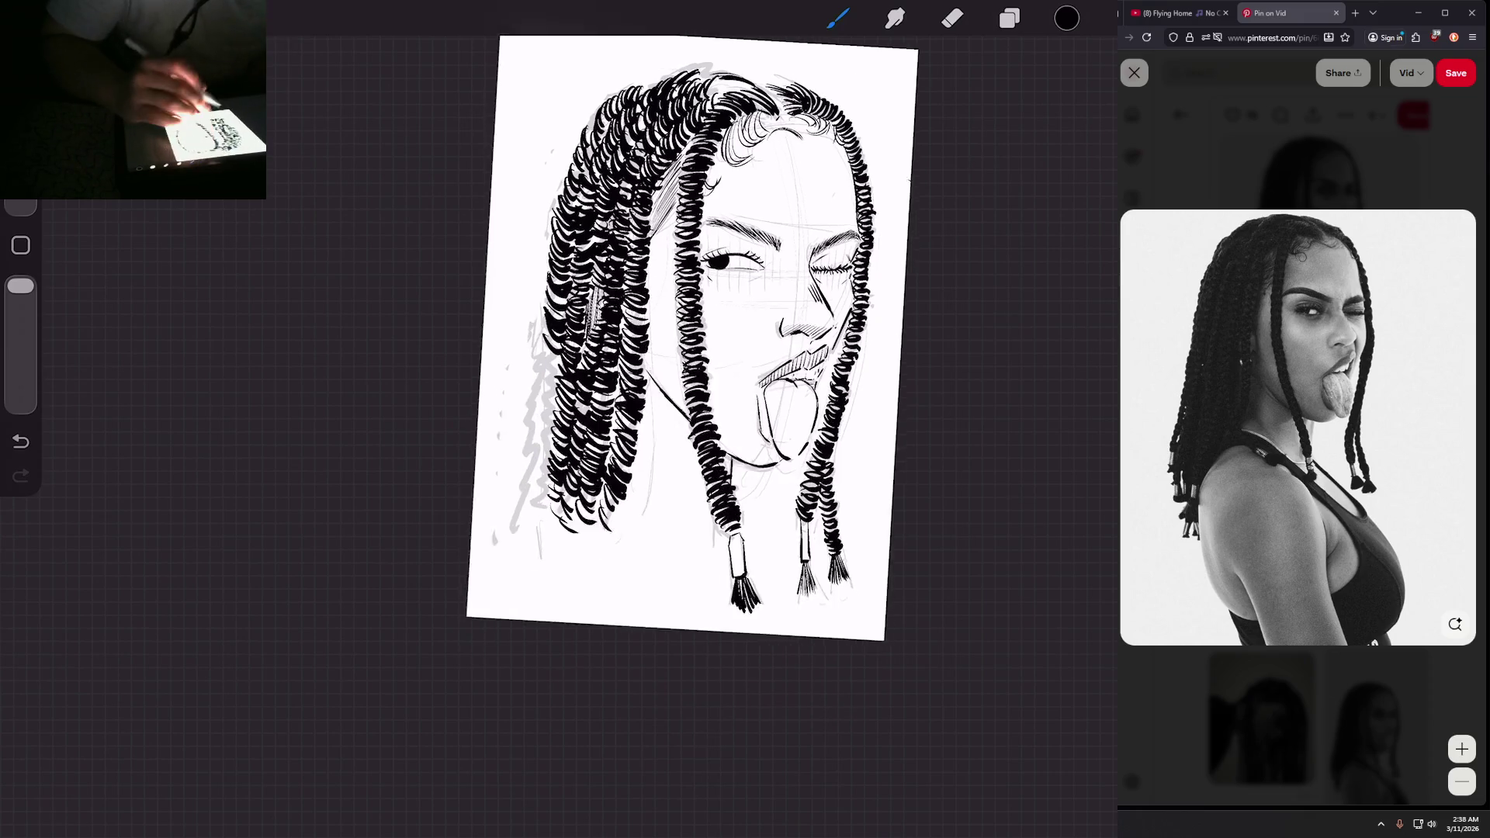
Step: Ink small curls at the top of the hair and down to the left braid's end
drag(651, 166, 643, 178)
drag(649, 180, 639, 197)
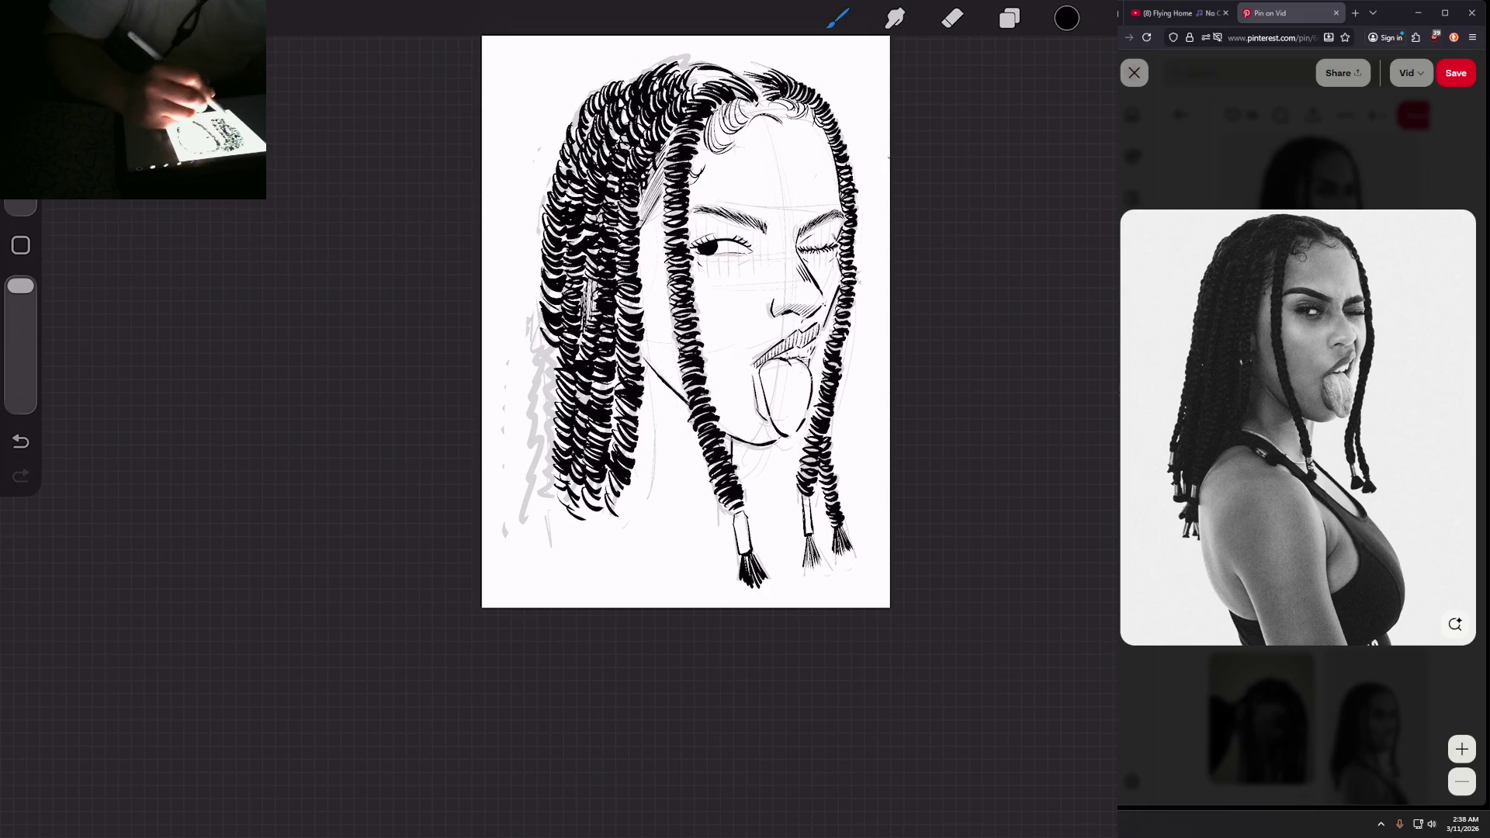
drag(564, 333, 539, 362)
drag(554, 346, 542, 373)
mouse_move(562, 358)
mouse_down()
mouse_move(542, 378)
mouse_move(533, 488)
mouse_up()
drag(557, 477, 533, 499)
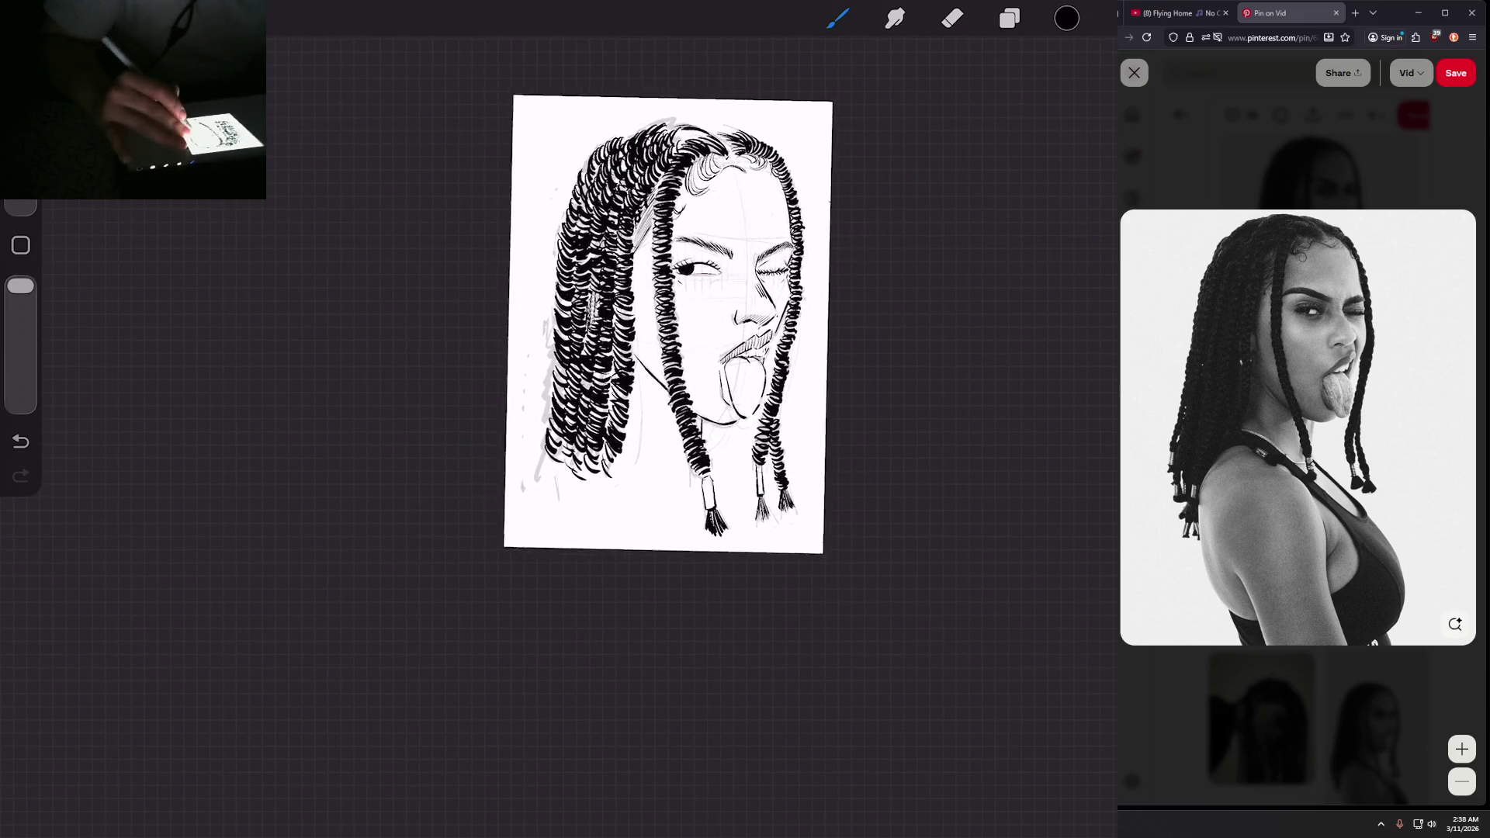
Step: Begin vertical hatch lines beside the open eye
scroll(667, 326, up, 3)
scroll(590, 435, up, 3)
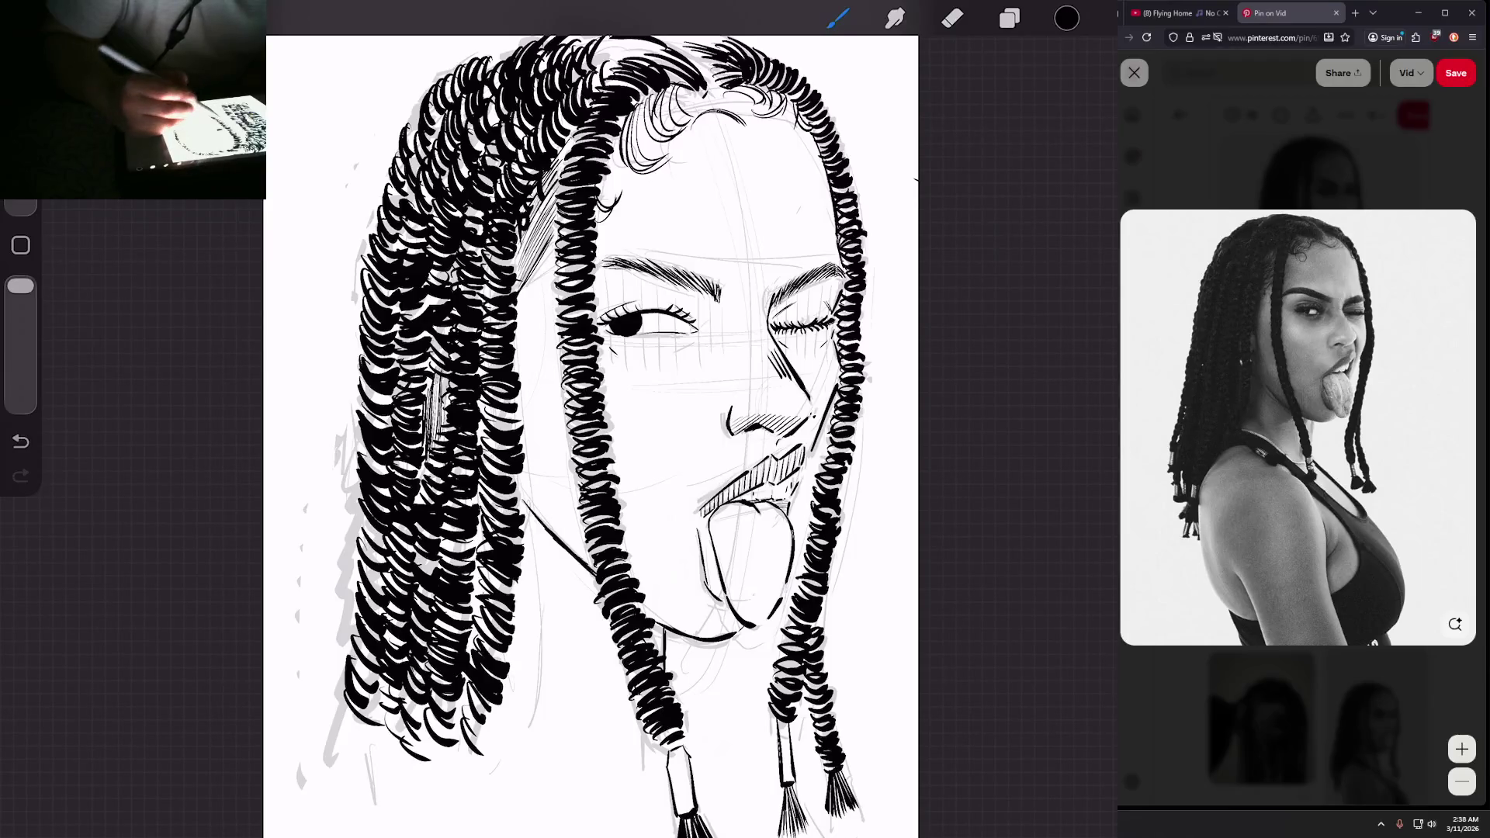
mouse_move(604, 264)
mouse_down()
mouse_move(605, 363)
mouse_move(643, 370)
mouse_up()
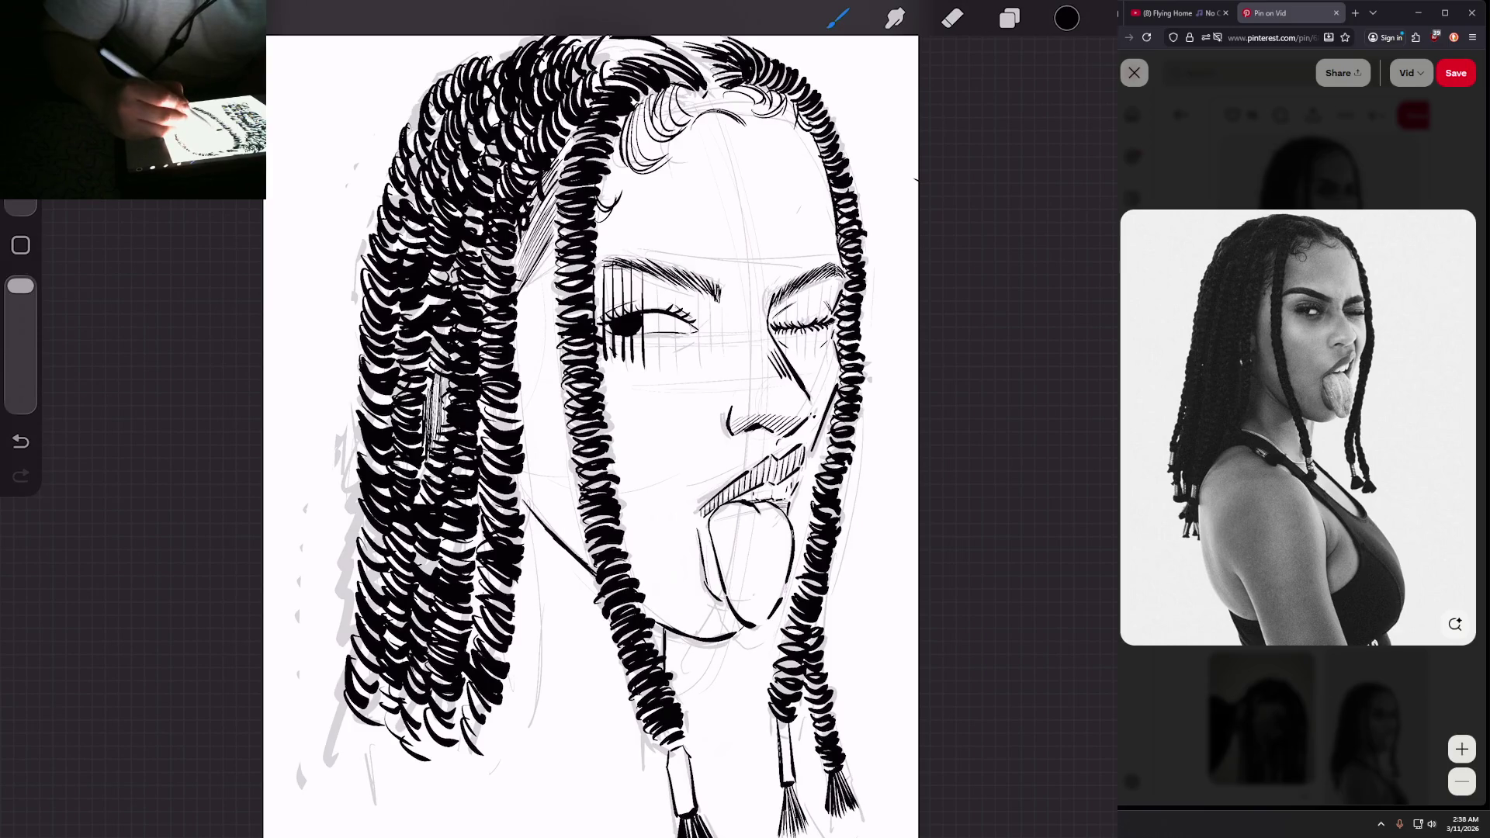
Step: Hatch vertical lines beside and right of the open eye, redoing one misplaced stroke
drag(655, 271, 660, 365)
key(ctrl+z)
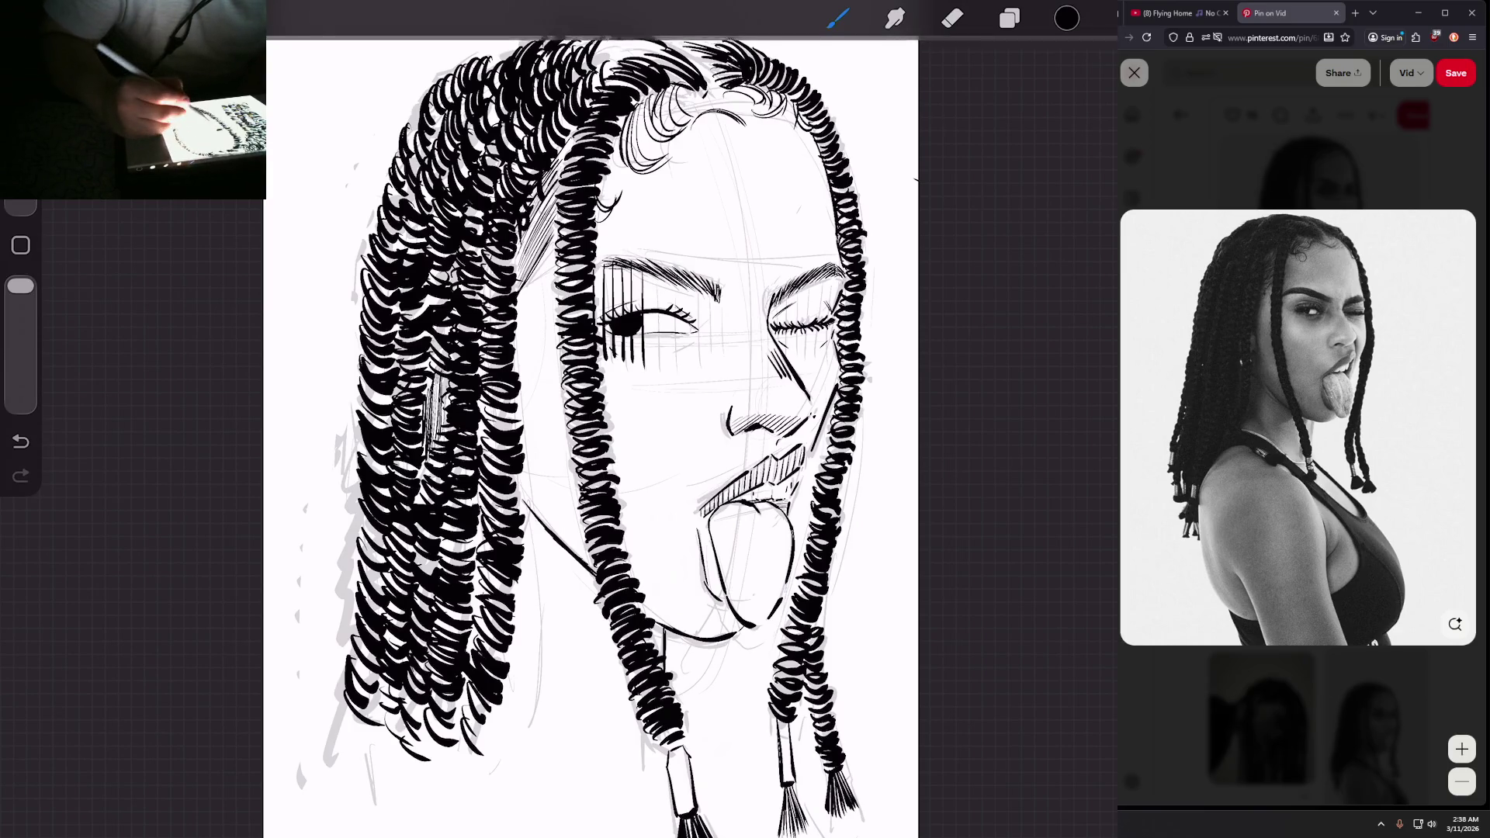
drag(652, 312, 662, 363)
drag(673, 279, 682, 365)
drag(693, 284, 694, 363)
mouse_move(703, 289)
mouse_down()
mouse_move(703, 361)
mouse_move(714, 352)
mouse_up()
Step: Add more vertical hatching beside the open eye after briefly toggling the eraser
click(952, 18)
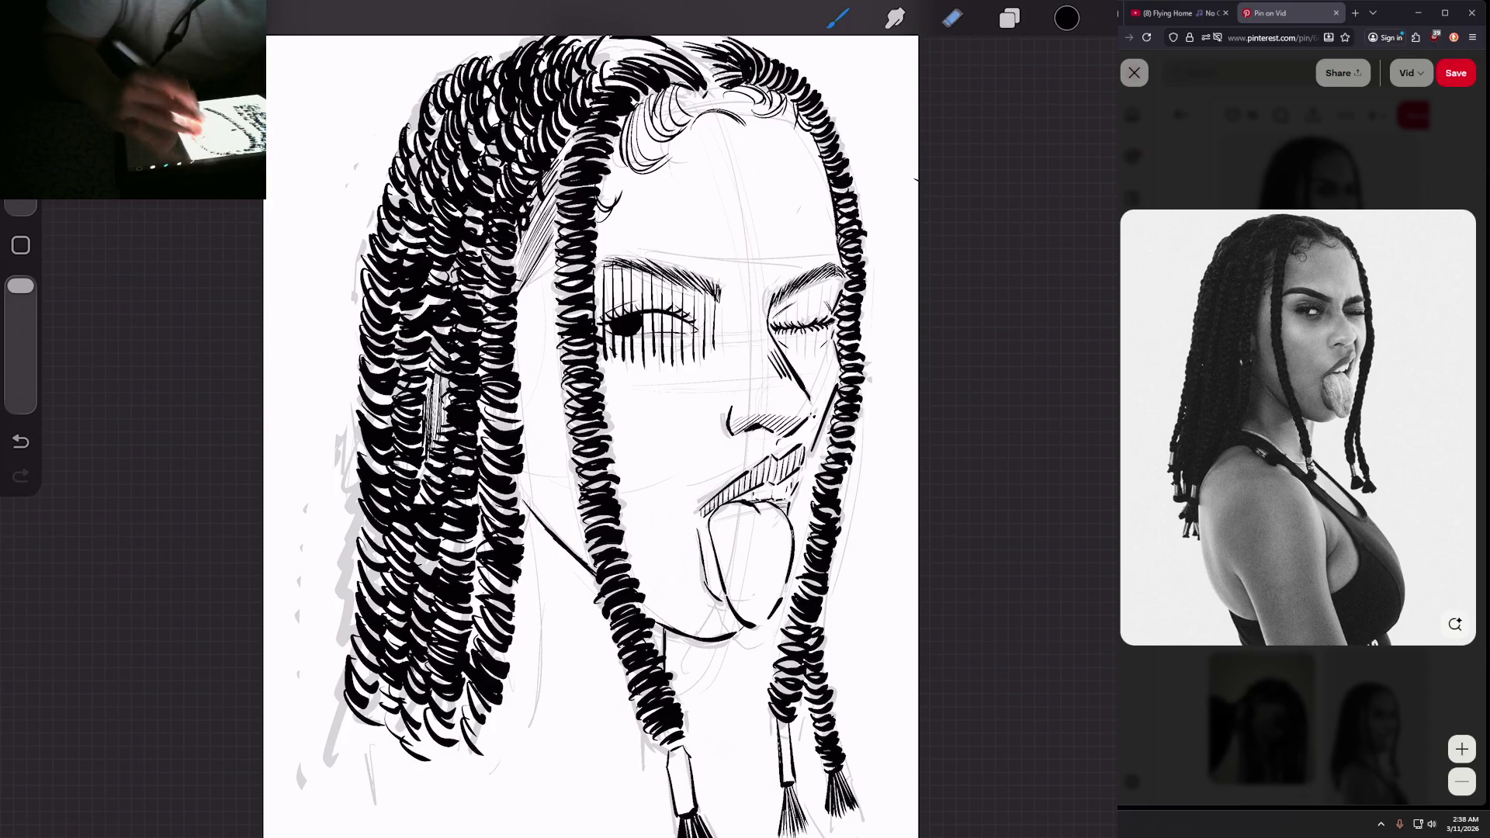
drag(629, 326, 558, 294)
click(837, 18)
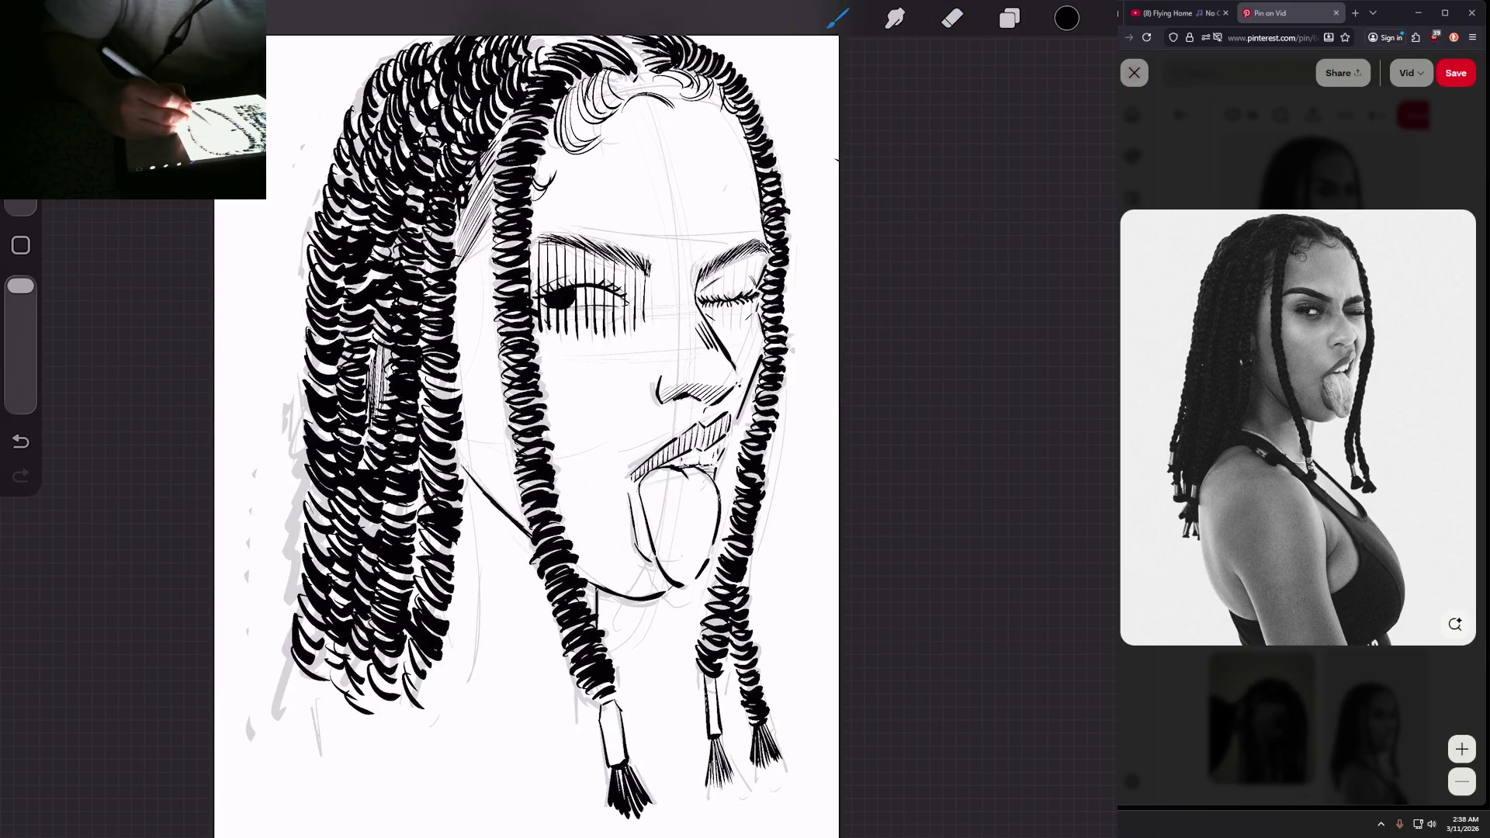
drag(654, 273, 654, 317)
drag(663, 272, 664, 317)
mouse_move(673, 274)
mouse_down()
mouse_move(672, 314)
mouse_move(713, 329)
mouse_up()
Step: Hatch over and under the winking eye, plus a short stroke near the open eye
drag(725, 261, 722, 333)
mouse_move(732, 256)
mouse_down()
mouse_move(732, 333)
mouse_move(744, 328)
mouse_up()
drag(753, 258, 753, 316)
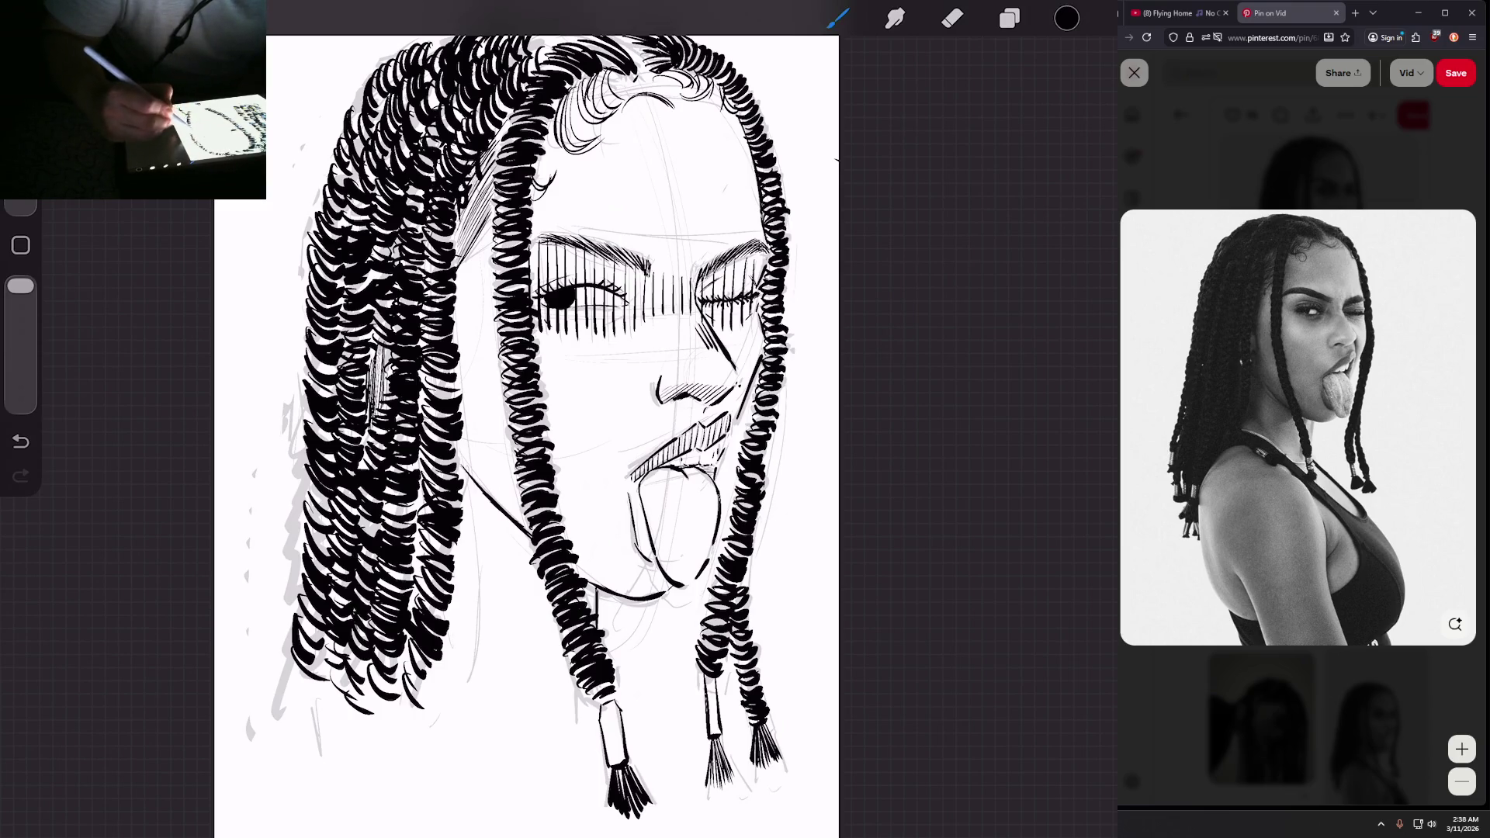
scroll(526, 434, down, 3)
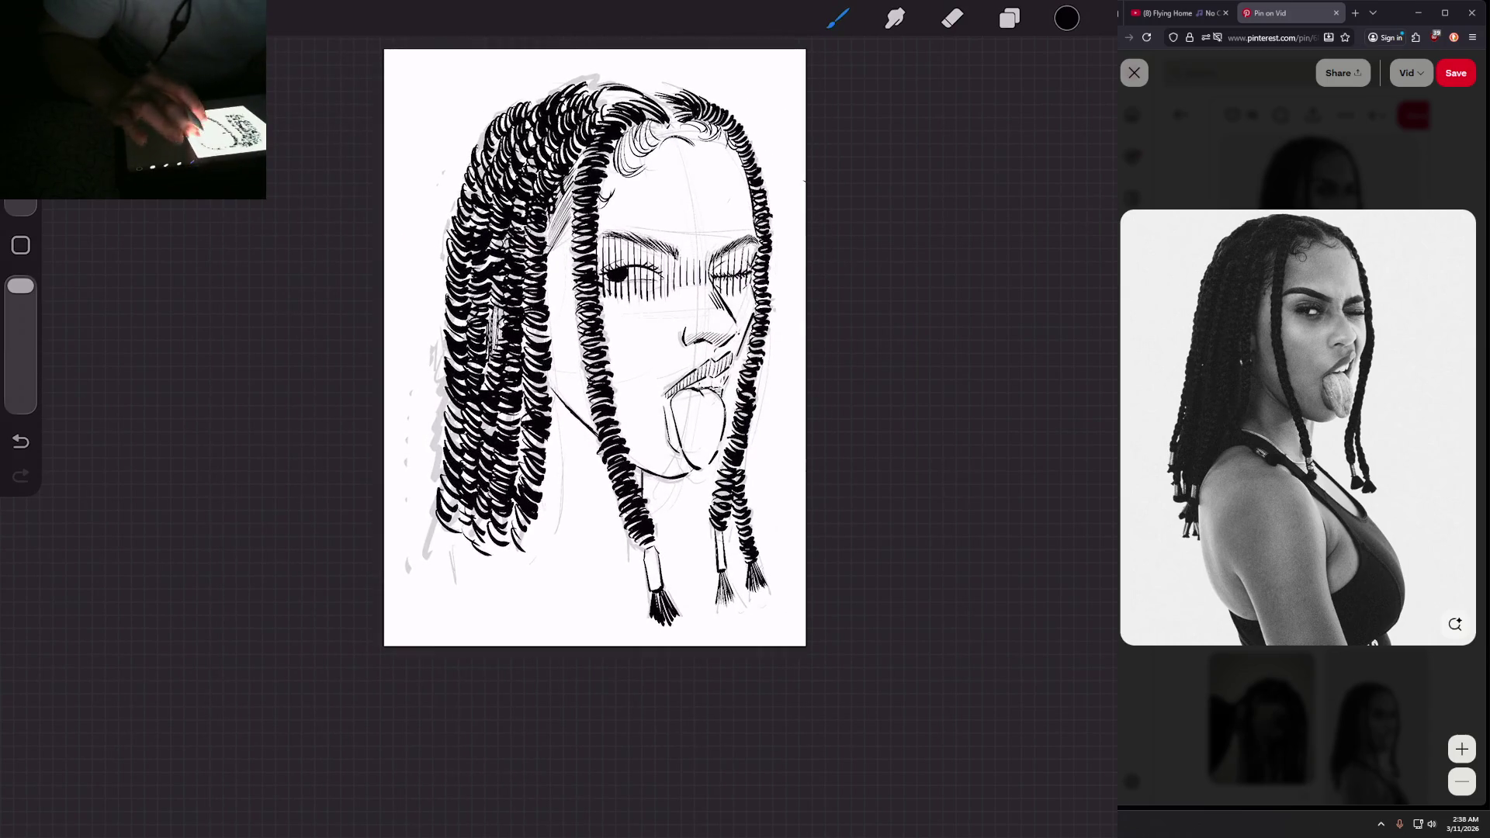
scroll(594, 347, up, 5)
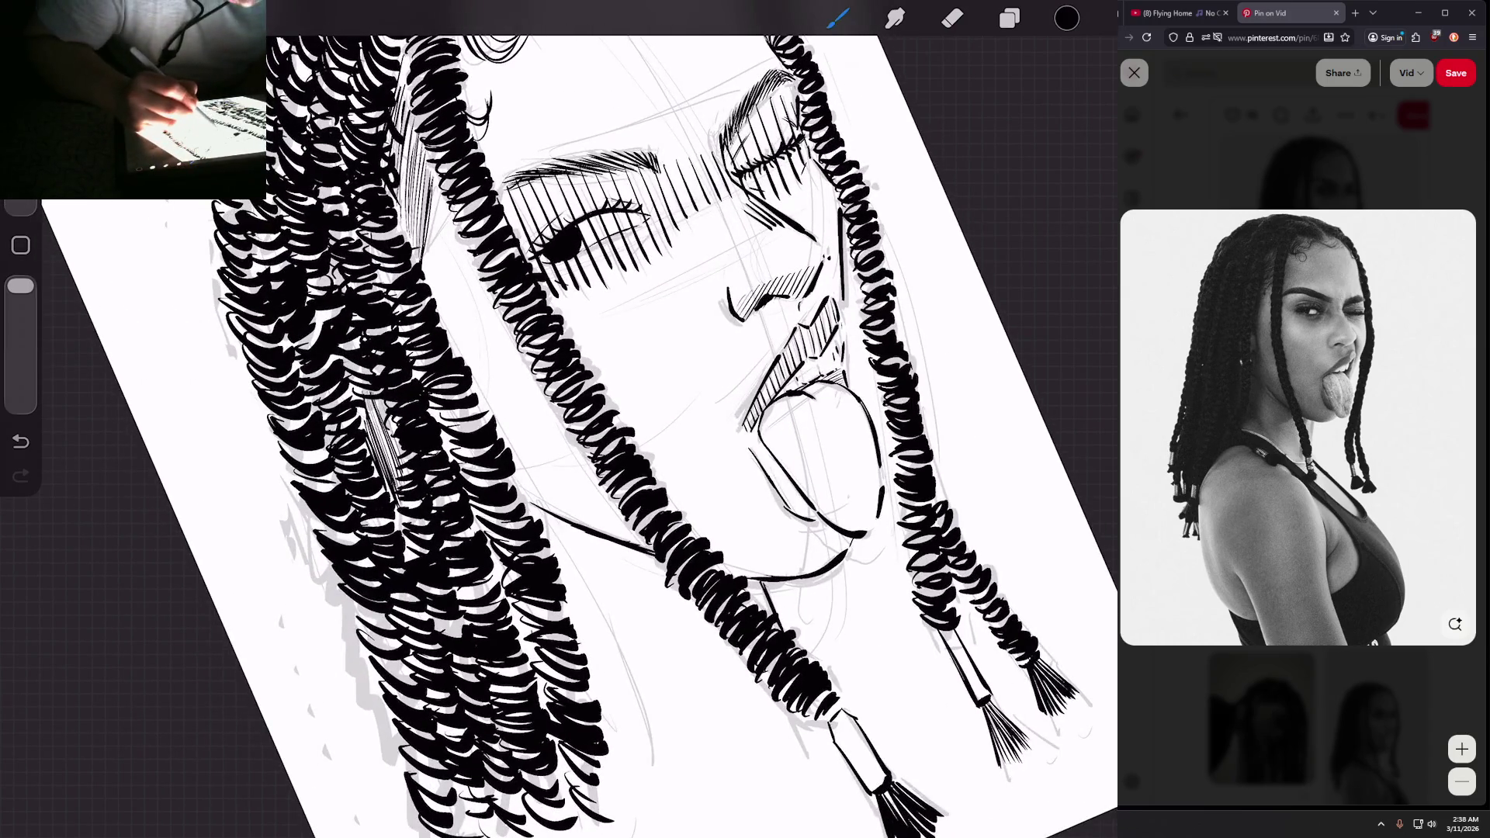
mouse_move(622, 233)
mouse_down()
mouse_move(635, 251)
mouse_move(583, 270)
mouse_up()
scroll(559, 419, down, 3)
scroll(559, 419, up, 2)
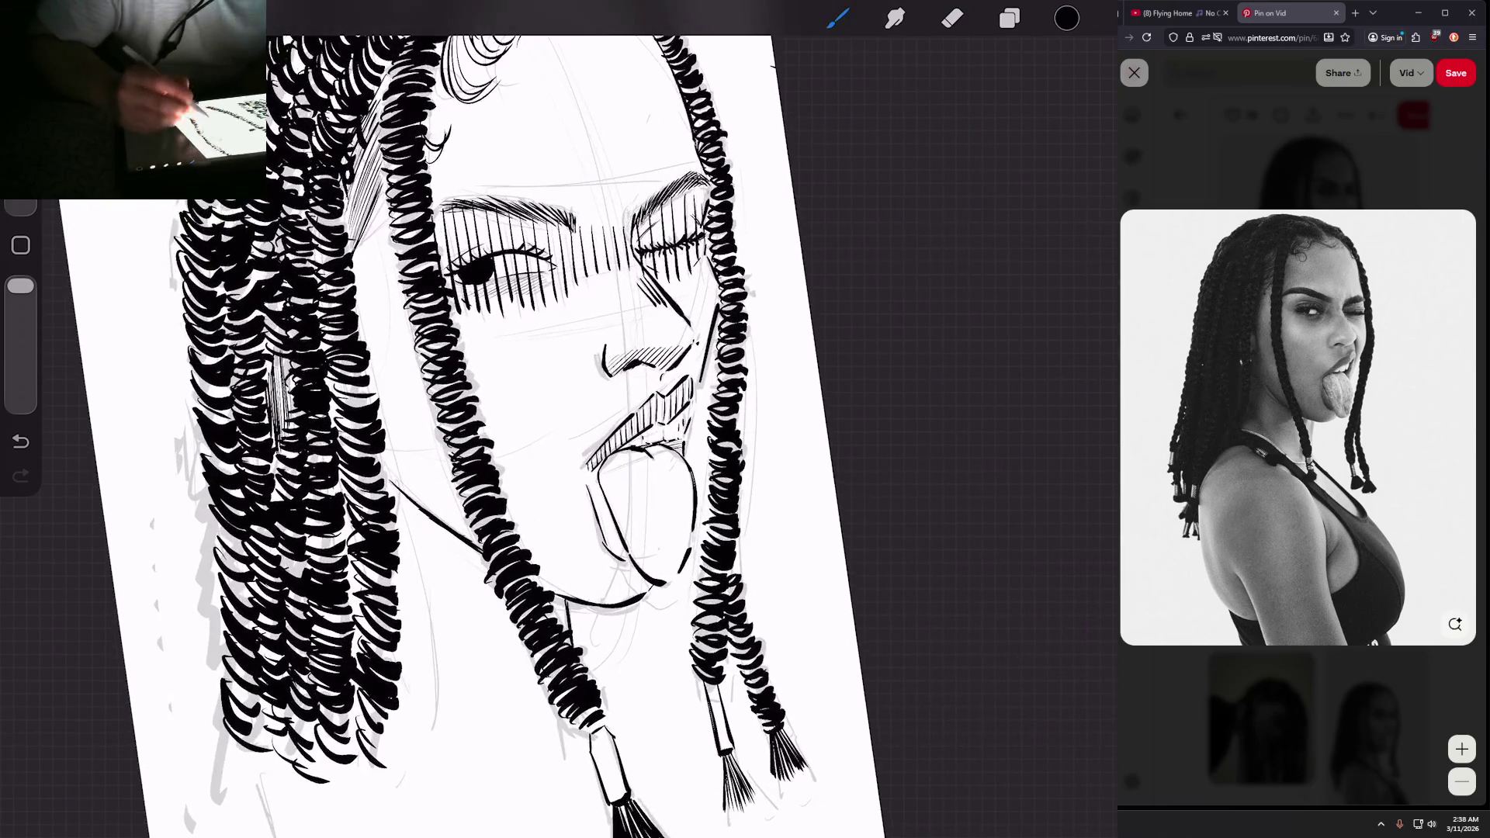
mouse_move(681, 258)
mouse_down()
mouse_move(697, 273)
mouse_move(682, 271)
mouse_up()
drag(656, 251, 675, 267)
Step: Bring up the Layers list
scroll(558, 419, down, 3)
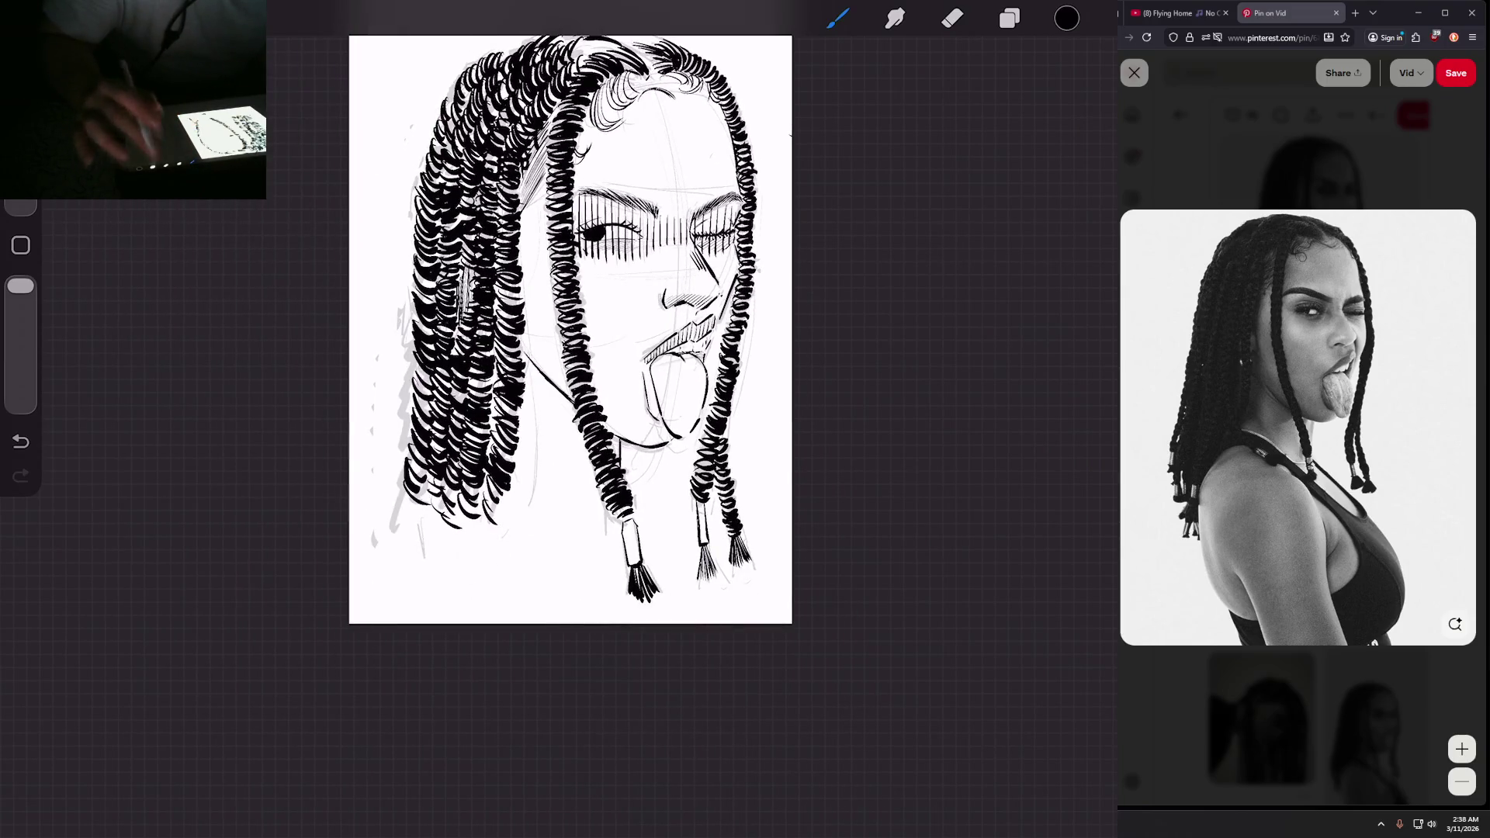
click(1009, 18)
scroll(729, 269, up, 5)
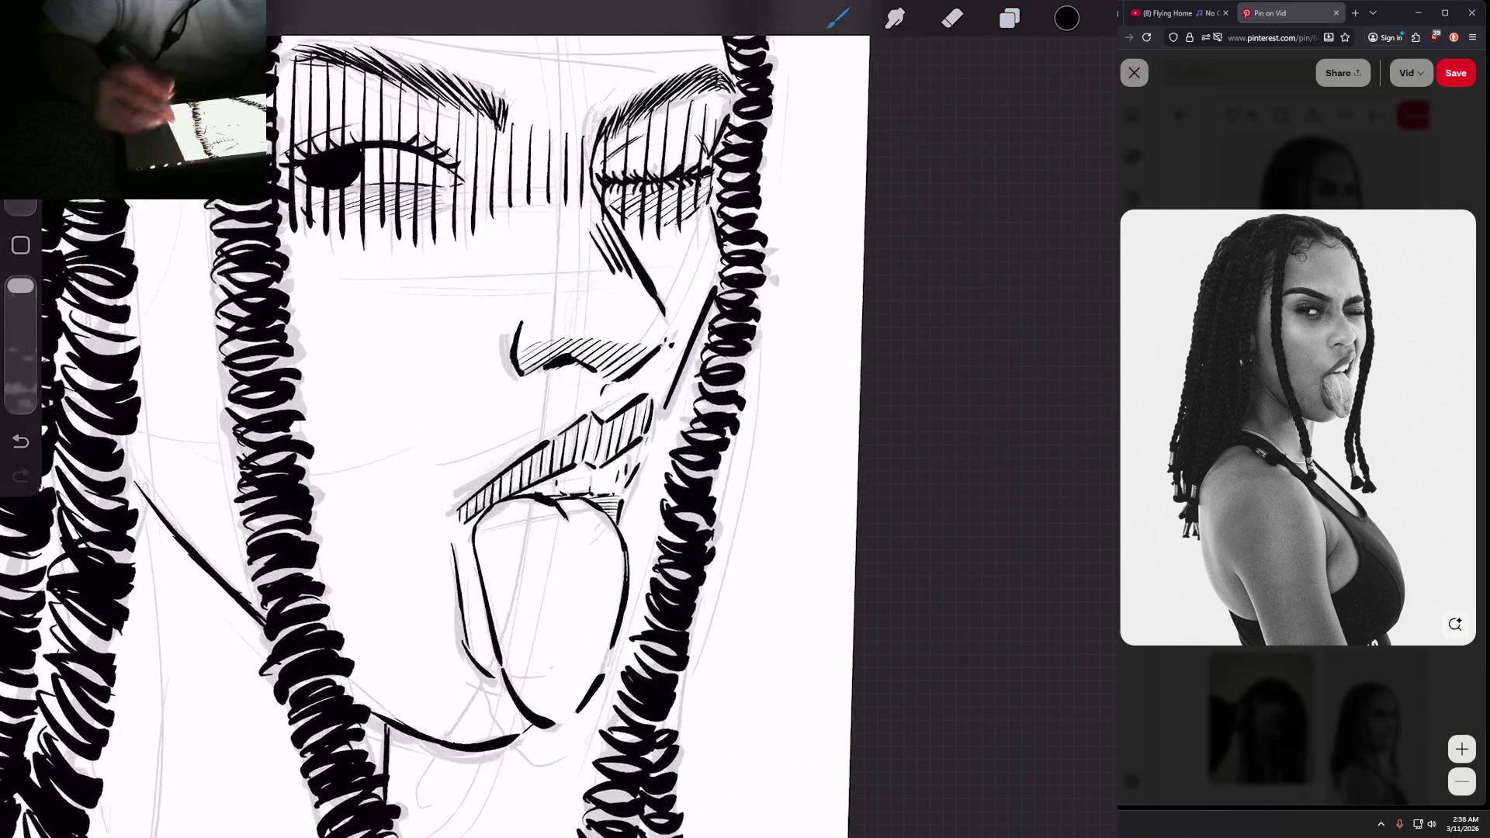
scroll(435, 419, down, 3)
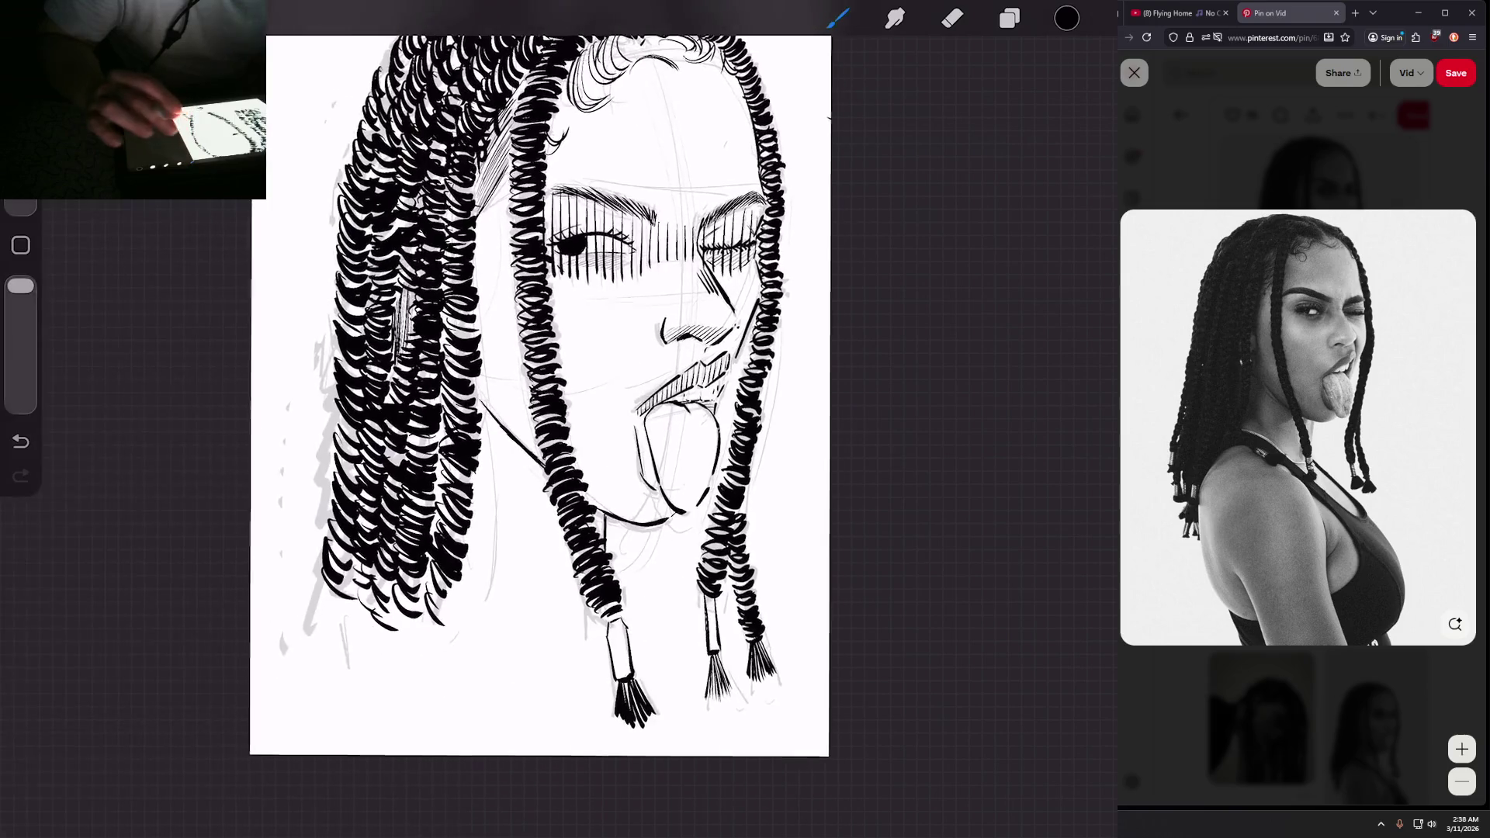
click(1009, 18)
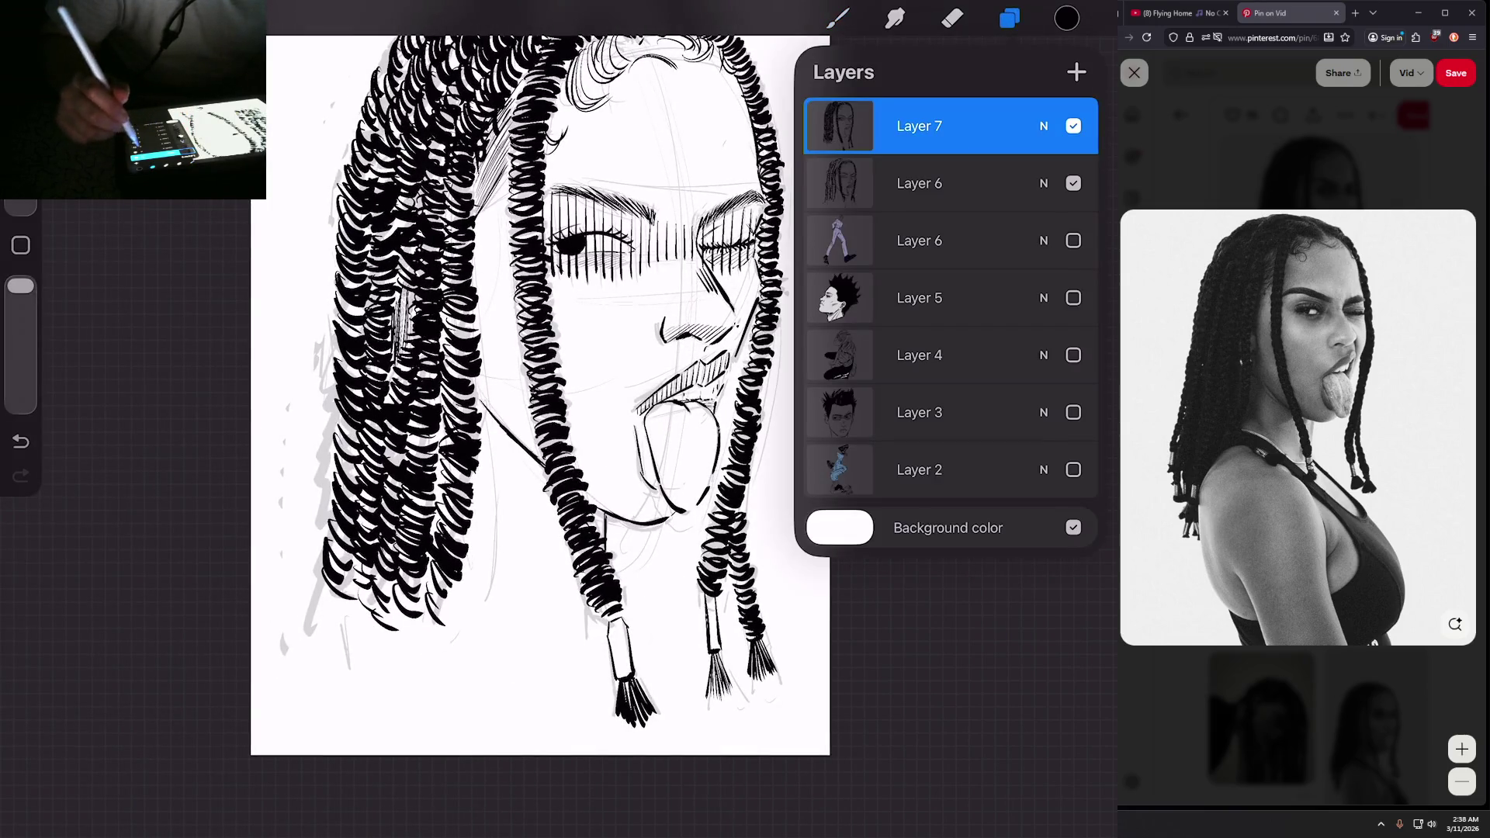
Step: Hide the Layer 6 pencil sketch, then add a small ink mark in the hair
click(1074, 183)
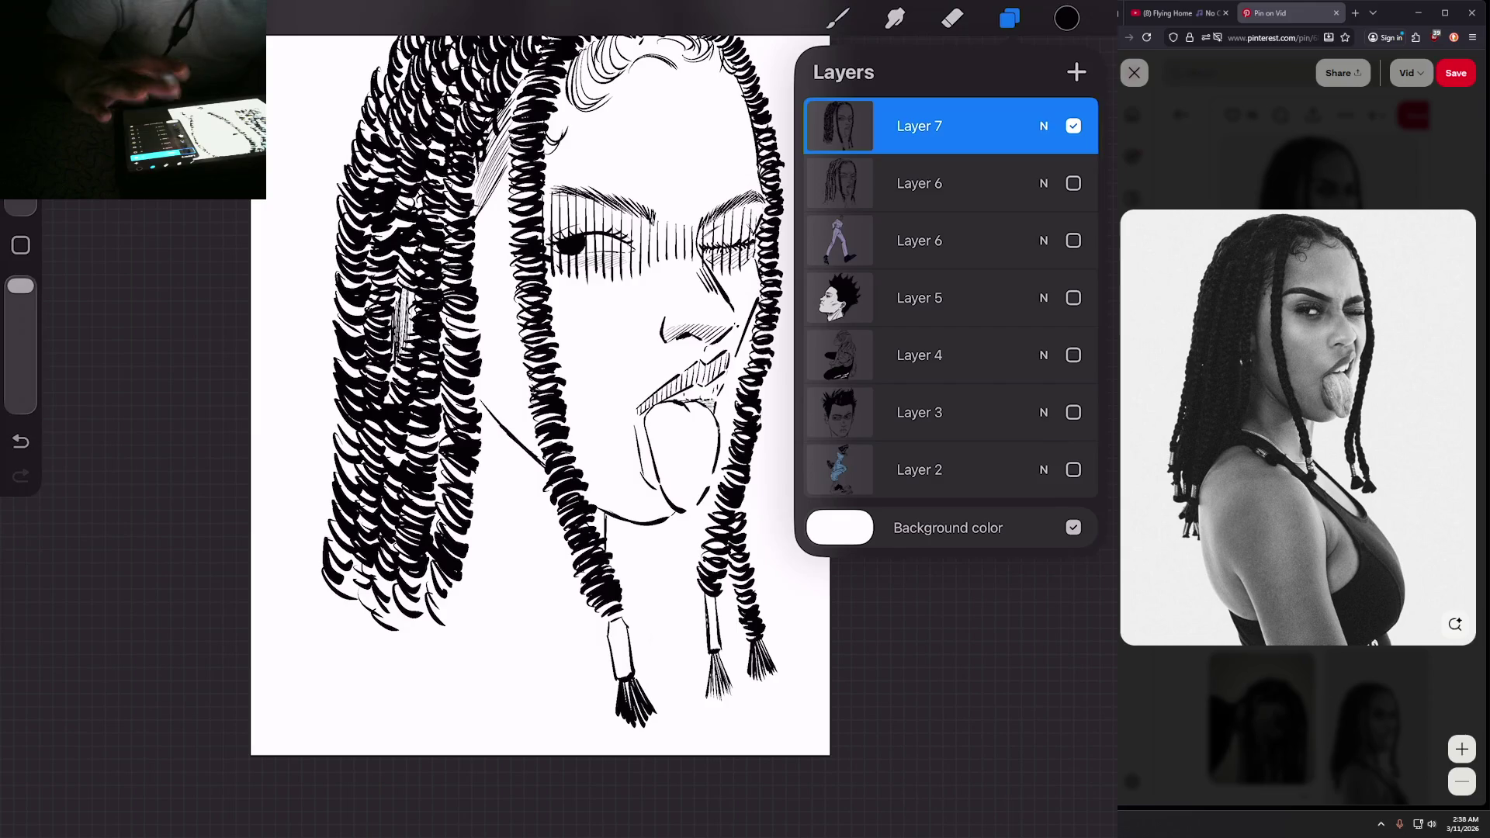
key(l)
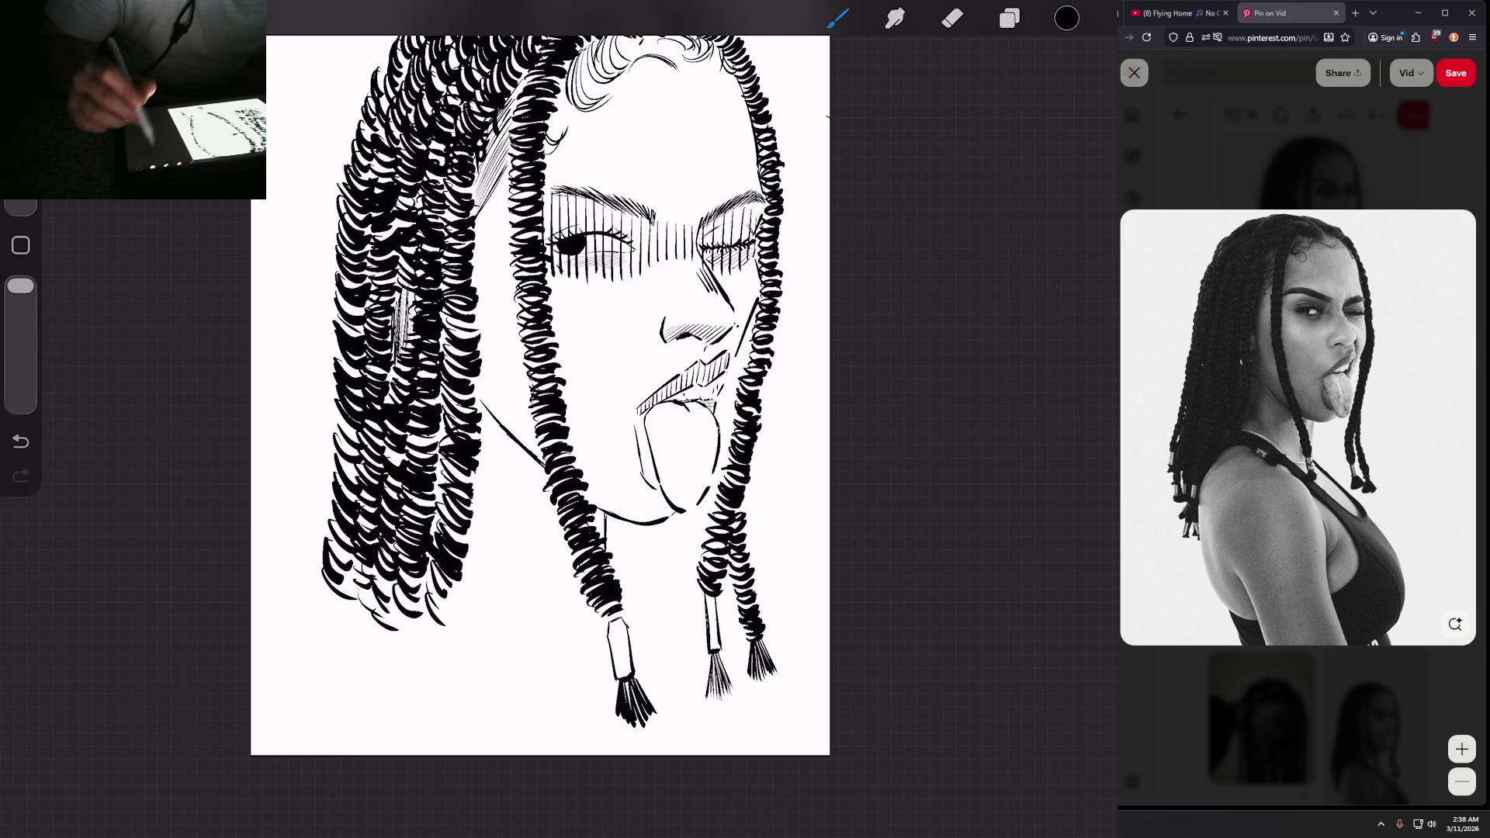
scroll(556, 419, up, 2)
scroll(590, 435, up, 2)
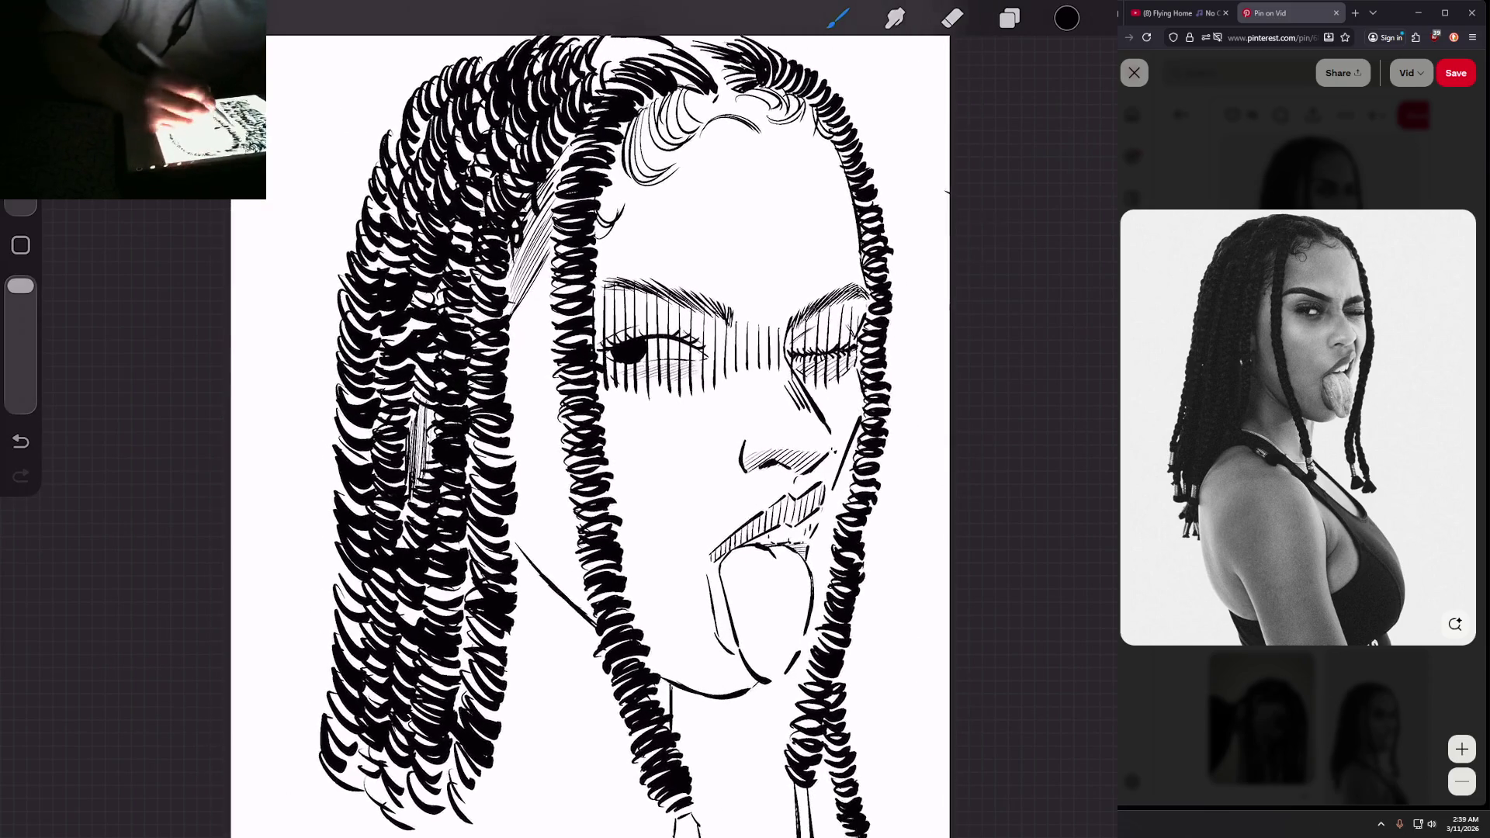
drag(556, 245, 550, 302)
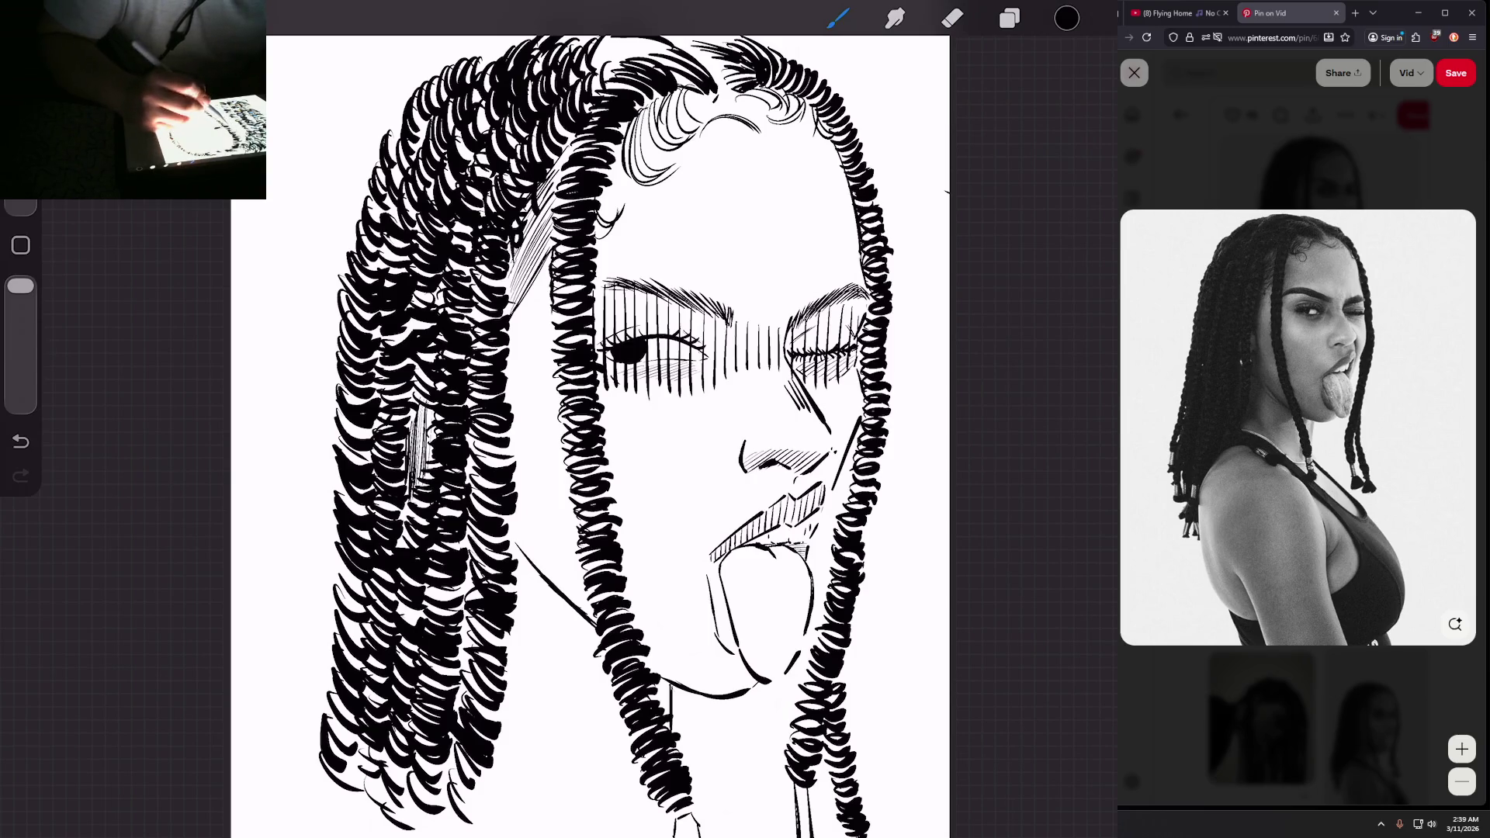
Step: Touch up a hair strand and the left braid with short ink strokes
drag(554, 249, 553, 144)
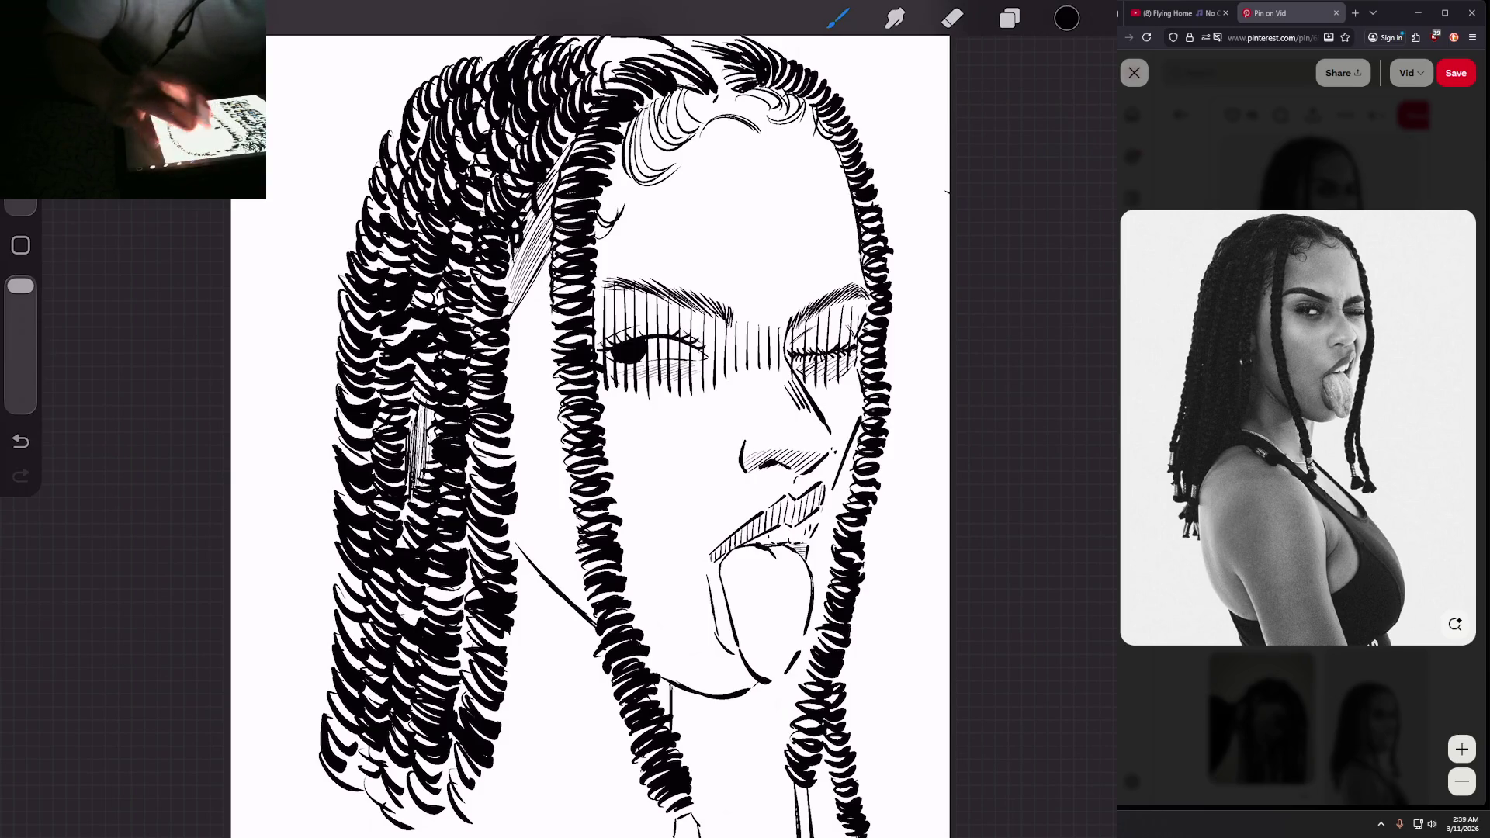
scroll(590, 435, down, 3)
scroll(553, 403, up, 2)
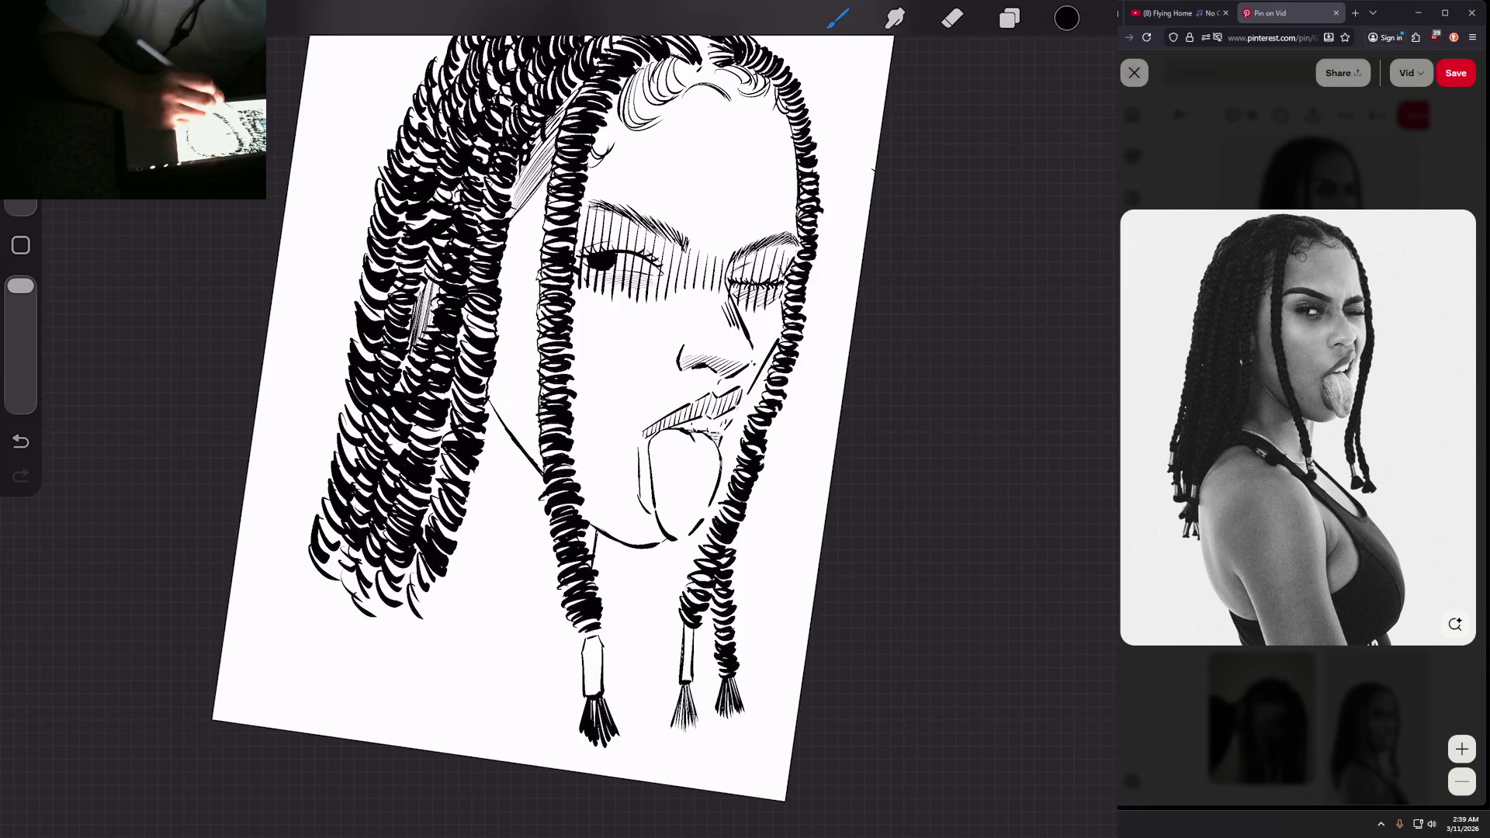
scroll(555, 419, down, 3)
scroll(555, 420, up, 5)
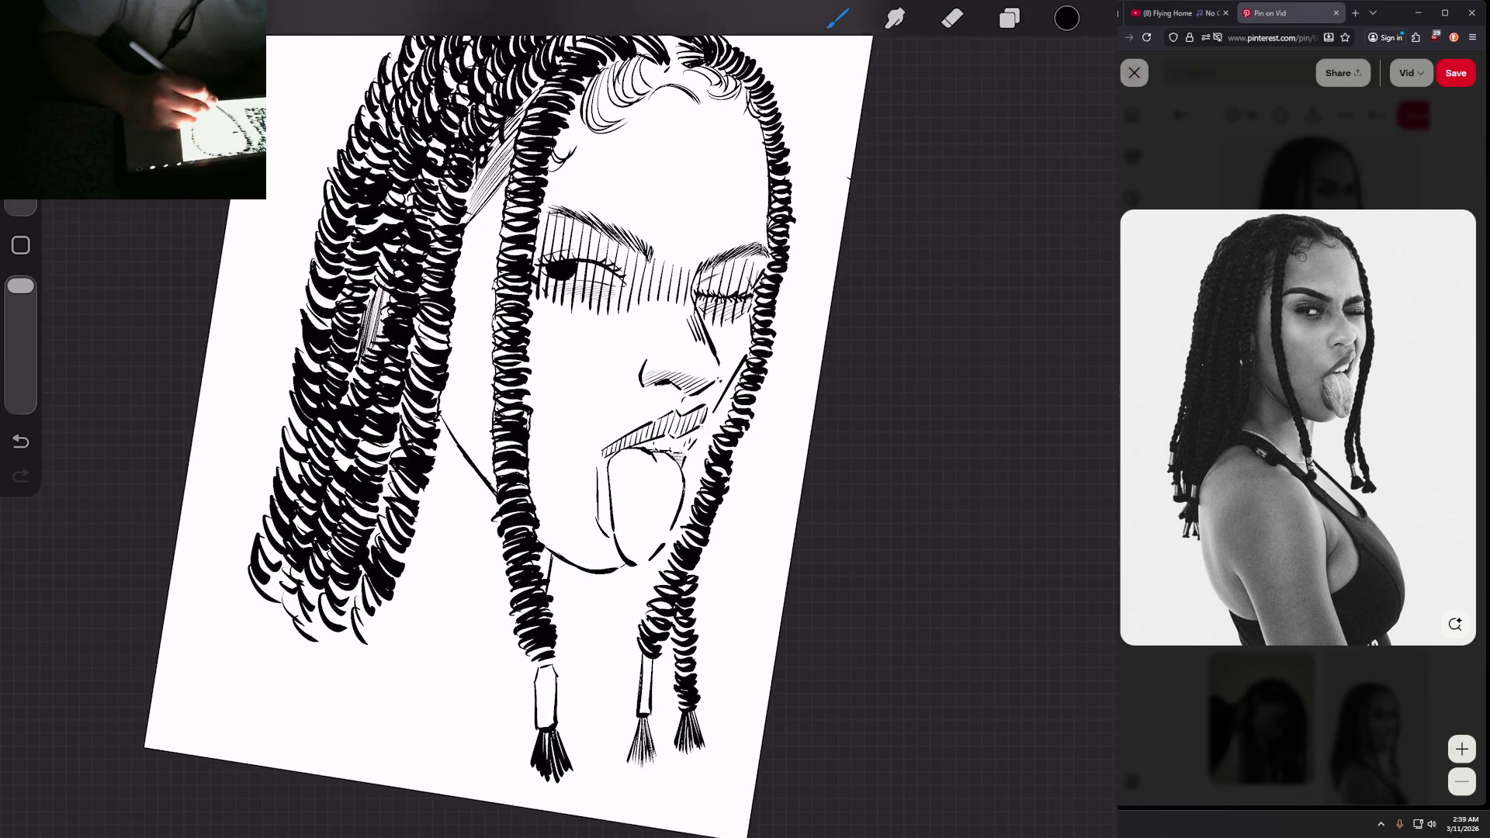
drag(528, 392, 528, 351)
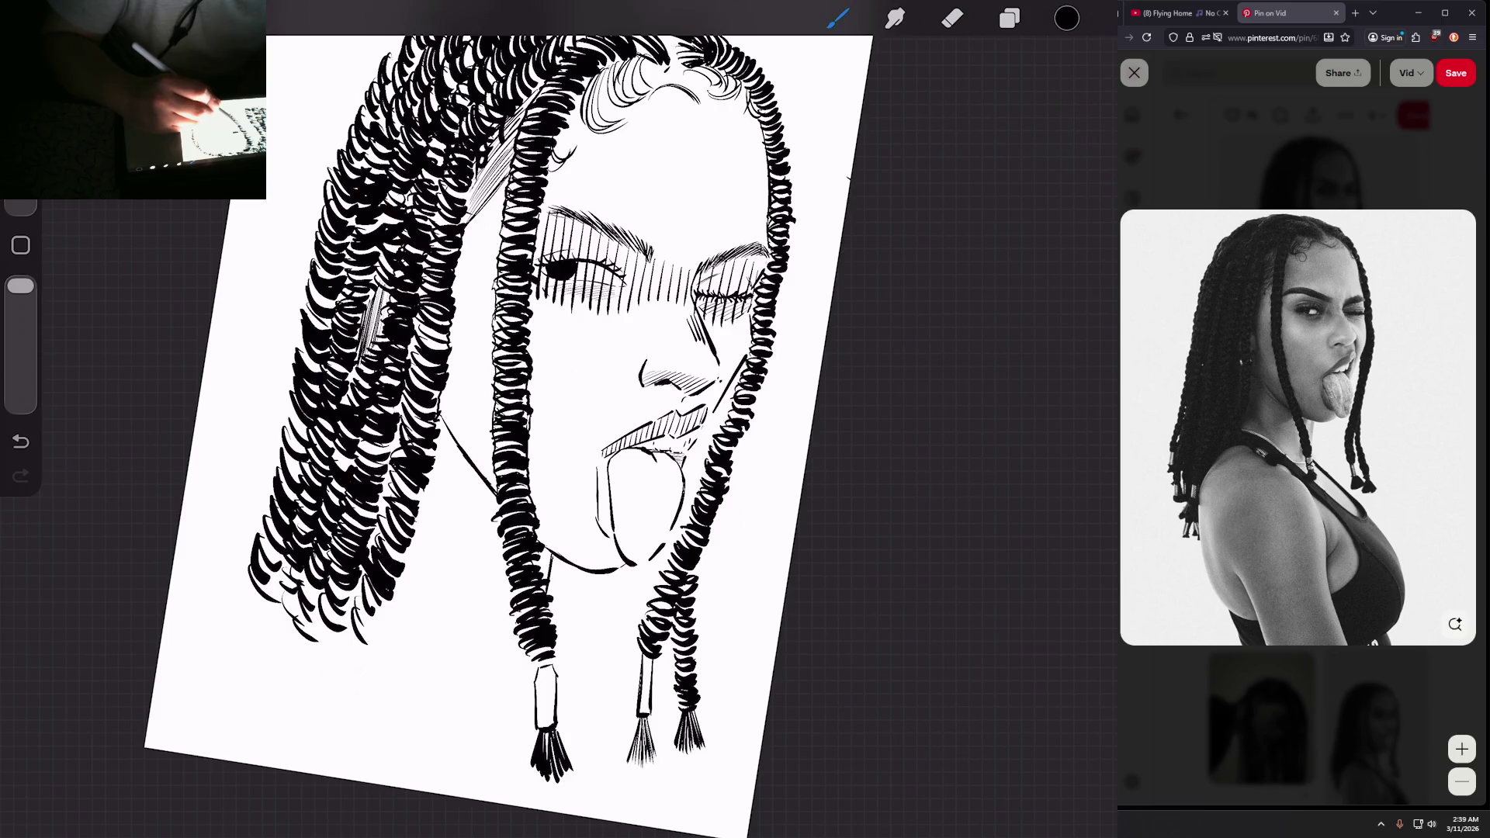
scroll(512, 419, down, 3)
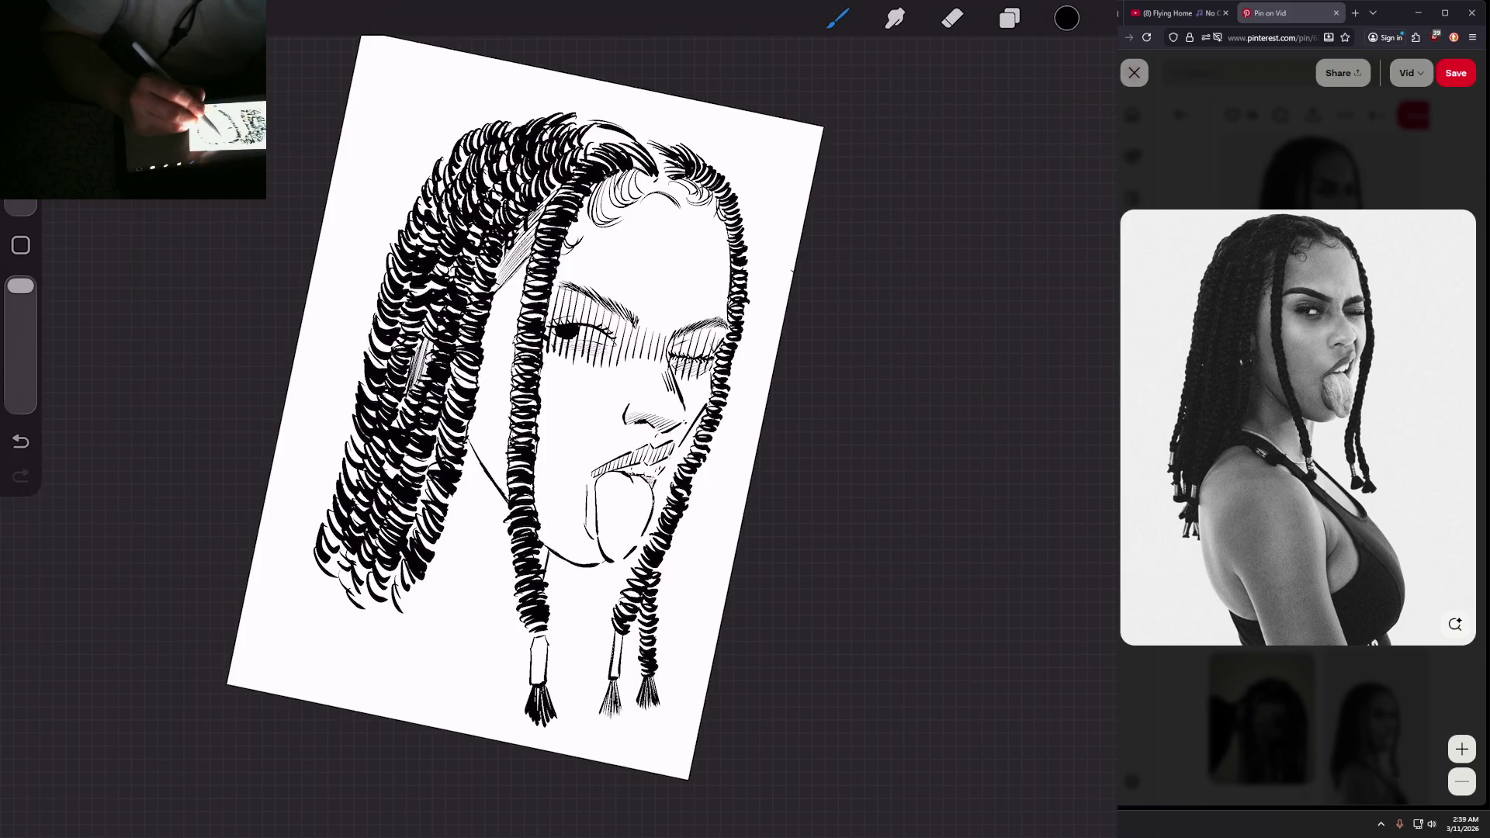
Step: Add small ink strokes to the top curls and along the upper lip
drag(656, 183, 695, 177)
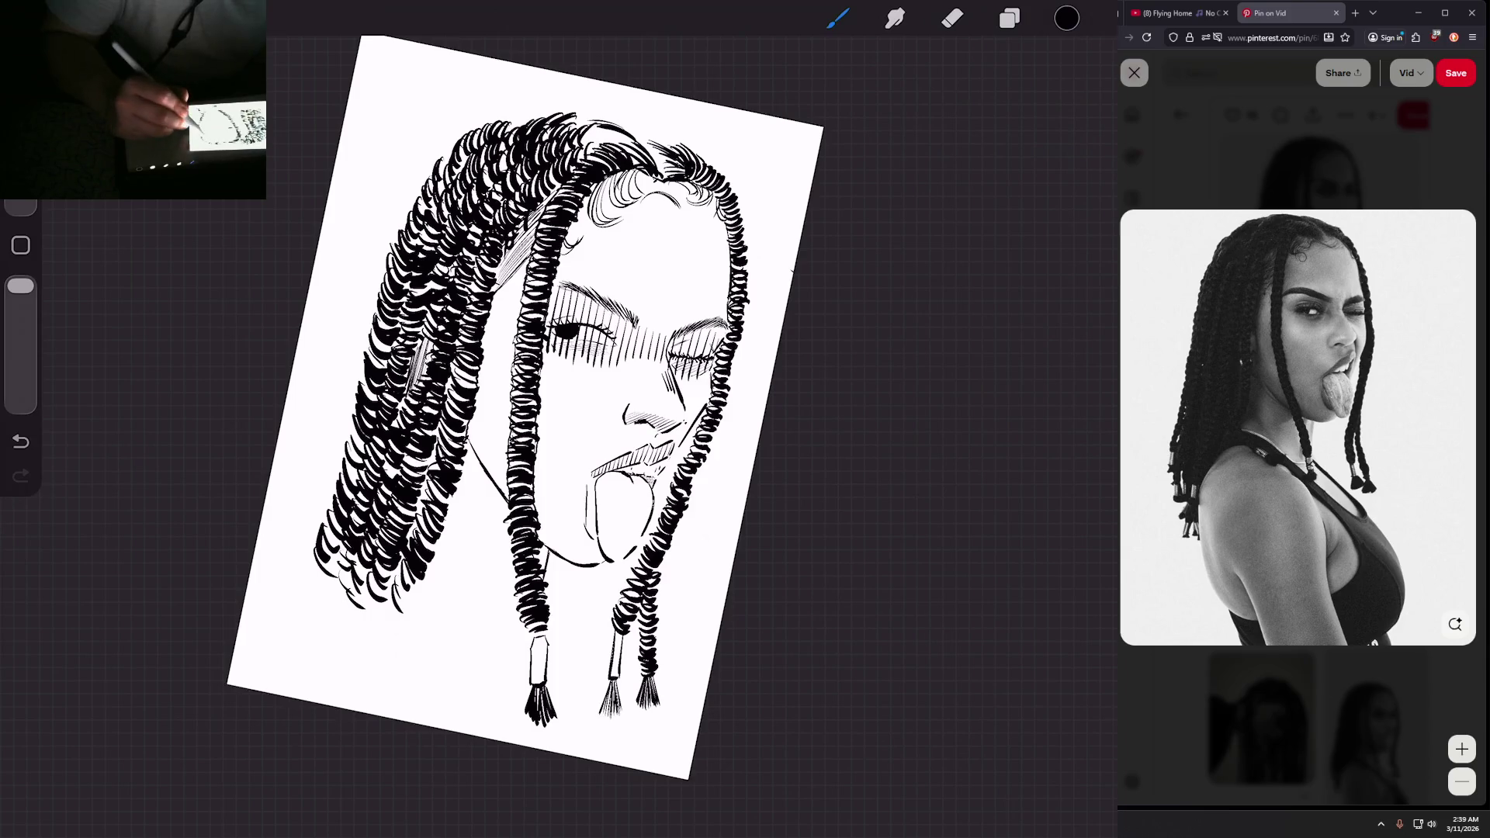
scroll(415, 419, up, 3)
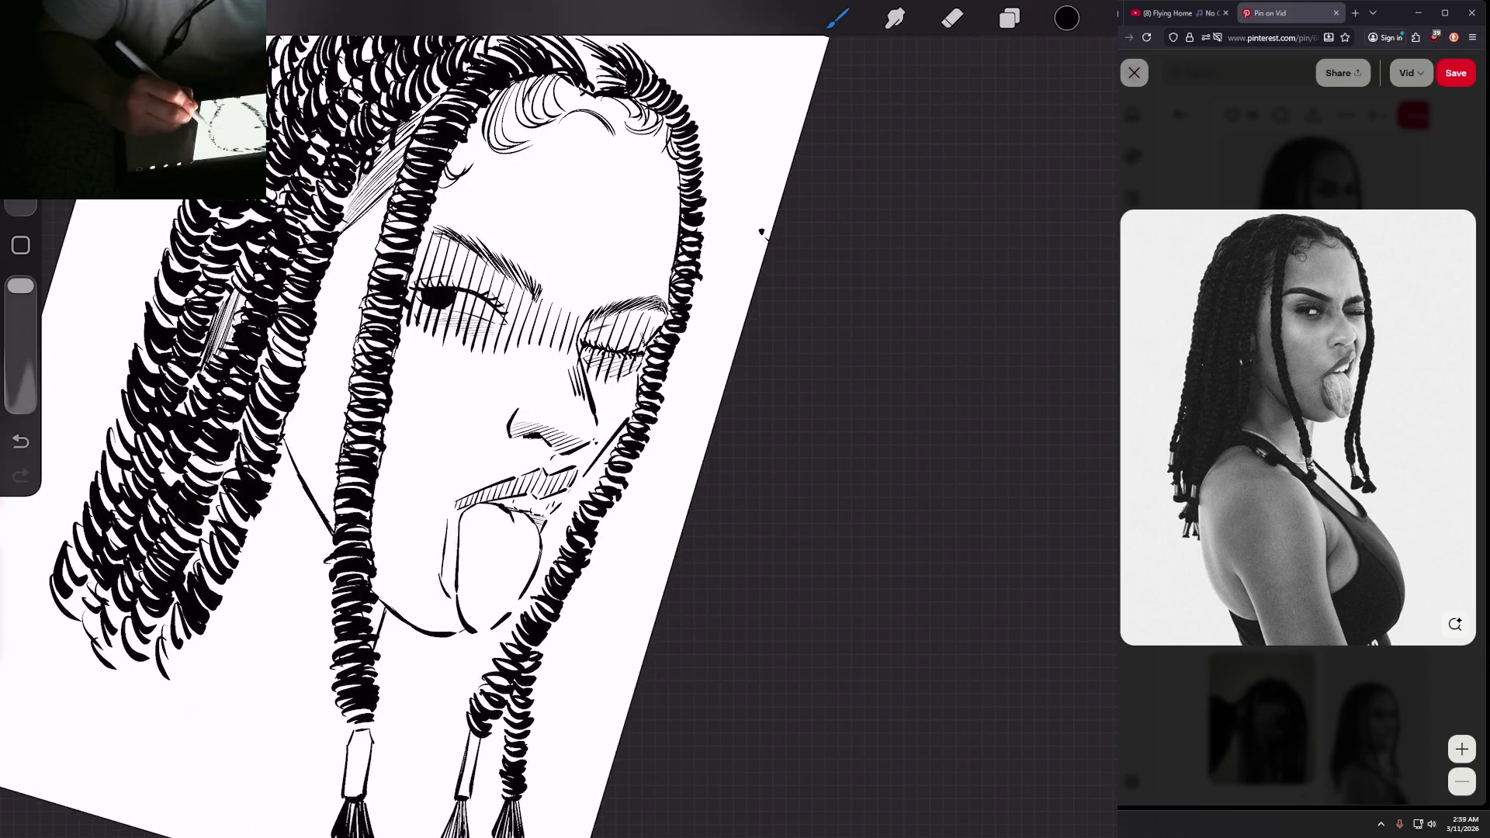
scroll(354, 420, up, 1)
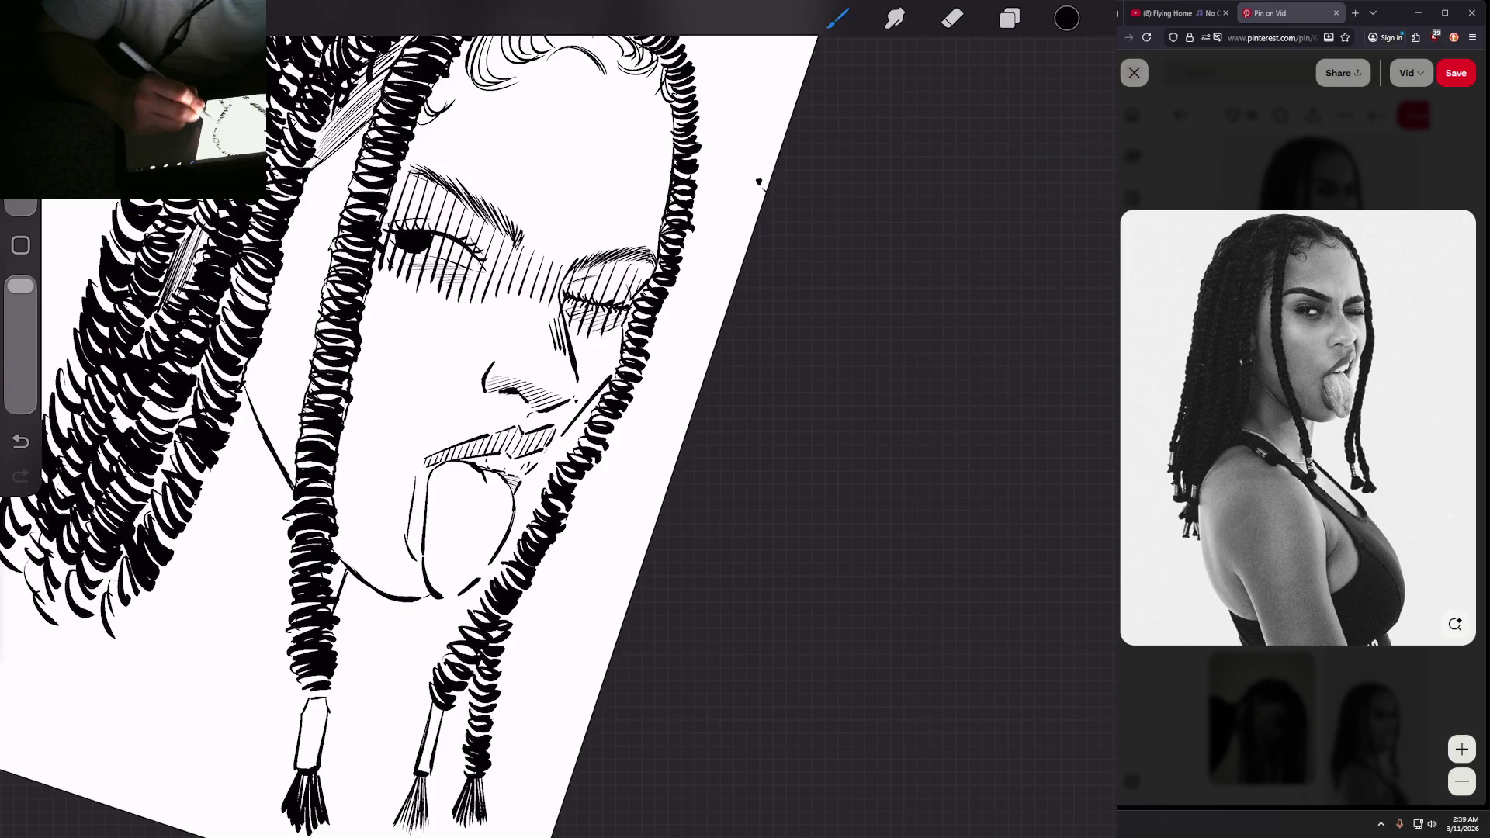
scroll(354, 419, up, 1)
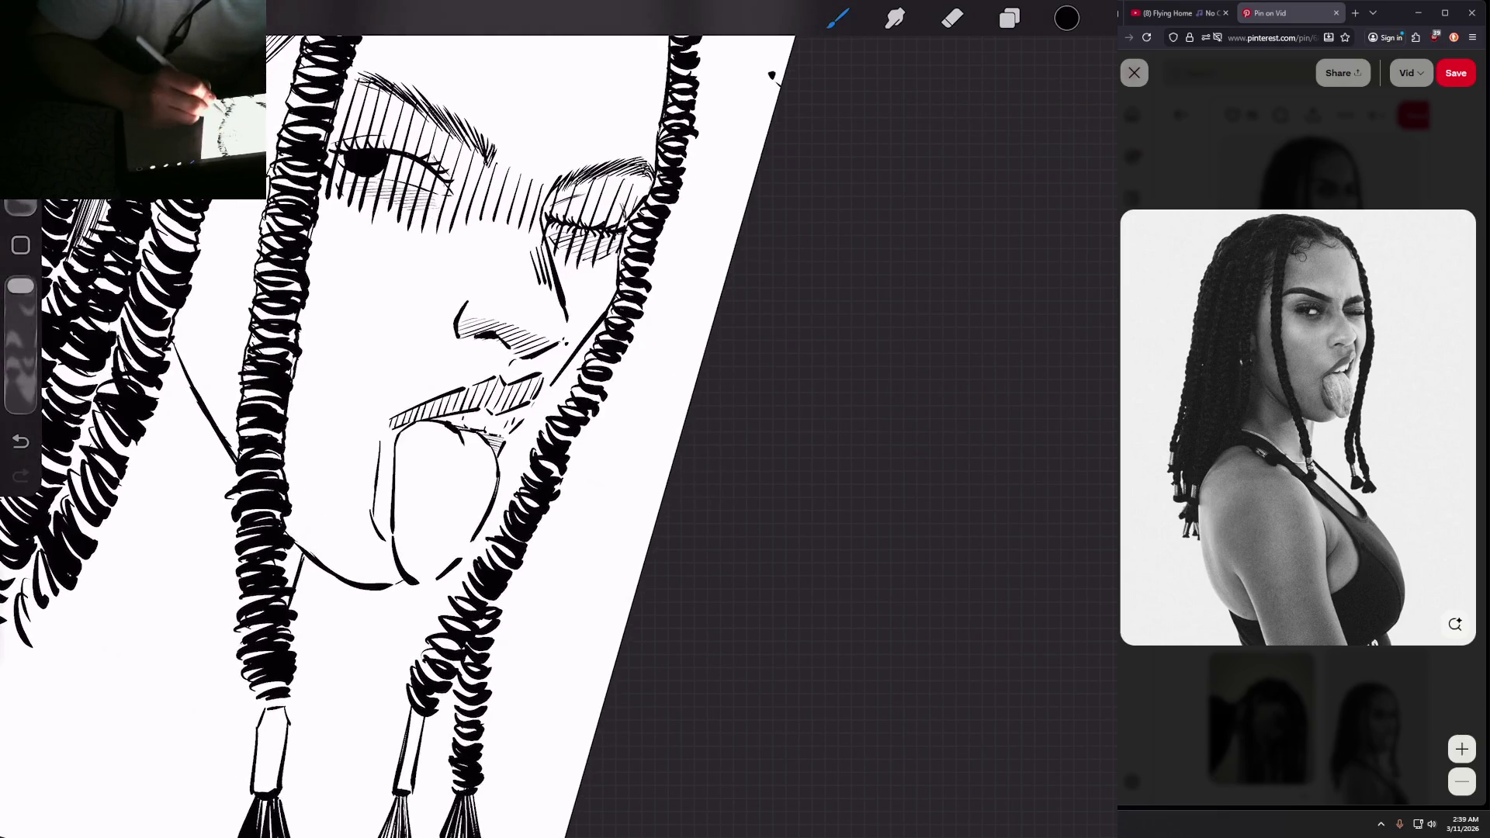
drag(508, 419, 526, 447)
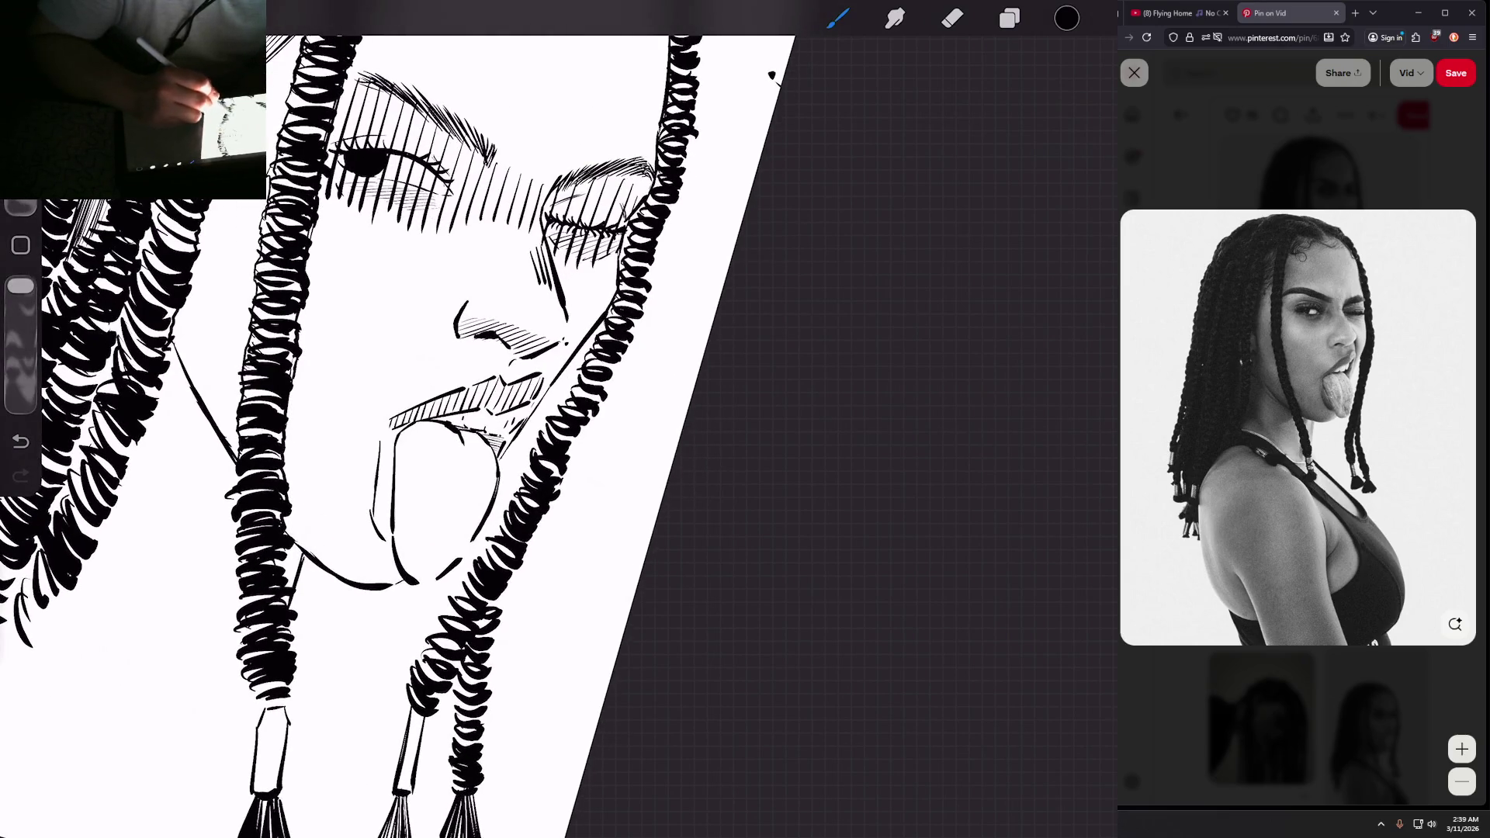
drag(554, 379, 528, 419)
scroll(404, 419, up, 3)
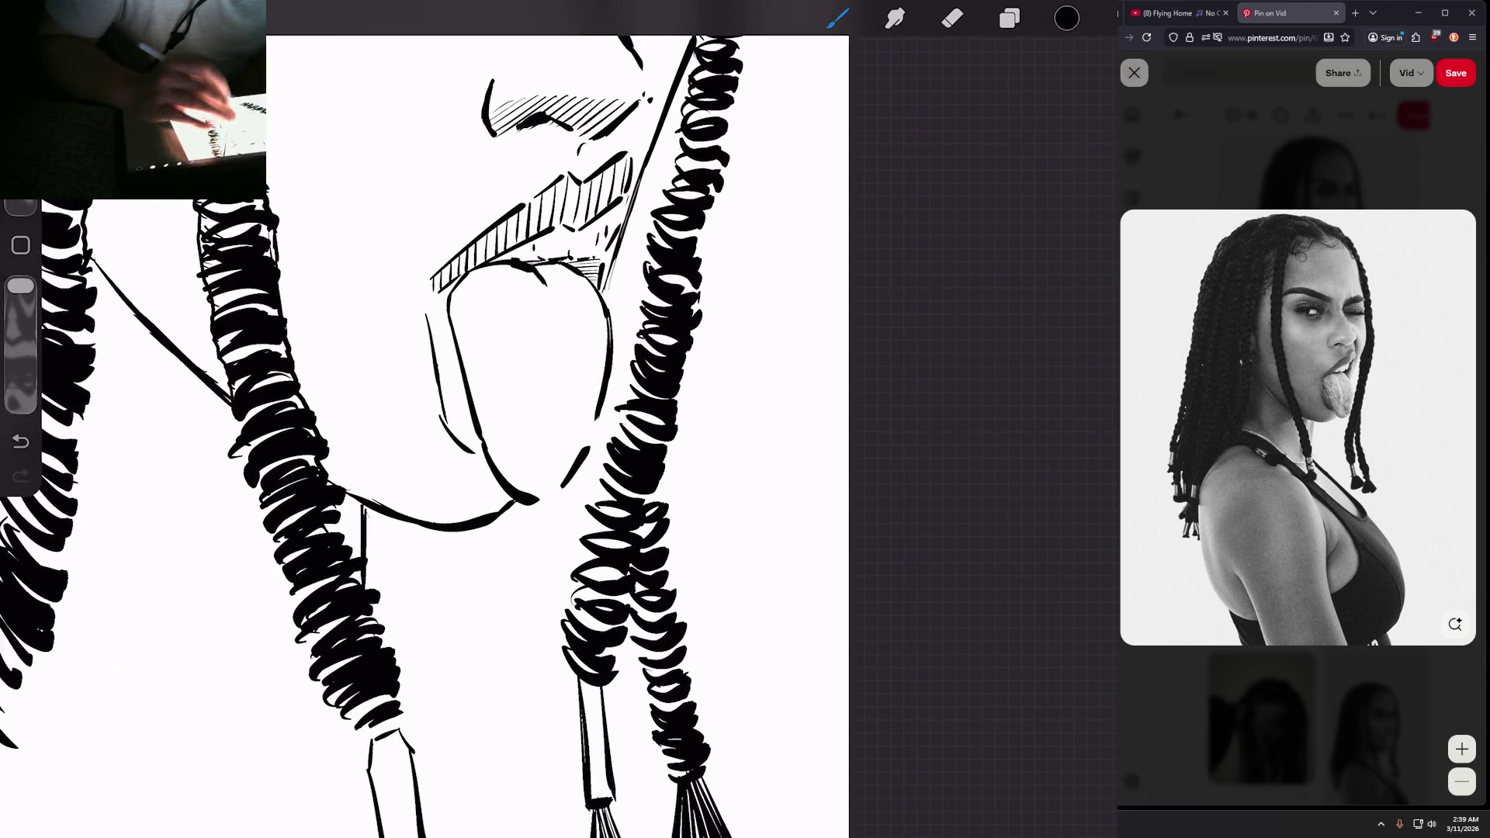
scroll(427, 419, down, 3)
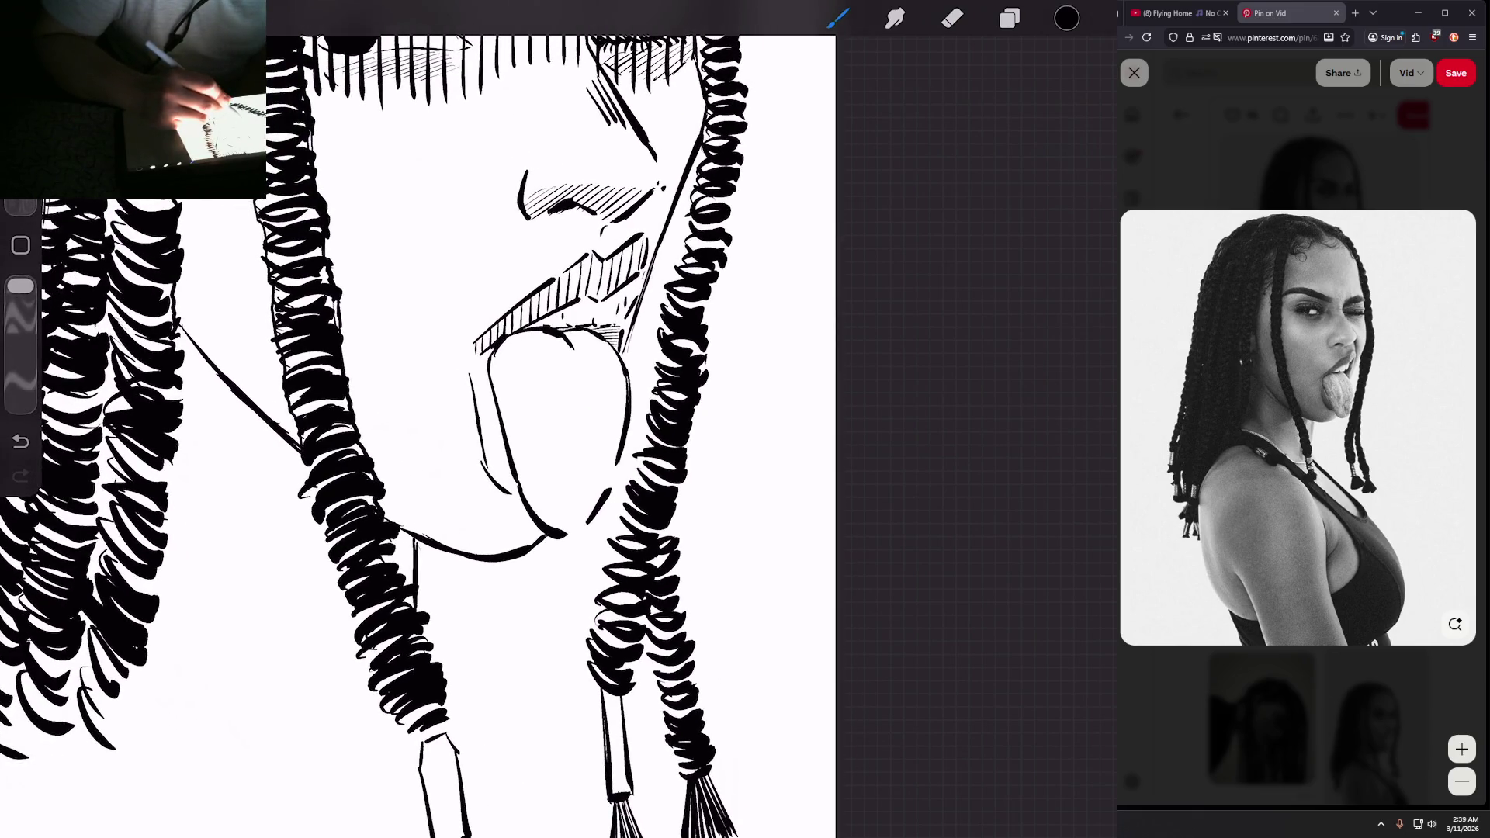
scroll(419, 420, down, 3)
scroll(419, 419, up, 2)
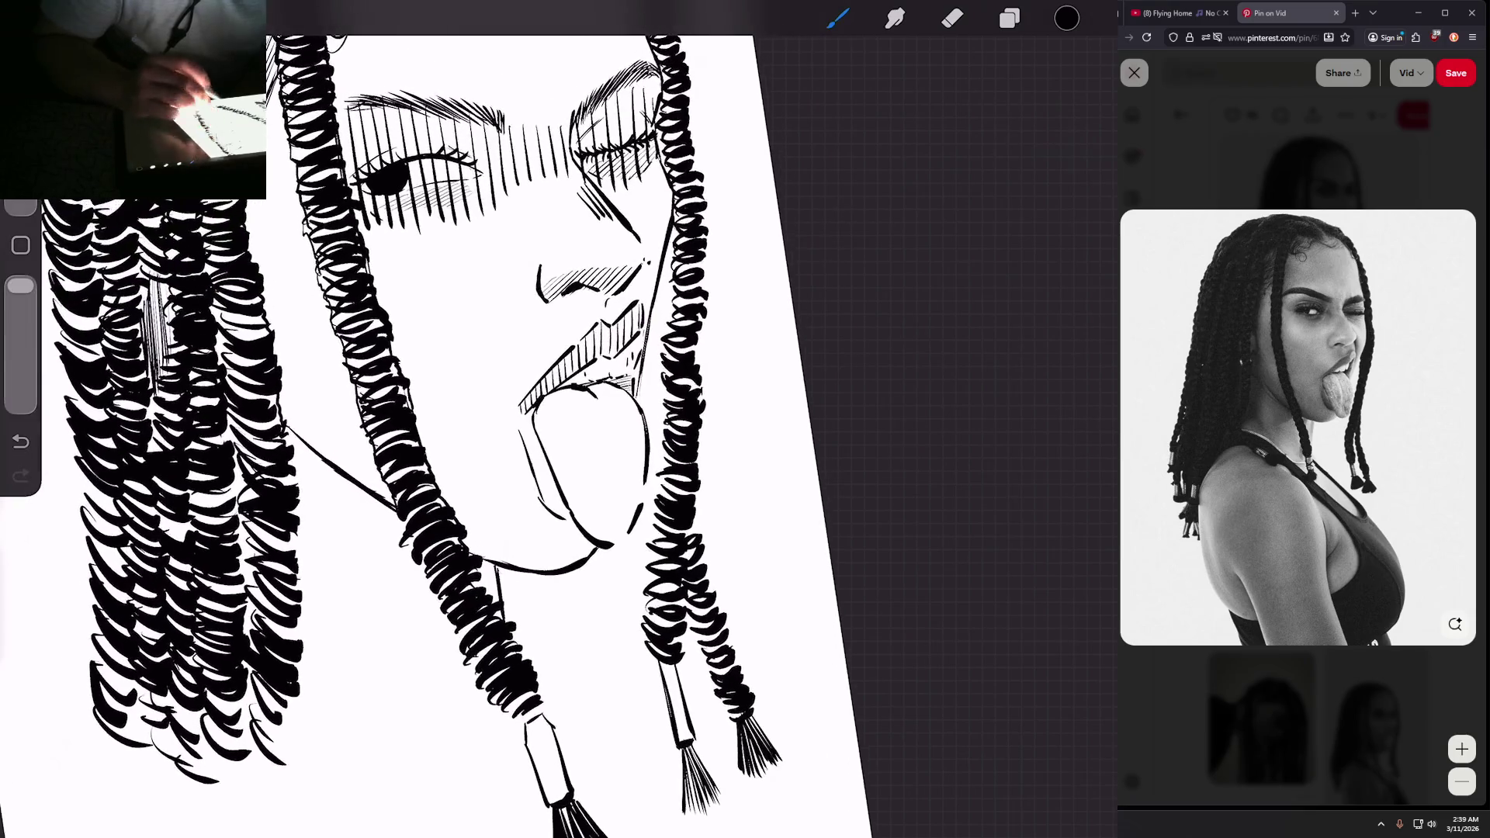
scroll(435, 419, down, 5)
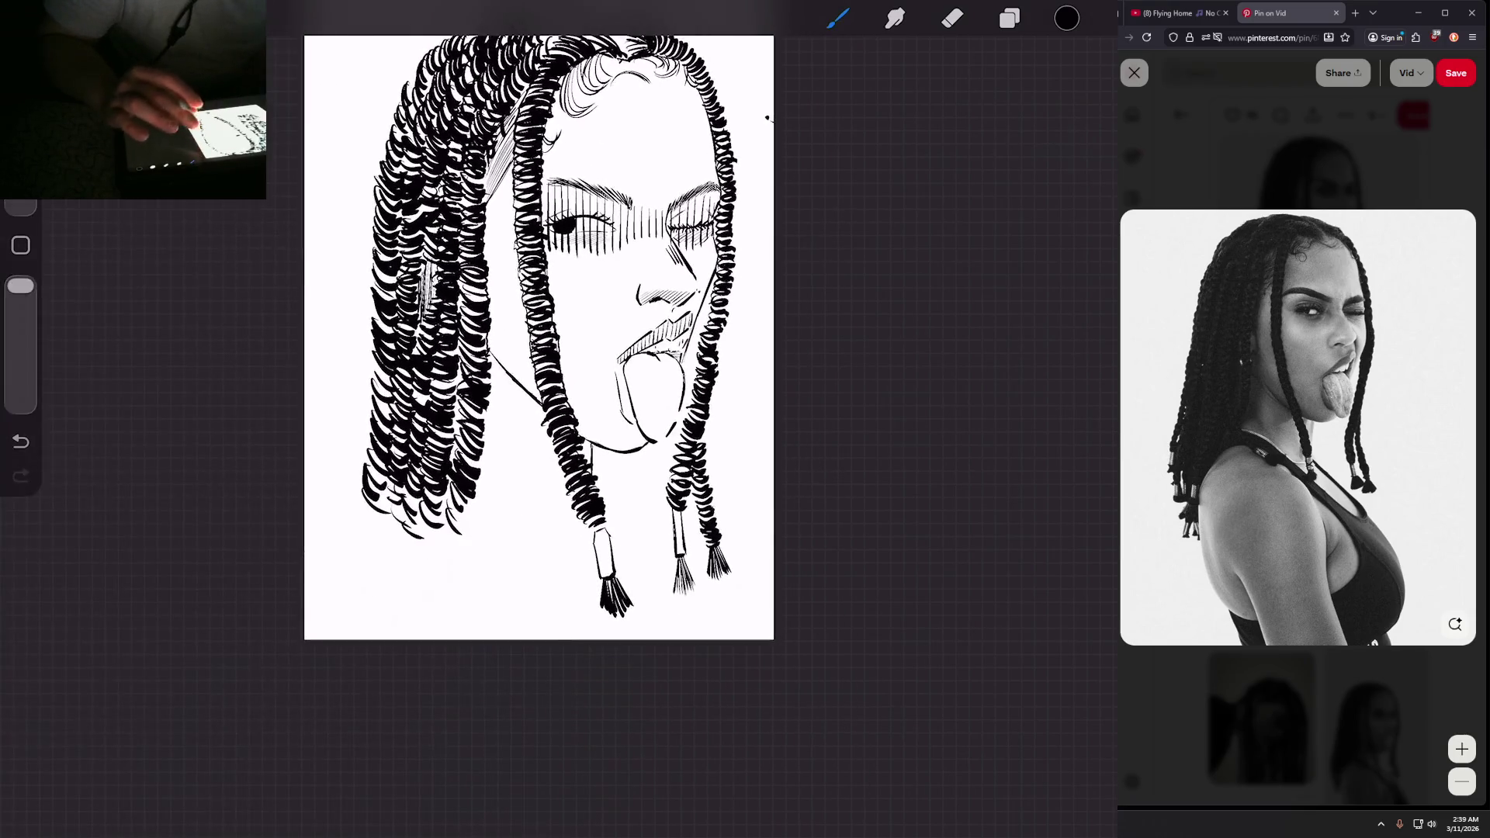
scroll(543, 233, up, 5)
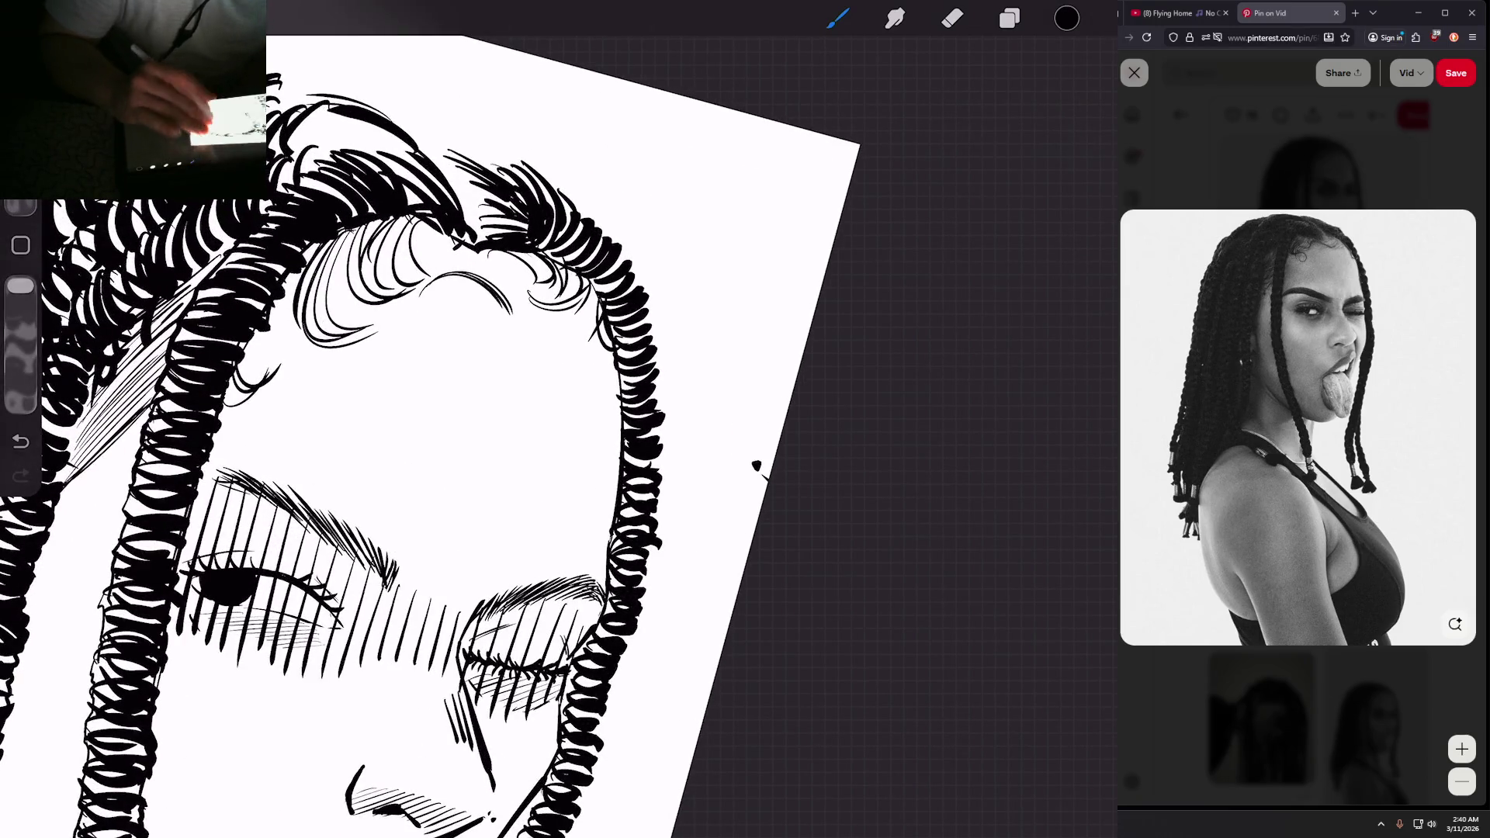
scroll(419, 419, down, 2)
scroll(435, 419, down, 2)
scroll(435, 419, up, 2)
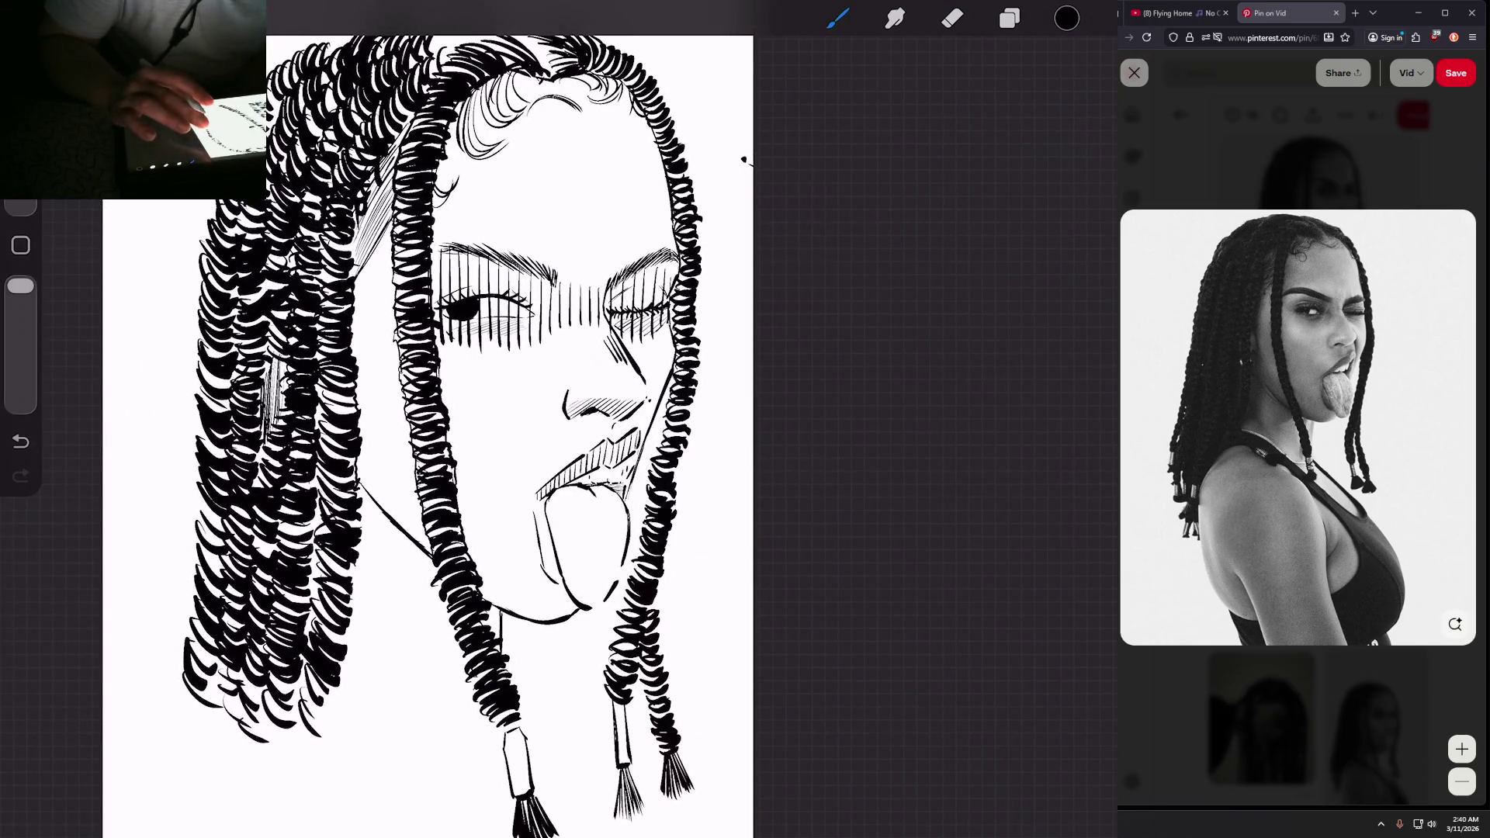
Step: Try a light grey colour drop on the face, then undo it after it floods the page
click(1066, 17)
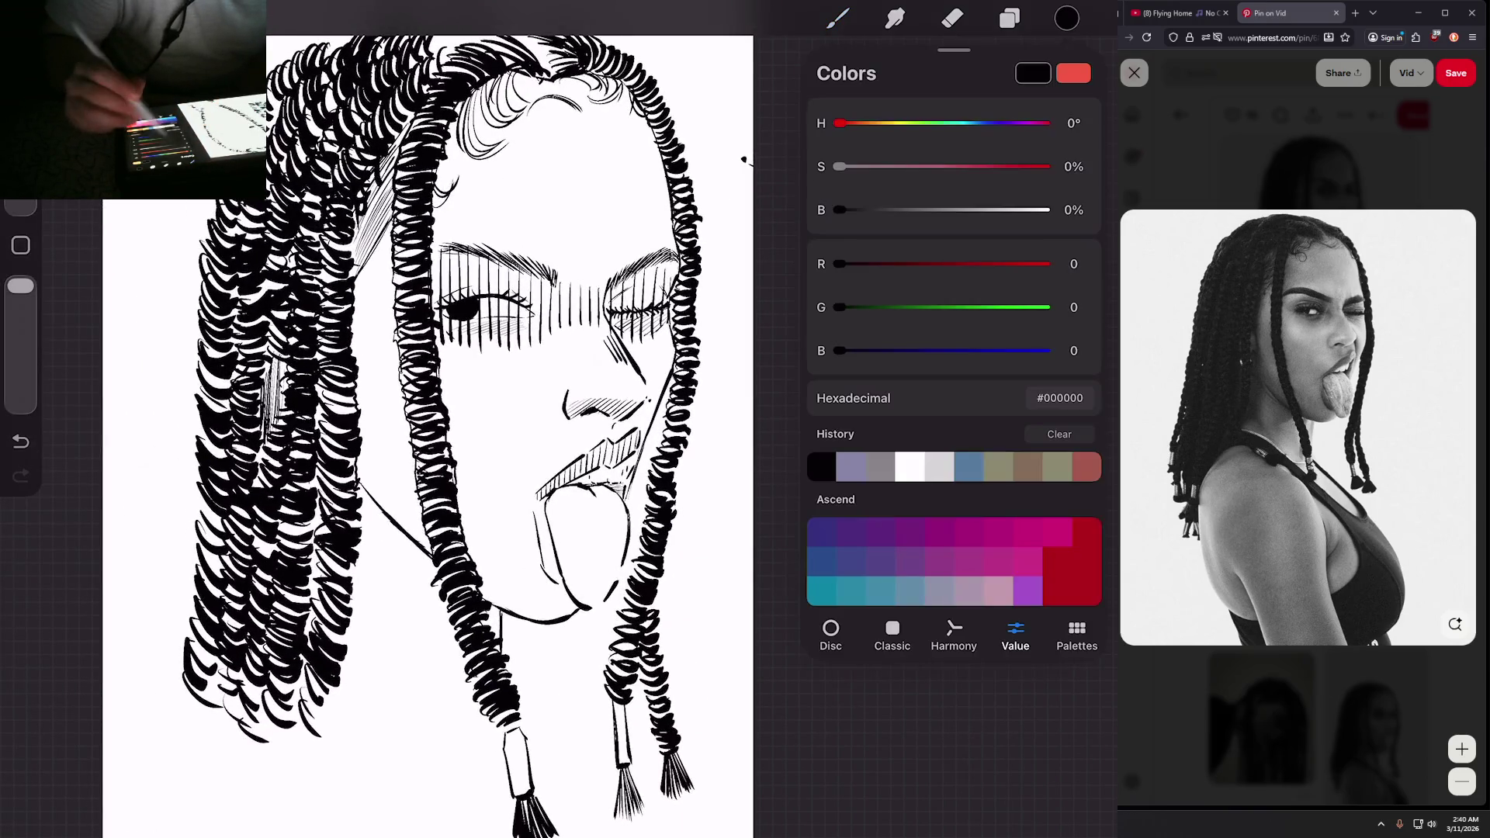
drag(839, 210, 1001, 210)
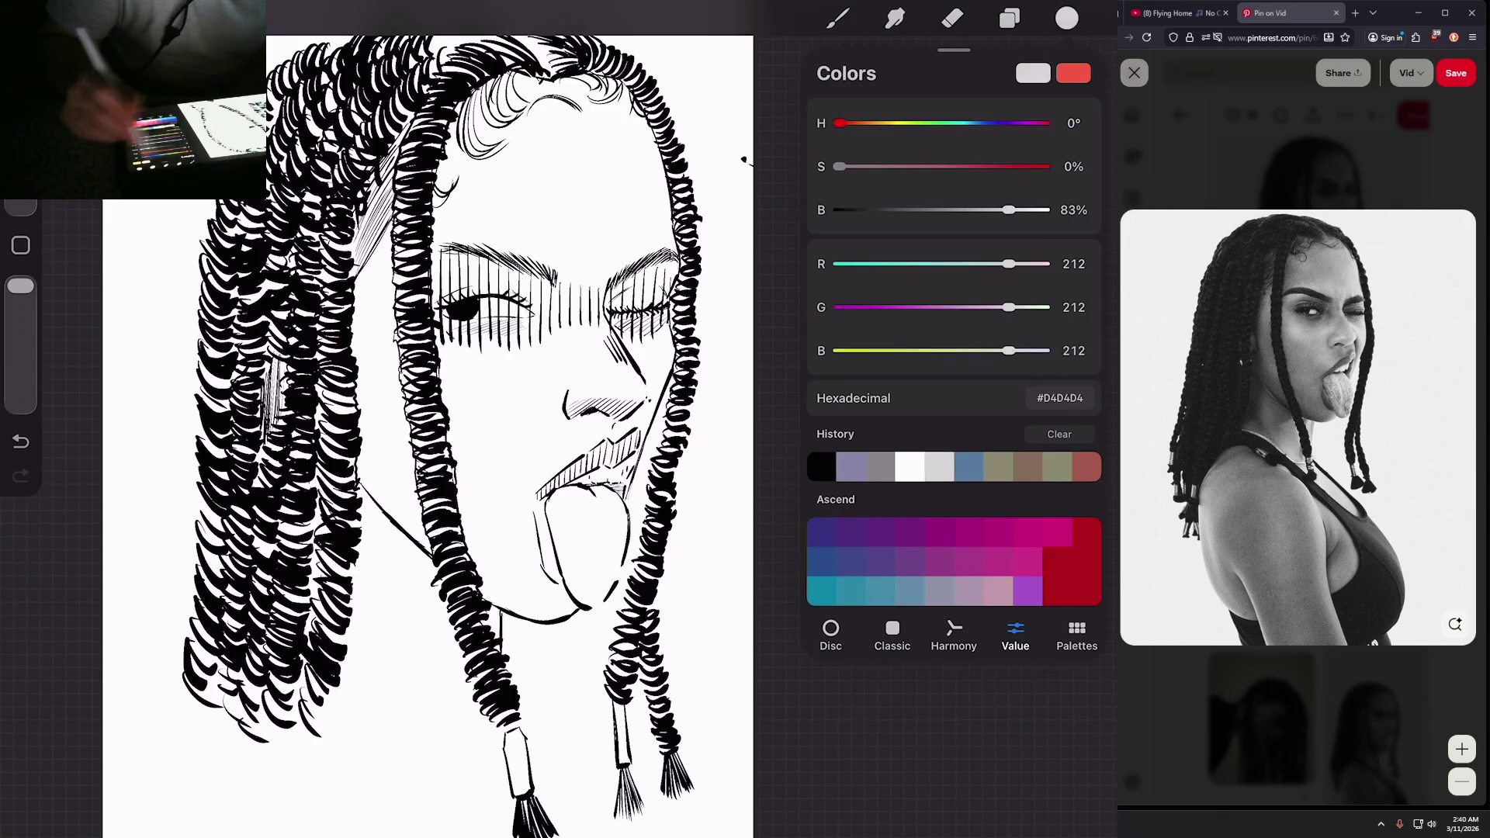
drag(1067, 17, 544, 194)
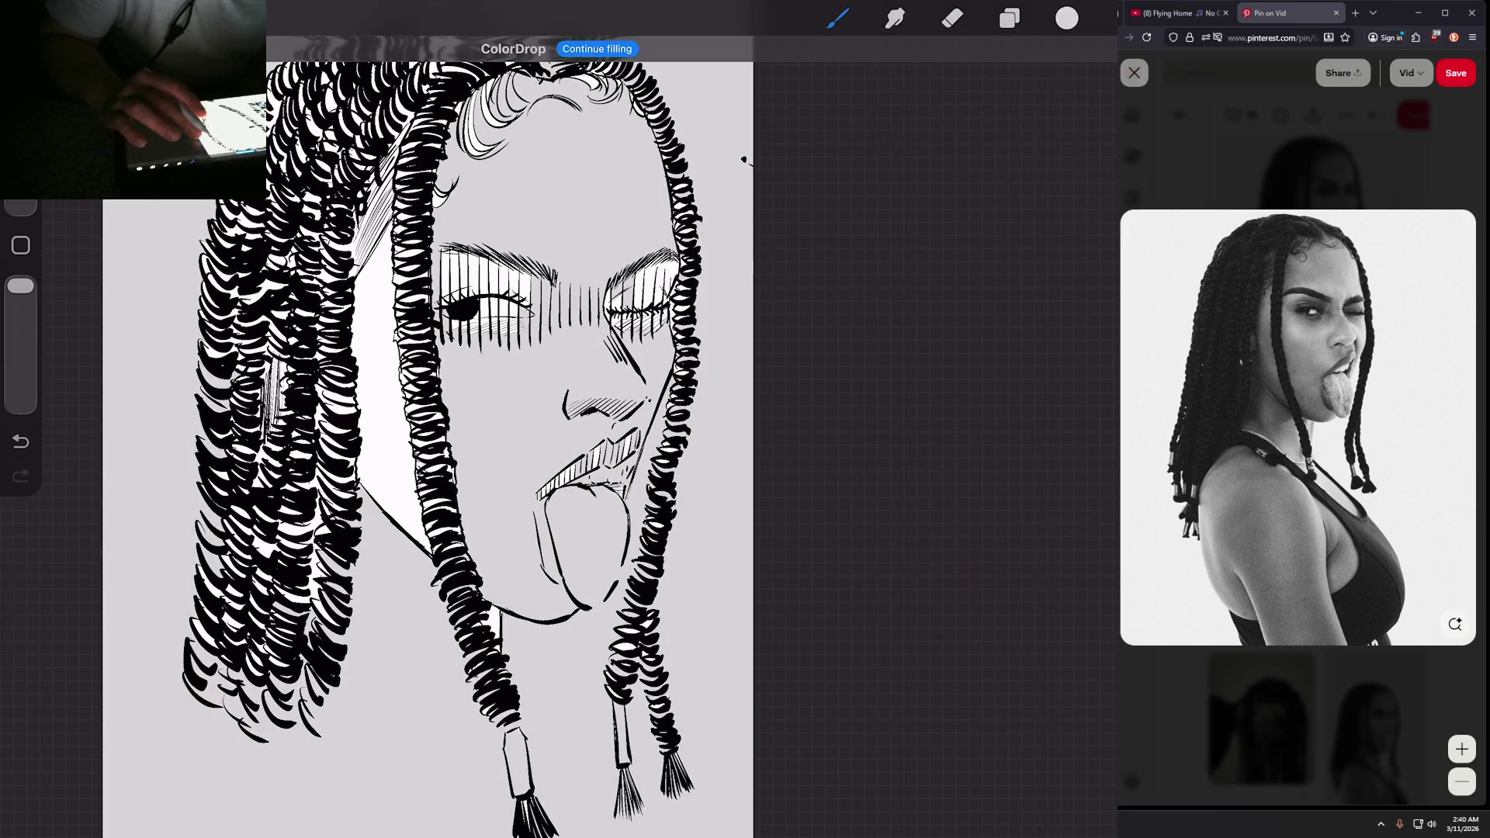
key(ctrl+z)
scroll(497, 435, down, 2)
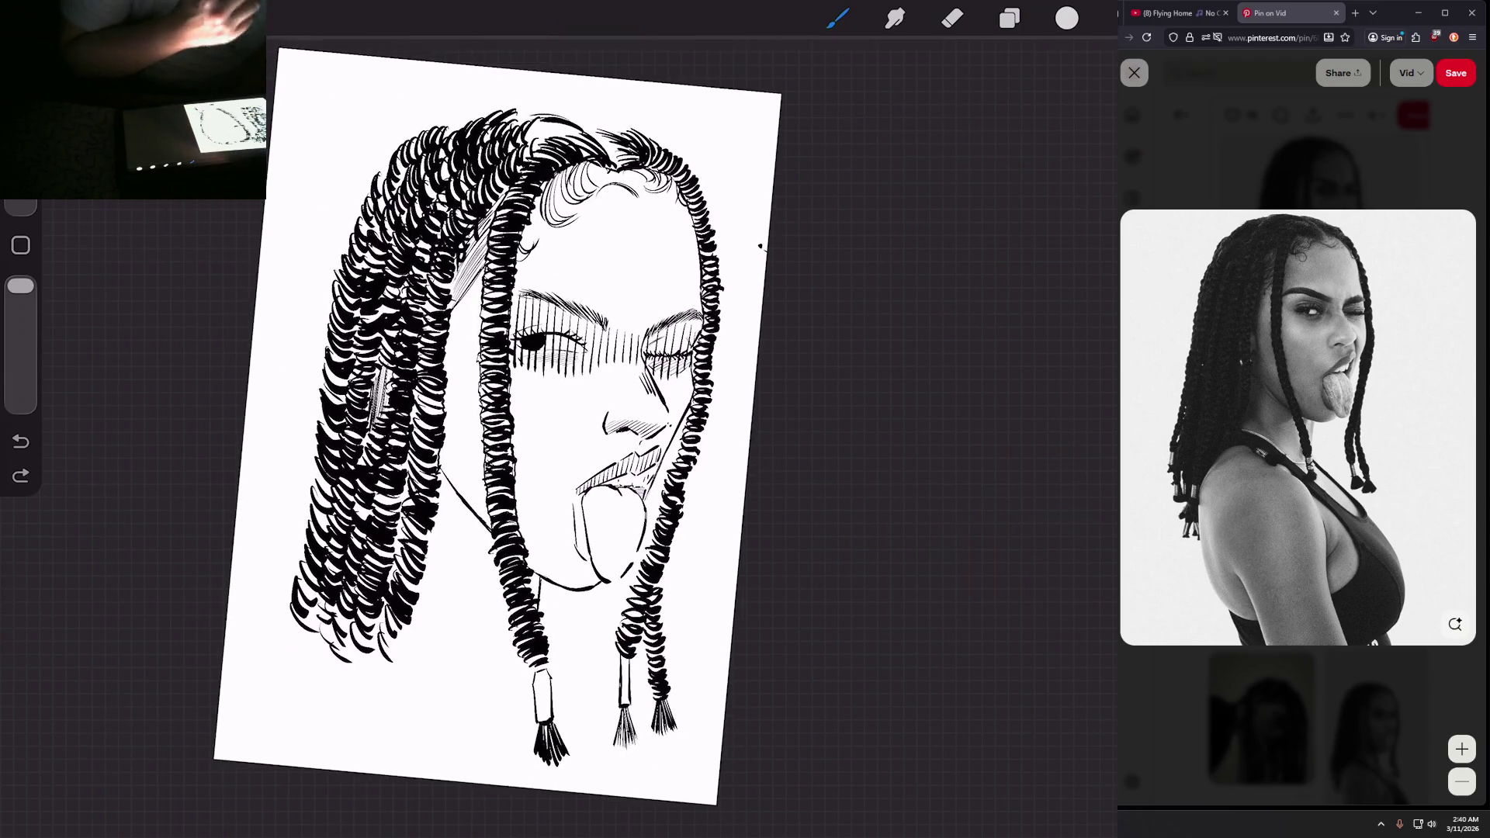
scroll(621, 435, up, 5)
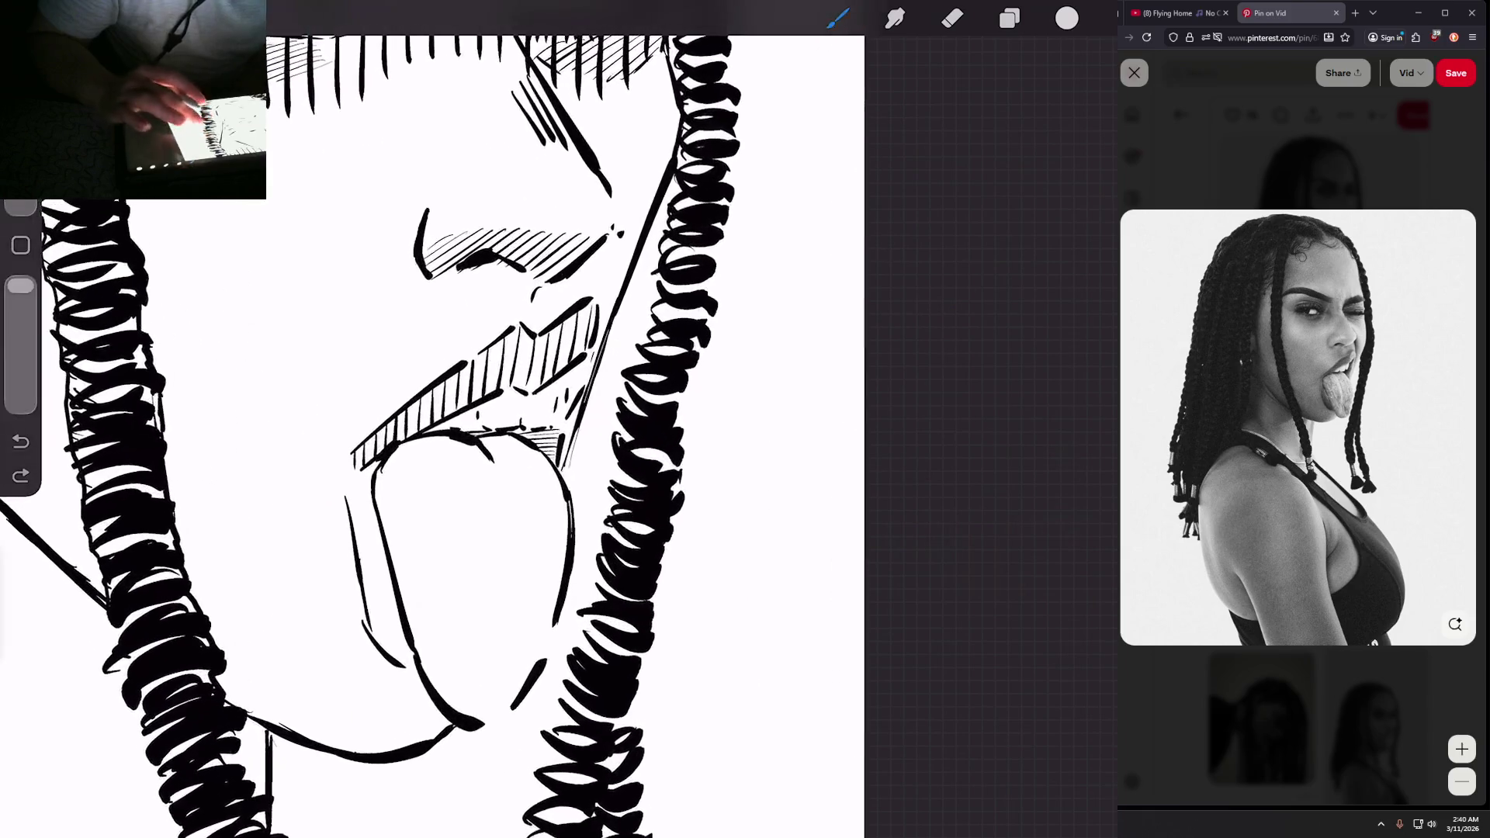
Step: Switch back to black and add a small ink stroke at the lip corner
click(1067, 17)
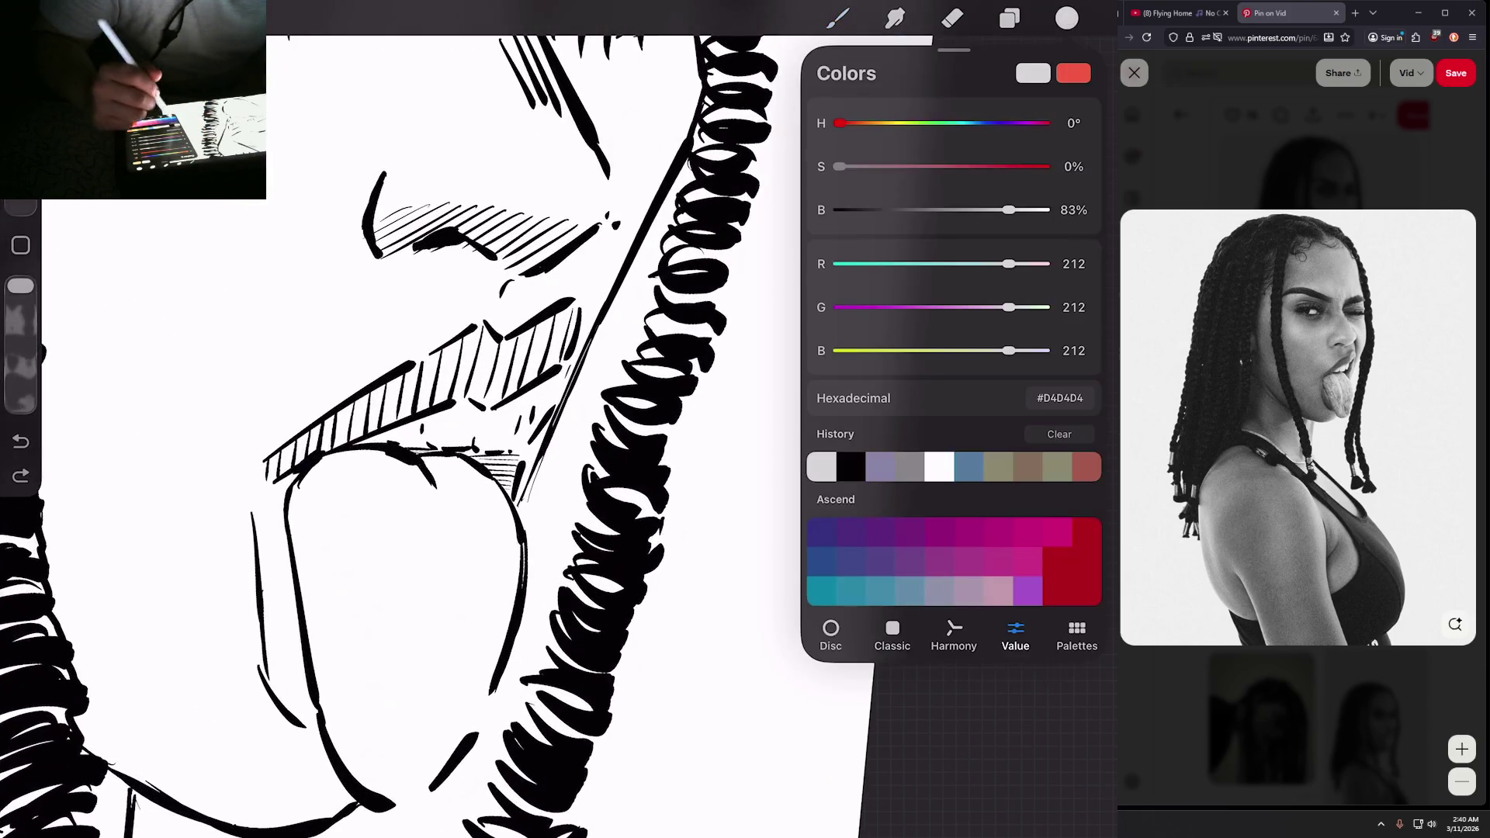
click(1066, 17)
drag(515, 492, 528, 511)
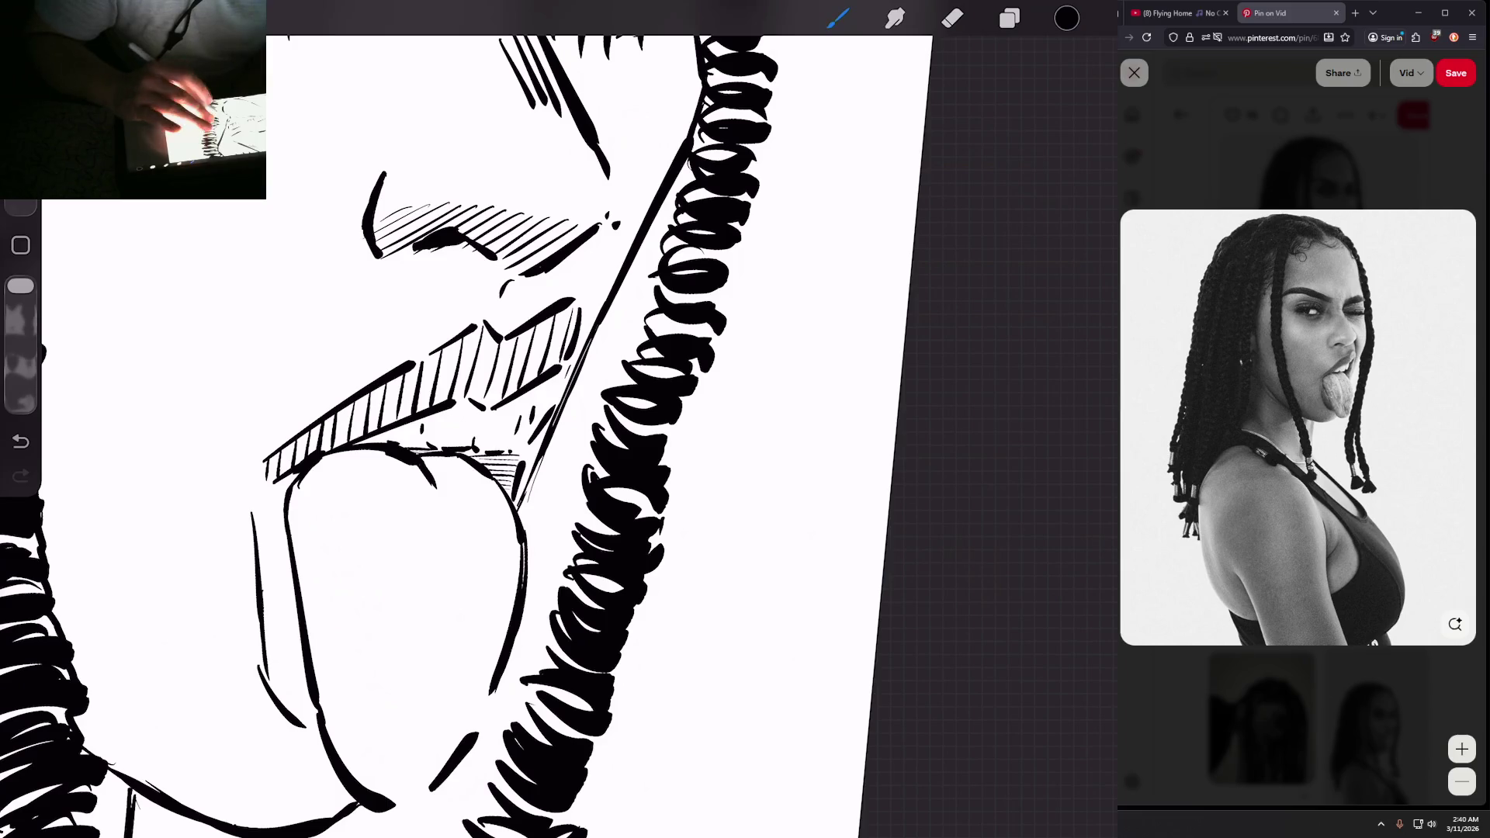
scroll(435, 435, down, 5)
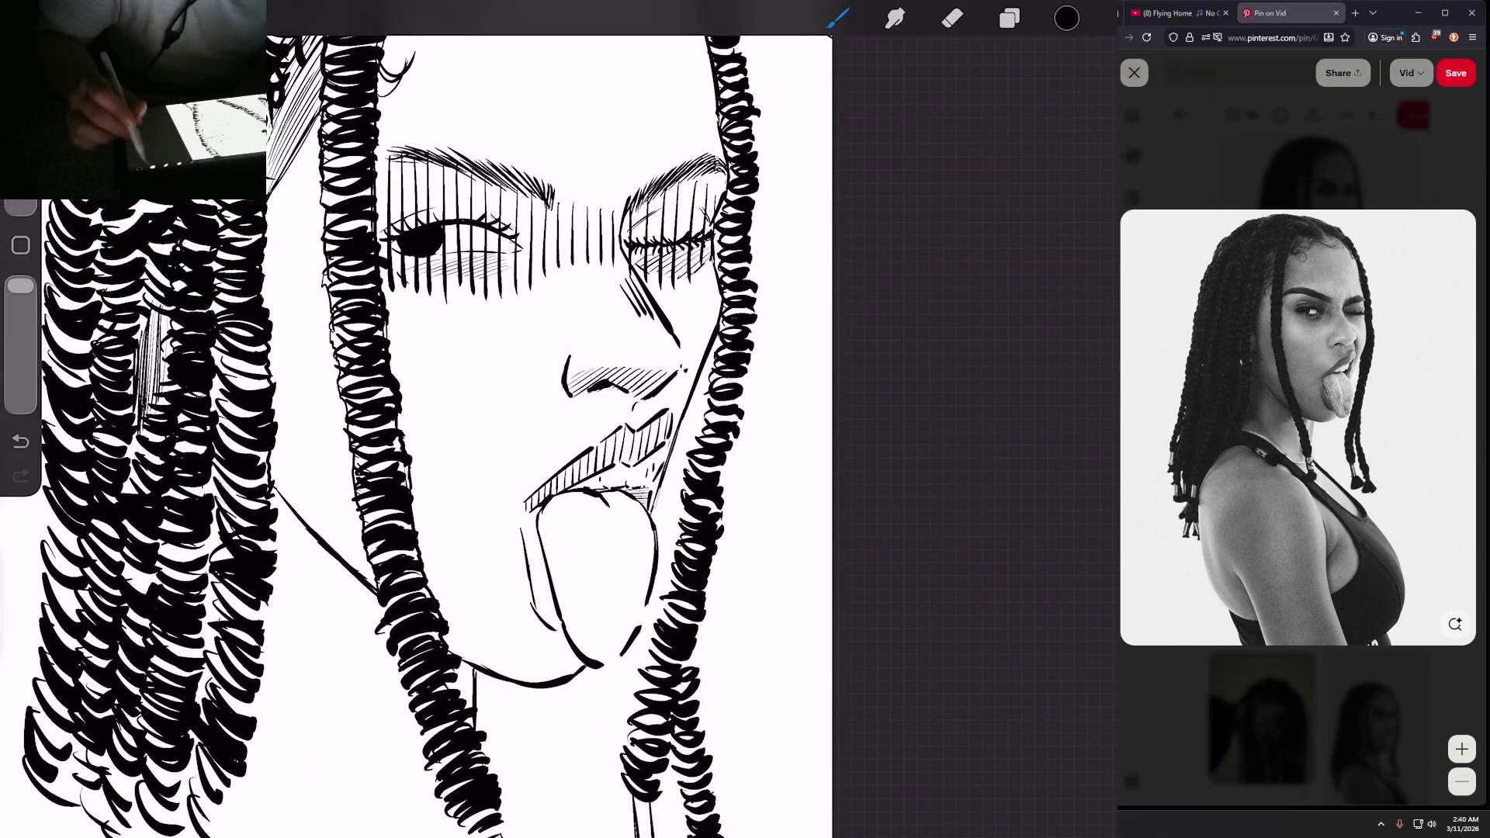
Step: Fill the face and hair gap with light grey #D4D4D4, then undo the fill
click(1067, 17)
click(850, 466)
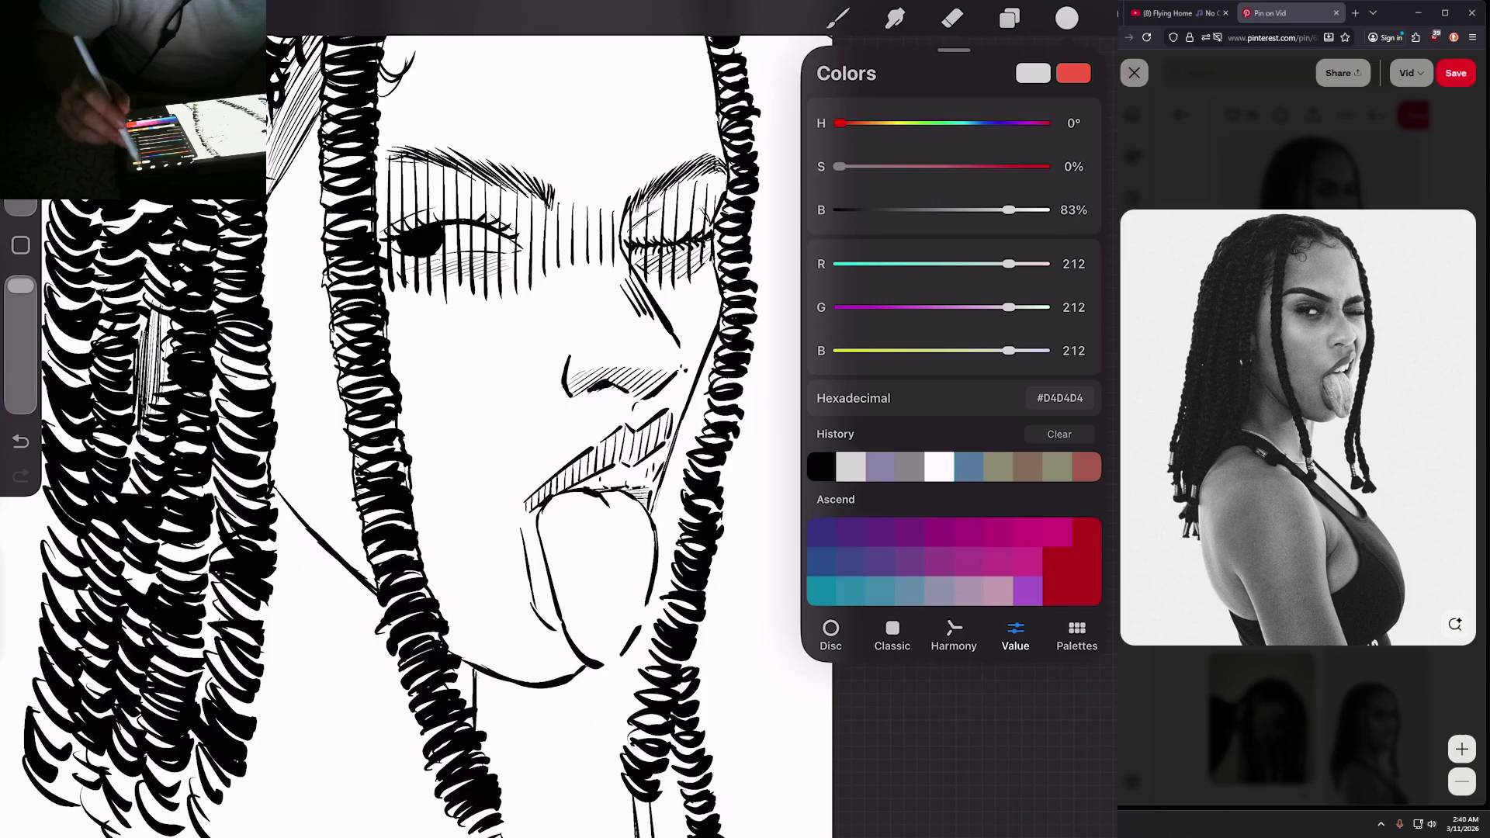
click(1066, 17)
drag(1066, 17, 527, 349)
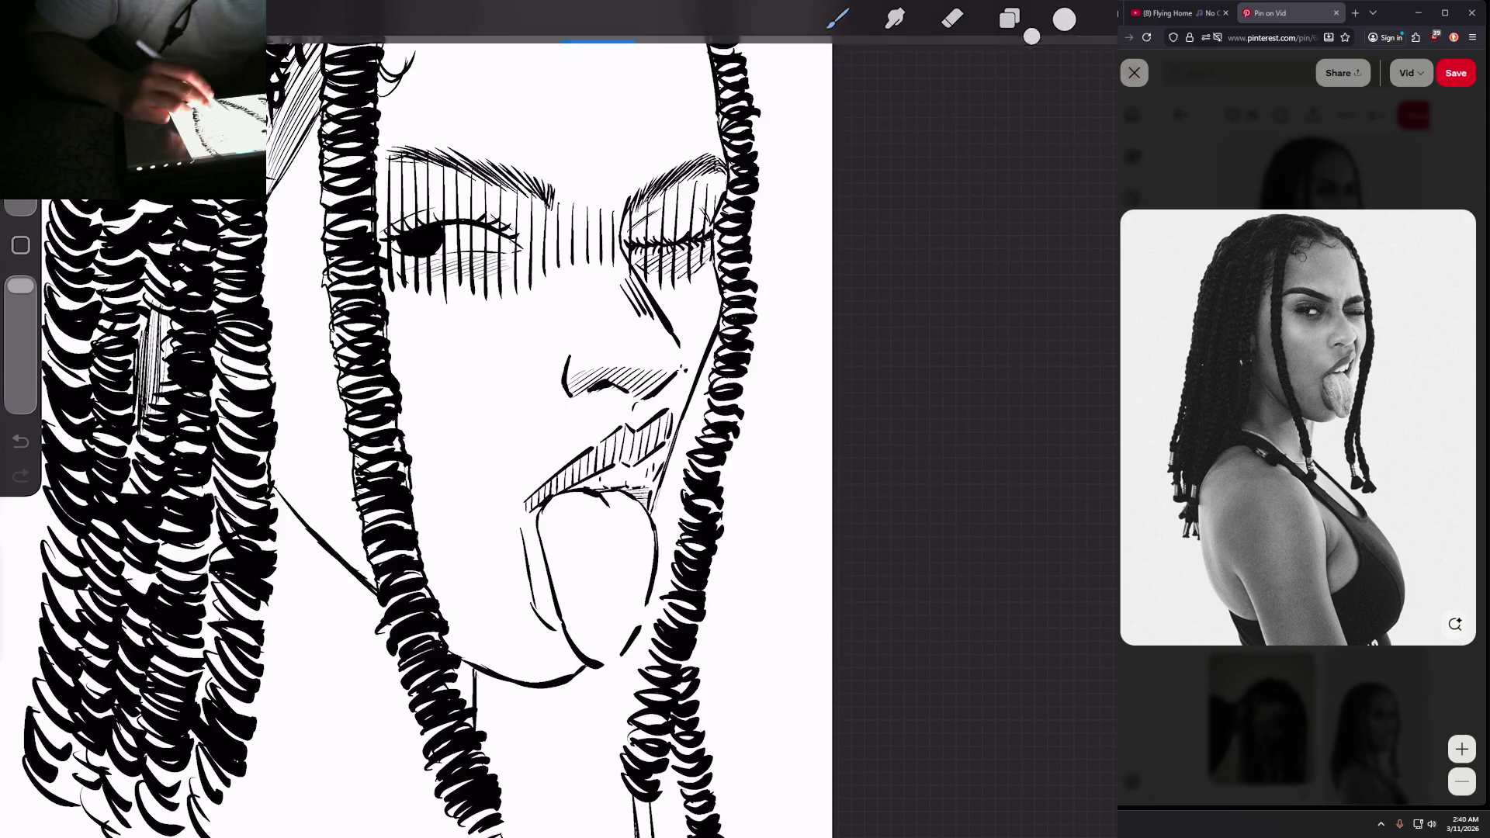
scroll(434, 434, down, 5)
scroll(544, 434, up, 5)
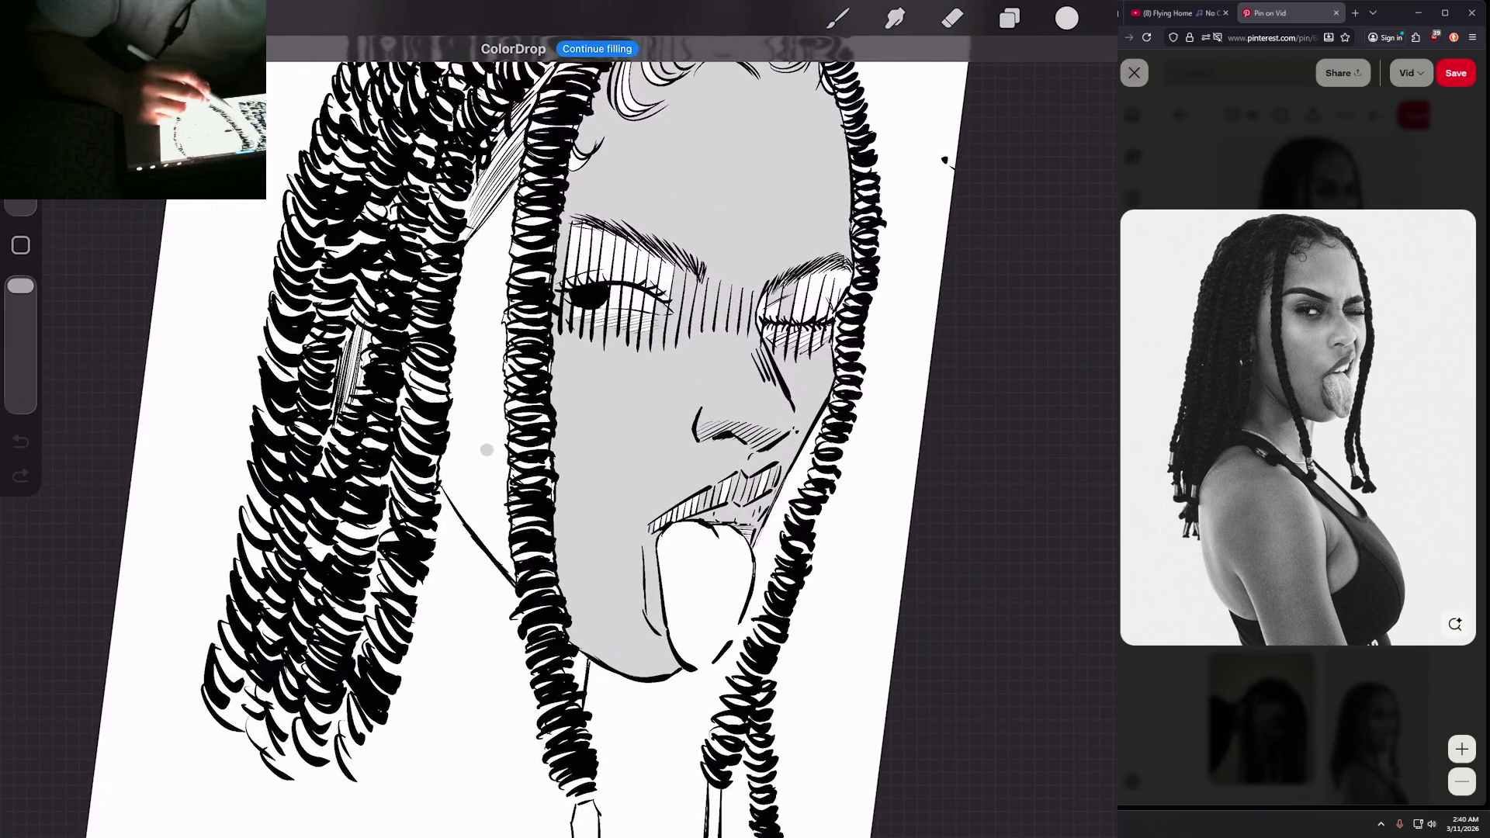
click(478, 373)
scroll(559, 419, up, 5)
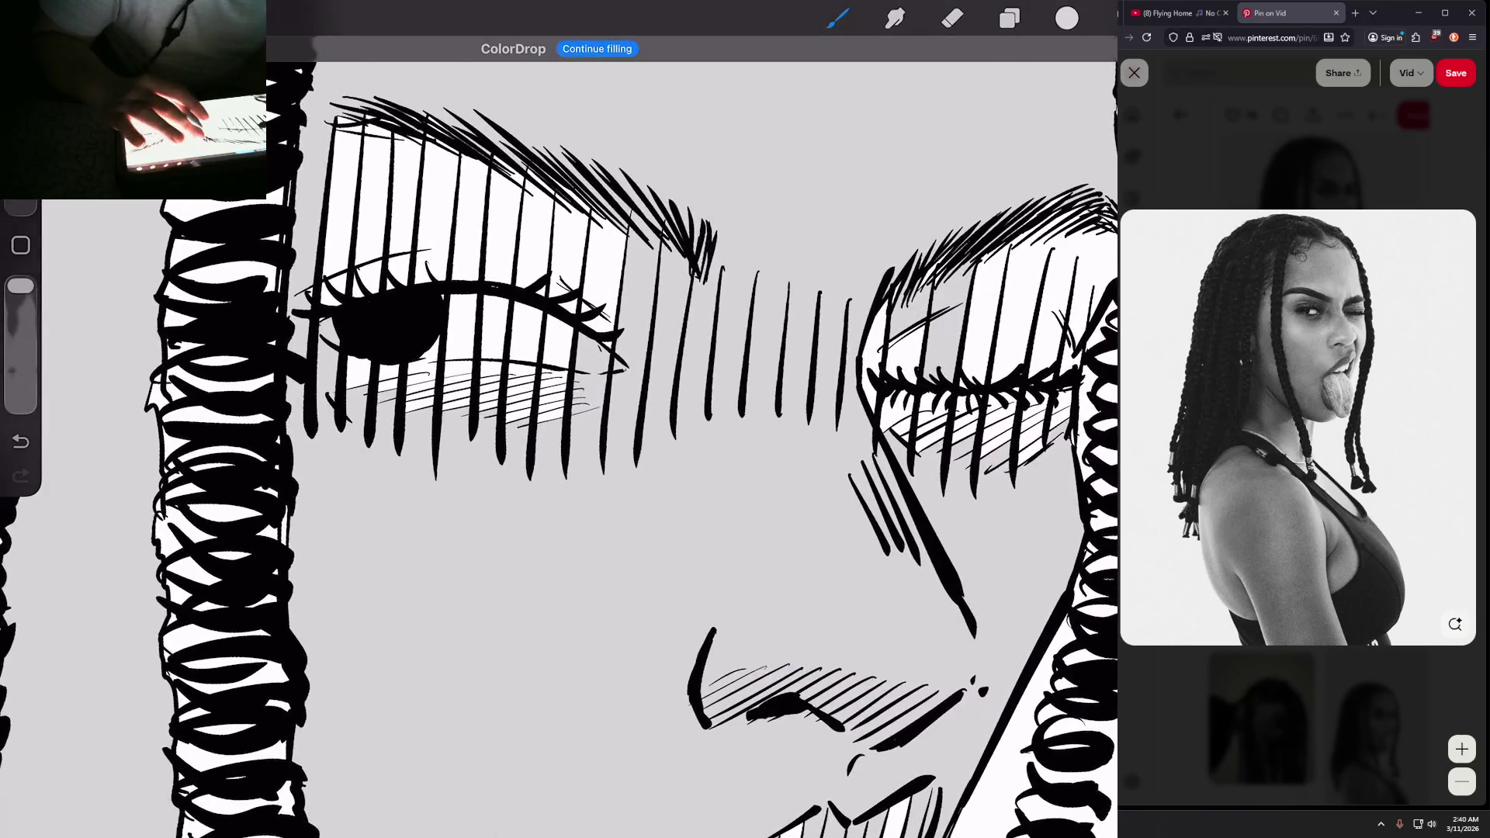
scroll(481, 310, up, 3)
key(ctrl+z)
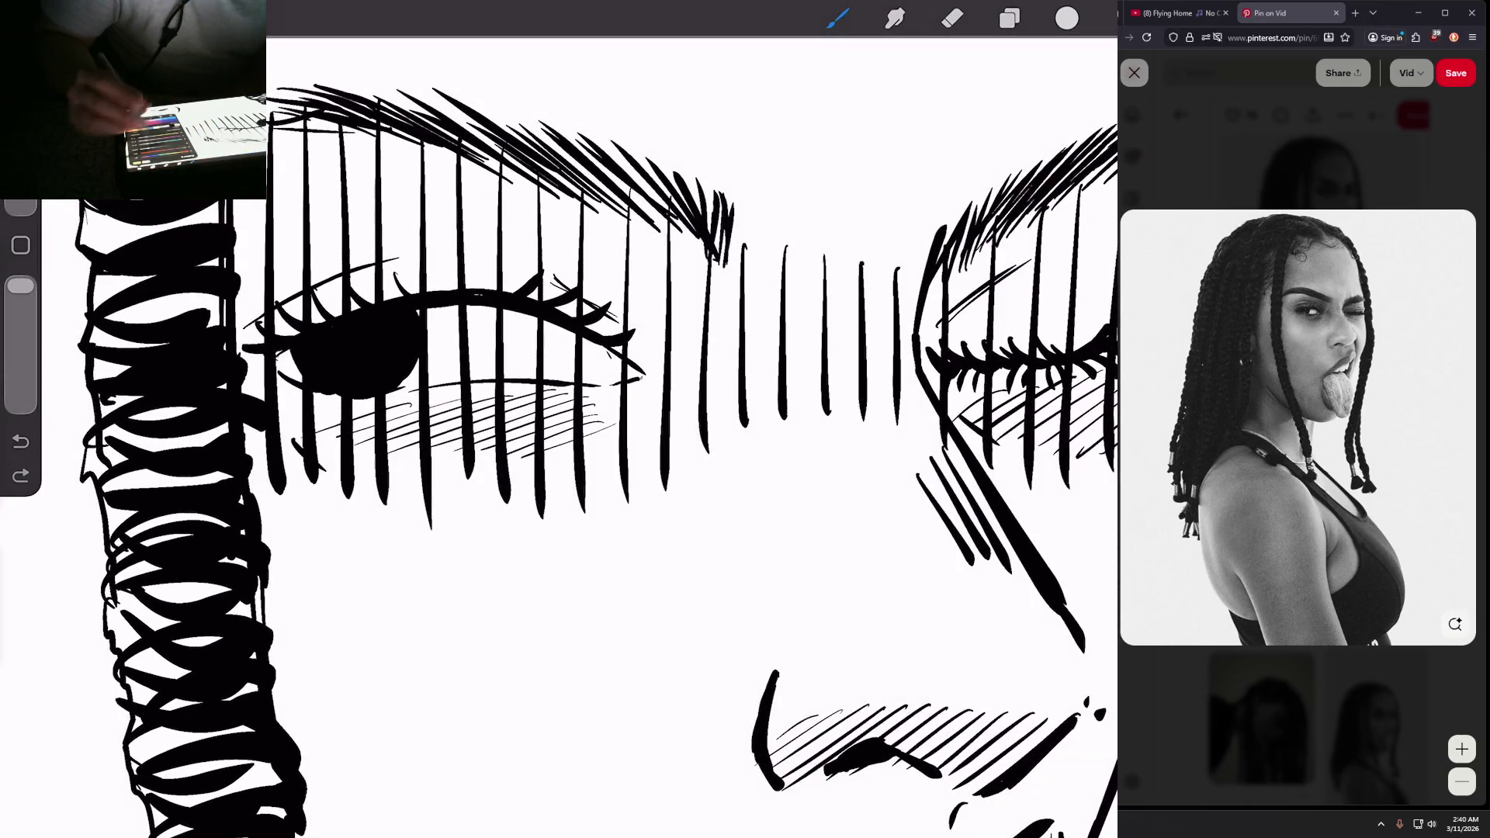
Step: Return to black and add a short stroke to the lower eyelid
click(1067, 18)
click(850, 467)
click(839, 18)
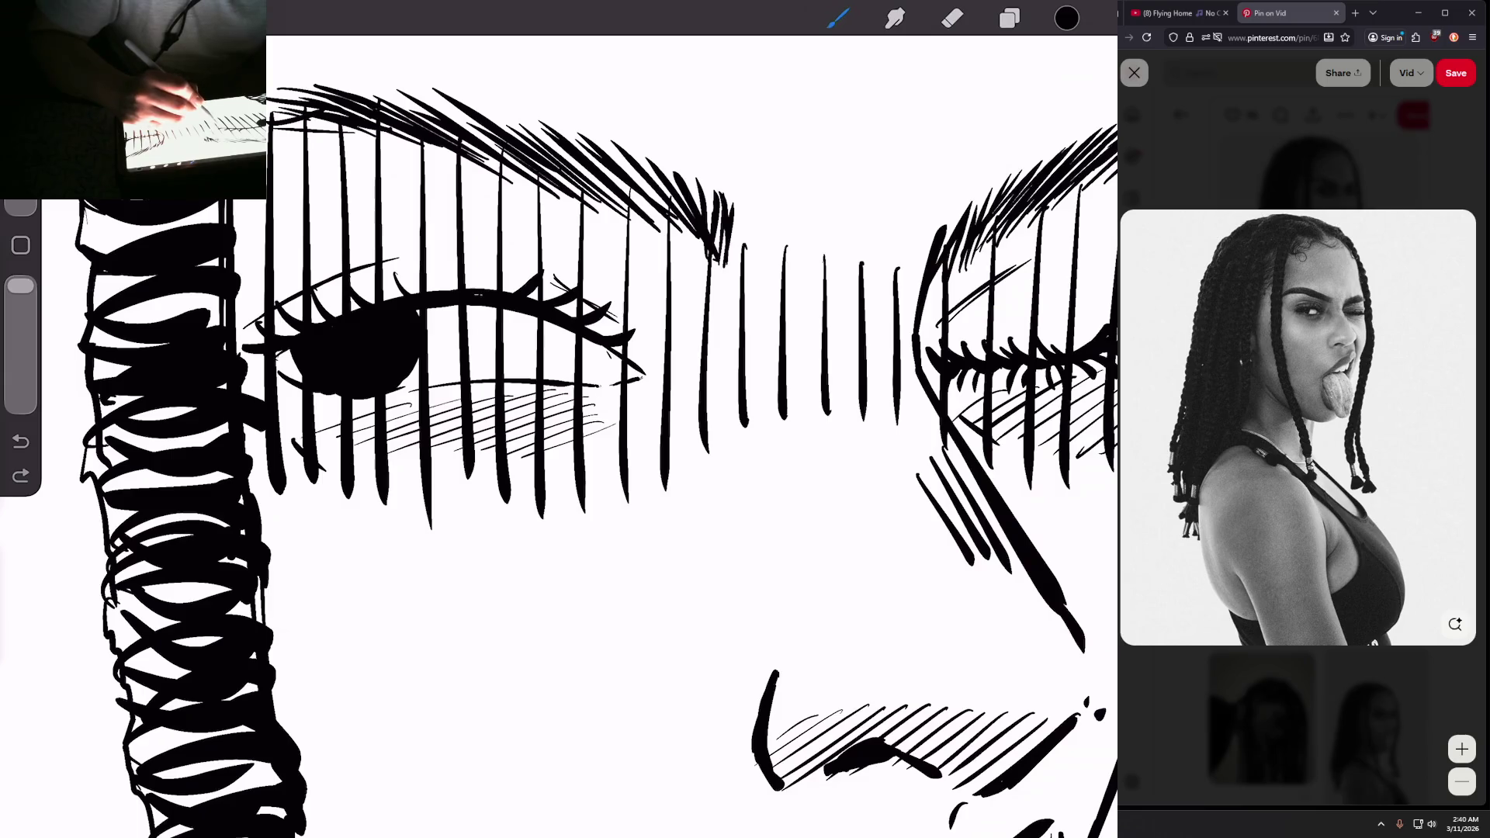
drag(594, 387, 617, 380)
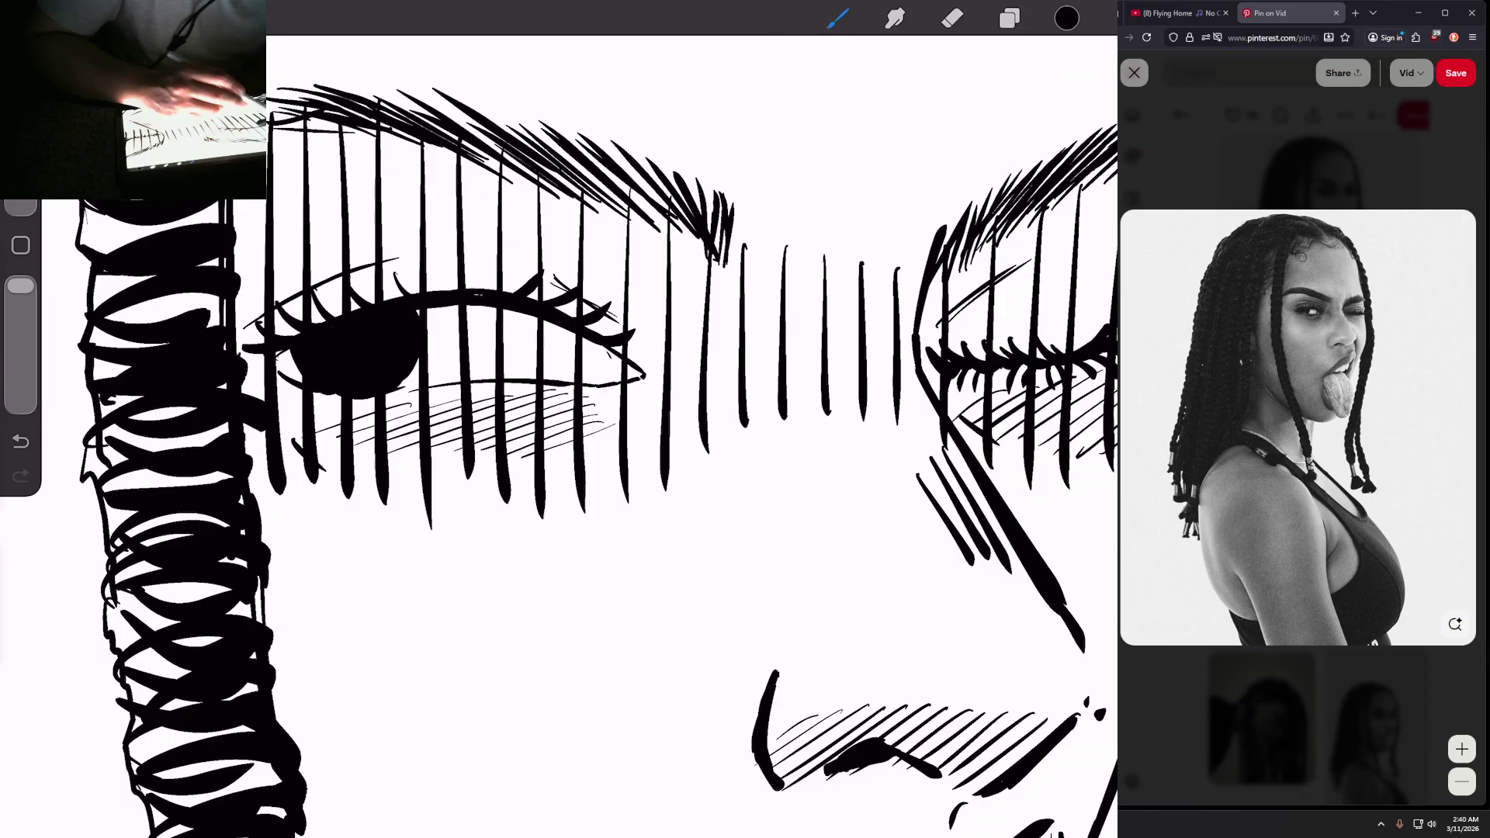
scroll(543, 420, down, 3)
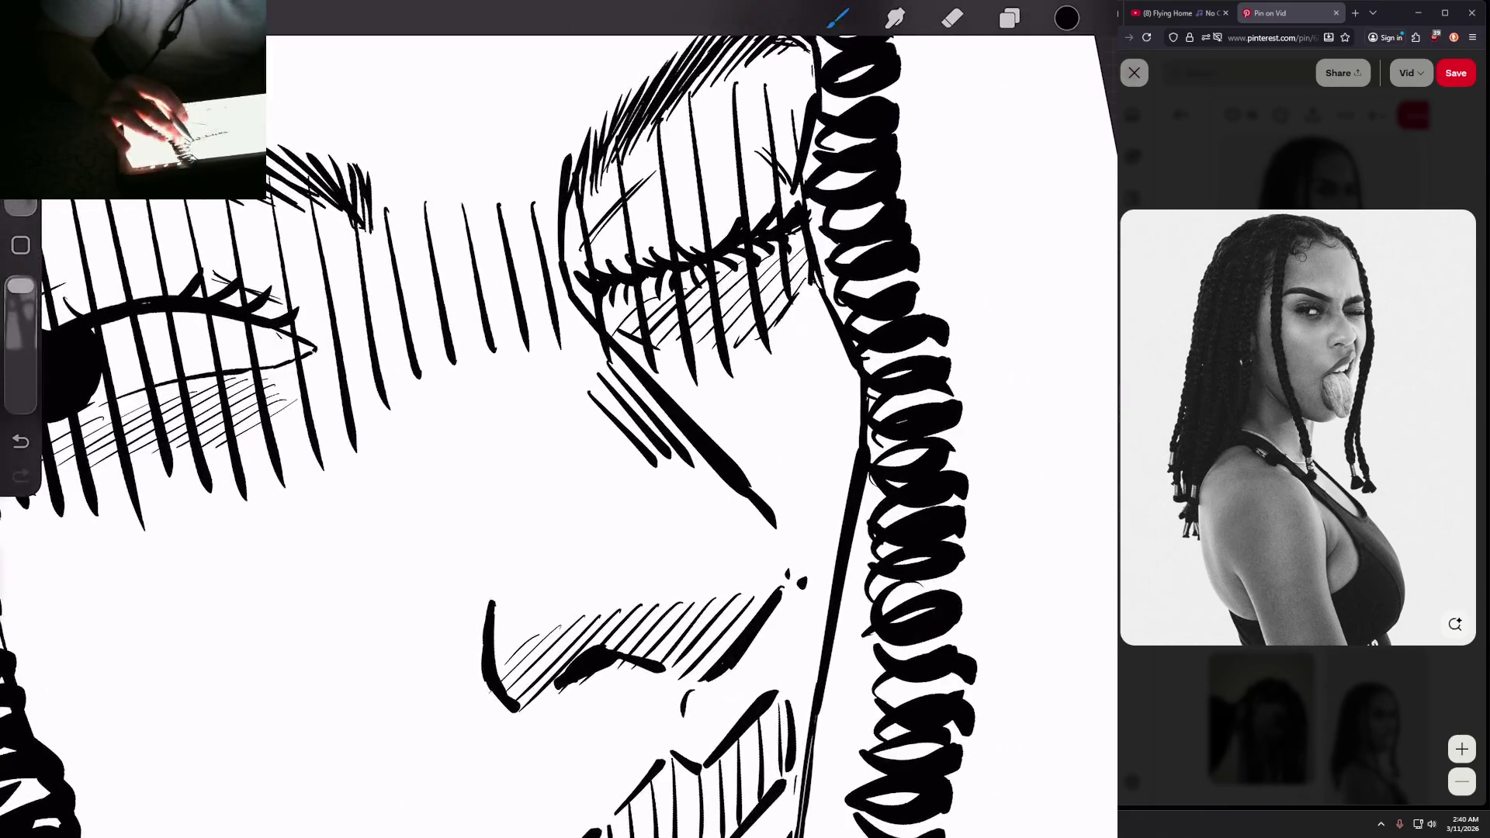
scroll(574, 434, down, 3)
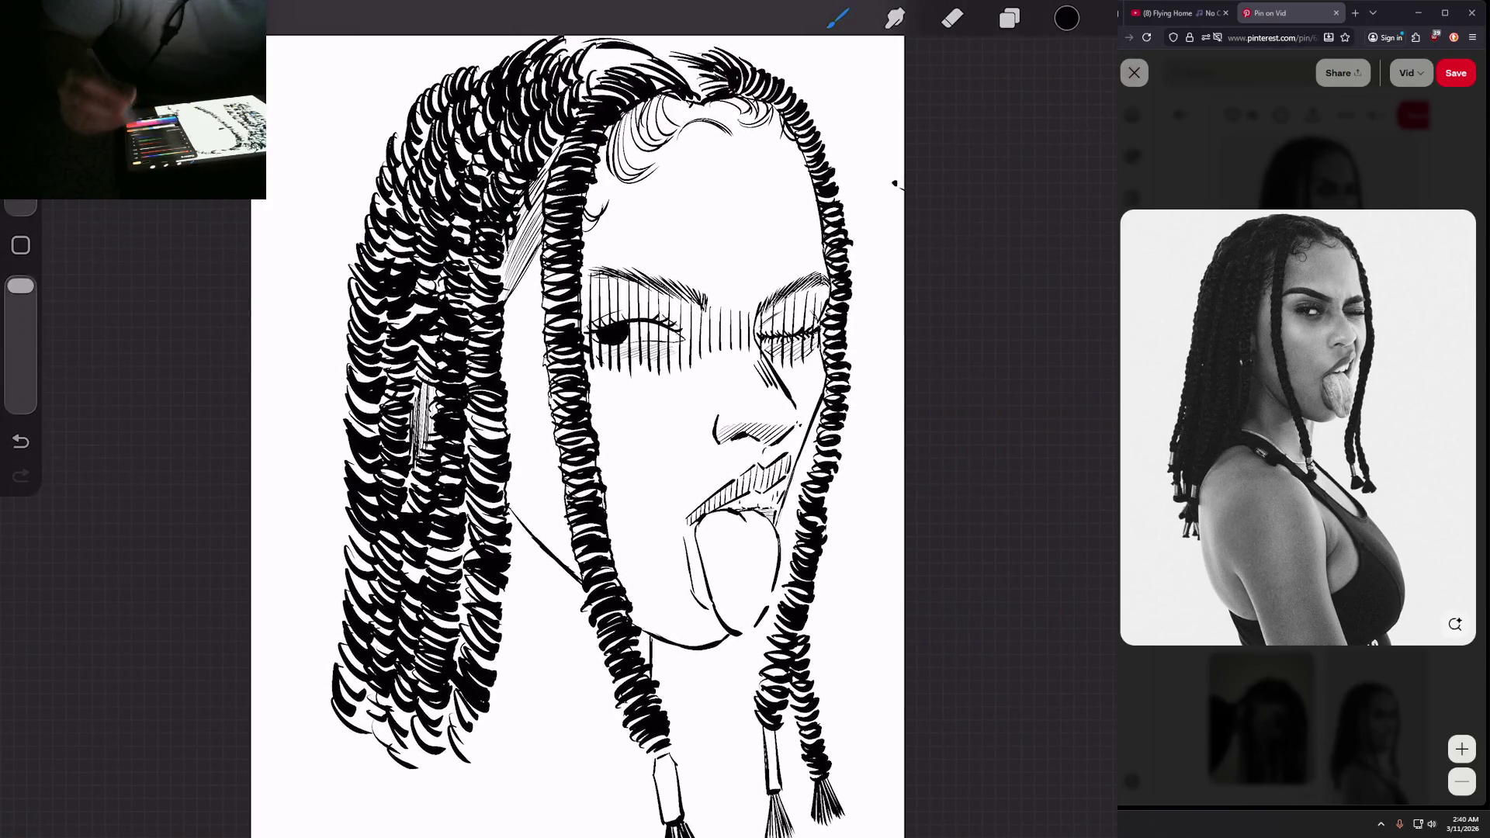
Step: Lighten the colour to light grey and drop it onto the face
click(1067, 17)
drag(853, 350, 1009, 350)
click(1066, 17)
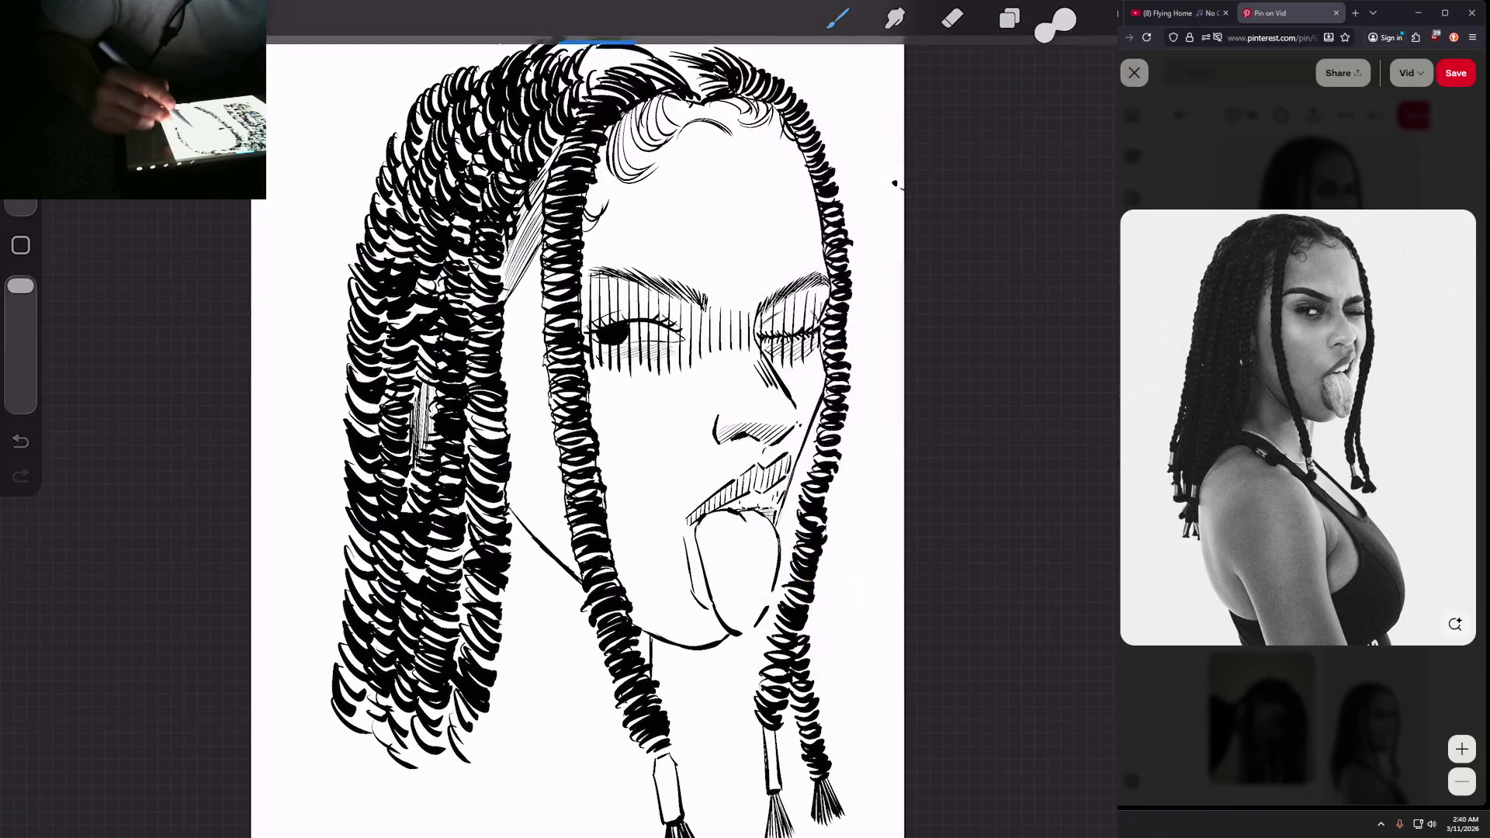
drag(1055, 22, 698, 194)
click(953, 17)
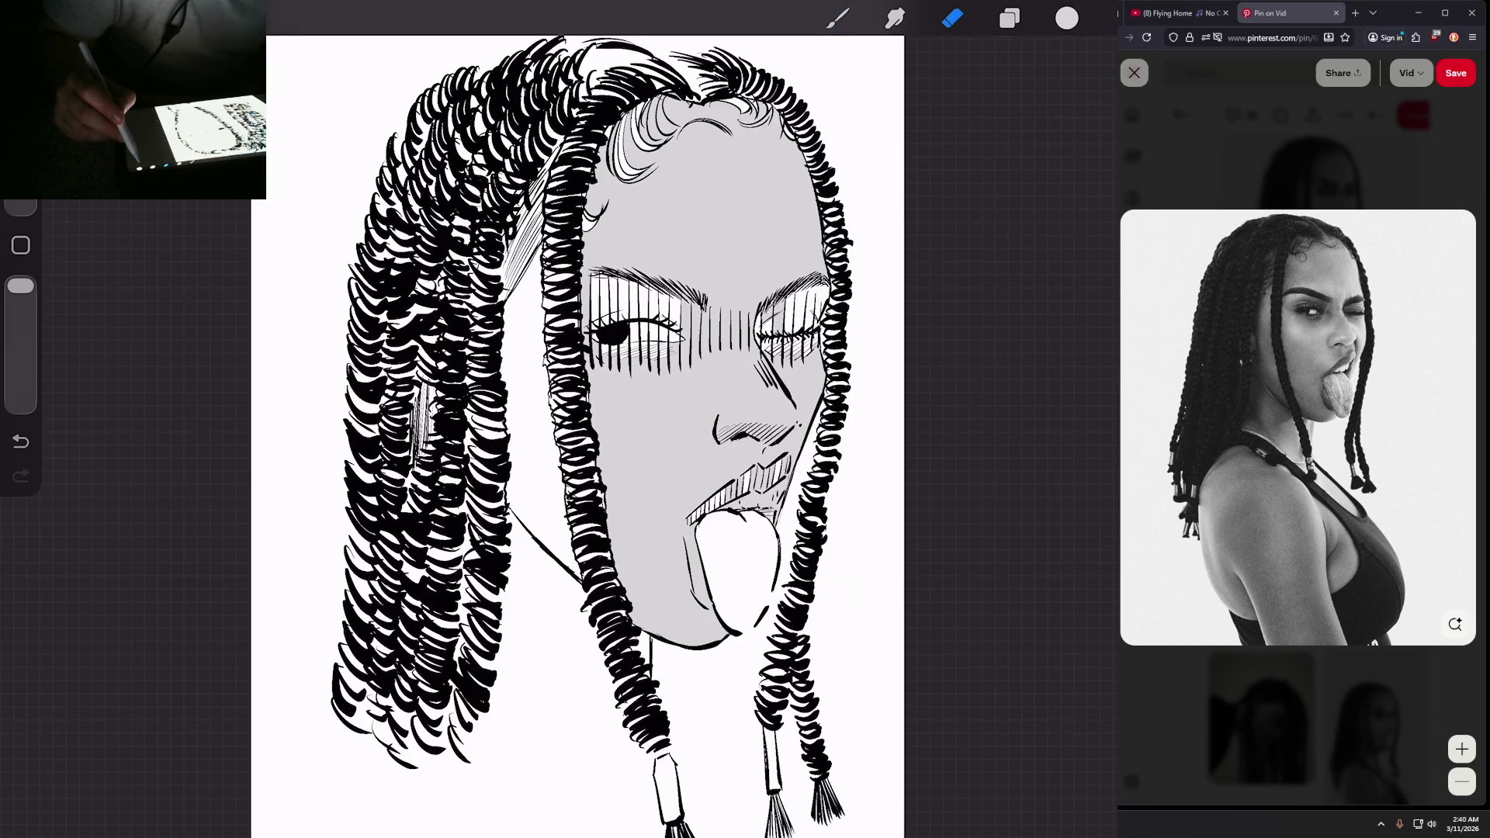
Step: Try an automatic selection on the face, then undo it
key(s)
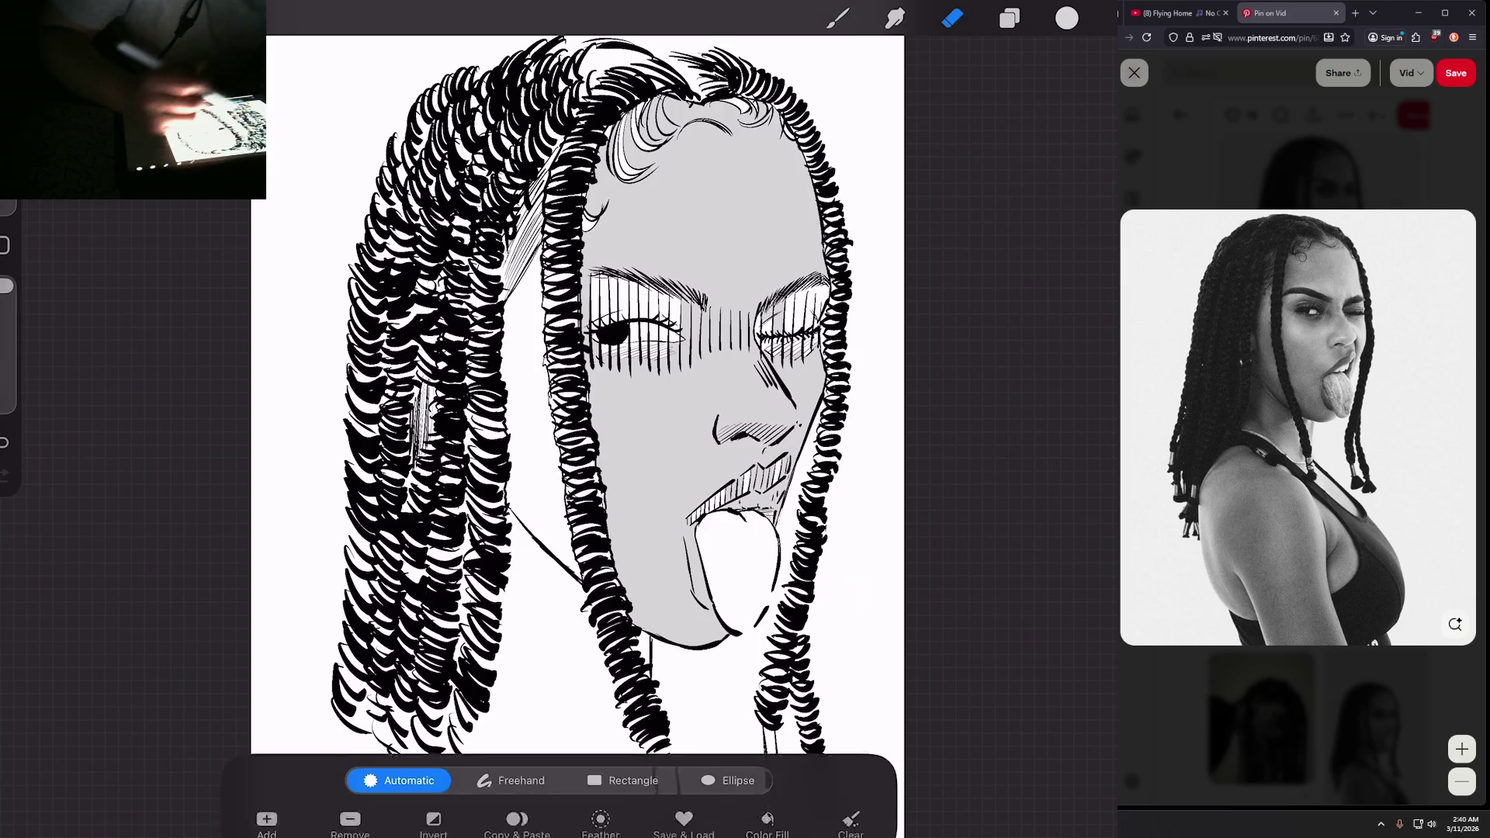
scroll(677, 87, up, 5)
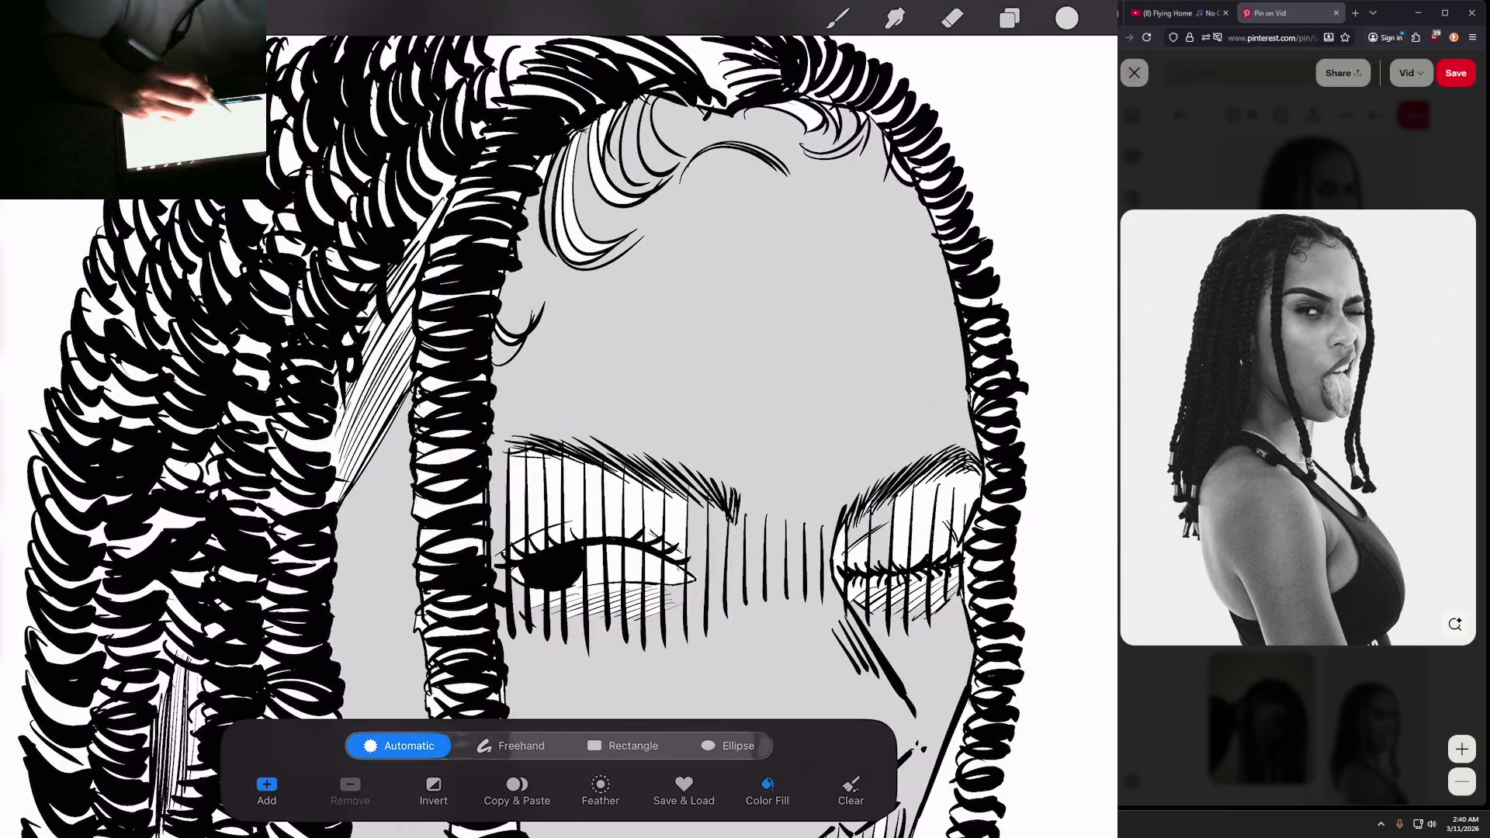
click(504, 348)
key(ctrl+z)
scroll(559, 388, up, 3)
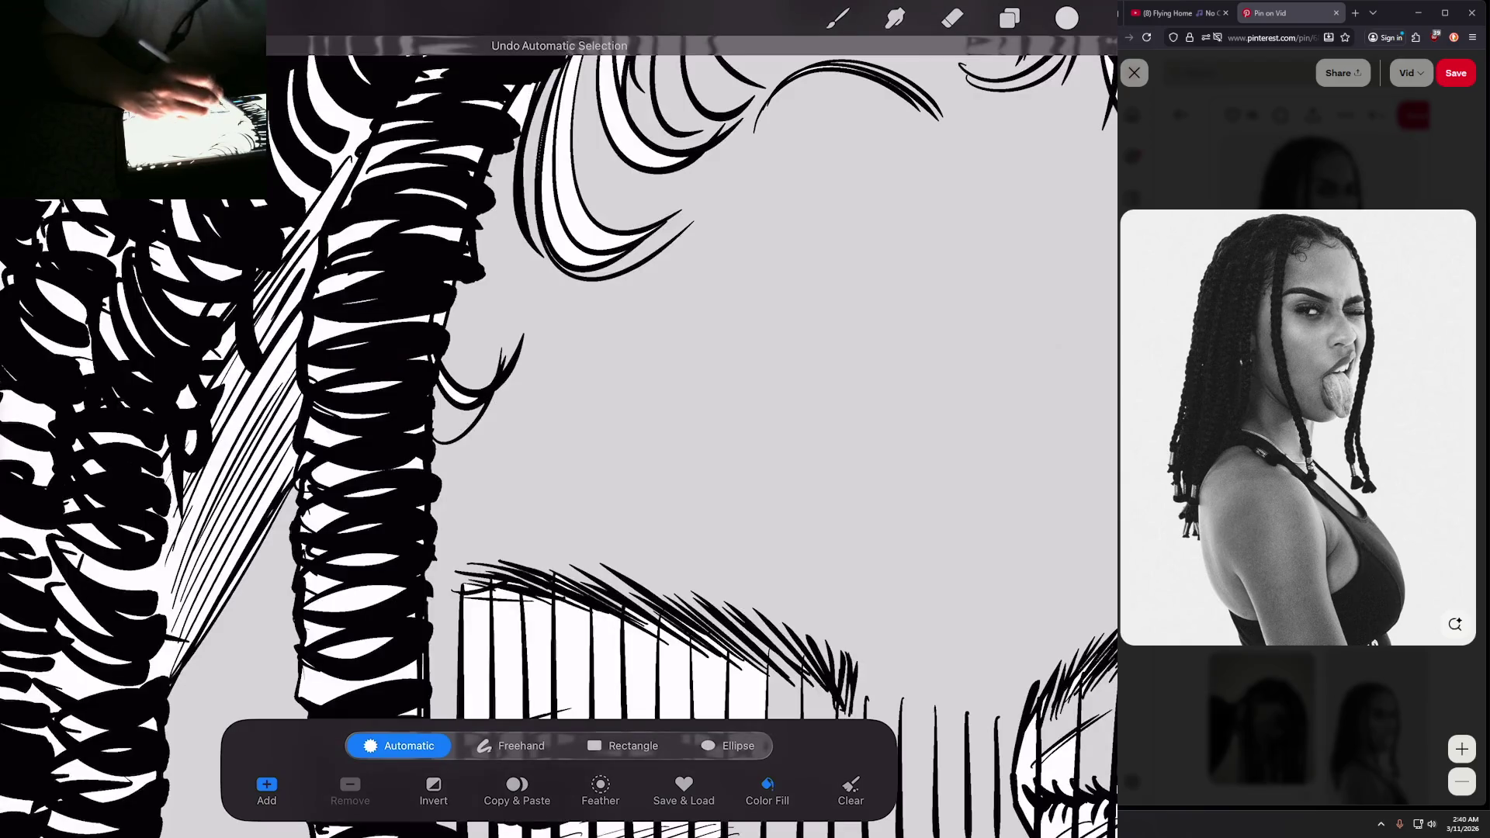
scroll(559, 388, down, 1)
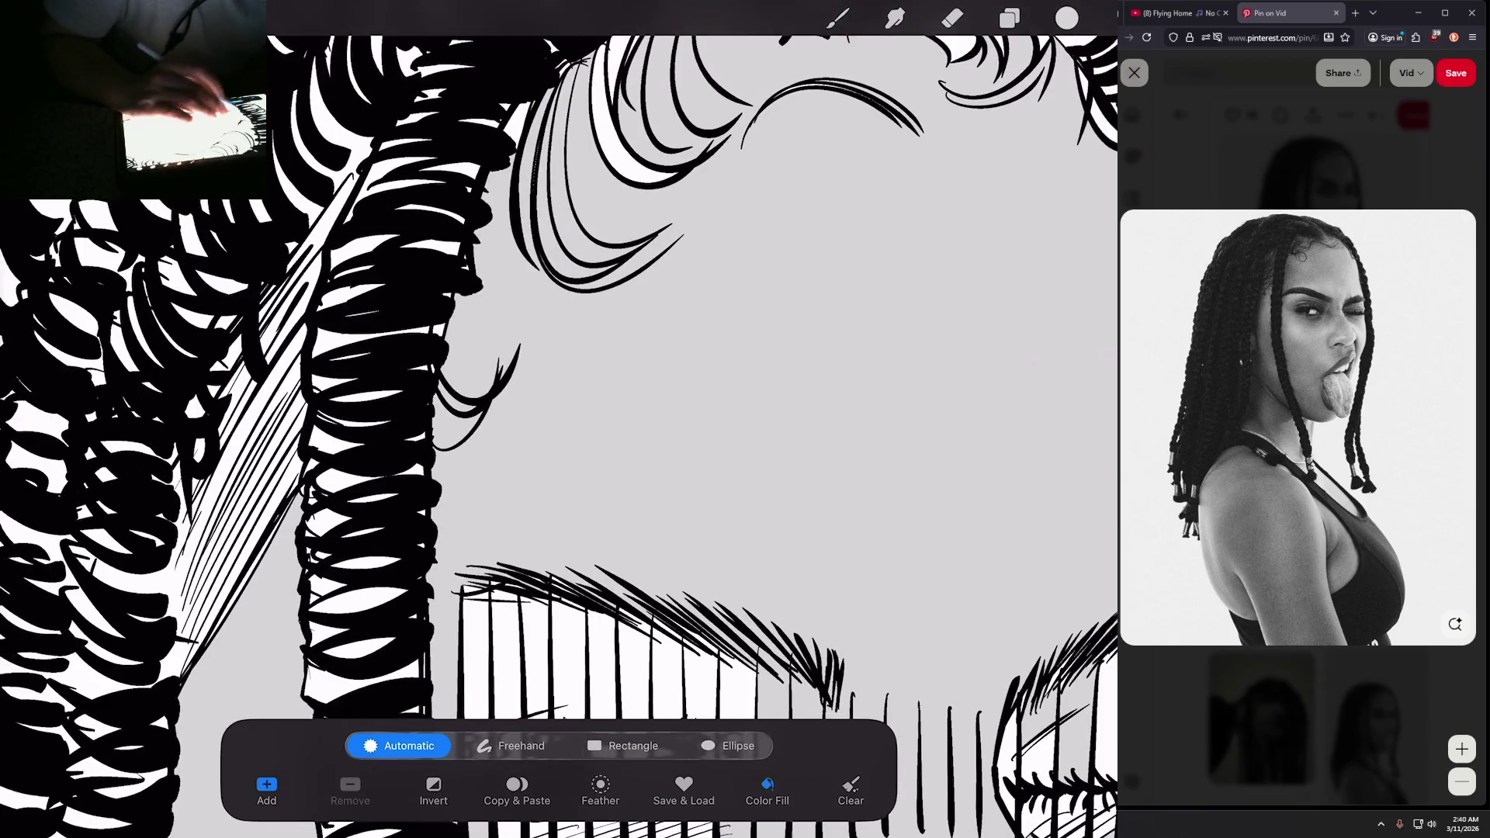
scroll(559, 419, down, 3)
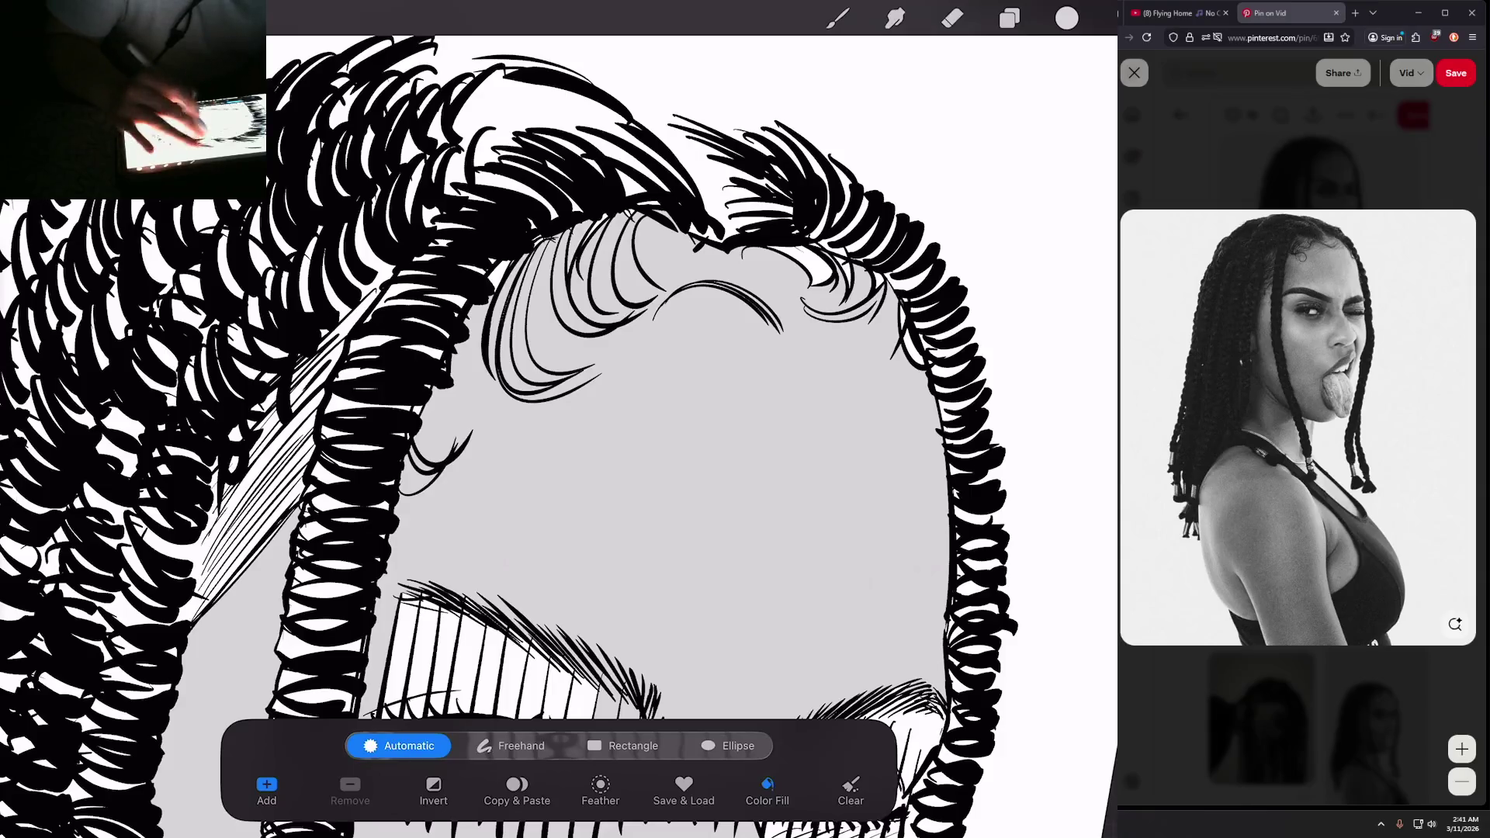
scroll(559, 388, up, 2)
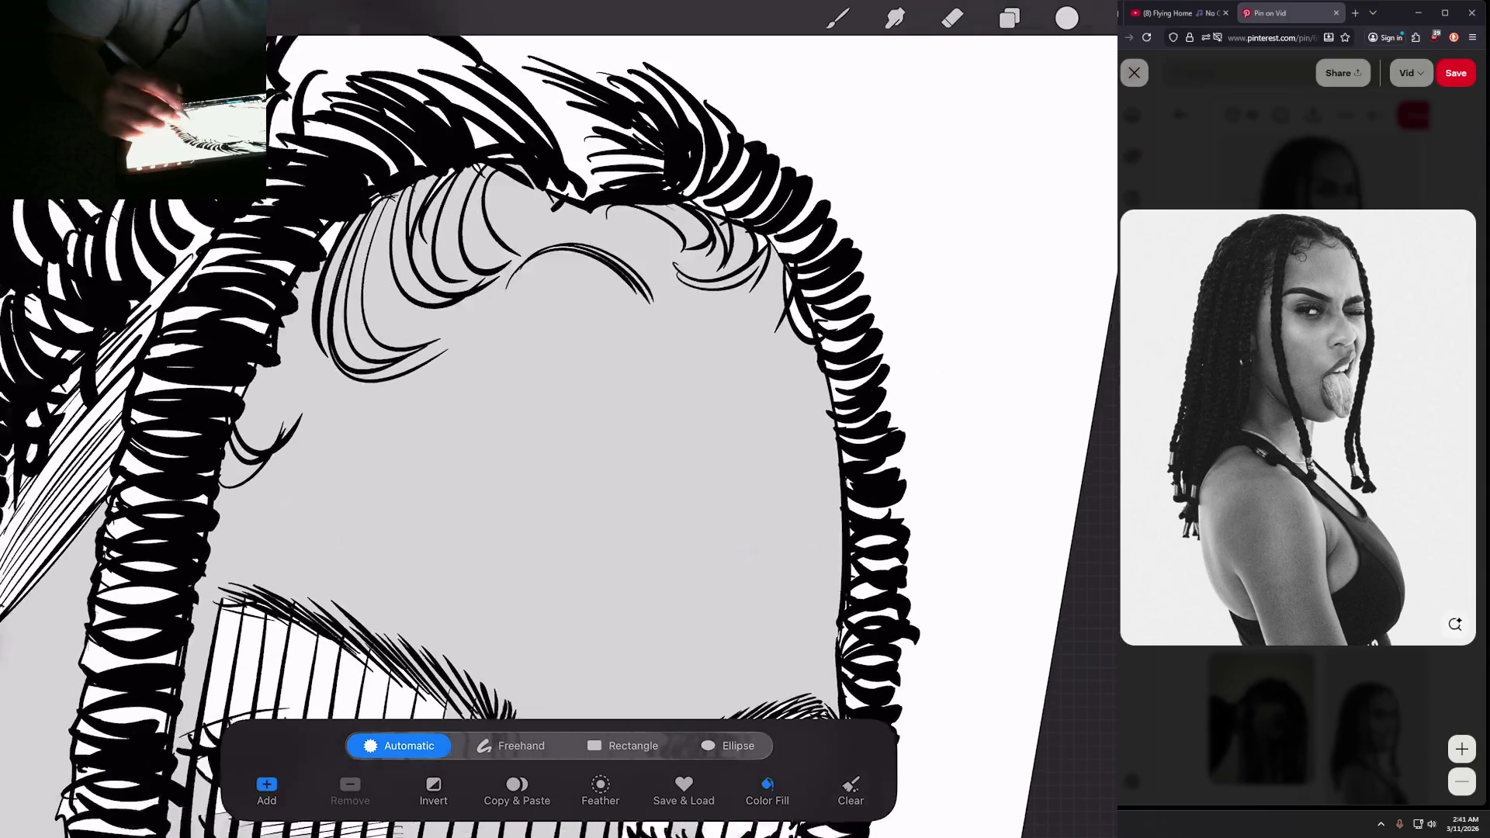
scroll(559, 388, down, 2)
scroll(559, 388, up, 2)
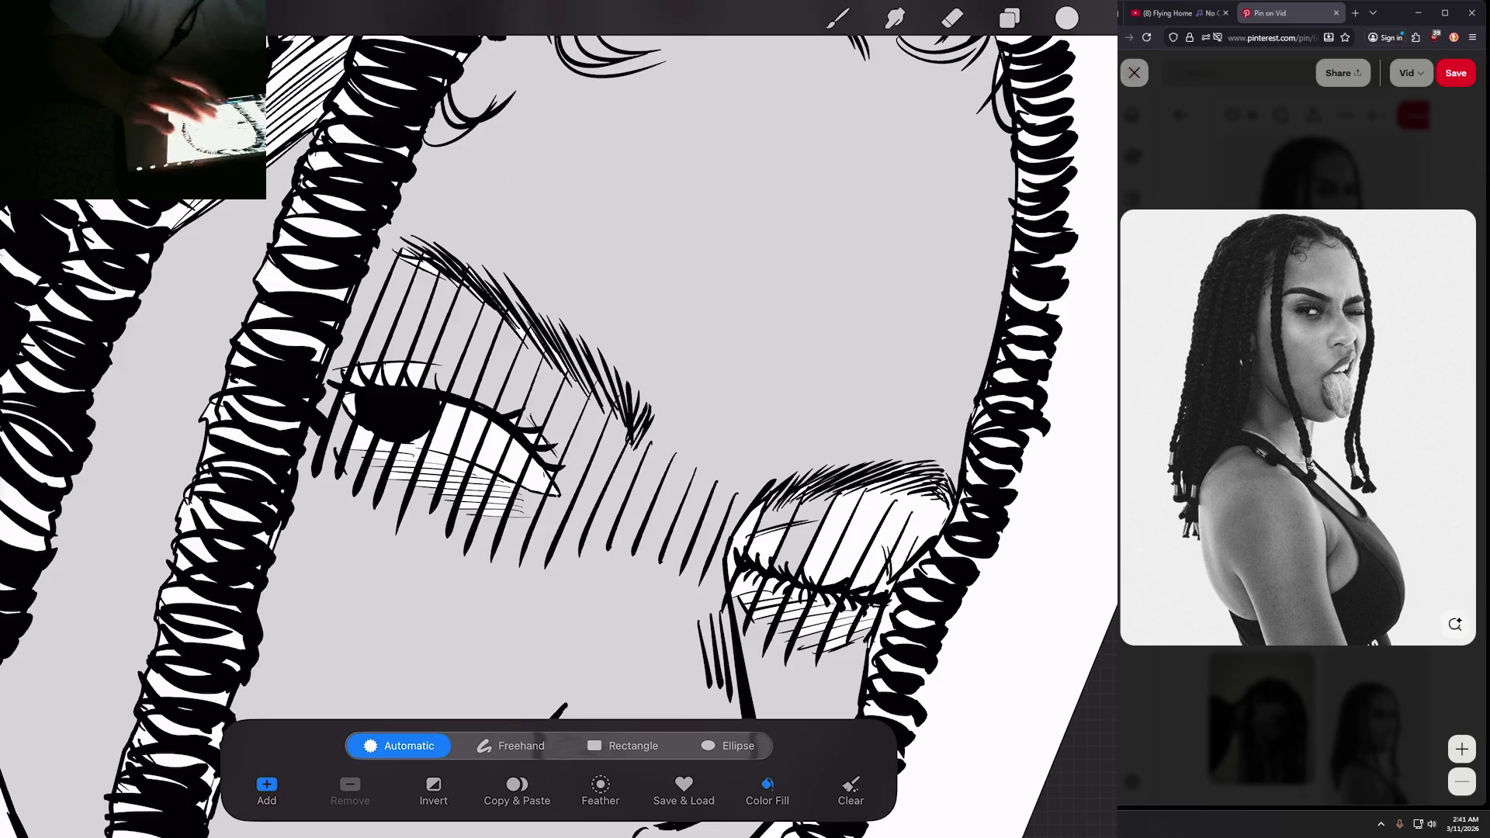
scroll(559, 388, down, 3)
scroll(558, 388, up, 2)
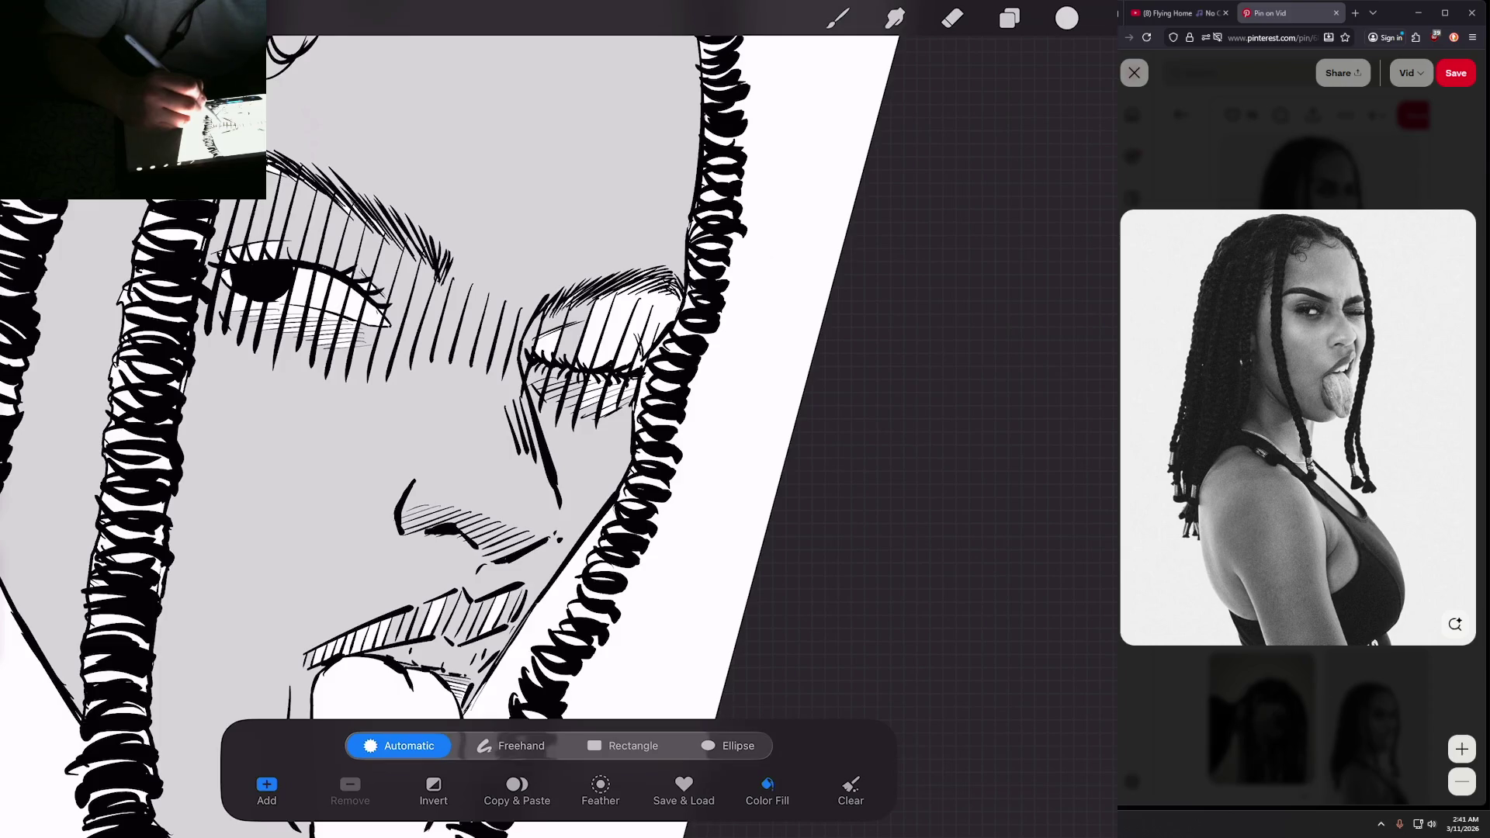
Step: Add darker hatch strokes over the closed eye, the cheek beside the nose and the upper lip
mouse_move(660, 287)
mouse_down()
mouse_move(613, 361)
mouse_move(537, 359)
mouse_up()
drag(602, 415, 638, 380)
drag(635, 370, 647, 348)
scroll(454, 419, down, 5)
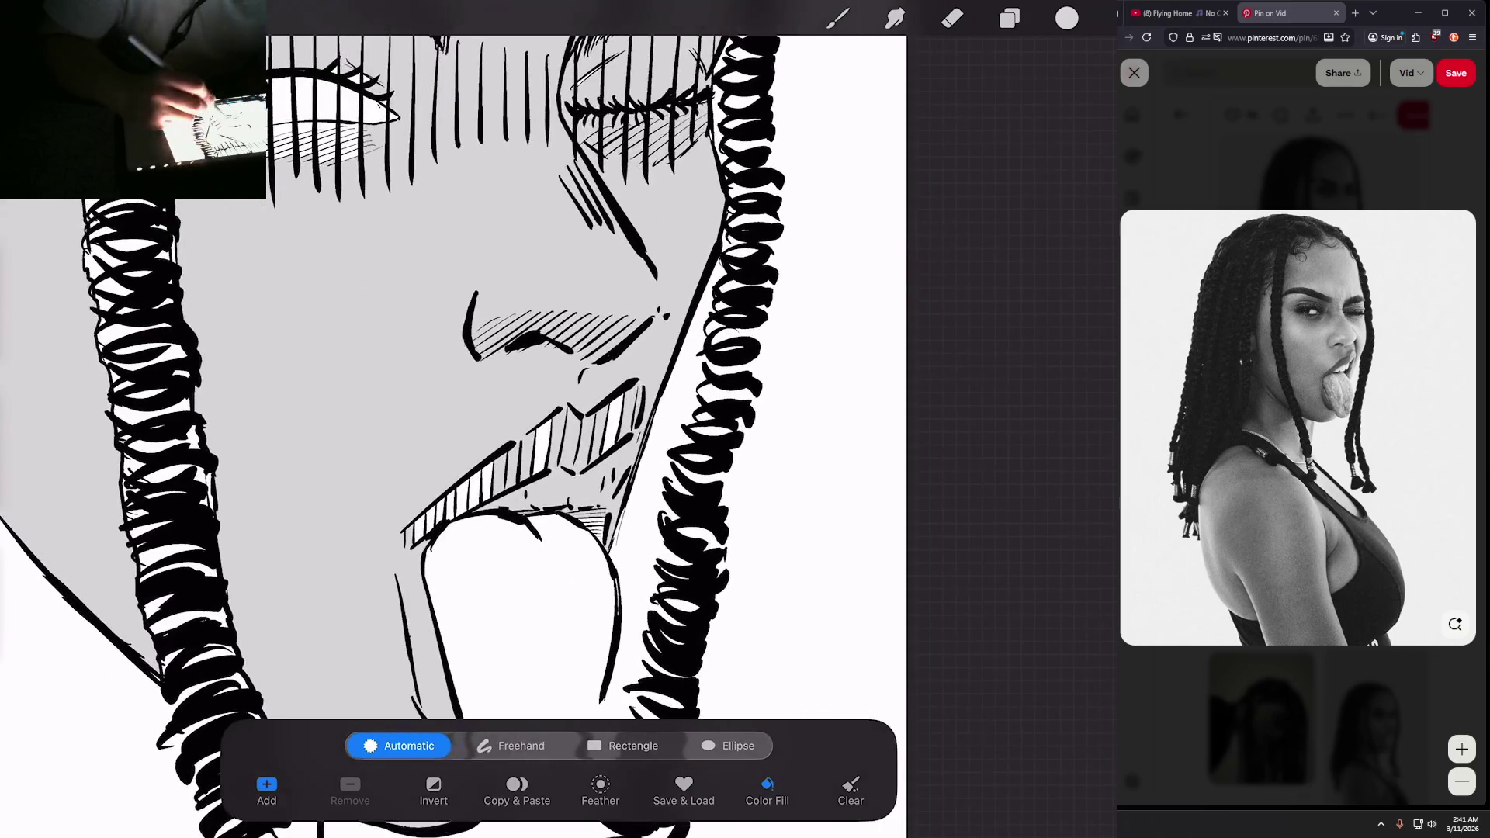
mouse_move(535, 474)
mouse_down()
mouse_move(550, 420)
mouse_move(623, 395)
mouse_up()
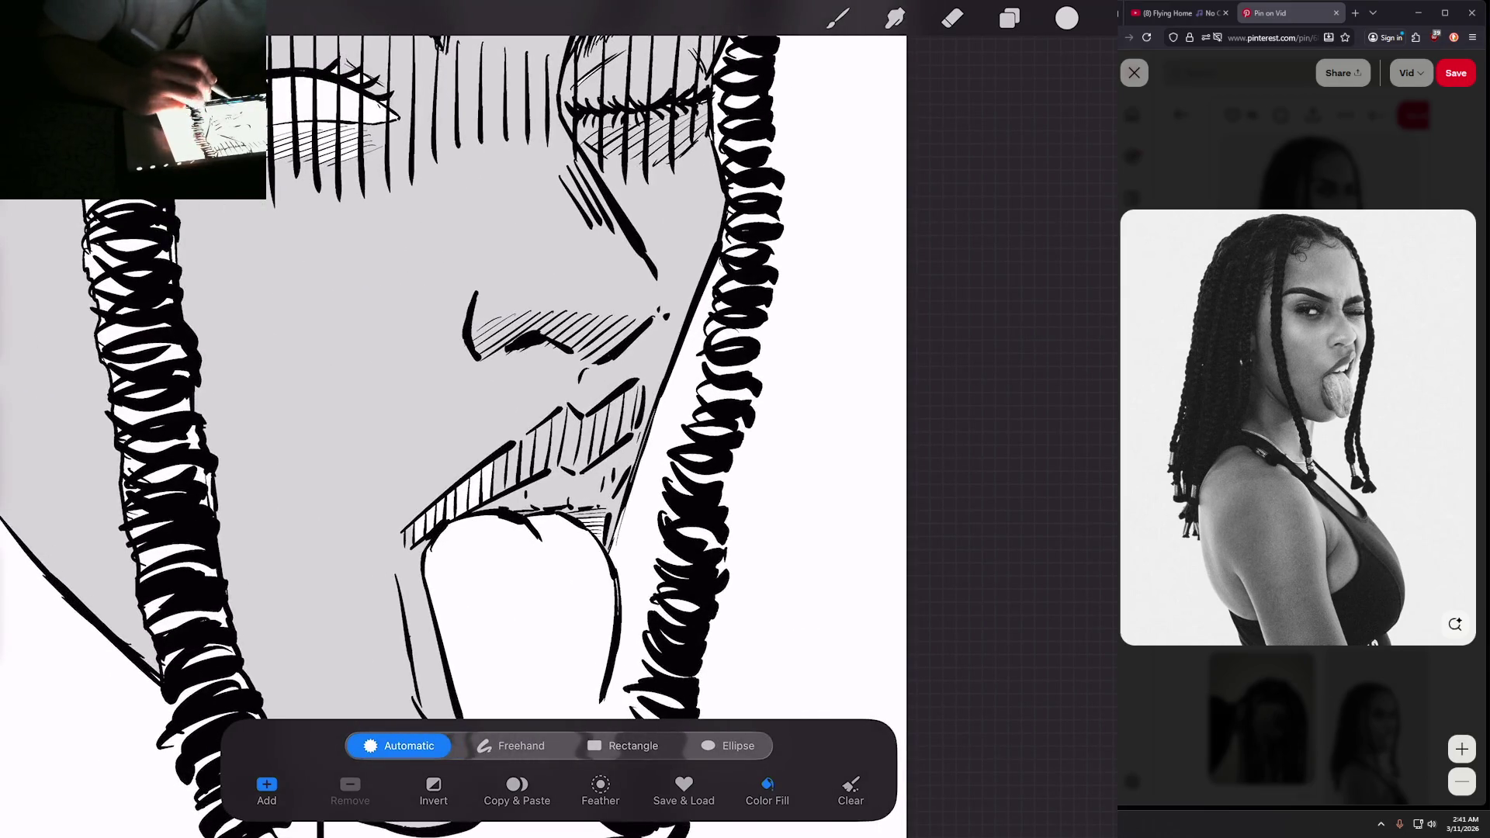
mouse_move(482, 499)
mouse_down()
mouse_move(493, 463)
mouse_move(423, 516)
mouse_up()
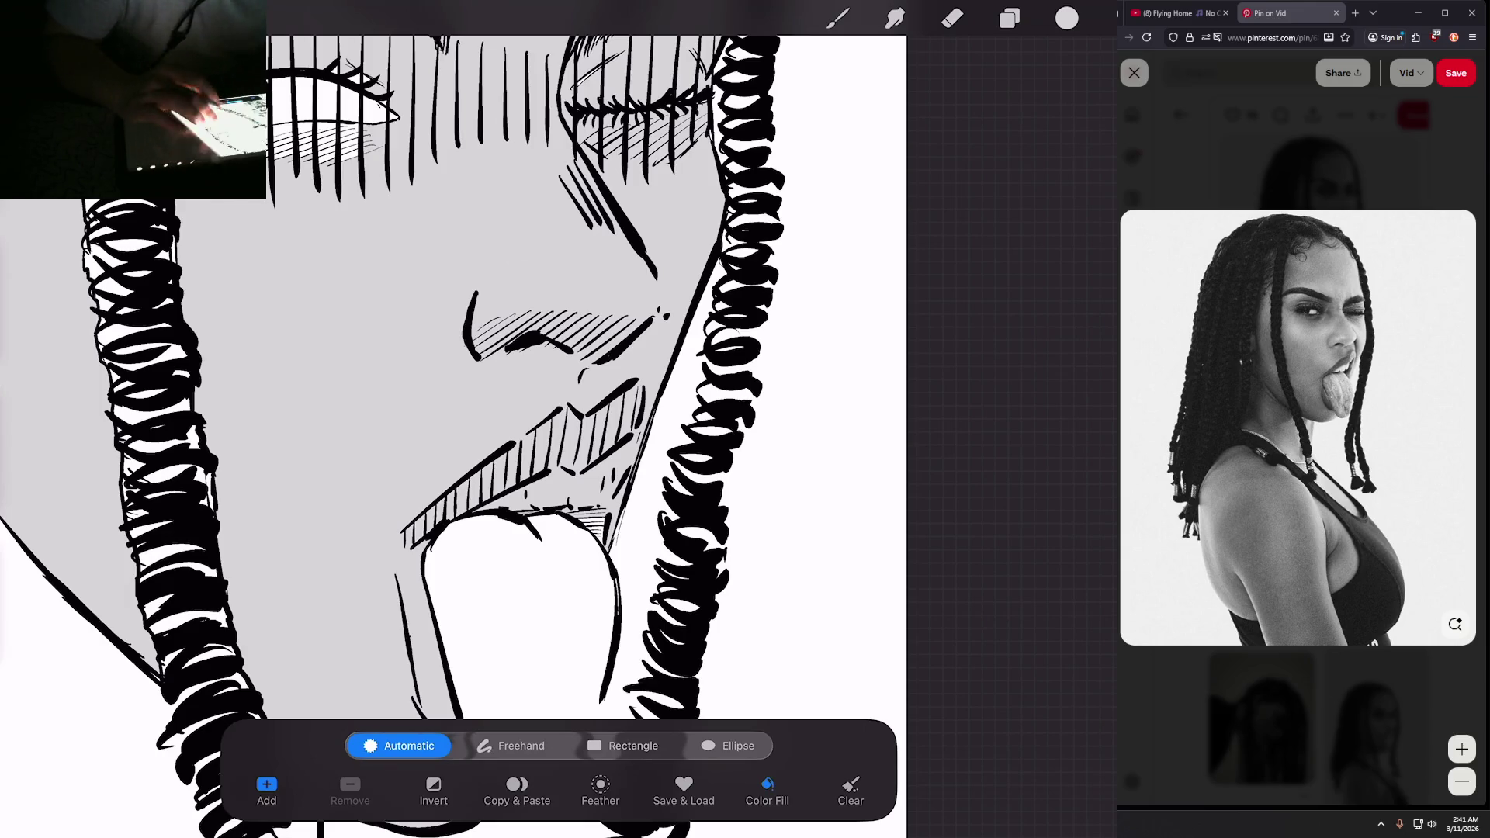
scroll(454, 420, down, 5)
scroll(629, 466, up, 5)
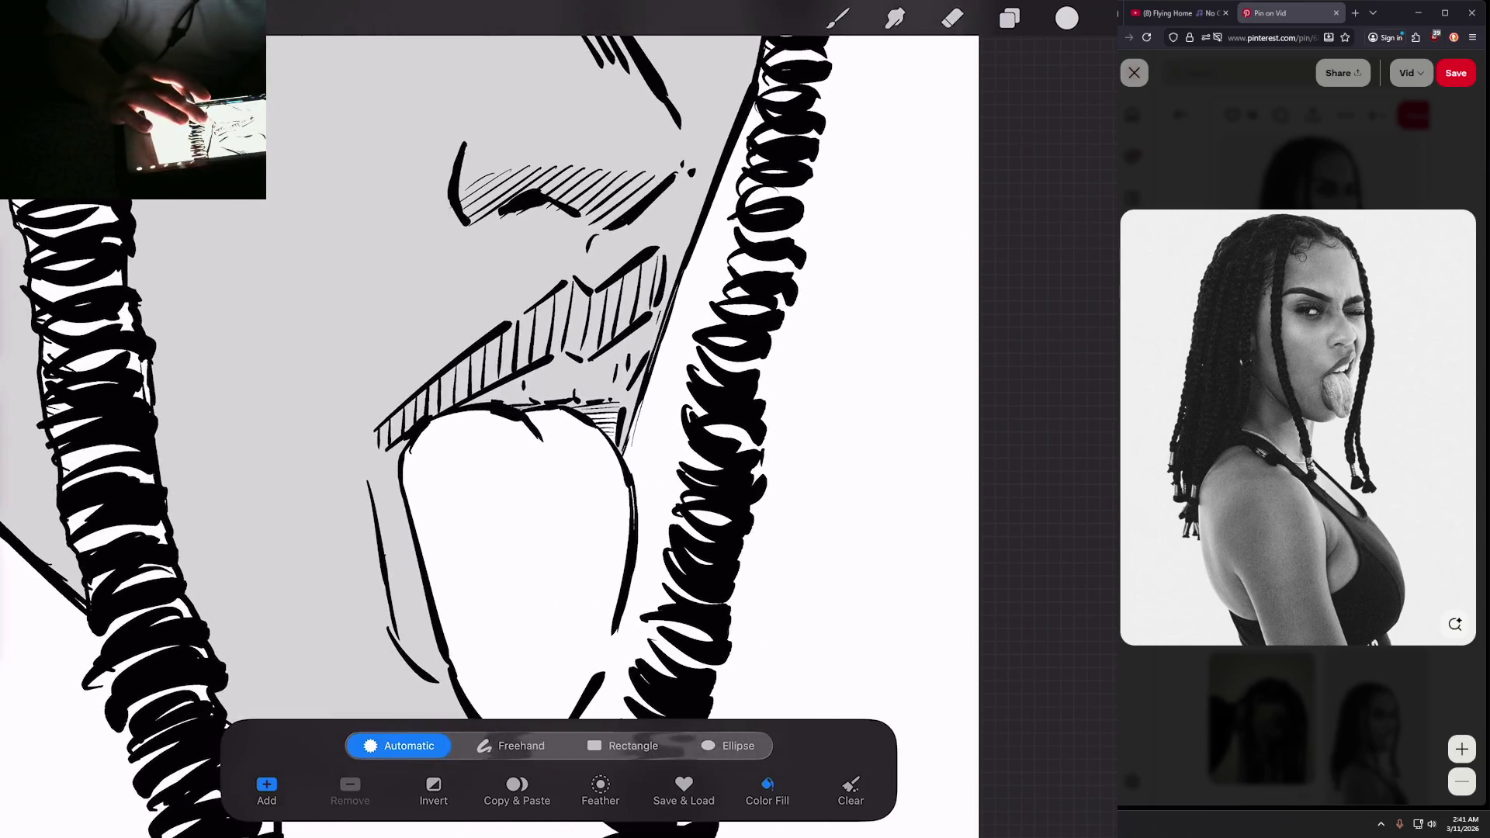
Step: With the Eraser, remove the grey above the tongue tip and a strip below it
click(953, 17)
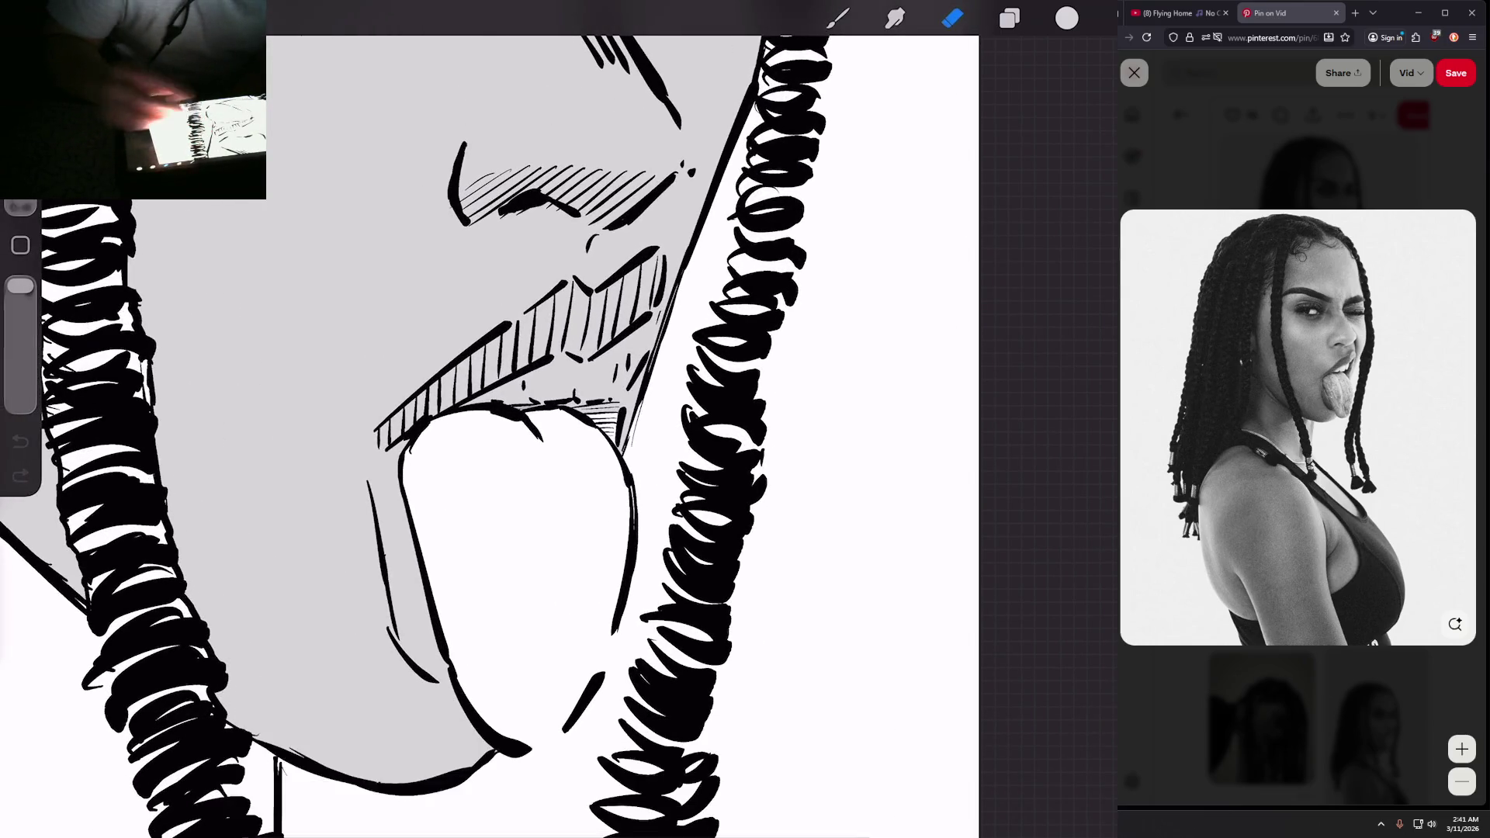
scroll(496, 419, down, 5)
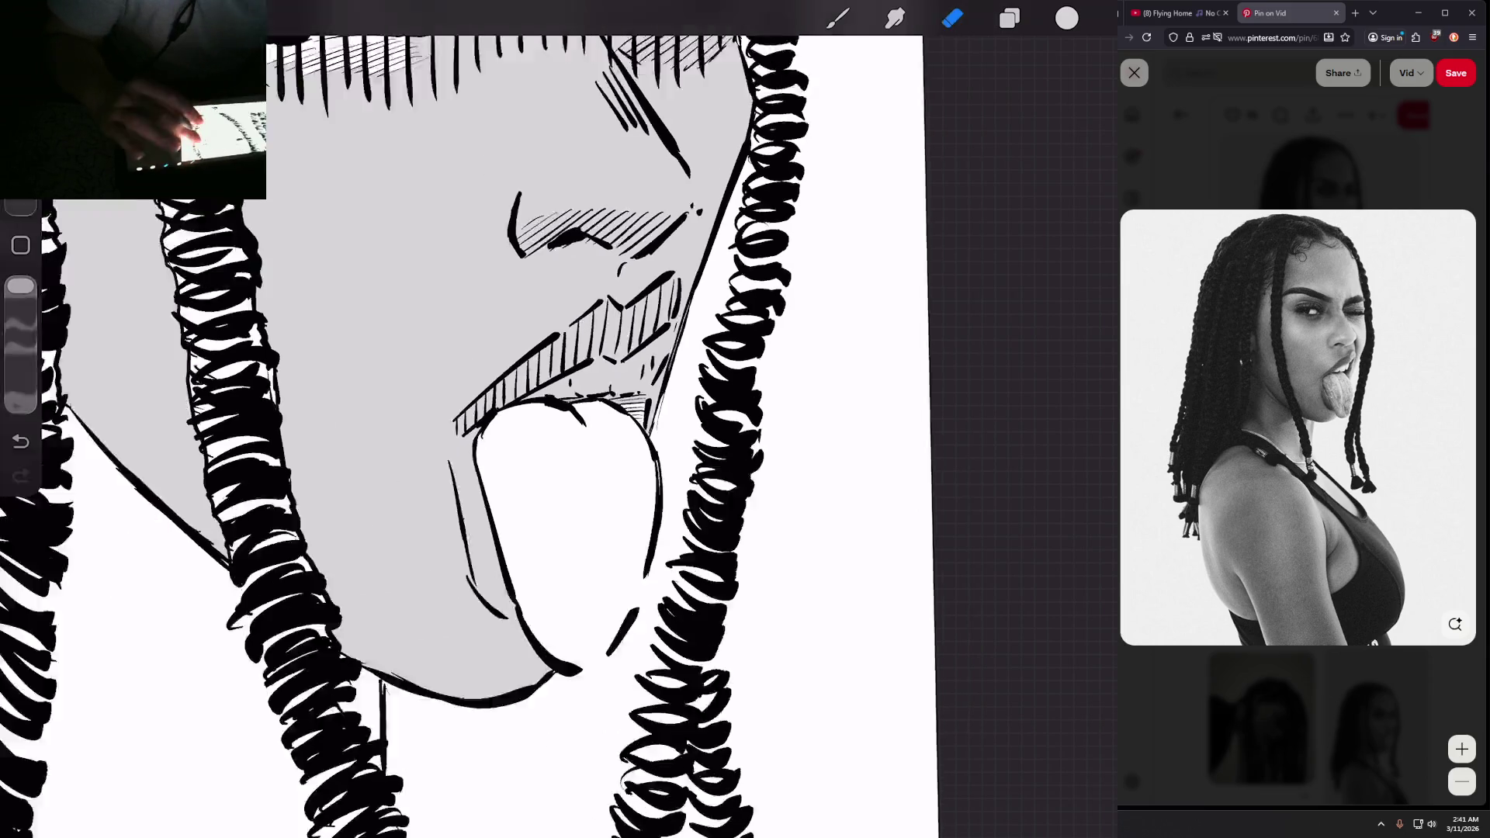
scroll(497, 419, up, 8)
scroll(690, 434, up, 2)
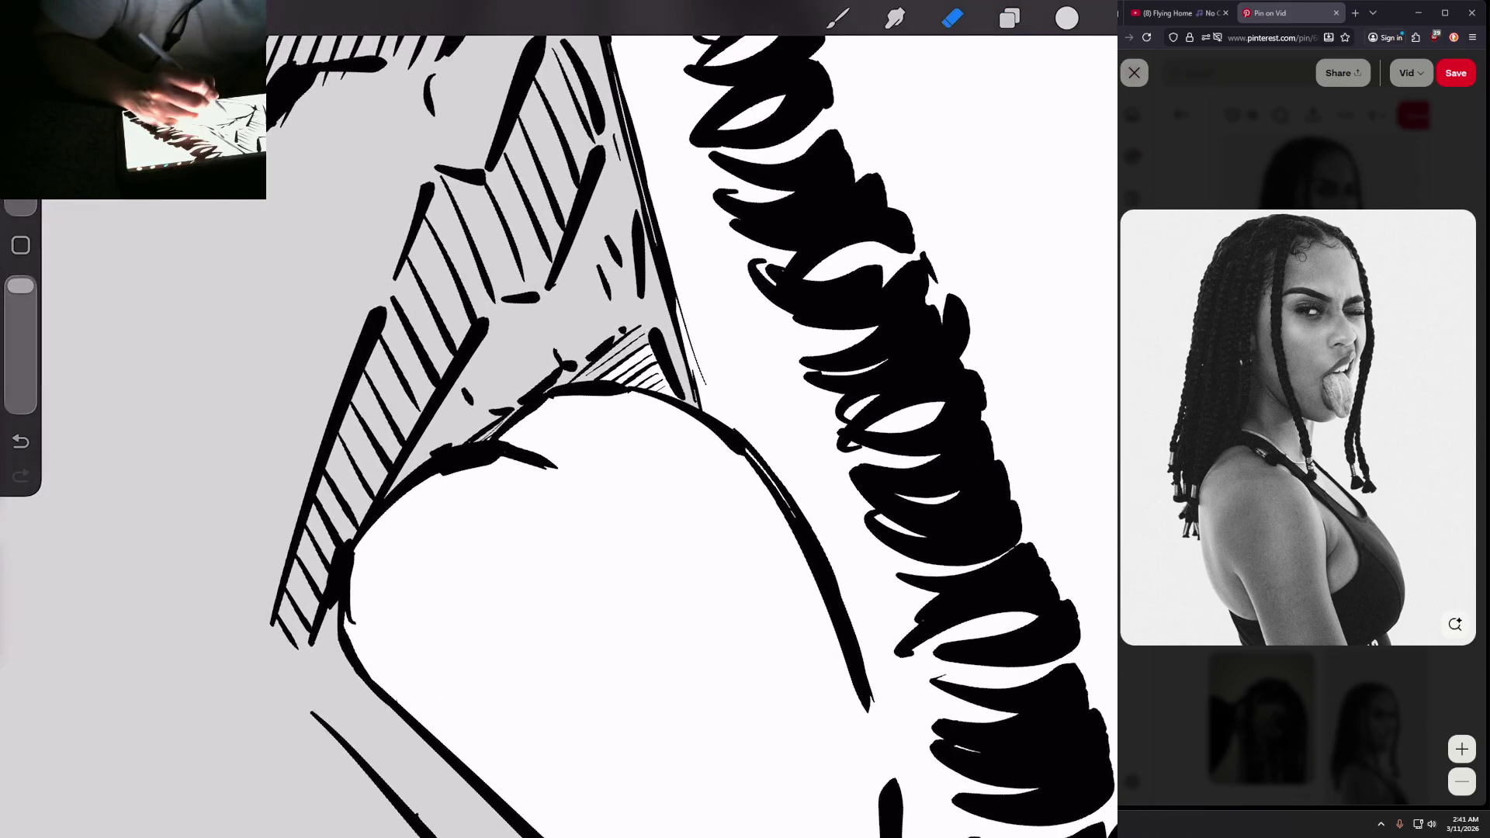
mouse_move(543, 388)
mouse_down()
mouse_move(520, 384)
mouse_move(527, 341)
mouse_move(474, 391)
mouse_move(481, 342)
mouse_move(512, 318)
mouse_move(488, 359)
mouse_up()
mouse_move(489, 413)
mouse_down()
mouse_move(433, 441)
mouse_move(473, 412)
mouse_move(447, 404)
mouse_move(458, 373)
mouse_move(423, 448)
mouse_up()
Step: Widen the white patch and clean stray grey along the ink line and near the tongue tip
mouse_move(590, 326)
mouse_down()
mouse_move(493, 412)
mouse_move(589, 306)
mouse_move(512, 338)
mouse_move(558, 295)
mouse_up()
mouse_move(599, 217)
mouse_down()
mouse_move(613, 287)
mouse_move(586, 233)
mouse_move(563, 287)
mouse_move(597, 213)
mouse_up()
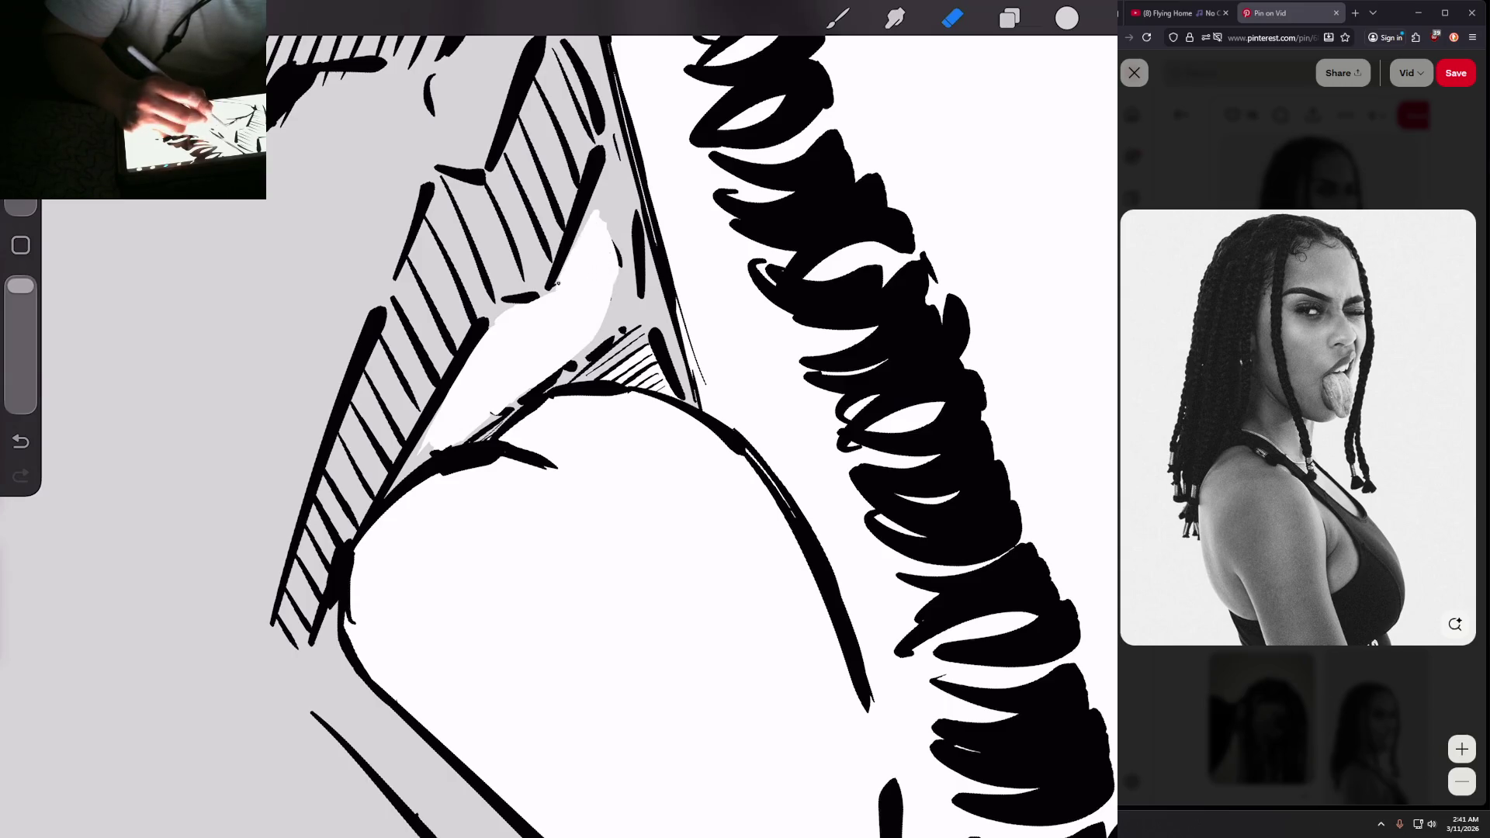
scroll(559, 435, down, 10)
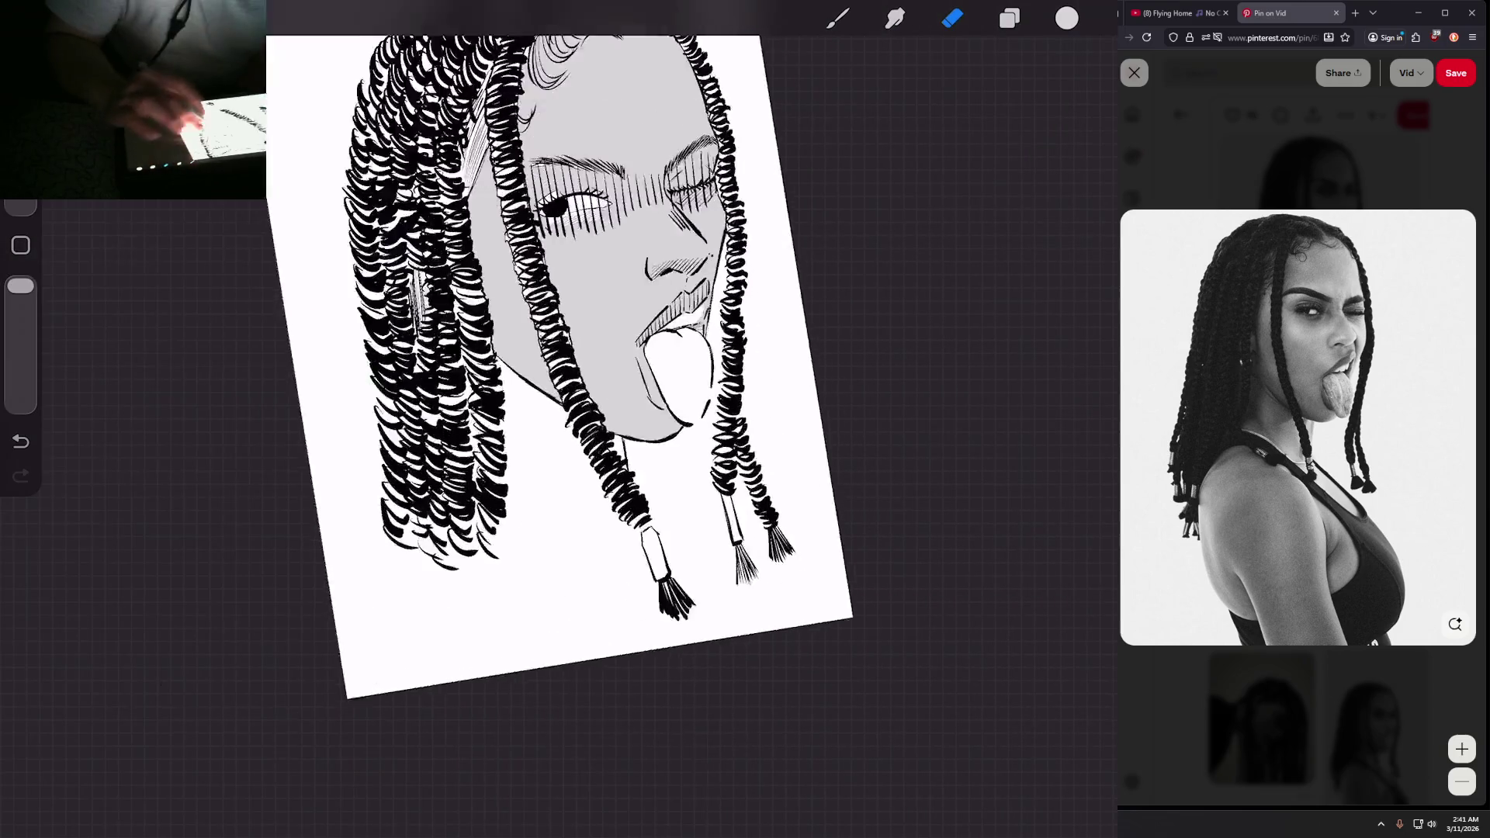
scroll(559, 434, up, 10)
scroll(558, 435, up, 1)
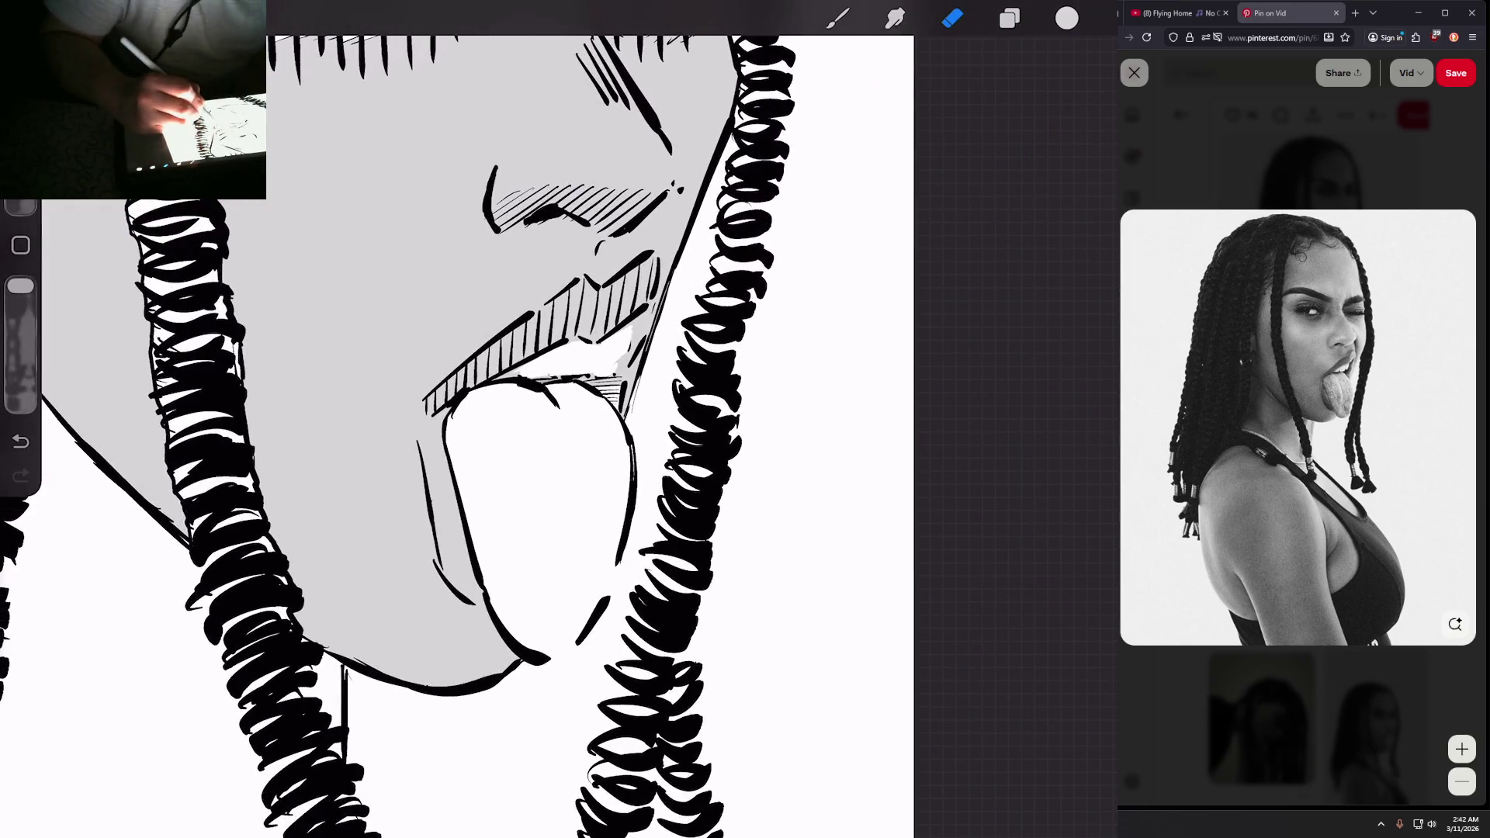
drag(628, 349, 617, 366)
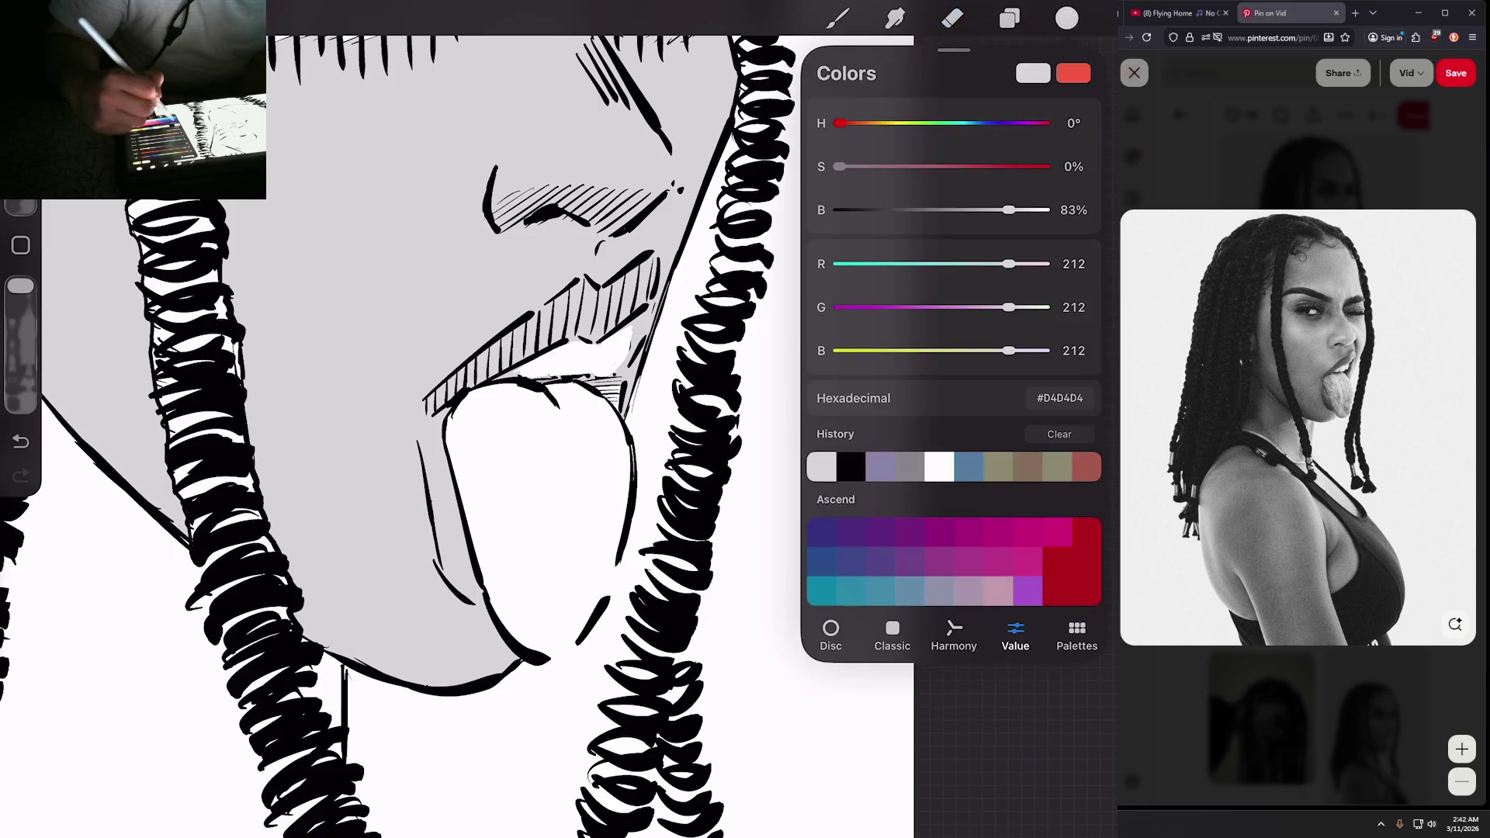
Step: Make black the current brush colour
click(1066, 17)
click(837, 17)
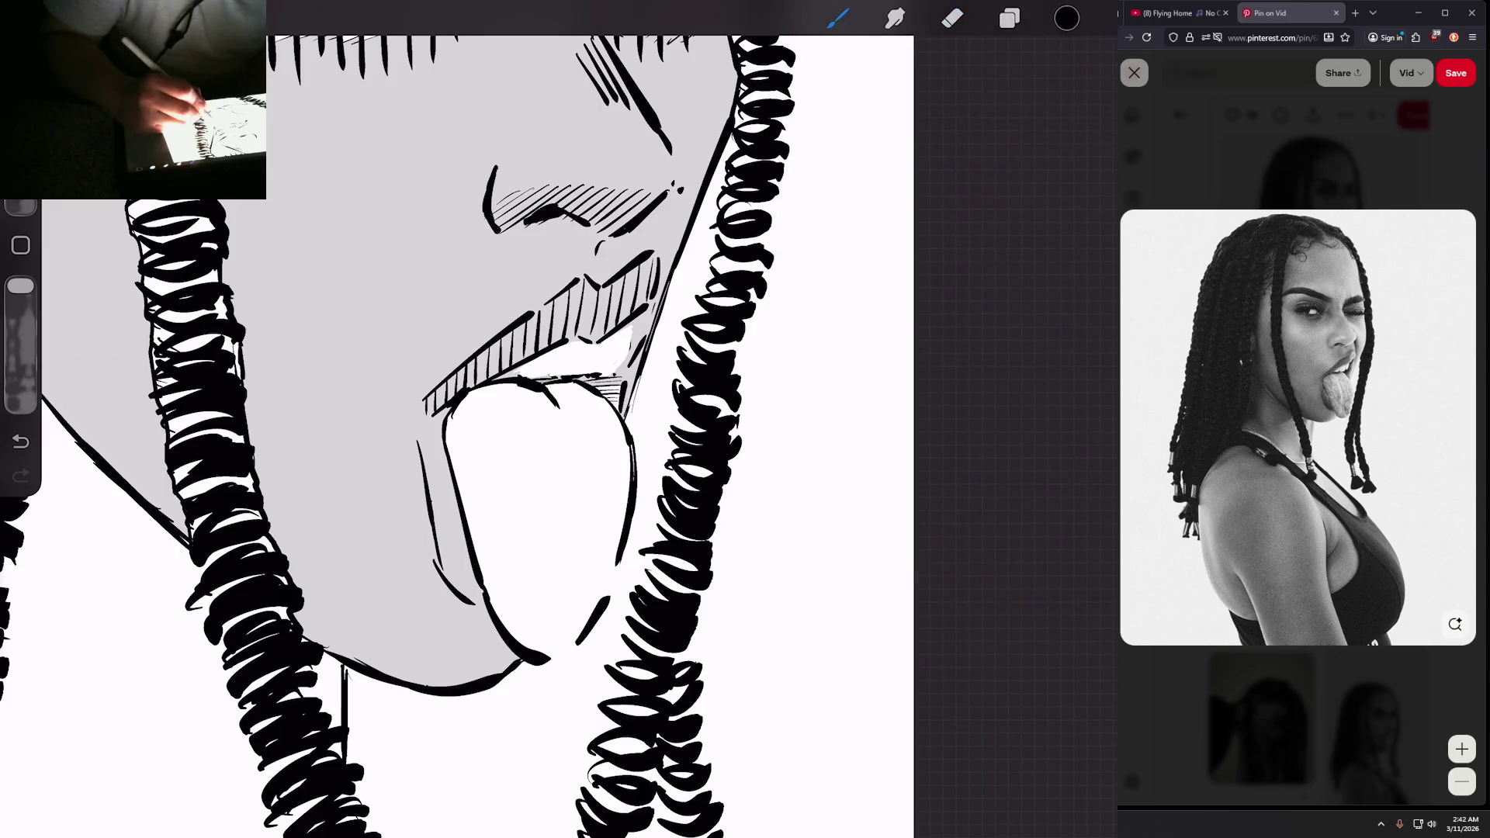
scroll(543, 419, down, 5)
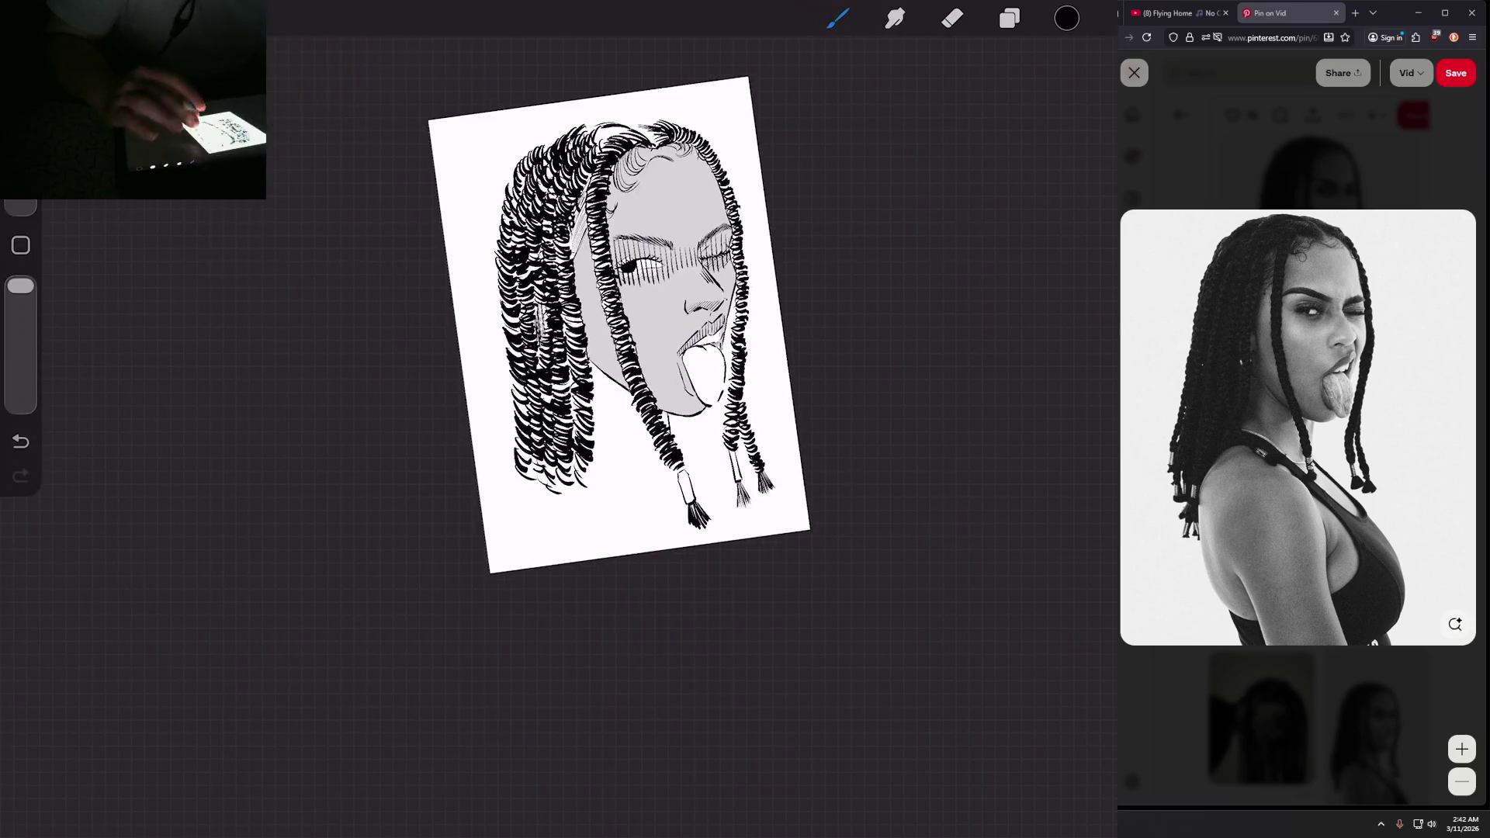
scroll(621, 311, up, 10)
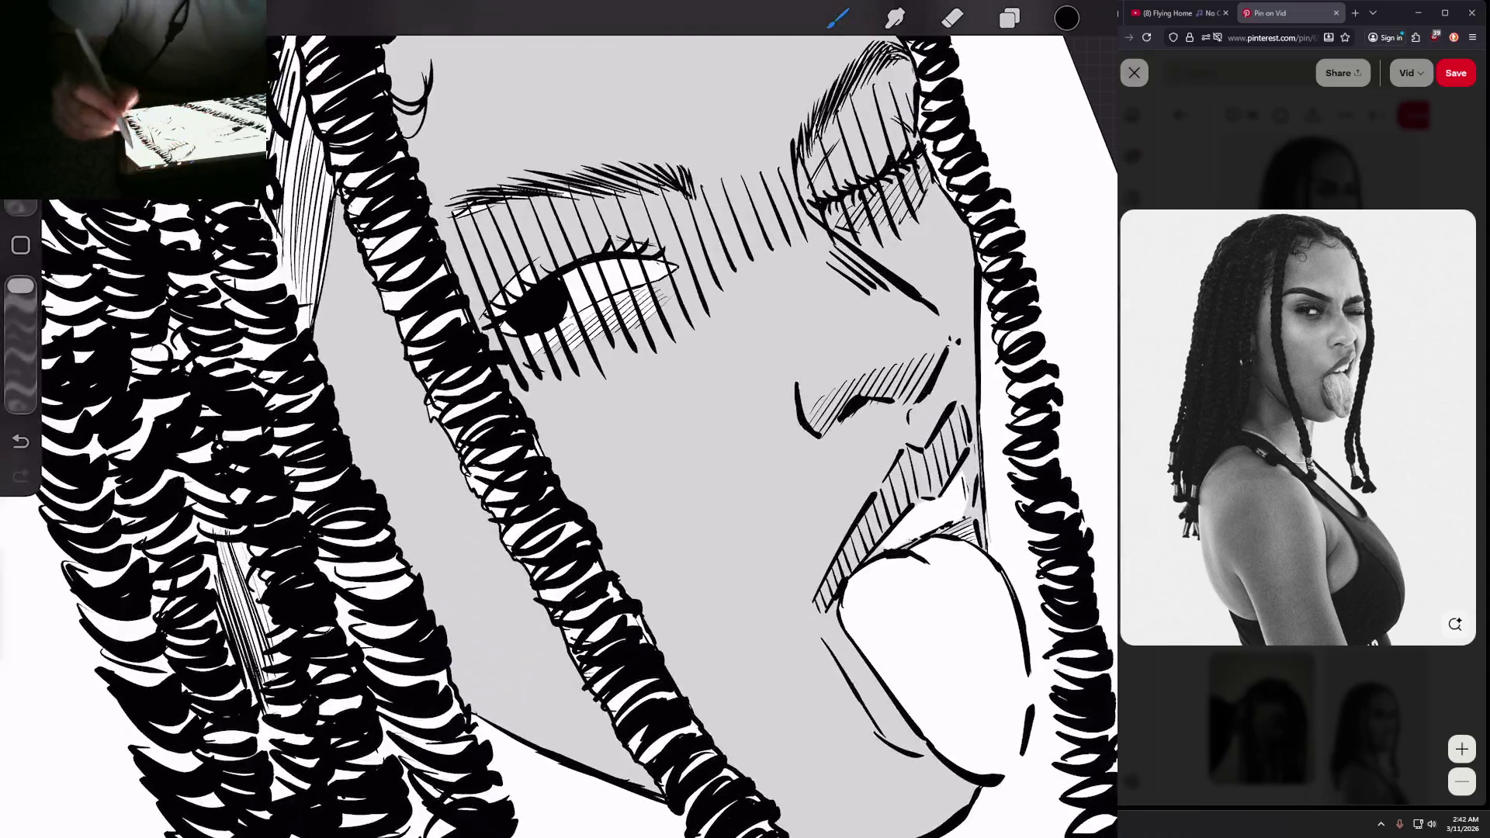
click(1066, 17)
Step: Add a new layer below Layer 7 and lighten the colour to a light grey
click(1008, 17)
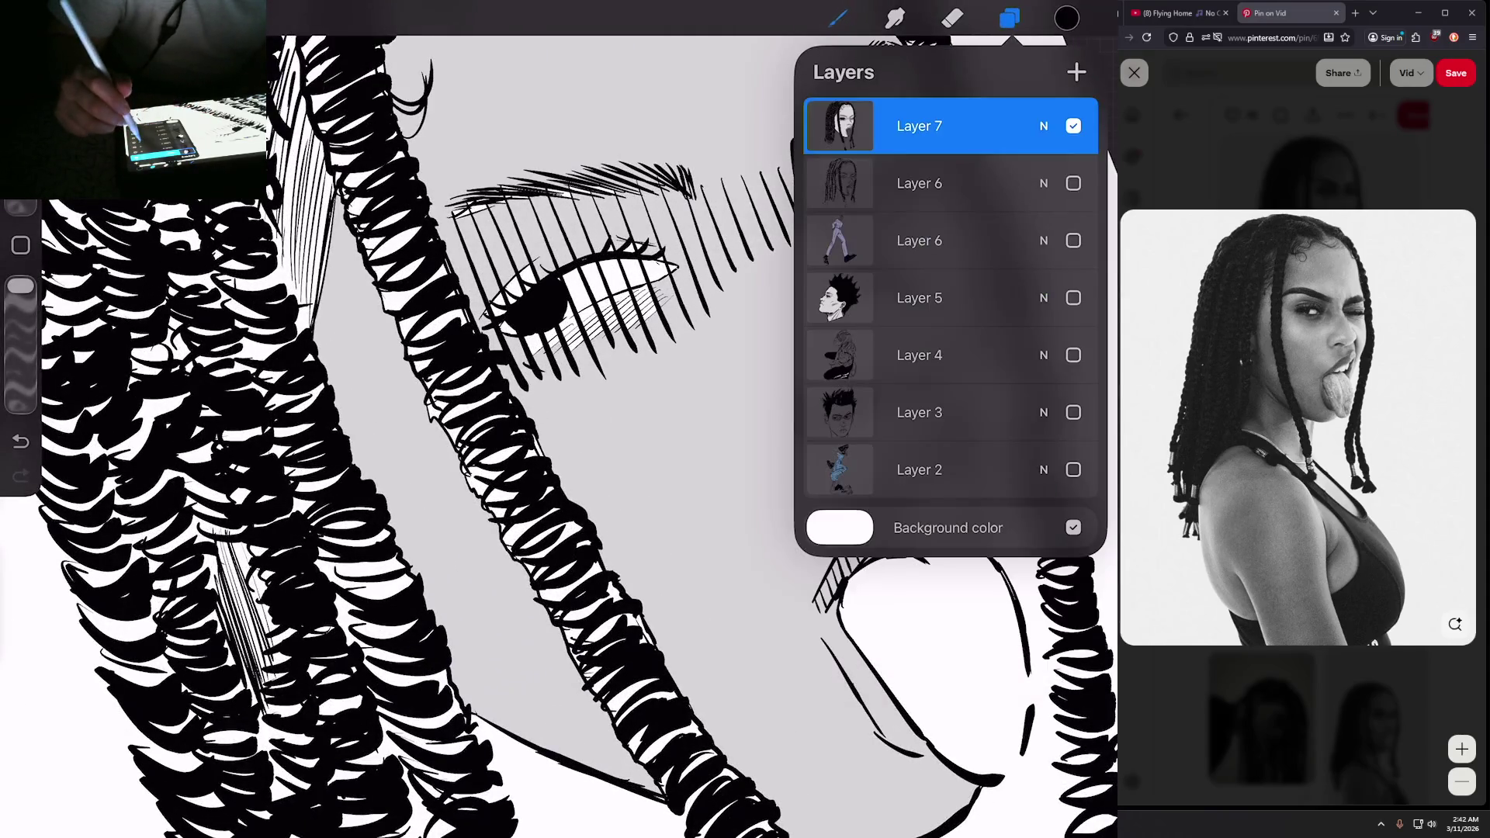
click(1076, 72)
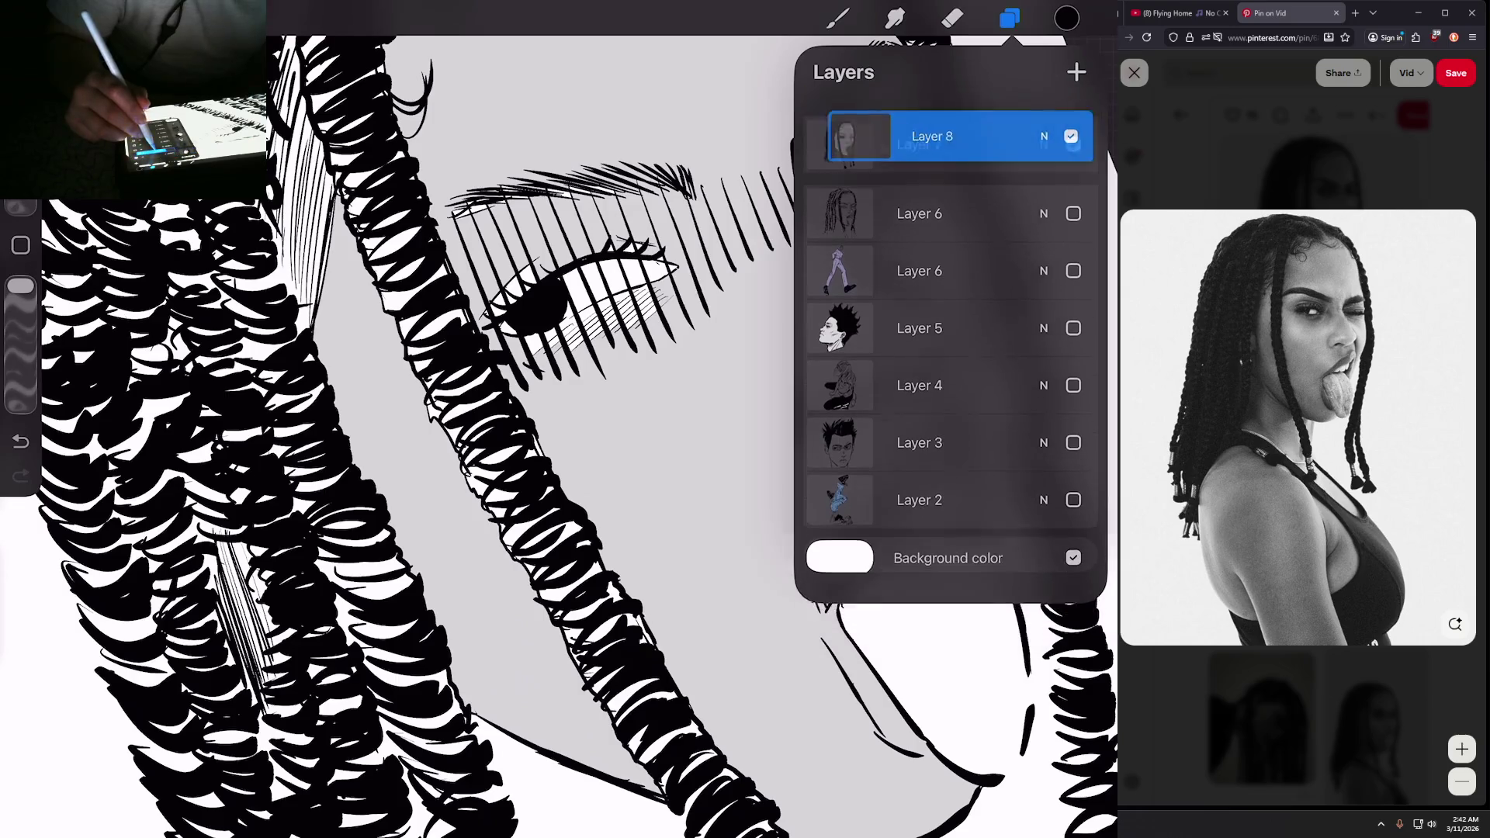
drag(919, 126, 941, 170)
click(1066, 17)
drag(838, 209, 980, 210)
click(1067, 17)
Step: Shade the white of the open eye grey and hatch fine lines over it
drag(649, 296, 547, 350)
drag(542, 340, 526, 351)
drag(591, 311, 559, 328)
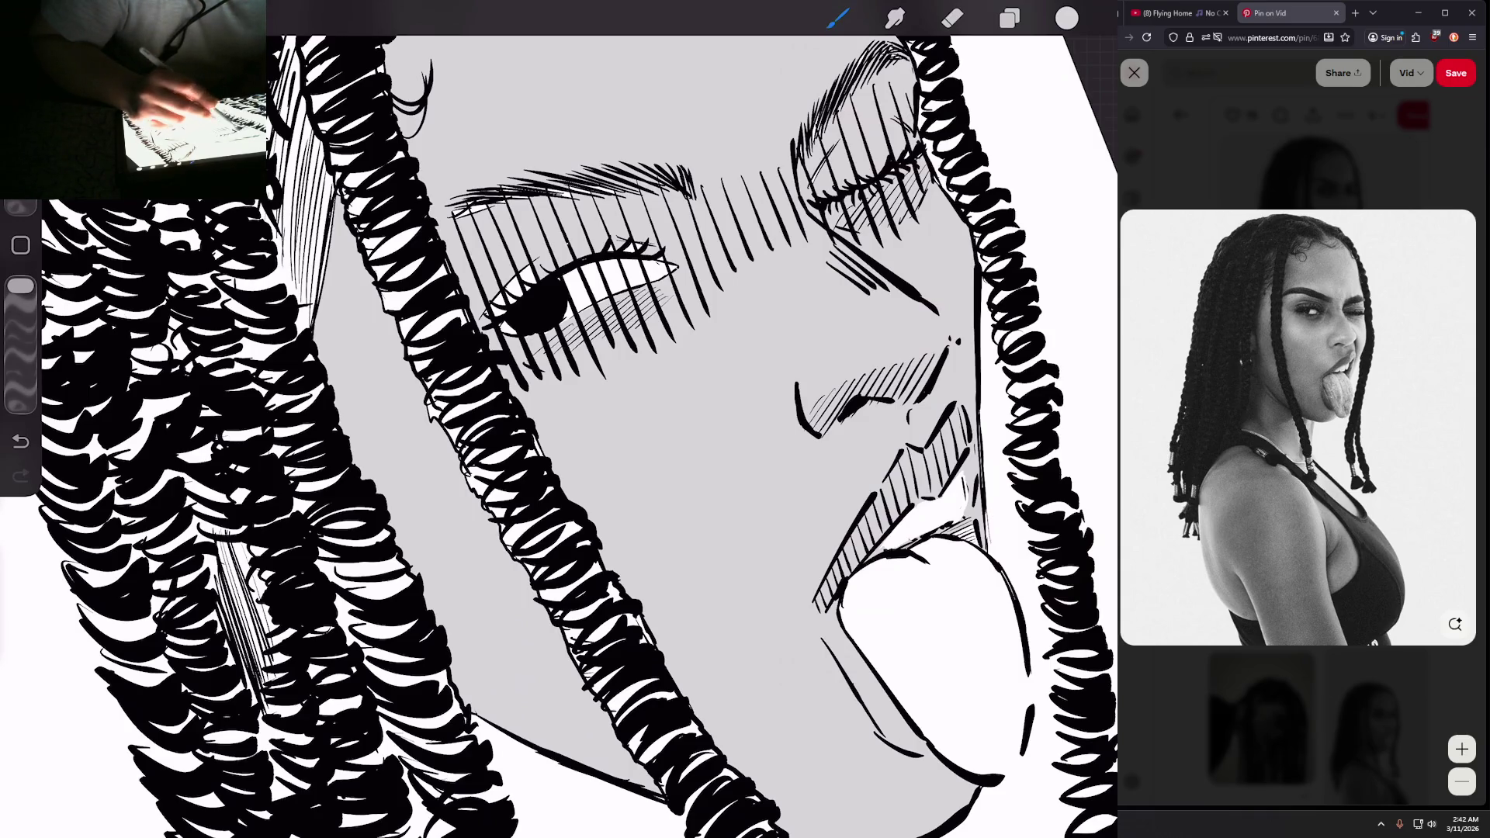
drag(532, 267, 507, 299)
drag(515, 278, 493, 308)
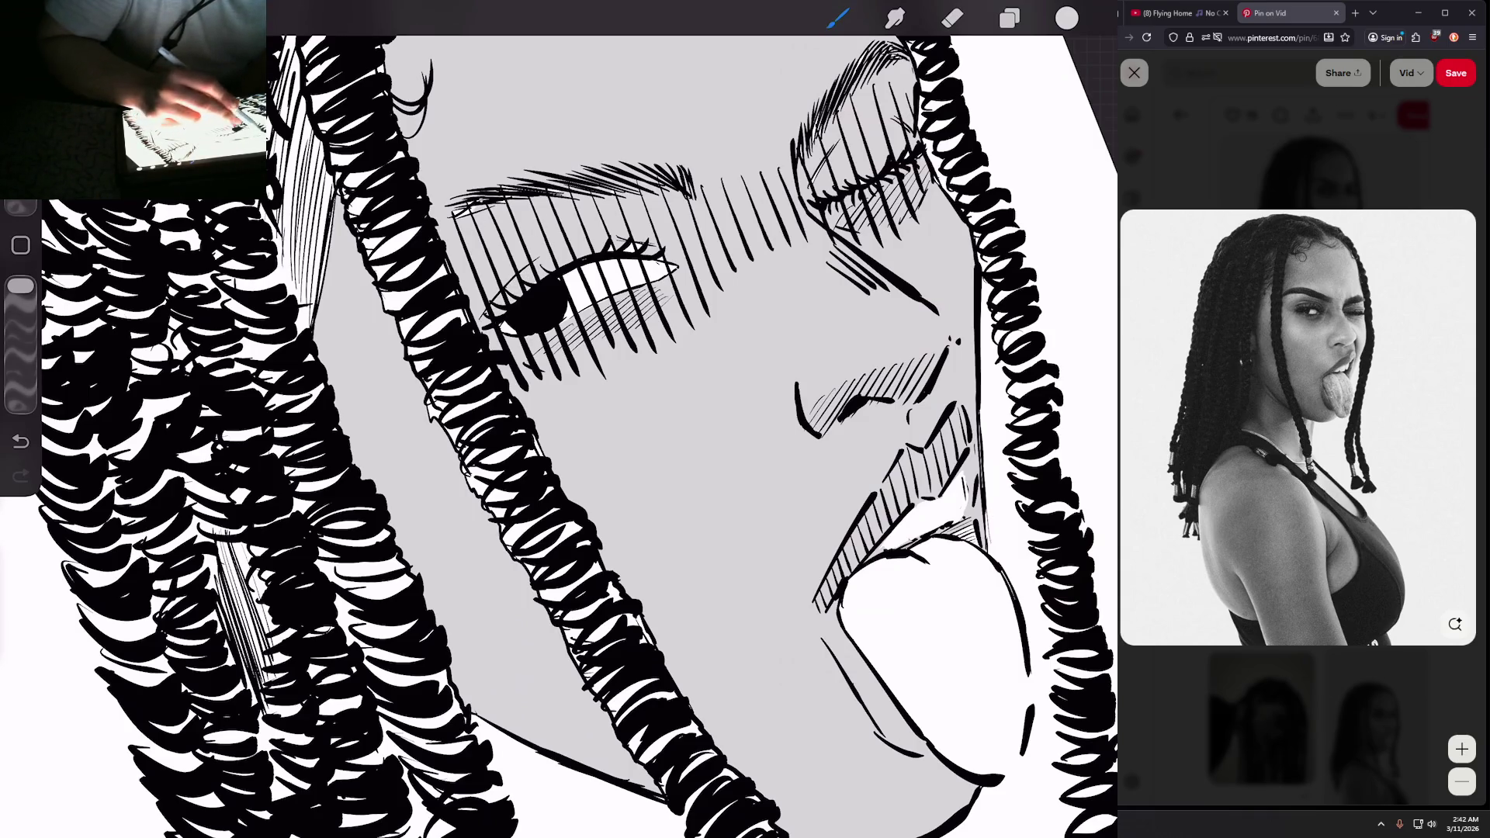
Step: Draw light hatch lines in the shadow left of the forehead
scroll(558, 420, down, 3)
scroll(559, 419, down, 5)
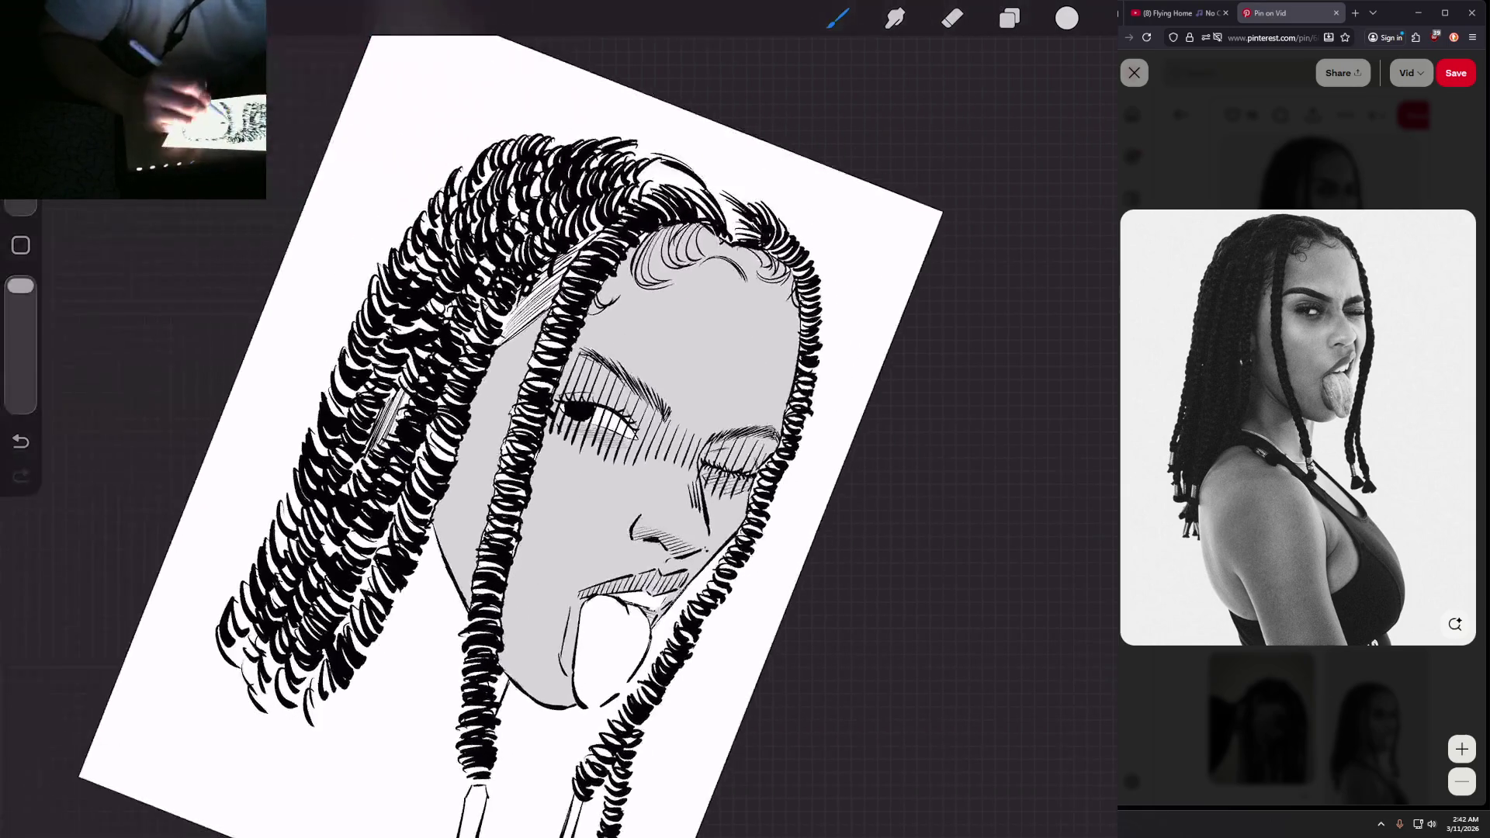
mouse_move(563, 272)
mouse_down()
mouse_move(544, 308)
mouse_move(551, 288)
mouse_up()
drag(551, 300, 527, 322)
drag(559, 267, 509, 339)
drag(541, 283, 496, 349)
drag(526, 296, 501, 325)
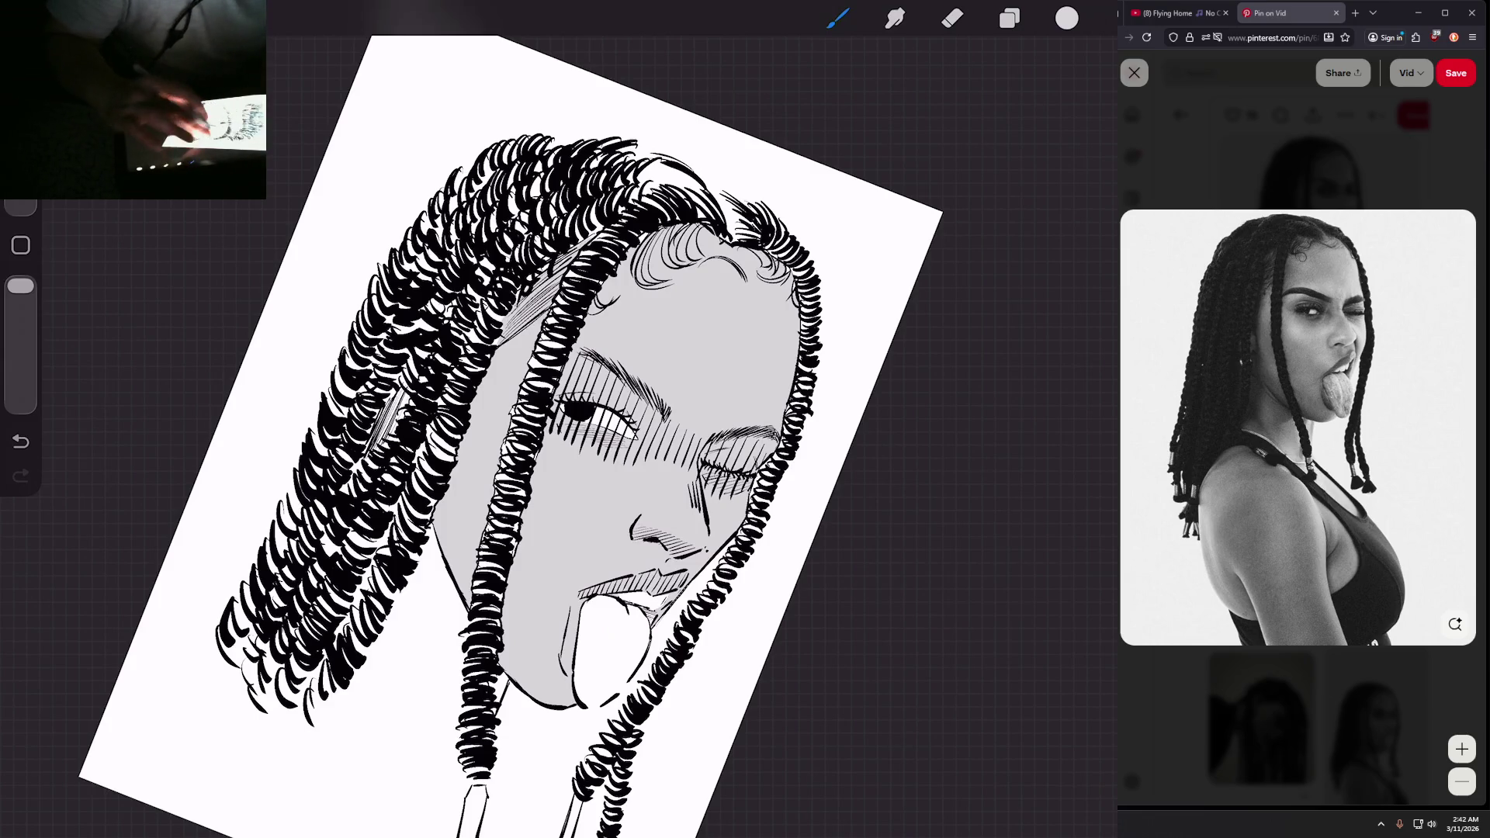
Step: Fill the area left of the forehead beside the braids with grey shading
scroll(590, 419, down, 5)
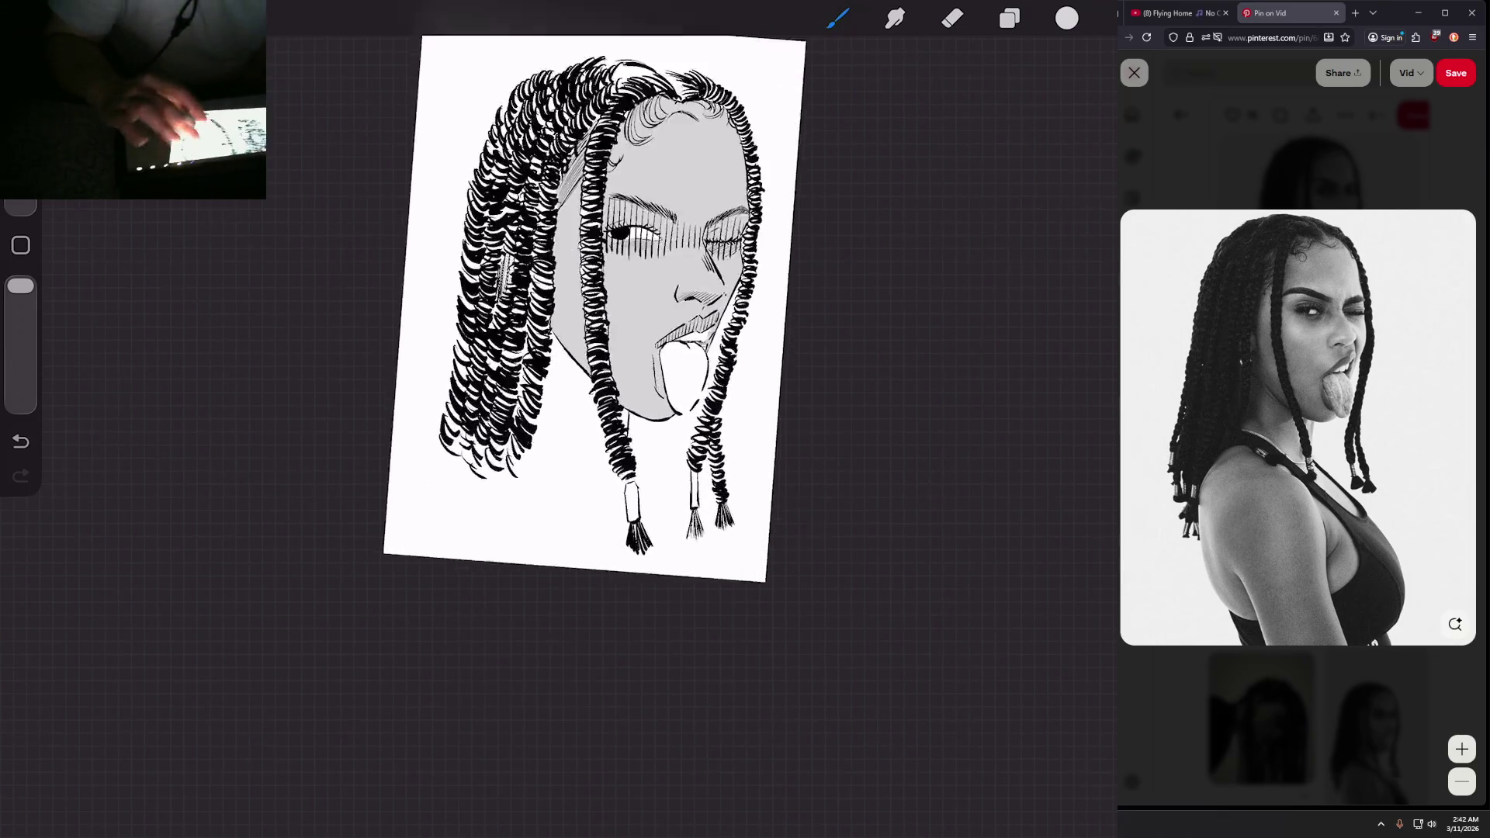
scroll(620, 388, up, 5)
mouse_move(555, 287)
mouse_down()
mouse_move(522, 372)
mouse_move(481, 415)
mouse_up()
drag(505, 311, 469, 411)
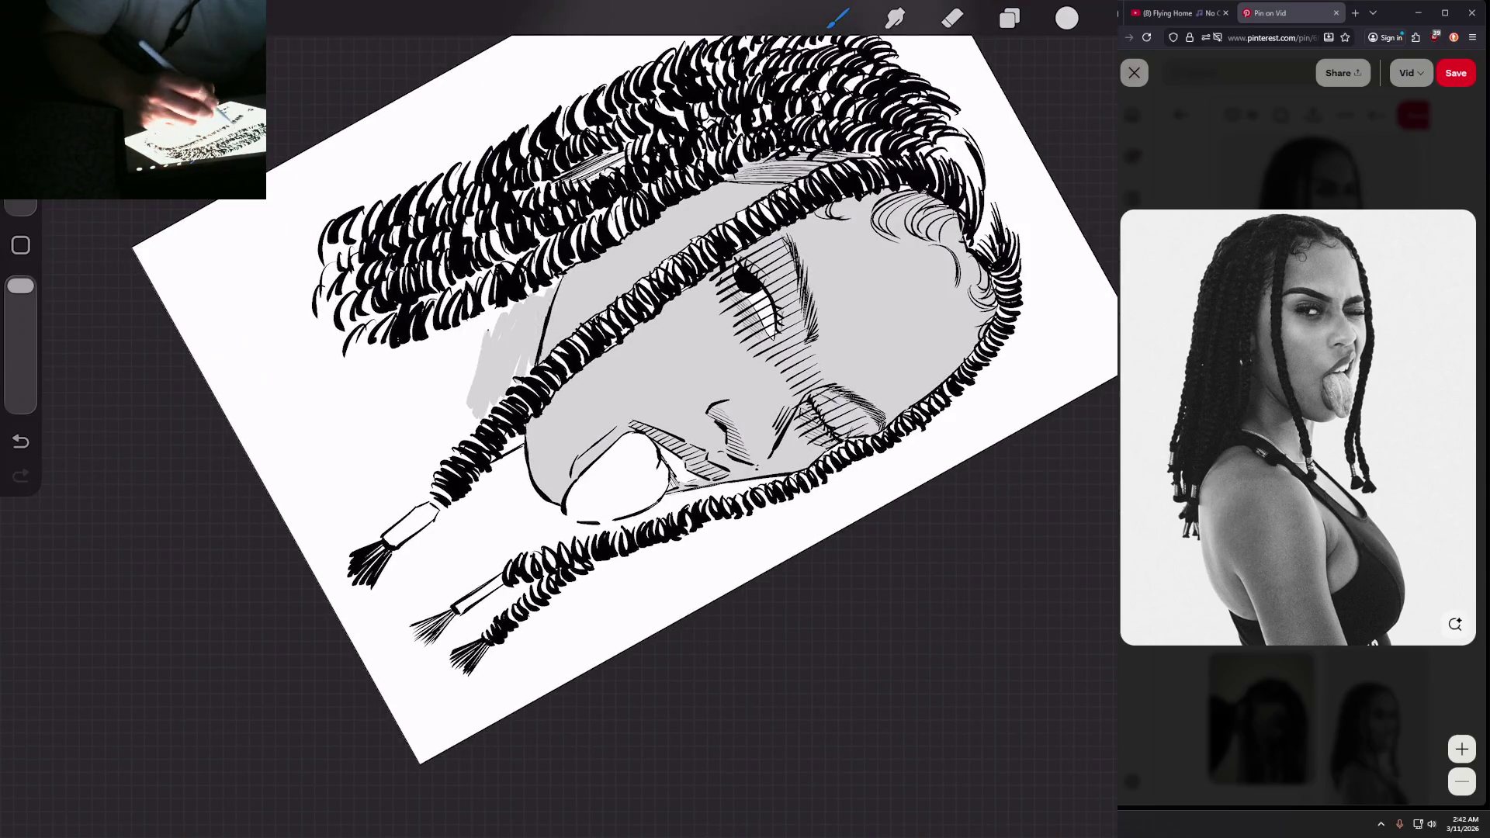
drag(481, 337, 463, 388)
mouse_move(531, 291)
mouse_down()
mouse_move(459, 373)
mouse_move(463, 405)
mouse_move(492, 314)
mouse_move(453, 342)
mouse_up()
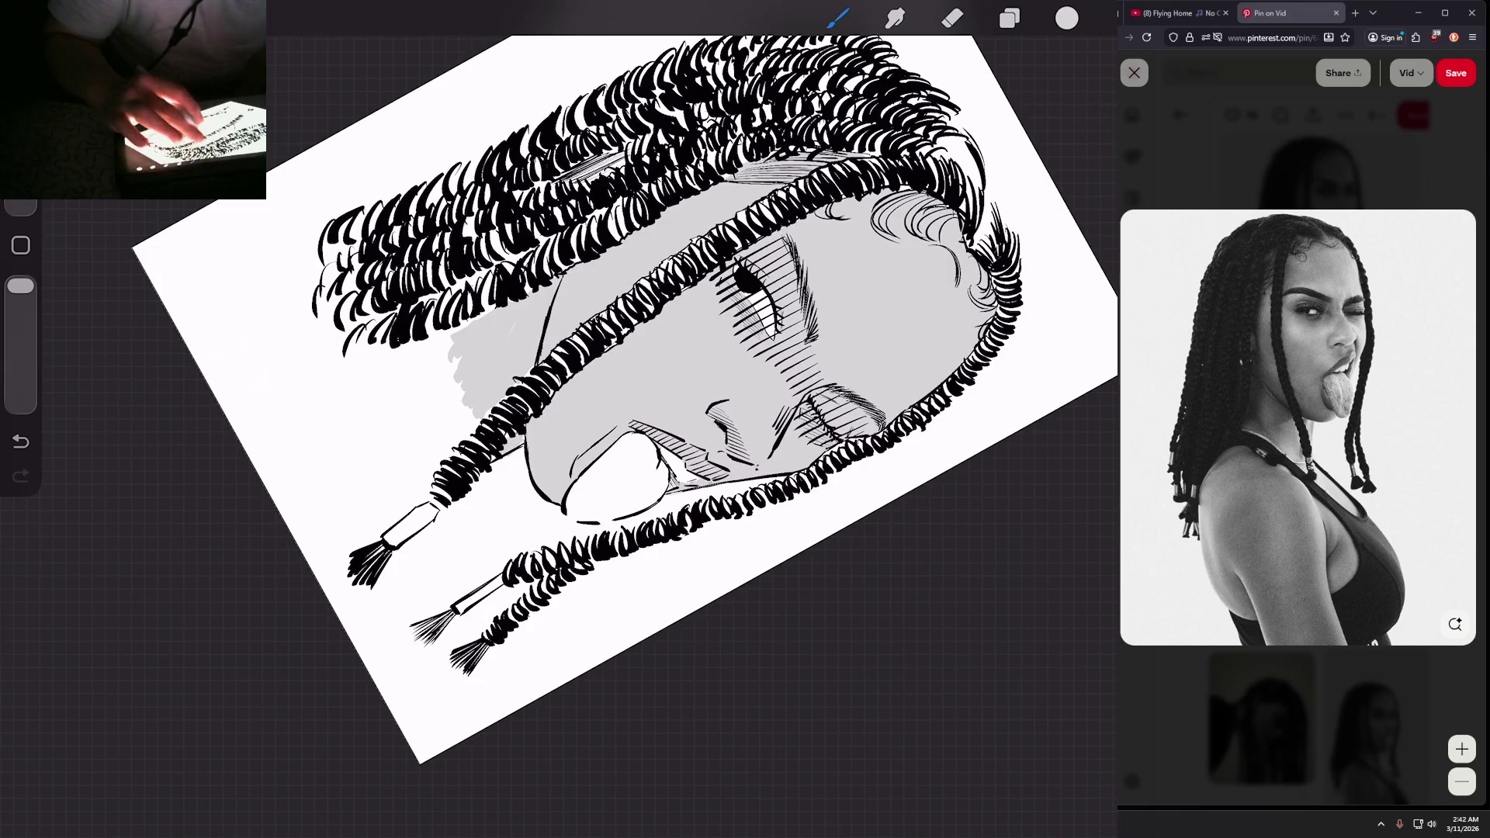
scroll(691, 330, down, 5)
scroll(691, 334, up, 3)
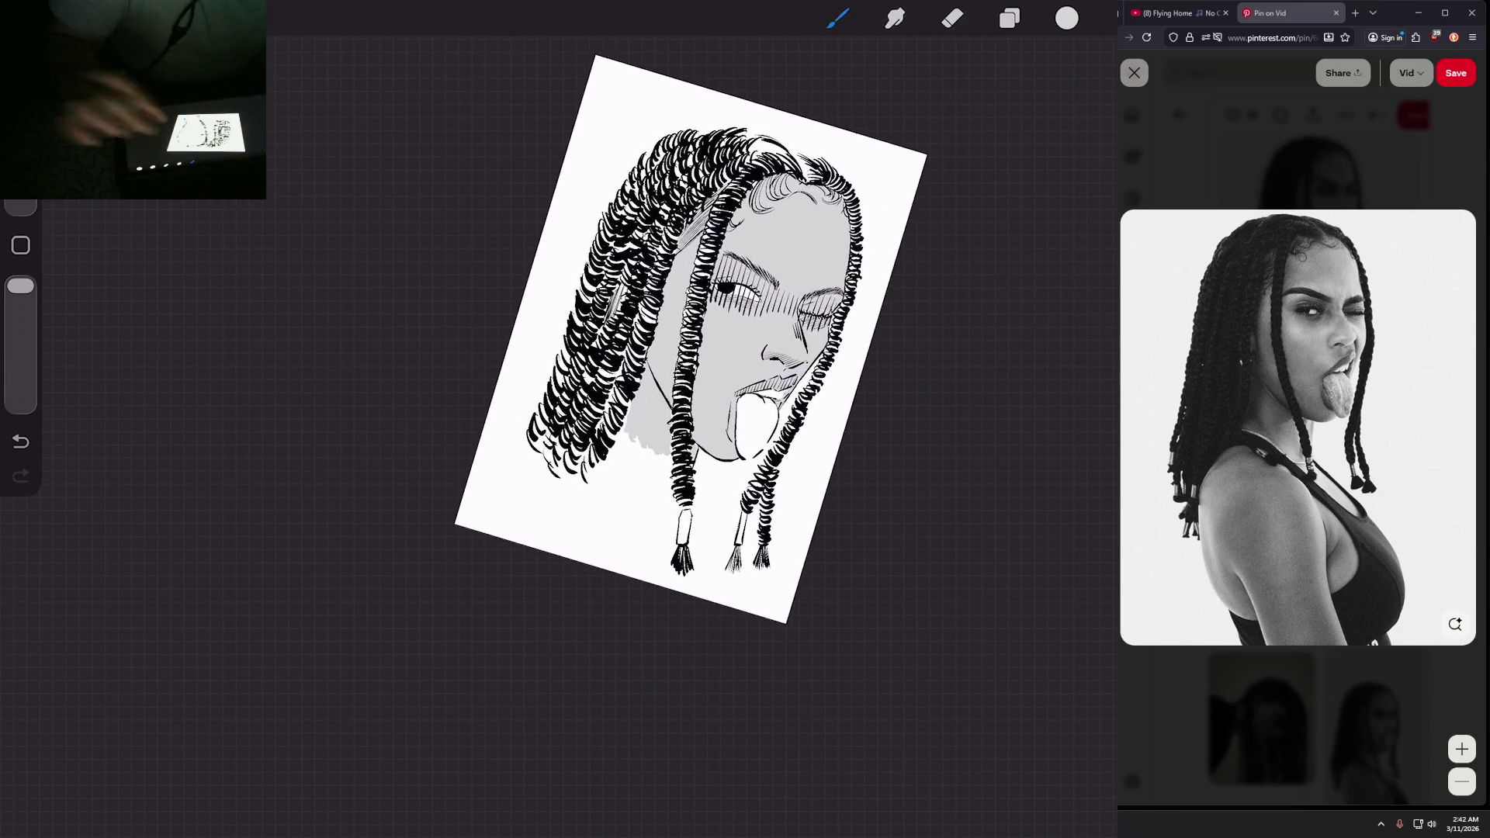
scroll(675, 357, down, 1)
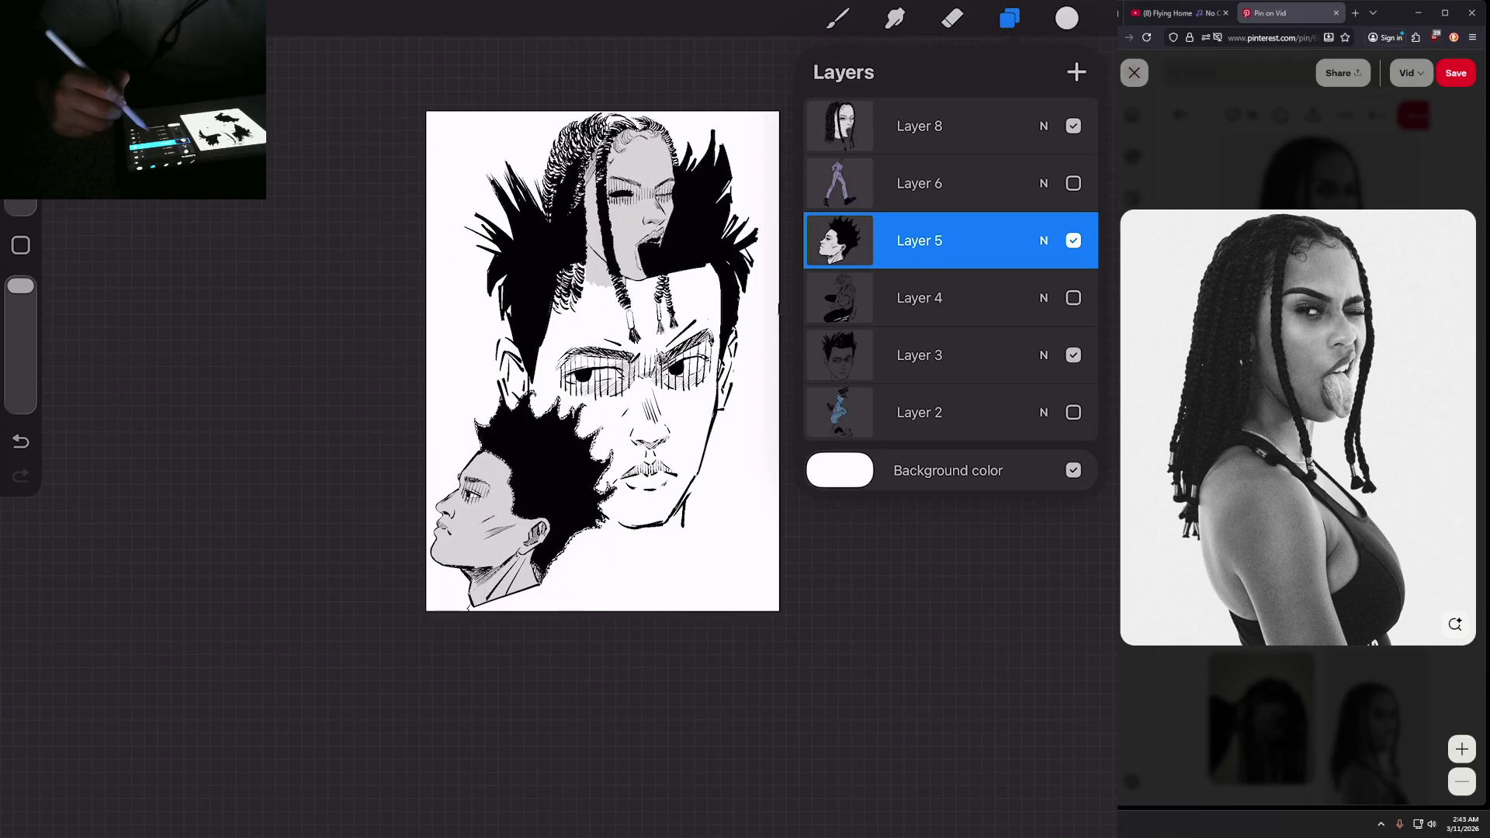
Step: Commit Layer 3's spiky-haired head in its new bottom-right position
click(920, 354)
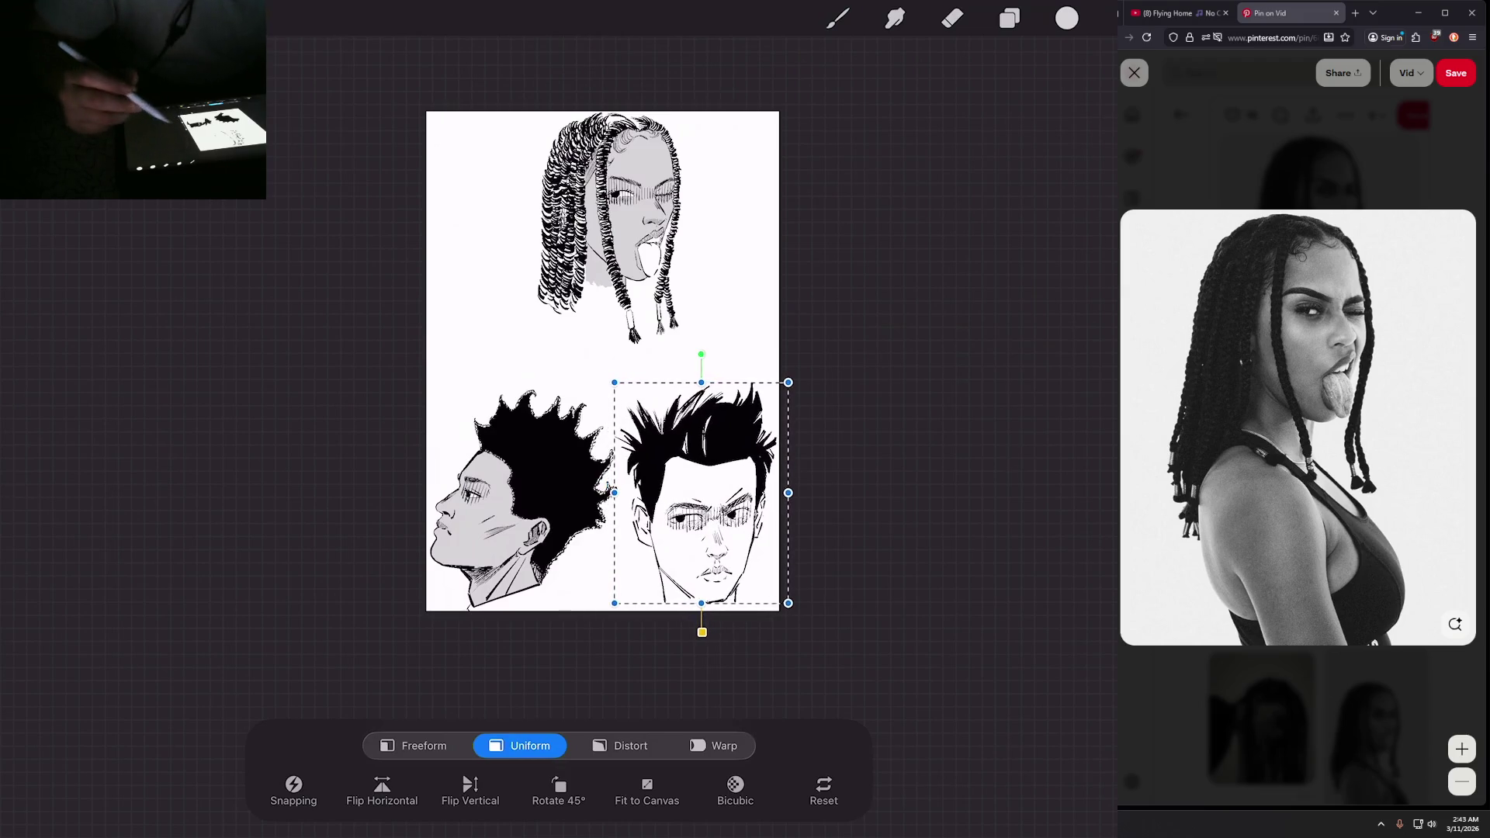
key(b)
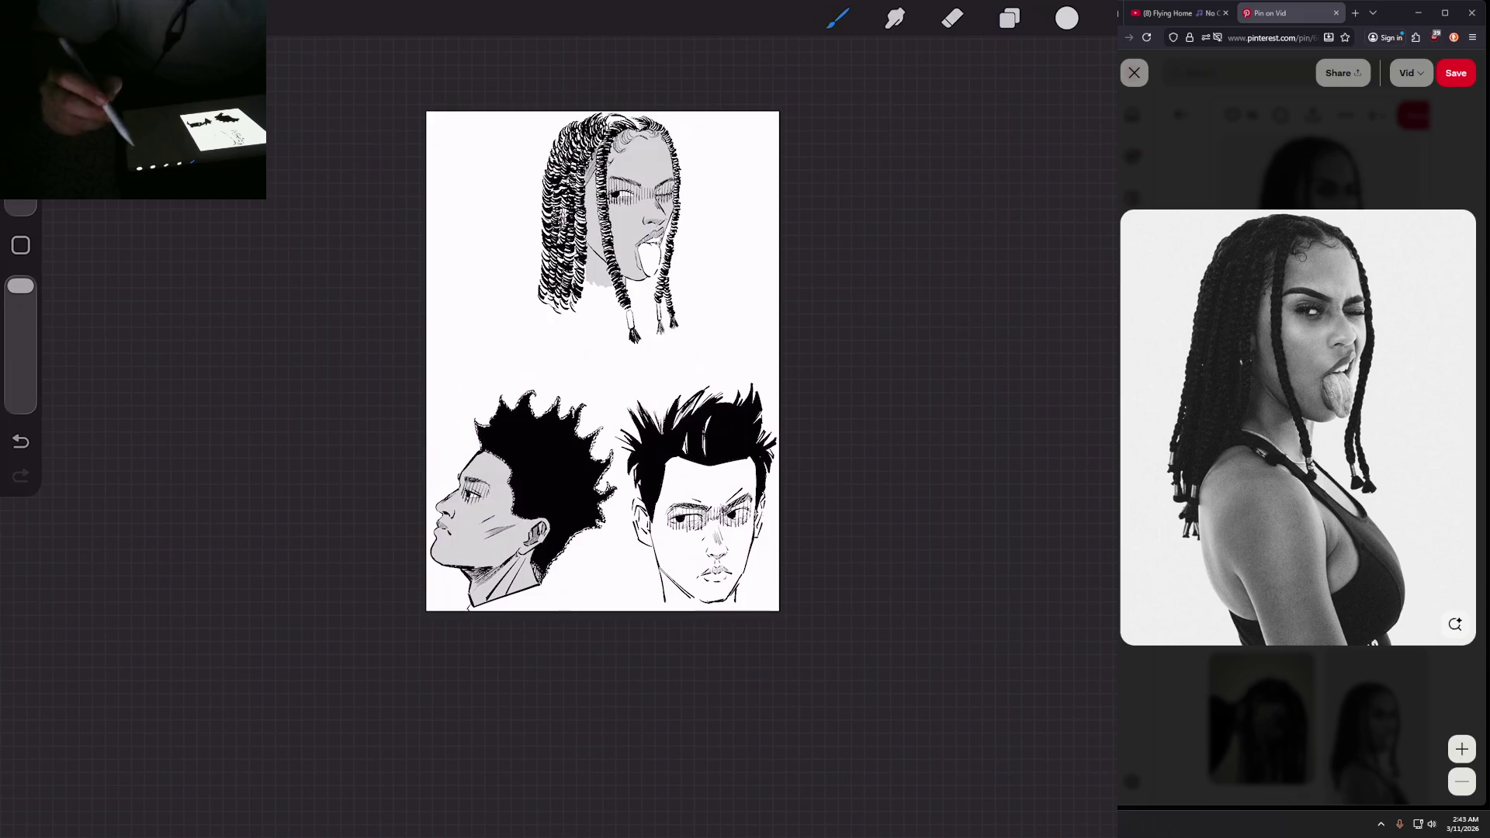
key(l)
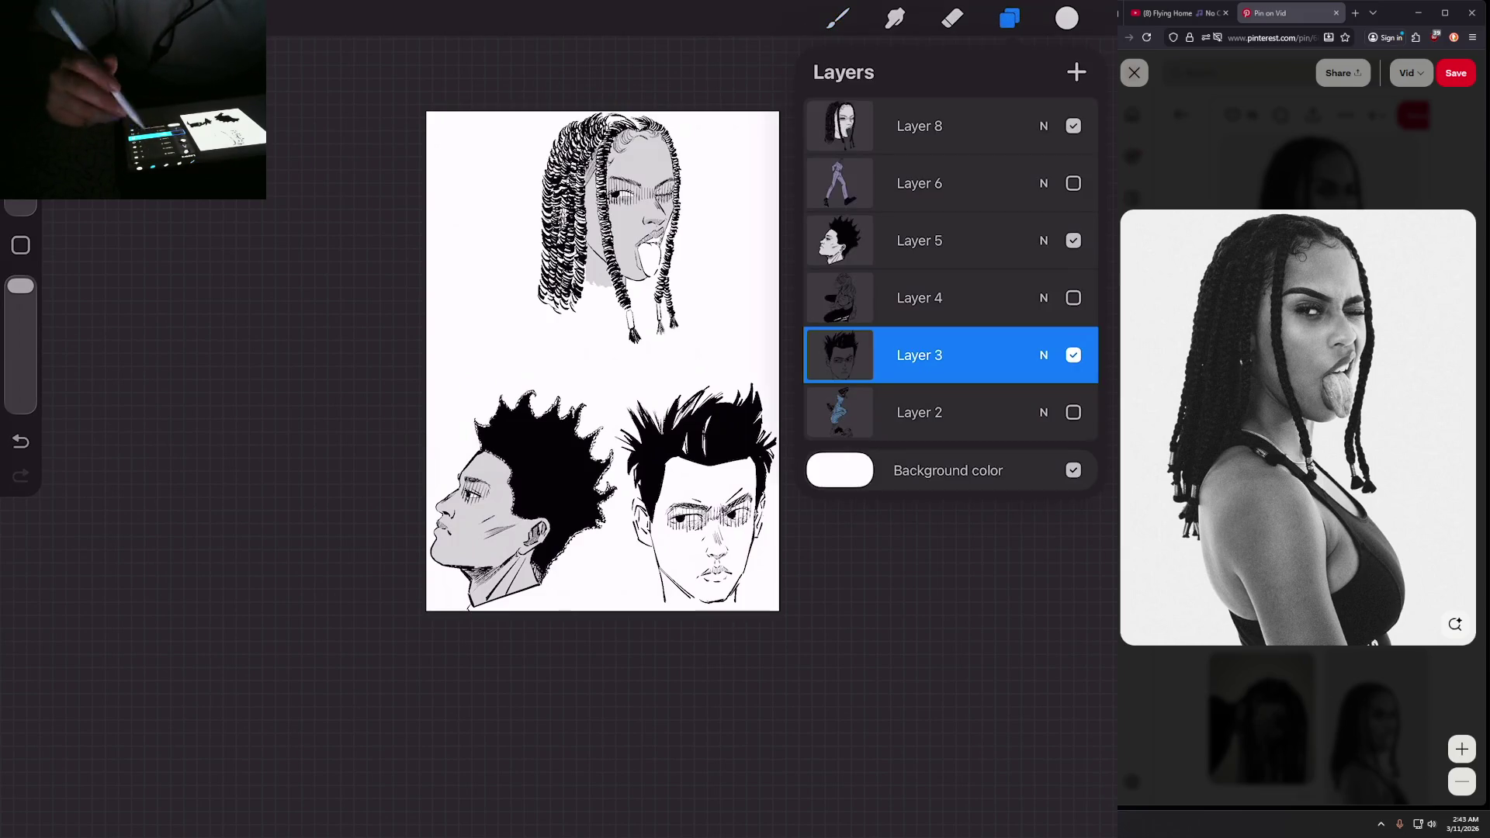
Step: Make Layer 6's purple-suited figure visible, shrink it and move it to the upper left
click(1073, 183)
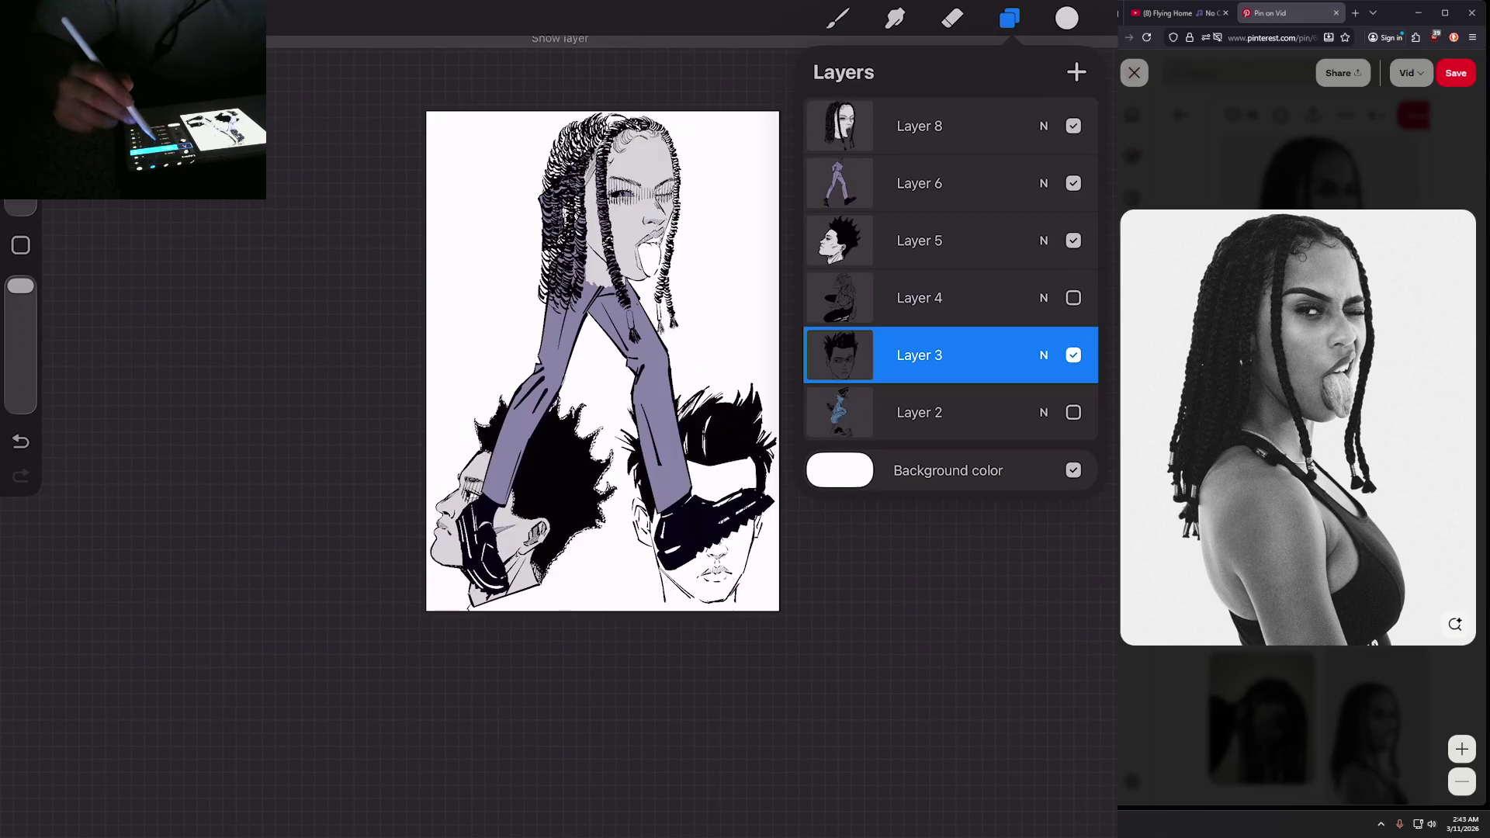
click(919, 183)
key(v)
drag(775, 595, 631, 379)
drag(543, 249, 514, 285)
click(1010, 17)
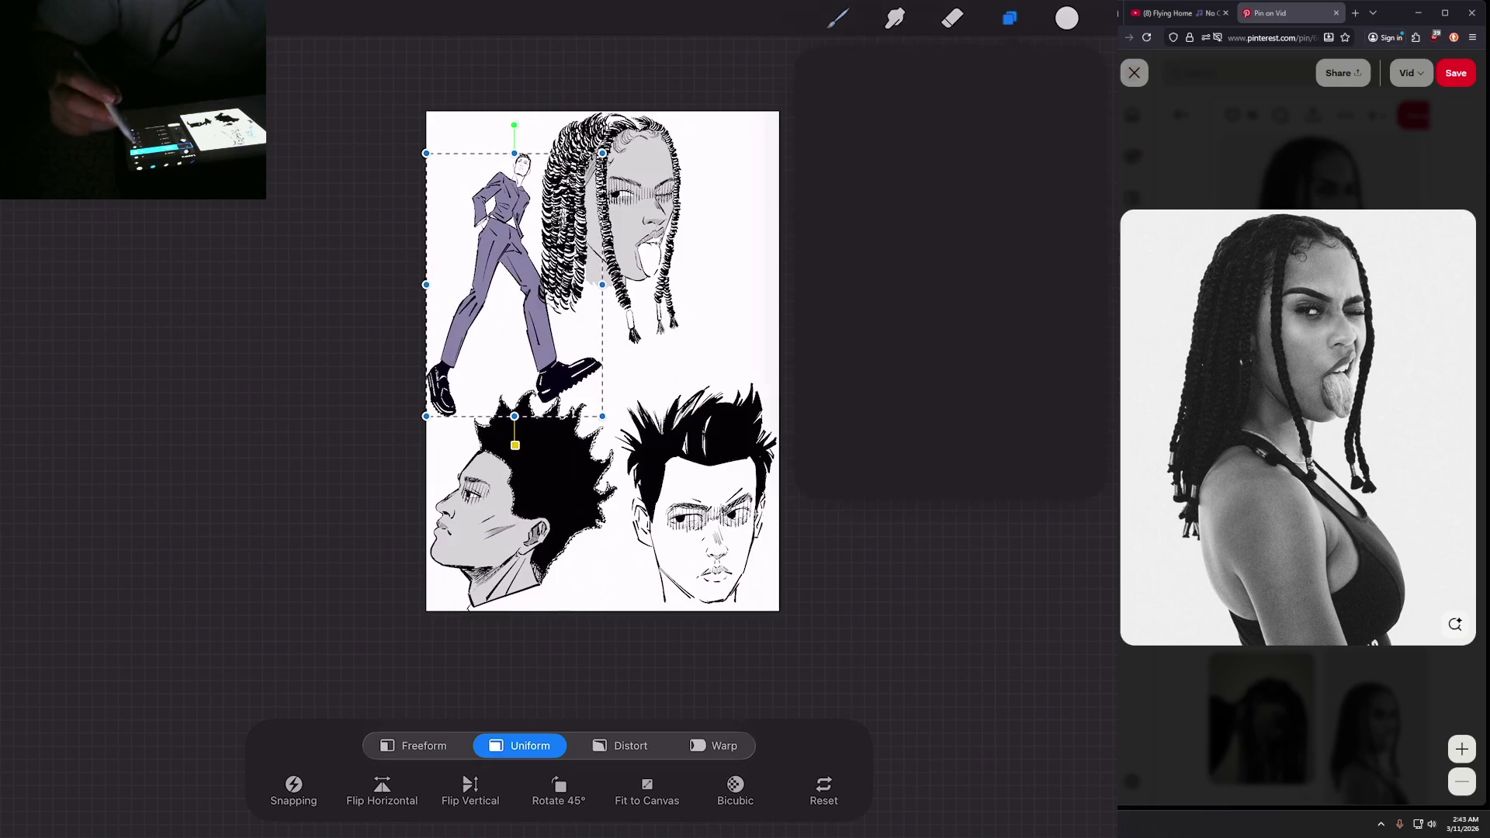
Step: Show Layer 2's blue-jeans figure, shrink it and place it in the upper left
click(1073, 412)
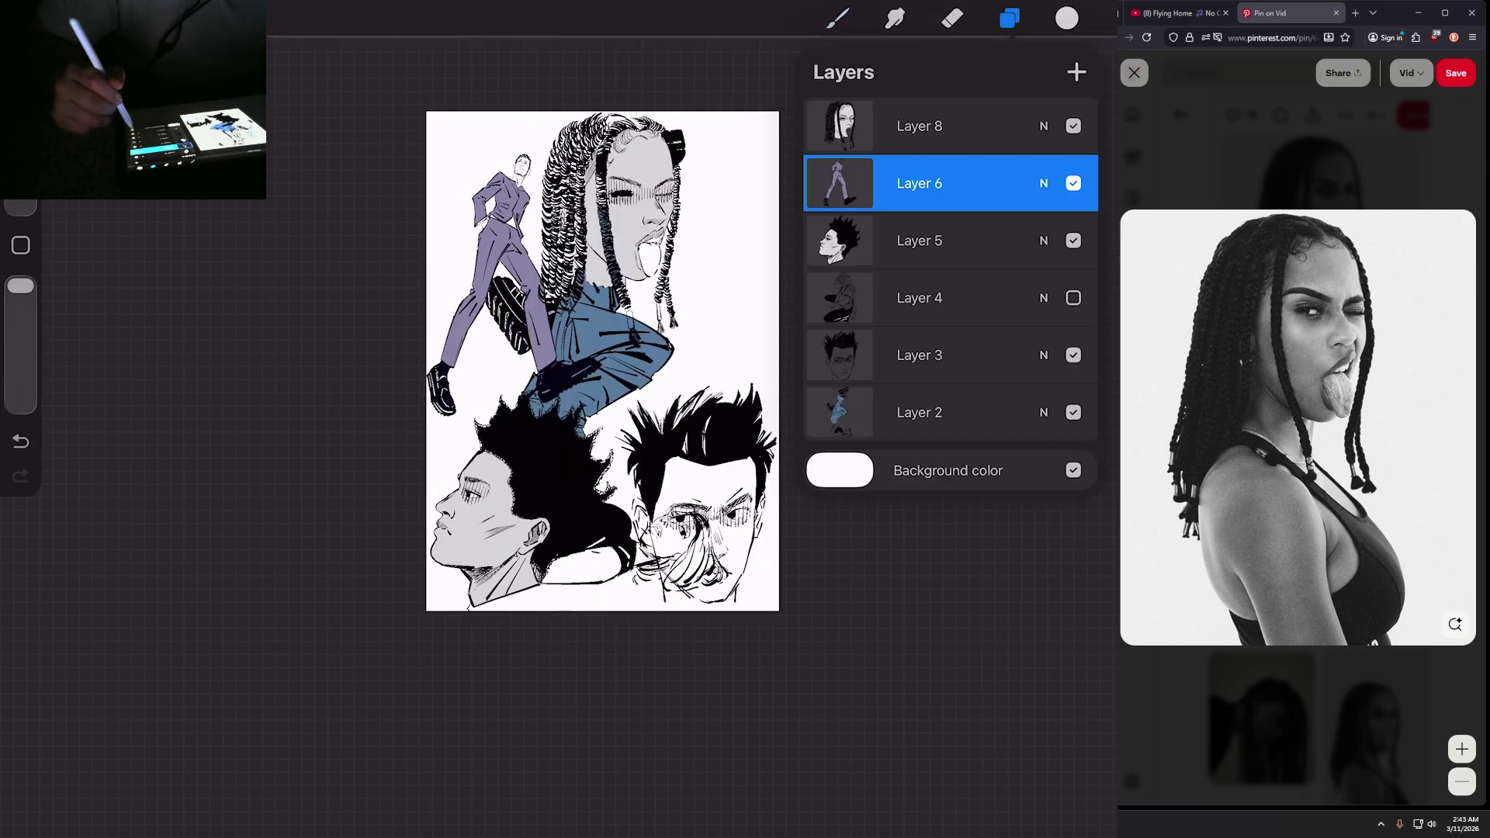
key(v)
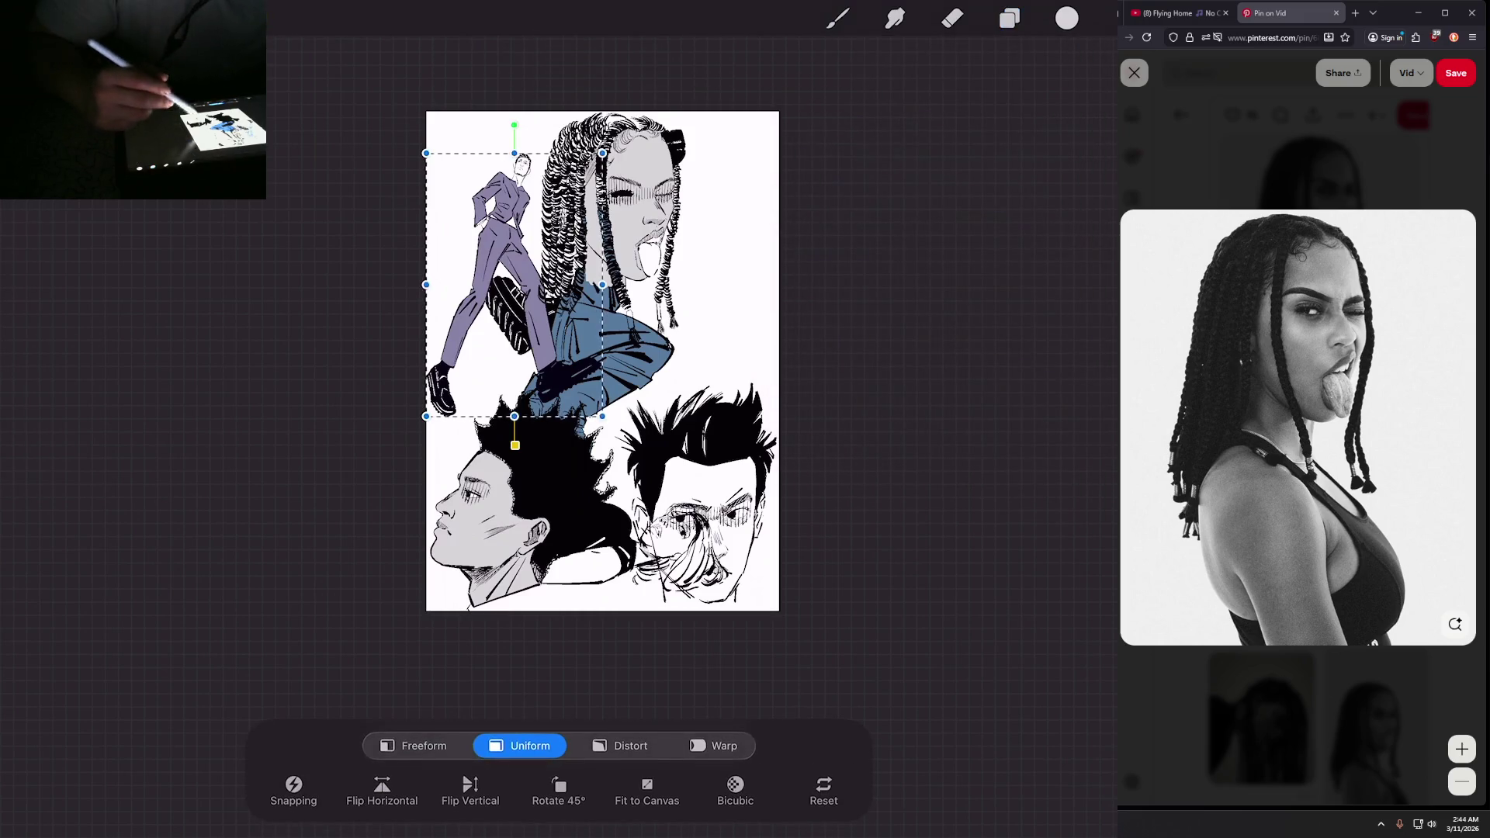
click(1009, 18)
click(918, 412)
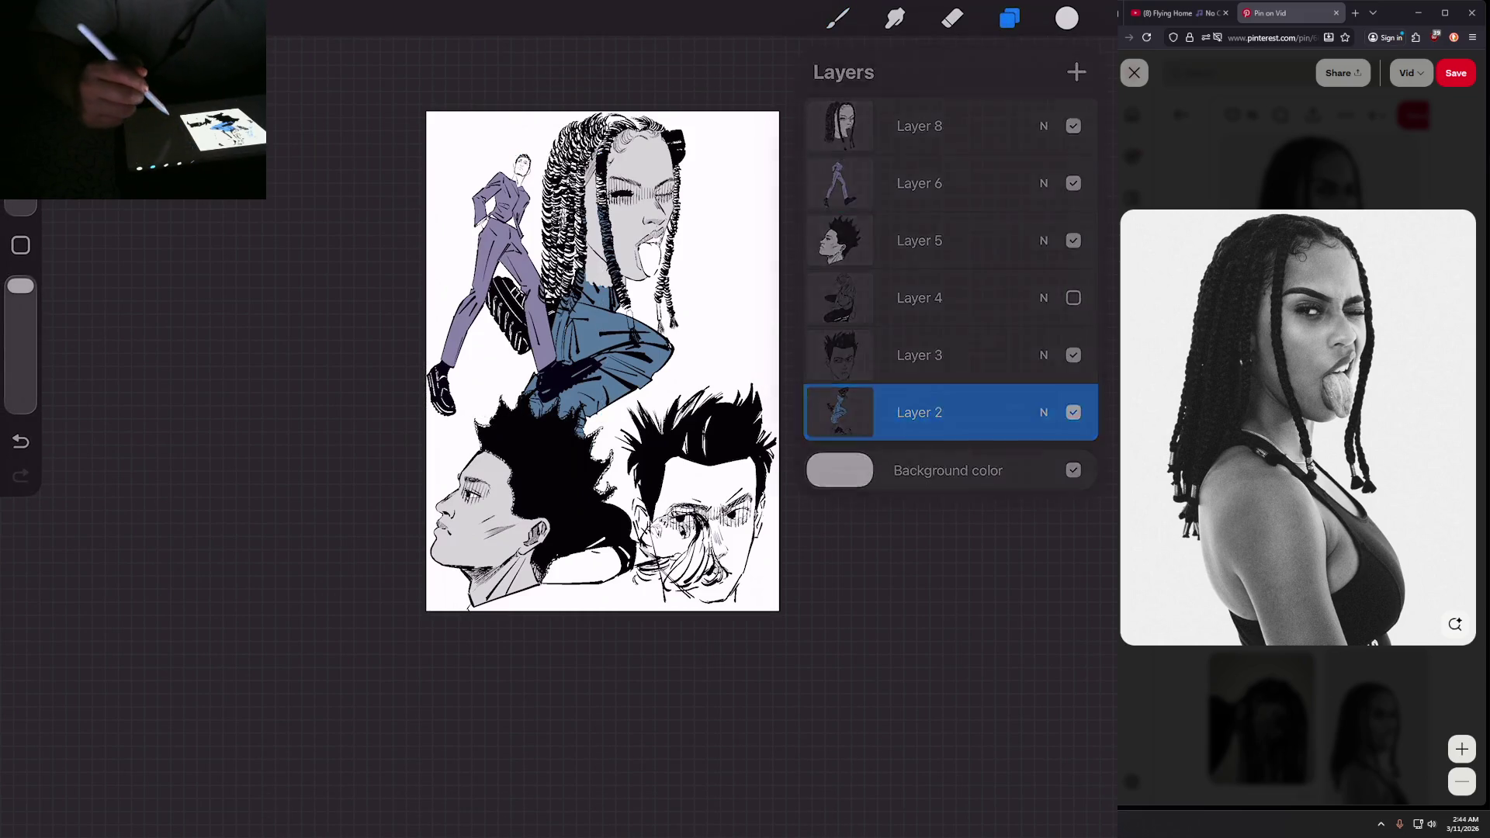
click(1009, 18)
key(v)
drag(559, 349, 559, 232)
mouse_move(682, 433)
mouse_down()
mouse_move(652, 380)
mouse_move(648, 280)
mouse_move(645, 364)
mouse_move(598, 276)
mouse_up()
mouse_move(517, 123)
mouse_down()
mouse_move(522, 266)
mouse_move(510, 262)
mouse_up()
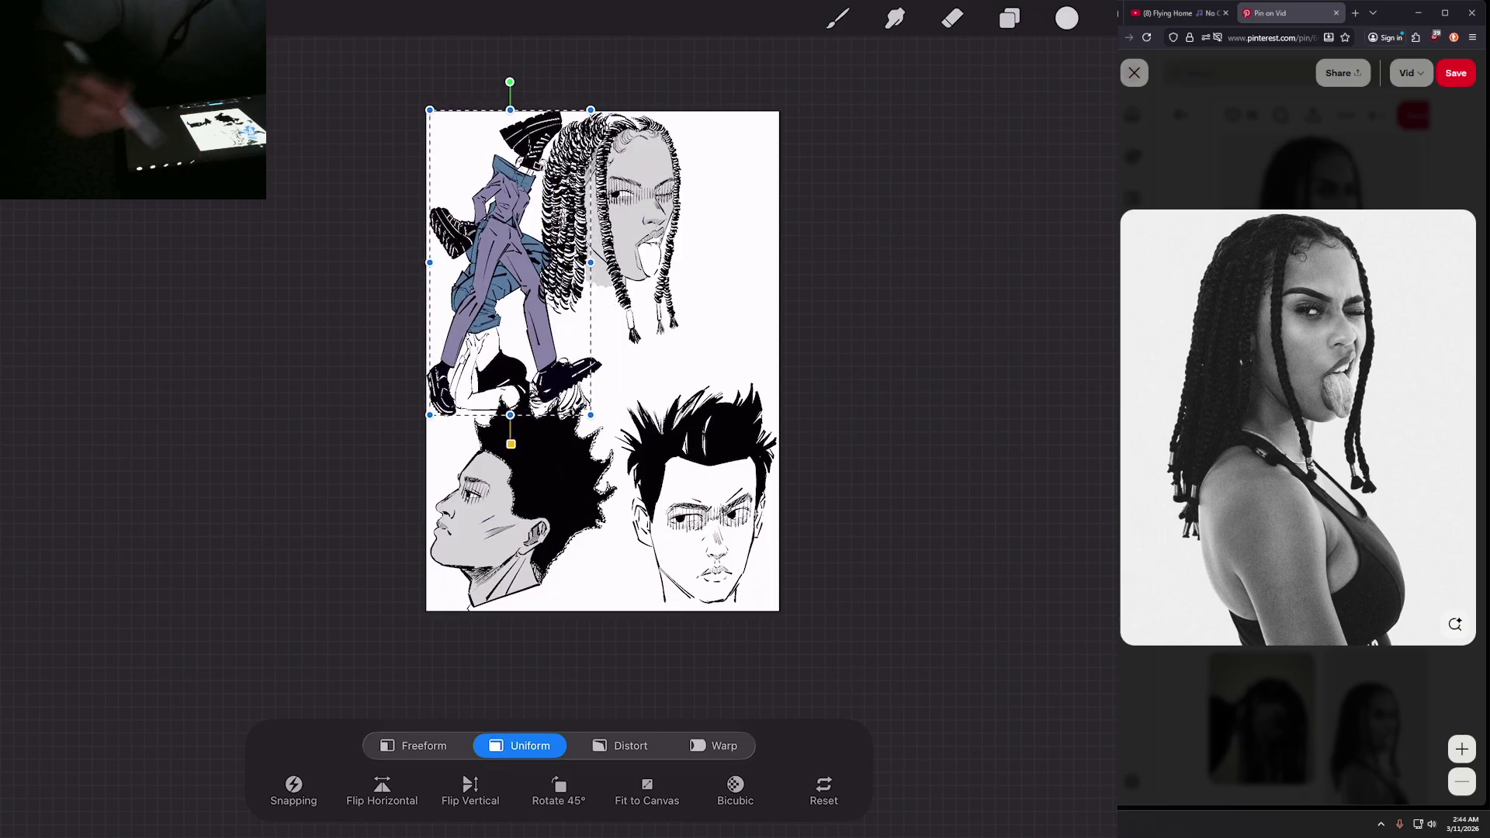
click(1009, 17)
Step: Move Layer 6's purple figure to the right of the portrait and shrink it
click(919, 183)
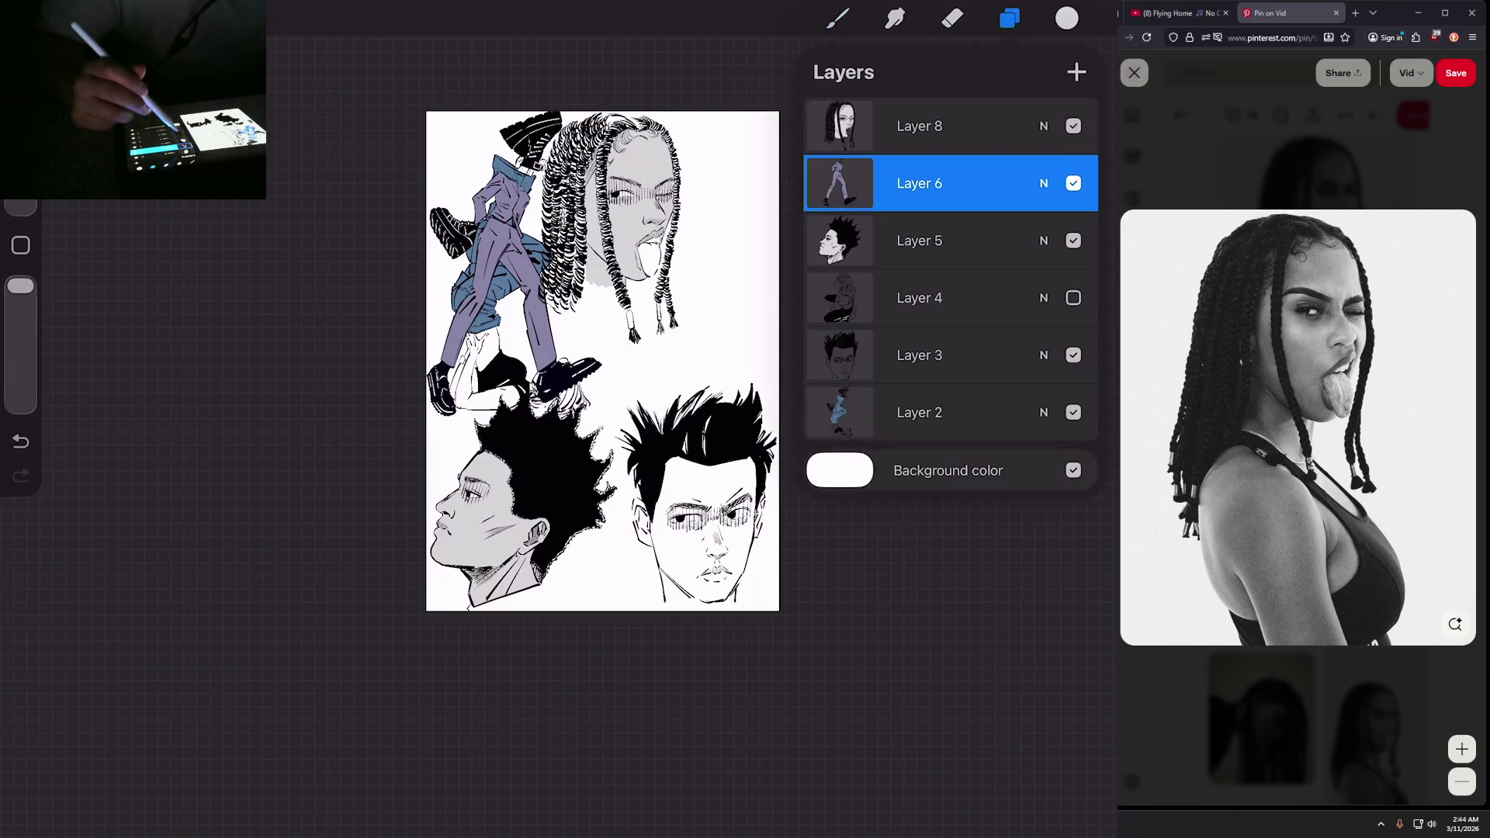
click(198, 18)
mouse_move(516, 264)
mouse_down()
mouse_move(697, 279)
mouse_move(727, 266)
mouse_move(698, 307)
mouse_up()
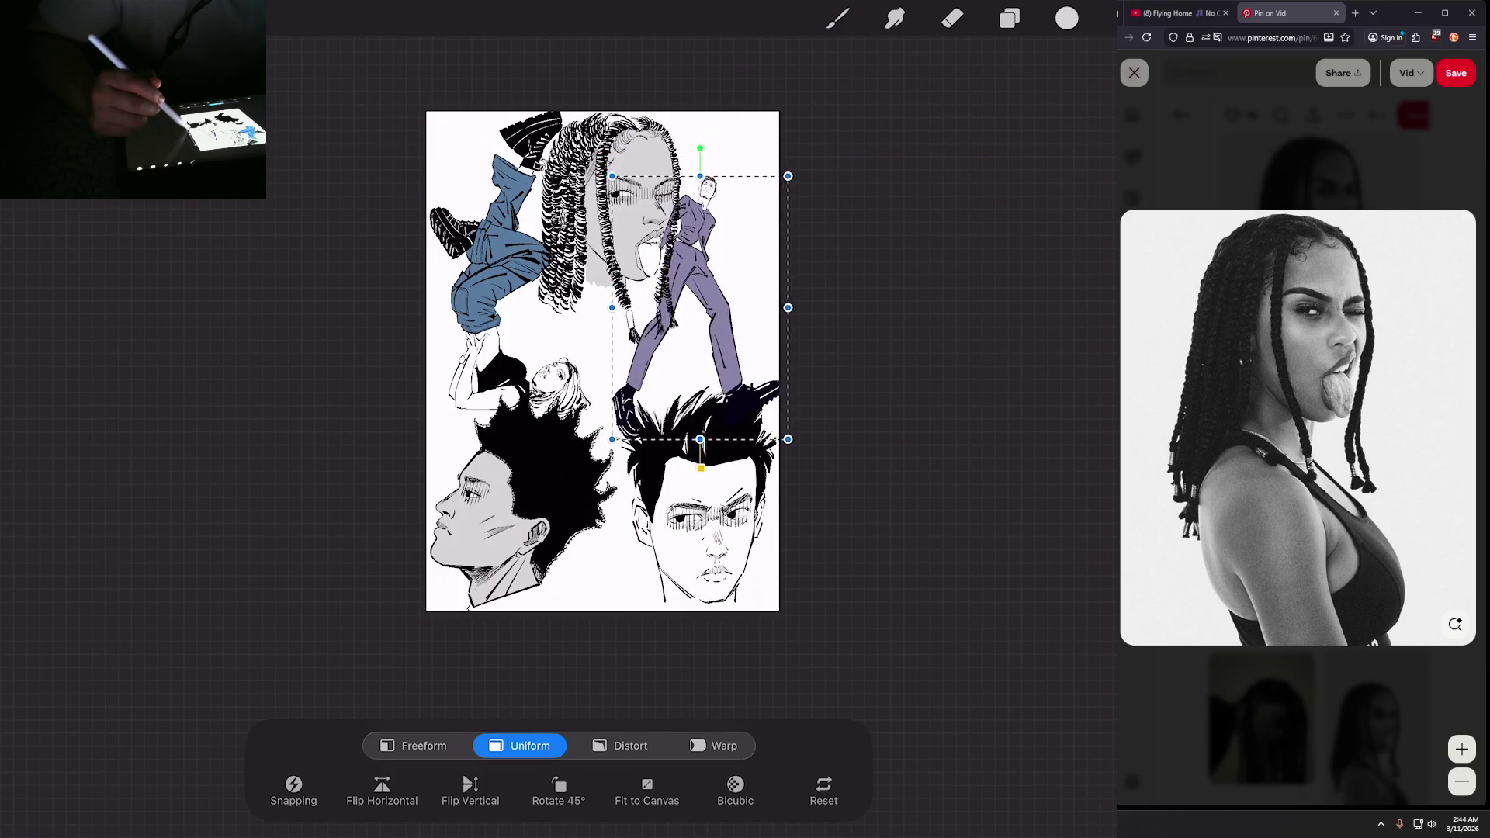
drag(785, 439, 746, 390)
drag(676, 284, 707, 295)
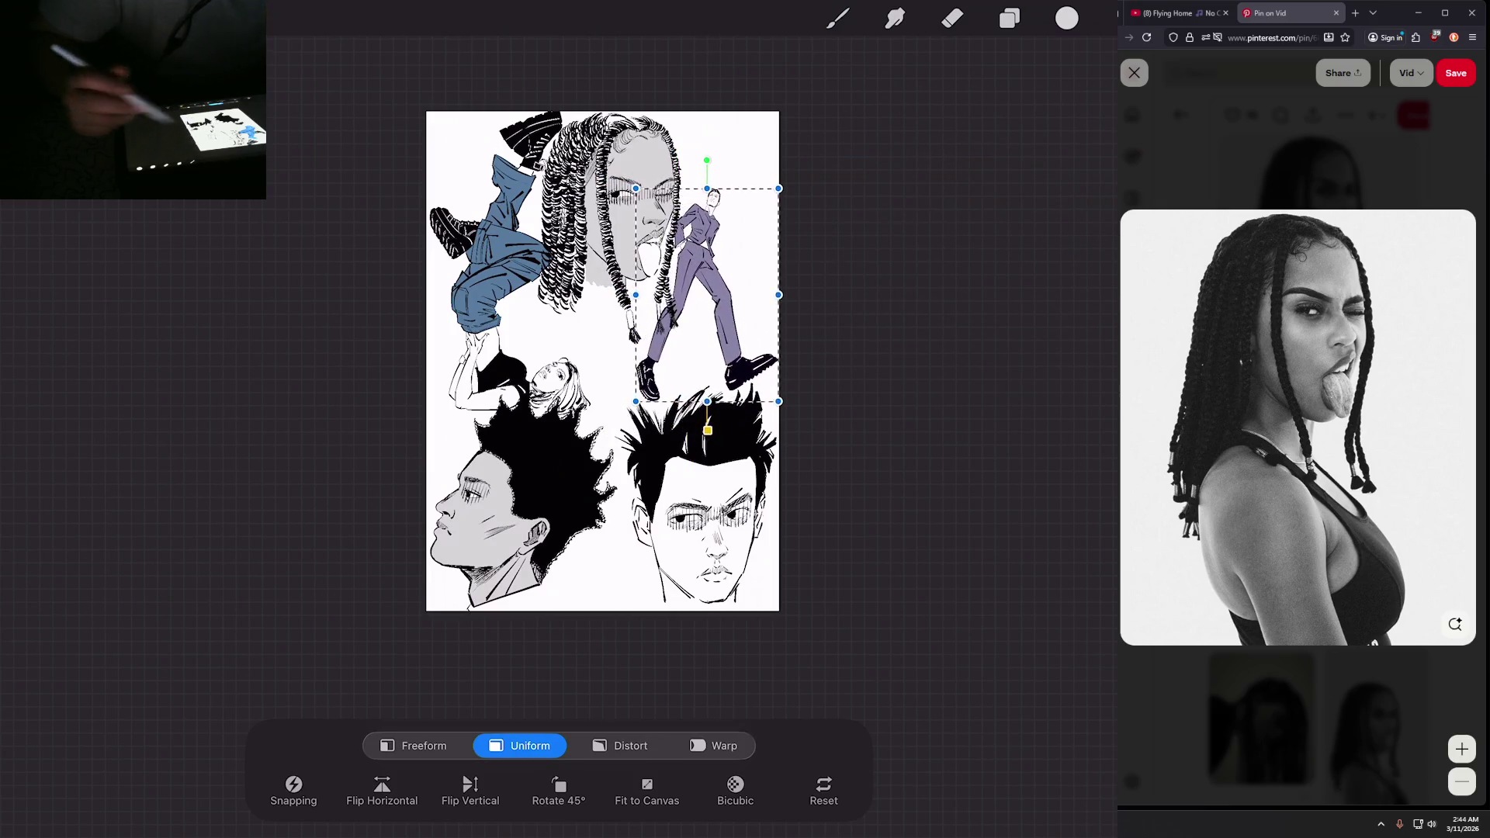
click(1010, 17)
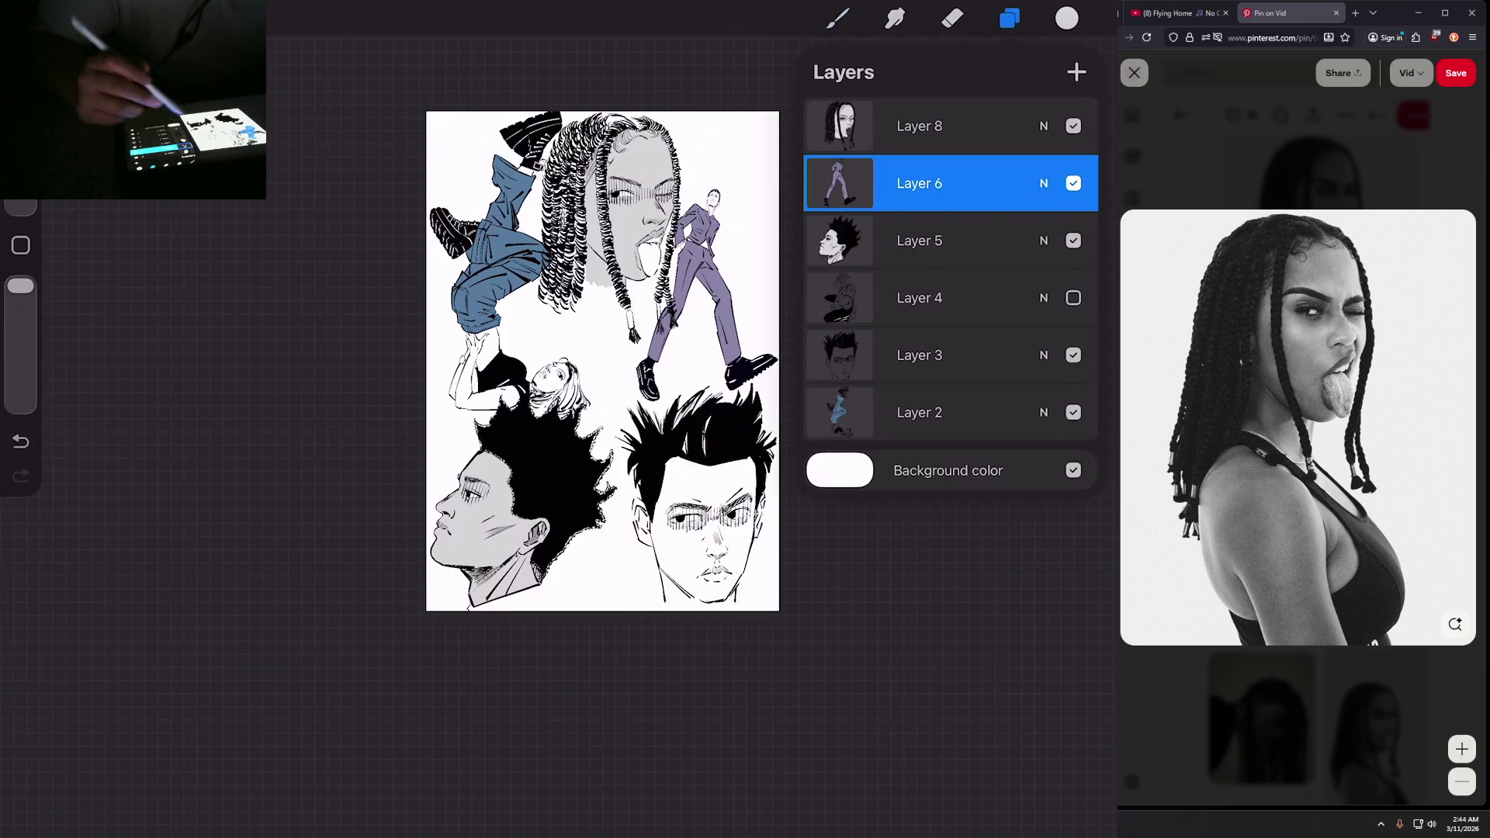
Step: Shrink Layer 5's afro profile head and nudge it left at the bottom-left
click(919, 240)
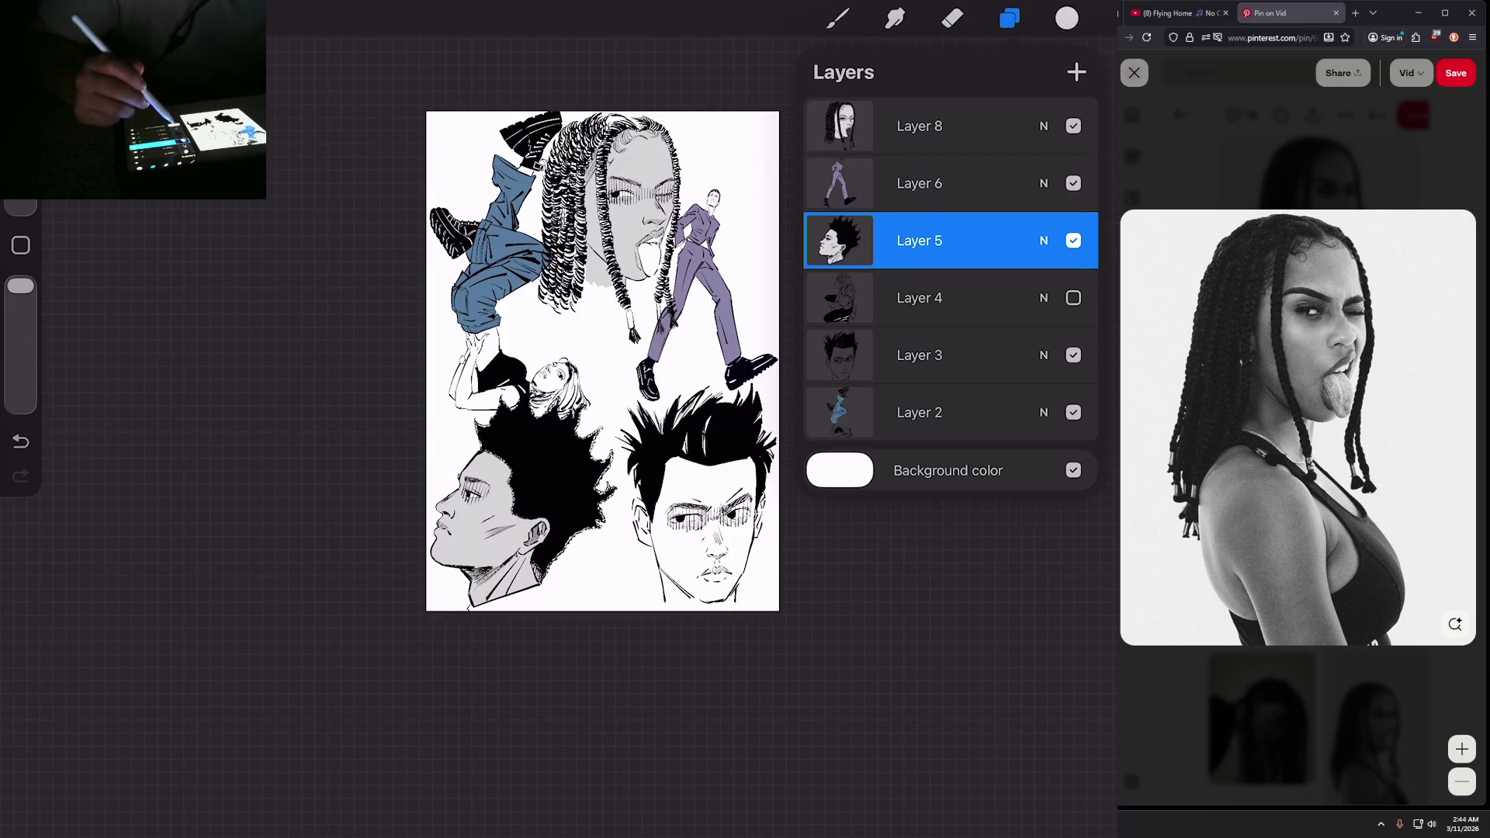
click(190, 17)
drag(616, 389, 587, 426)
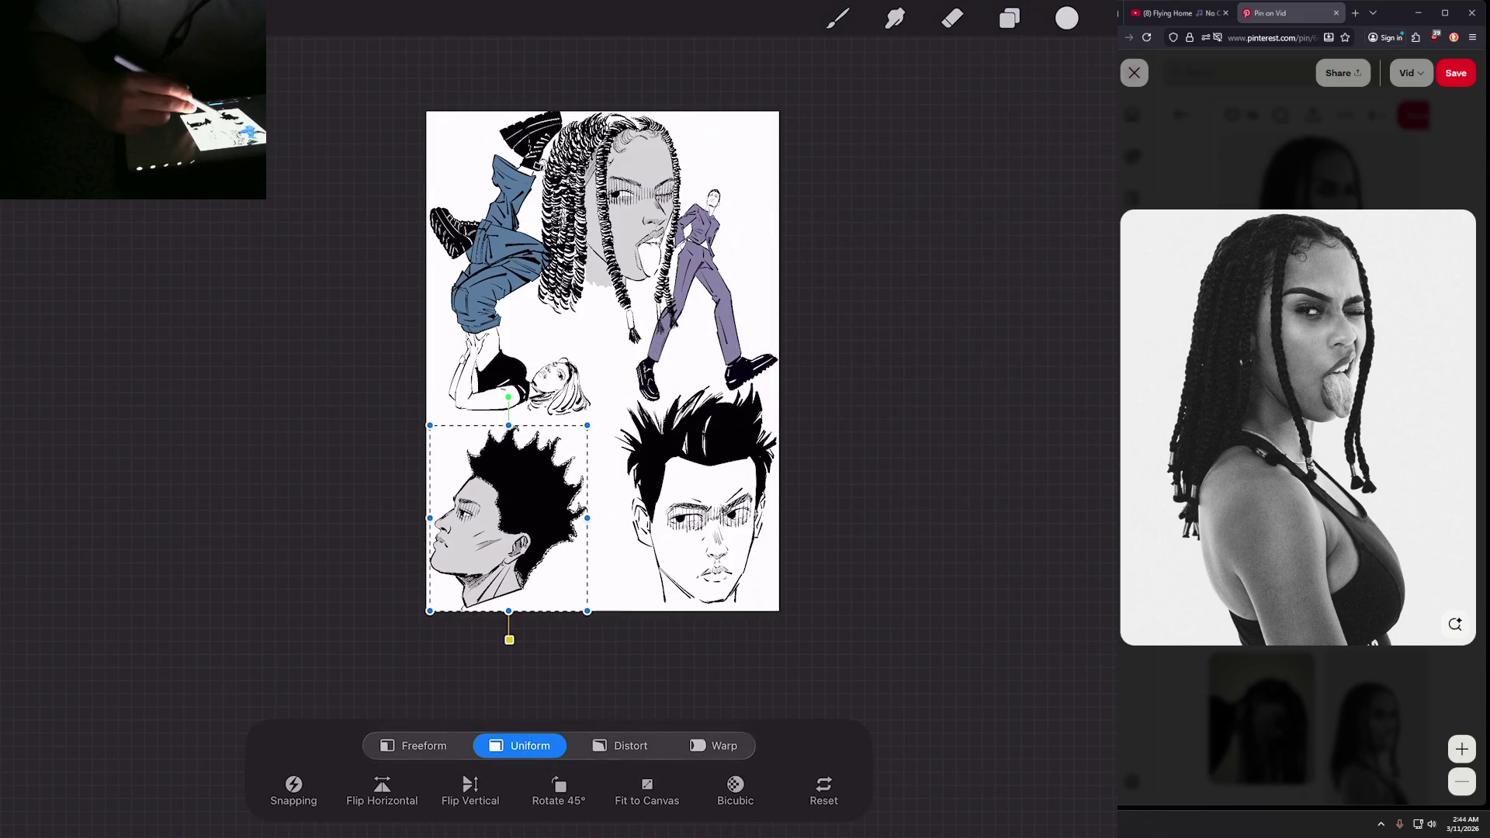
drag(509, 517, 506, 516)
click(1009, 18)
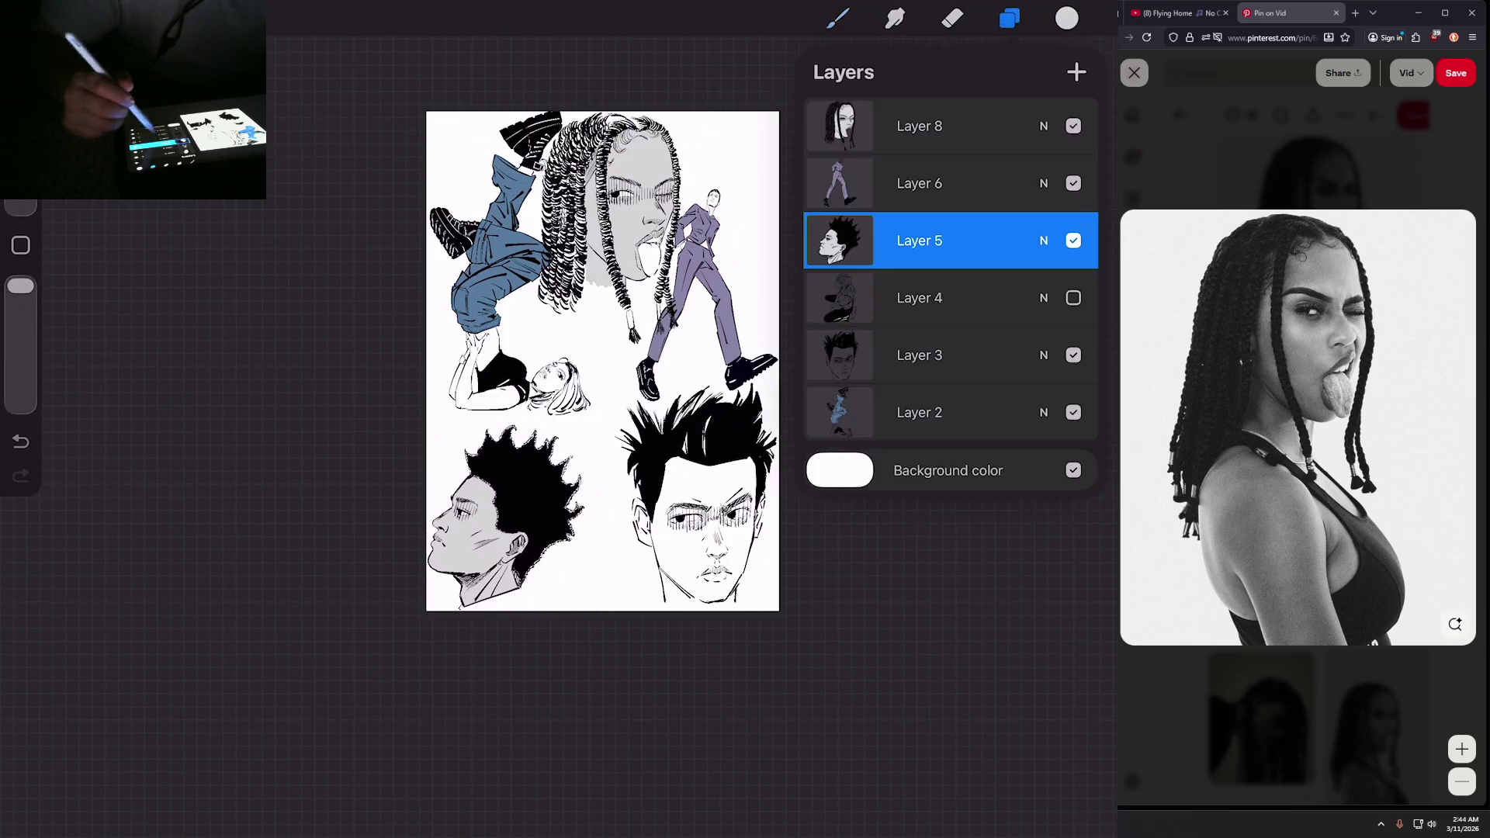
Step: Shrink Layer 3's spiky-haired head and set it at the bottom right
click(931, 353)
click(190, 17)
drag(614, 383, 643, 423)
drag(710, 513, 713, 504)
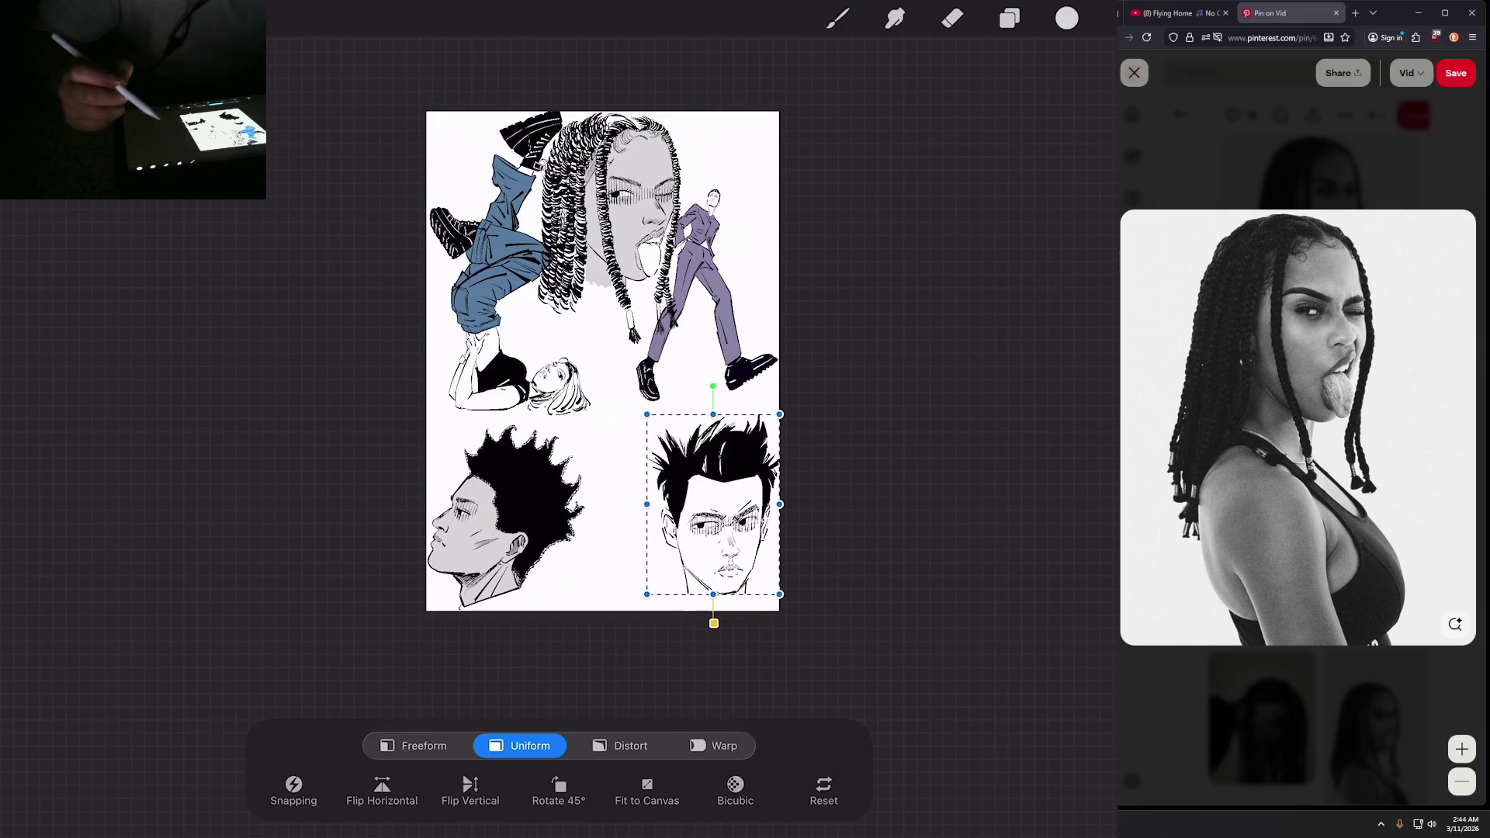
click(1010, 18)
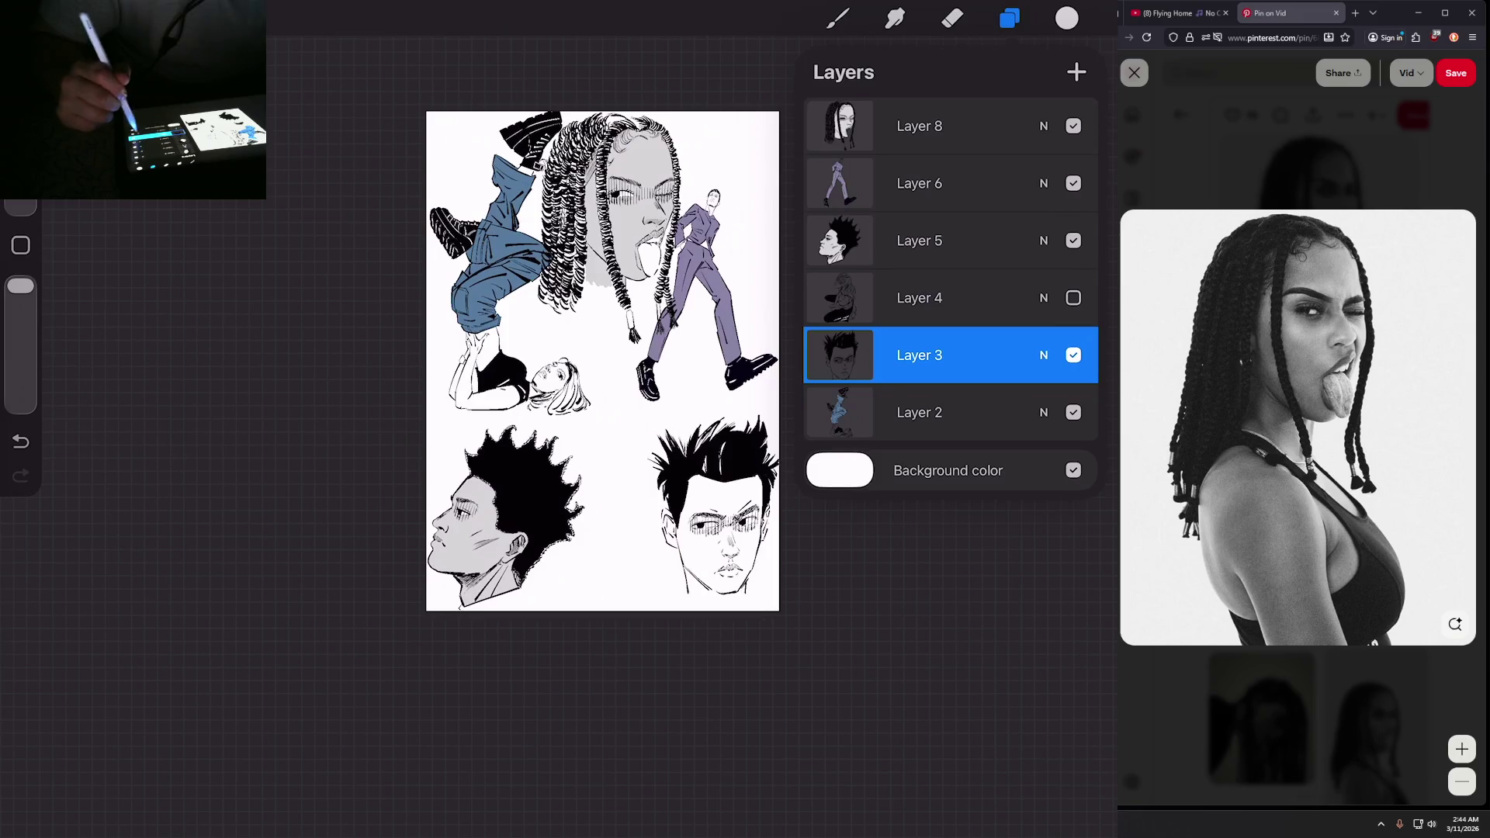
click(931, 183)
click(190, 18)
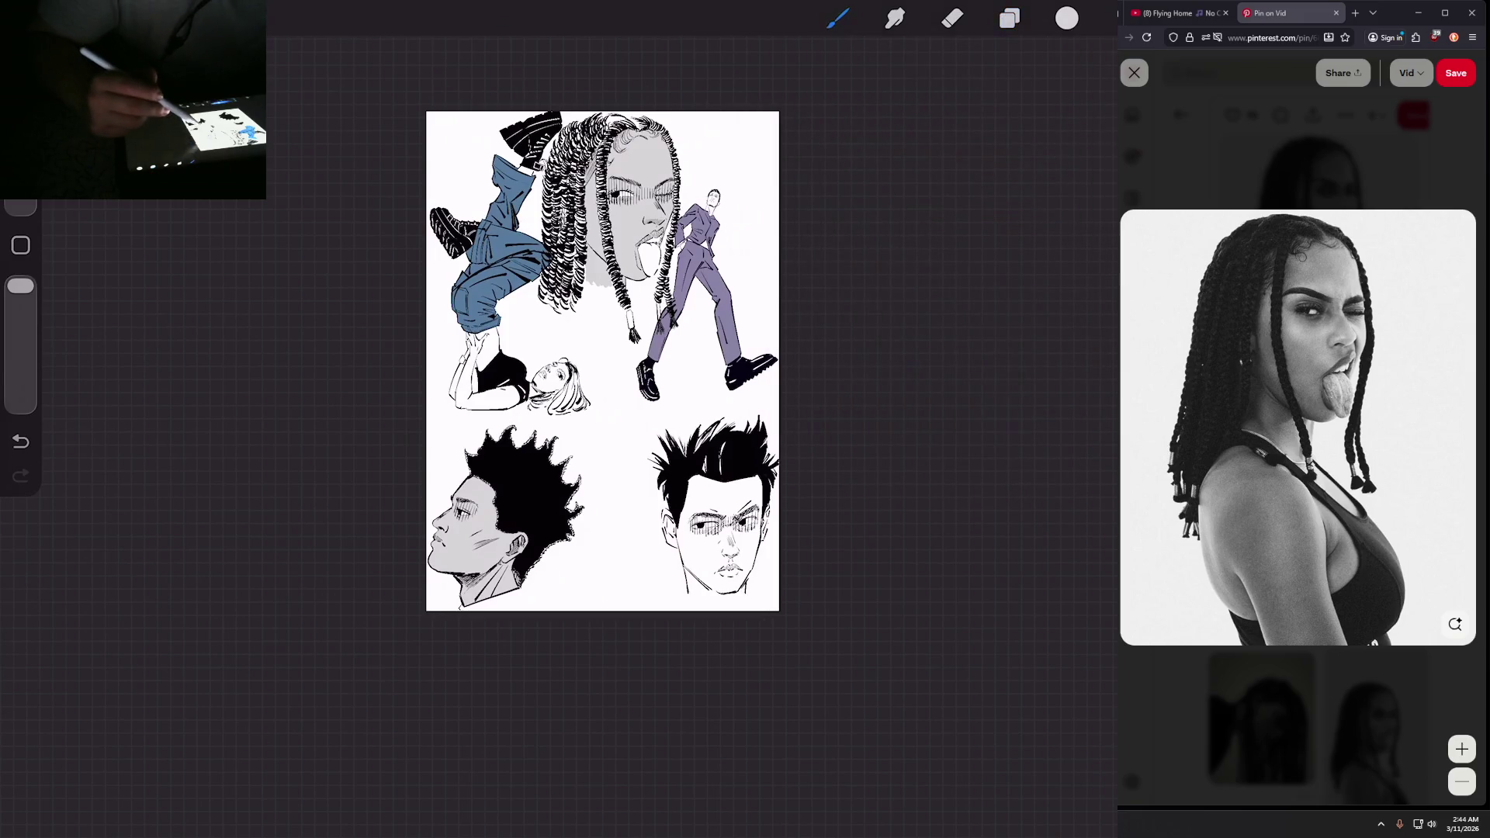